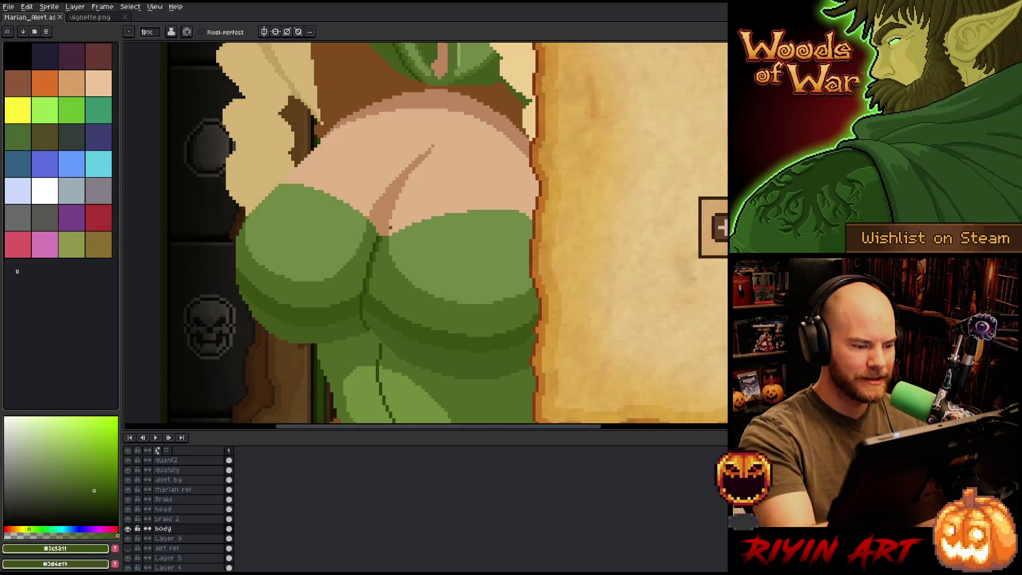
Step: Draw the dark green crease line between the two green shapes, redrawing it until it fits
{"action": "left_click", "coordinate": [370, 252], "text": "alt"}
{"action": "left_click_drag", "start_coordinate": [375, 230], "coordinate": [361, 294]}
{"action": "key", "text": "ctrl+z"}
{"action": "left_click_drag", "start_coordinate": [376, 230], "coordinate": [361, 293]}
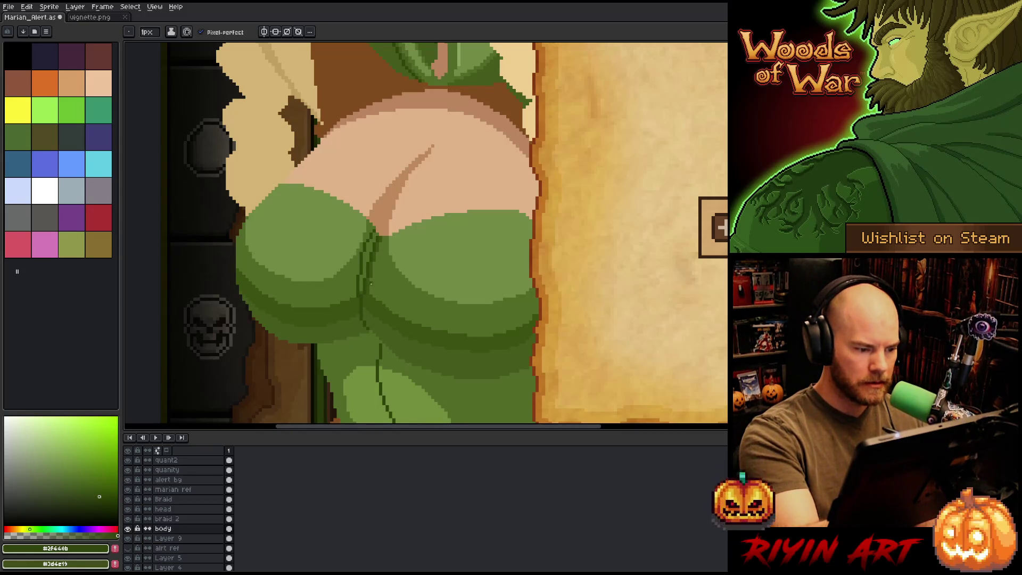
{"action": "key", "text": "ctrl+z"}
{"action": "left_click_drag", "start_coordinate": [375, 234], "coordinate": [355, 314]}
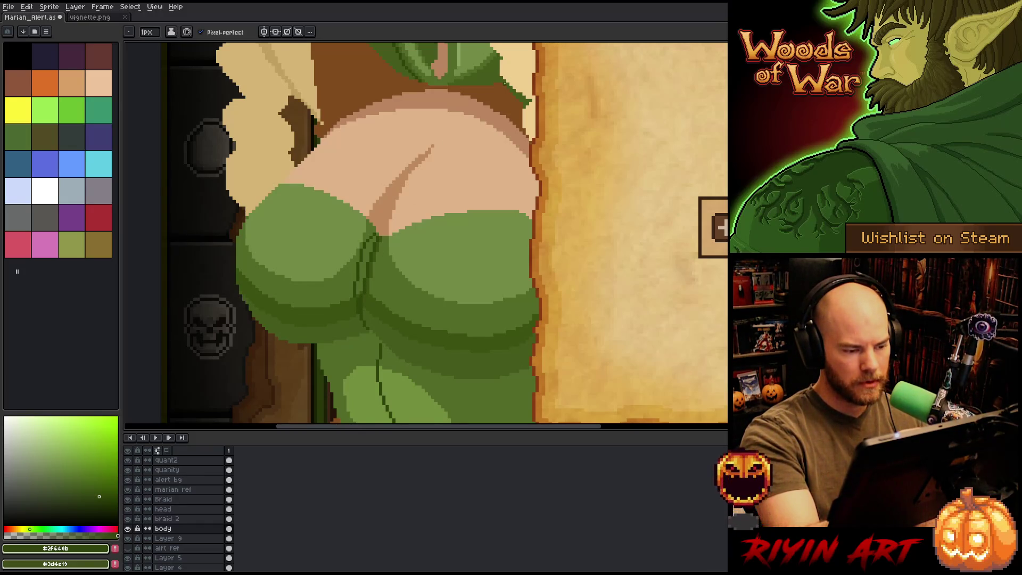
Step: Cancel the stray lasso selection along the body's right edge and pick up a mid-dark green
{"action": "key", "text": "m"}
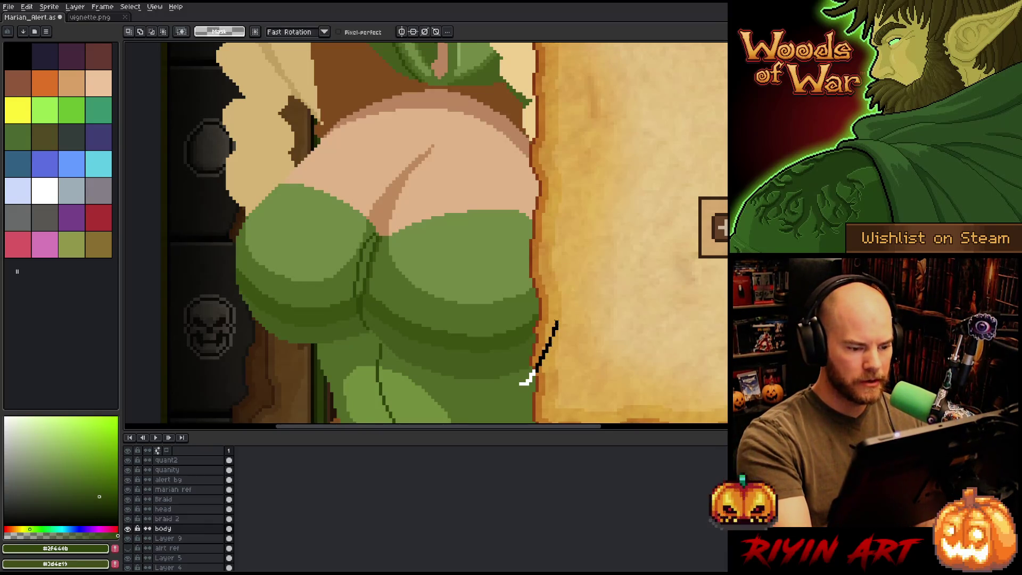
{"action": "mouse_move", "coordinate": [519, 383]}
{"action": "left_mouse_down"}
{"action": "mouse_move", "coordinate": [551, 213]}
{"action": "mouse_move", "coordinate": [503, 198]}
{"action": "mouse_move", "coordinate": [413, 237]}
{"action": "mouse_move", "coordinate": [396, 372]}
{"action": "mouse_move", "coordinate": [538, 388]}
{"action": "mouse_move", "coordinate": [524, 384]}
{"action": "left_mouse_up"}
{"action": "key", "text": "ctrl+d"}
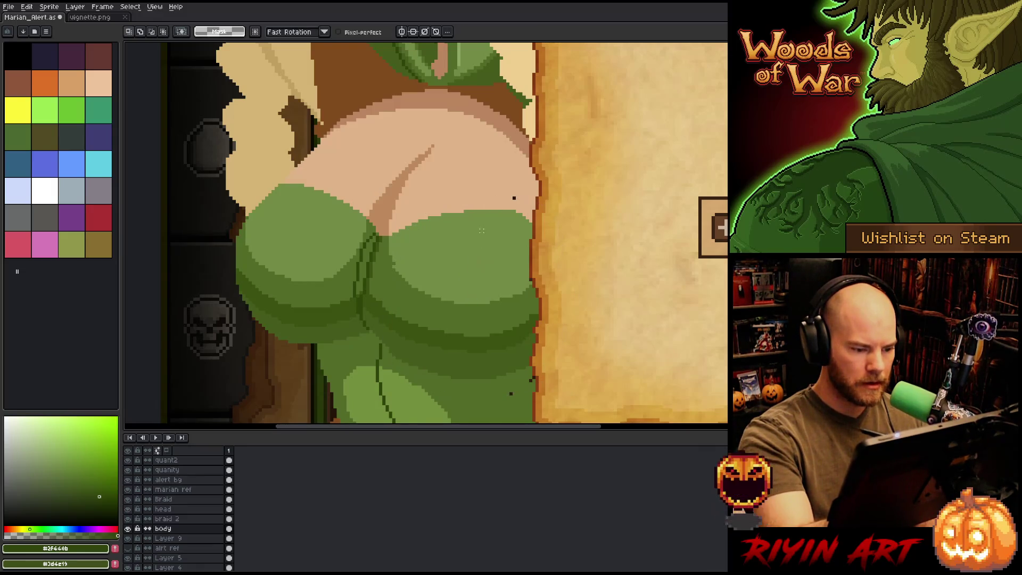
{"action": "key", "text": "b"}
{"action": "left_click", "coordinate": [387, 347], "text": "alt"}
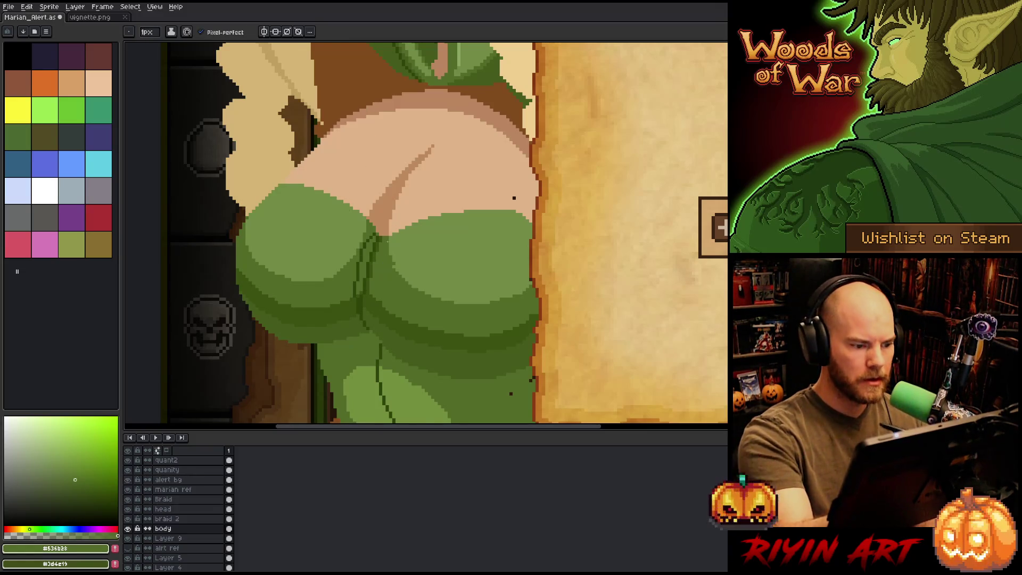
Step: Add dark green pixels along the crease, sampling crease and mid greens from the top
{"action": "left_click", "coordinate": [378, 241], "text": "alt"}
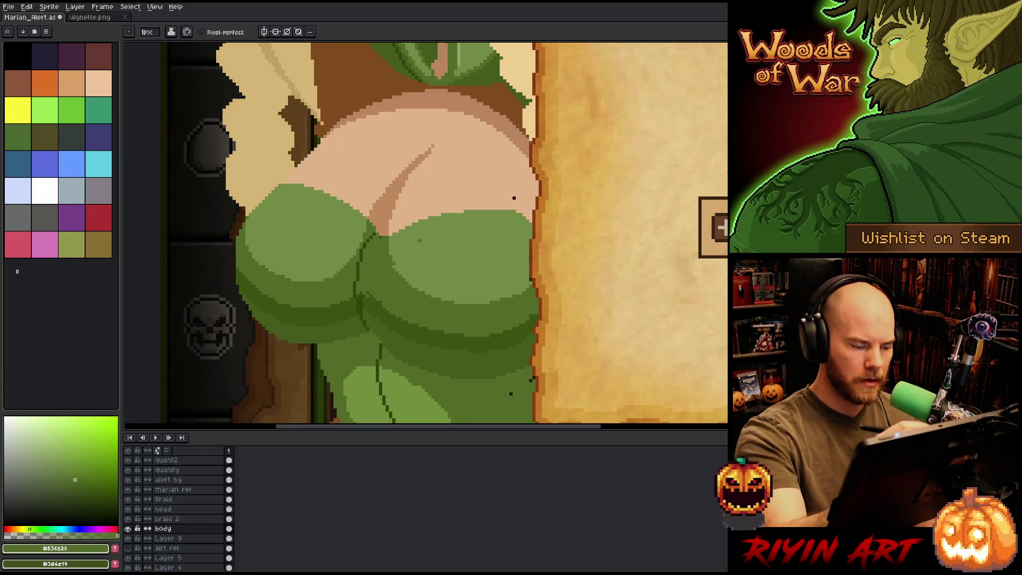
{"action": "left_click", "coordinate": [366, 298], "text": "alt"}
{"action": "left_click_drag", "start_coordinate": [362, 279], "coordinate": [367, 297]}
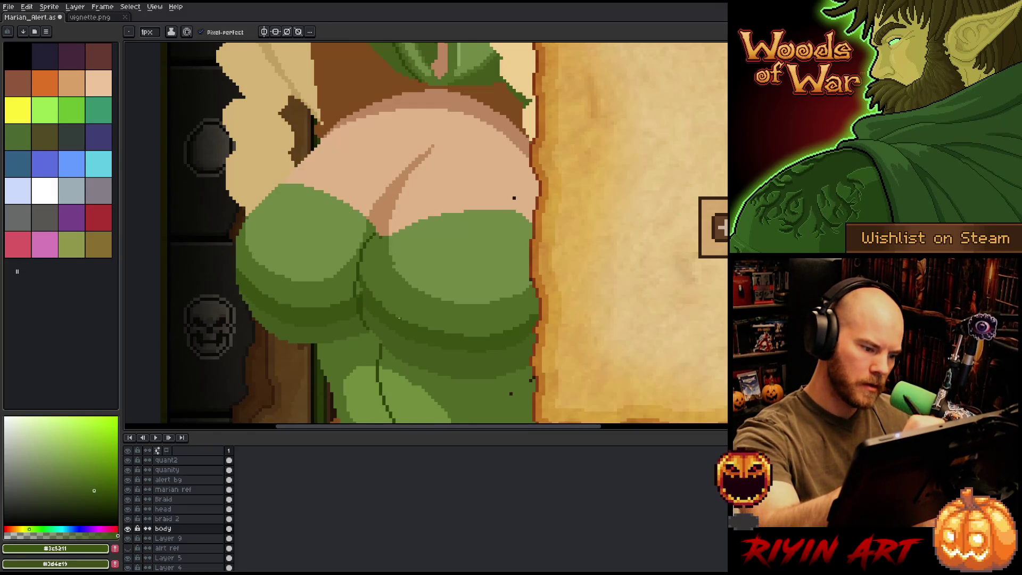
{"action": "left_click", "coordinate": [377, 299], "text": "alt"}
{"action": "left_click", "coordinate": [358, 285], "text": "alt"}
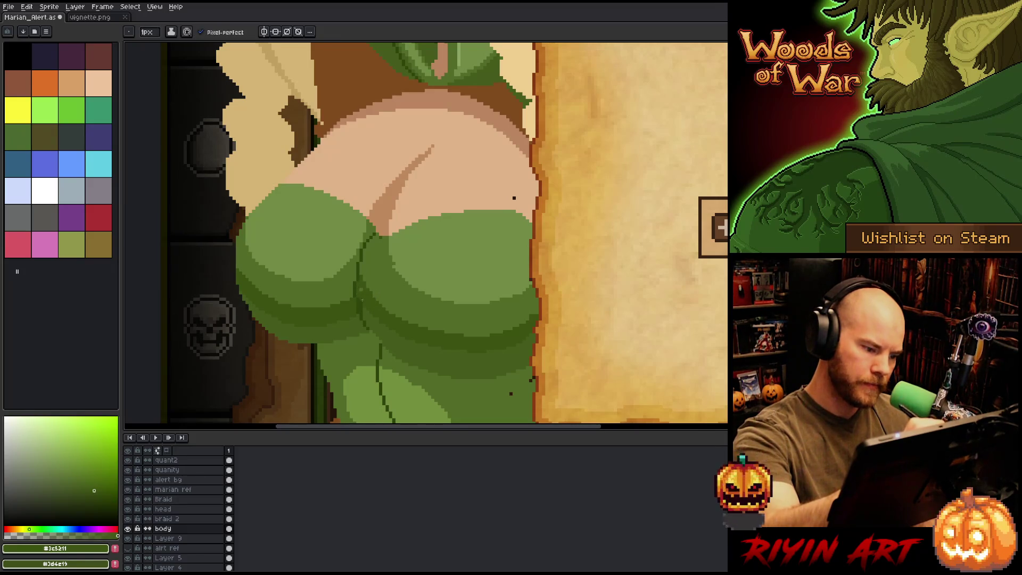
{"action": "left_click", "coordinate": [361, 306], "text": "alt"}
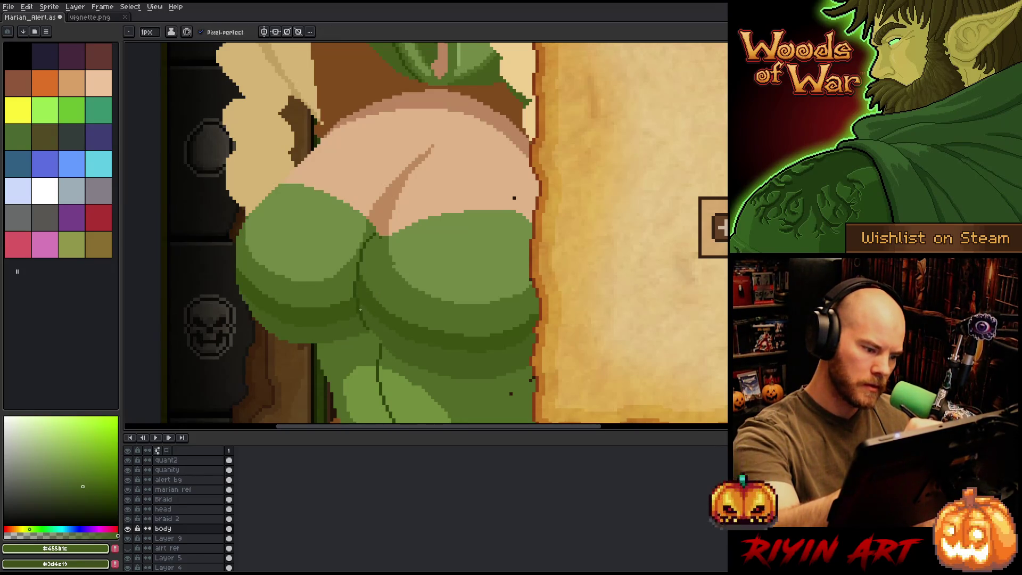
{"action": "left_click", "coordinate": [375, 317], "text": "alt"}
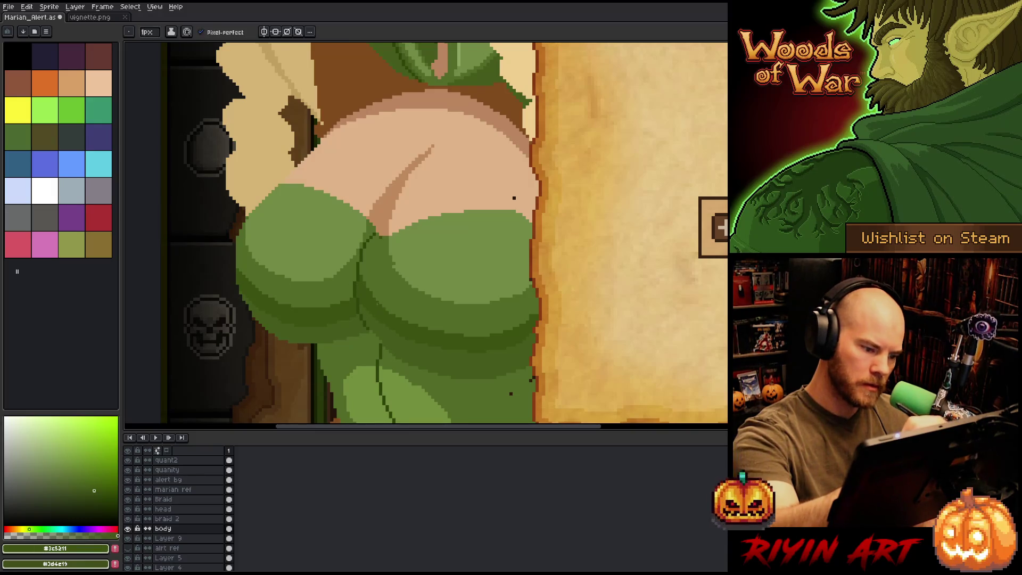
Step: Try a light green highlight arc on the top, then undo it
{"action": "left_click", "coordinate": [511, 394], "text": "alt"}
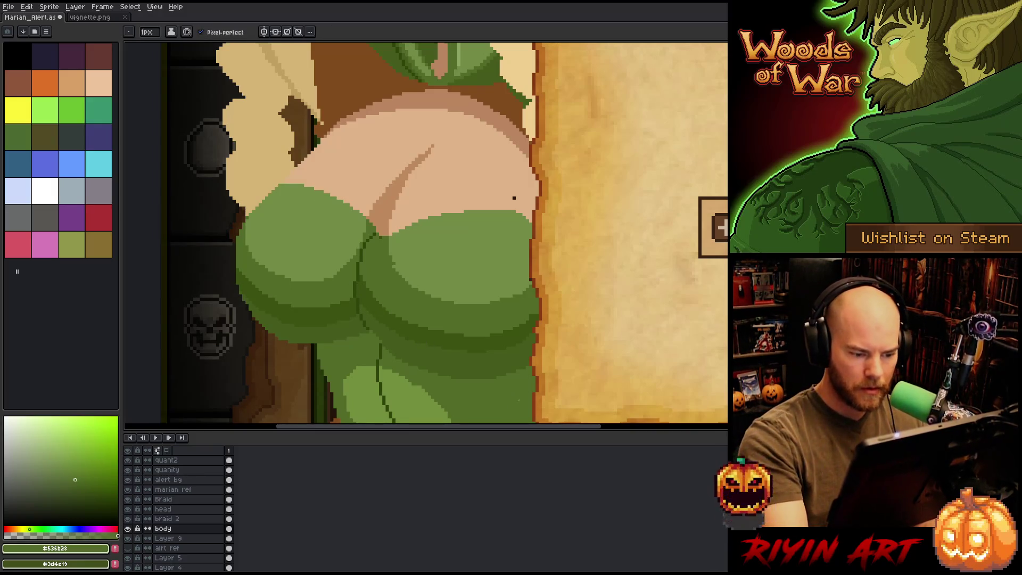
{"action": "left_click", "coordinate": [514, 198], "text": "alt"}
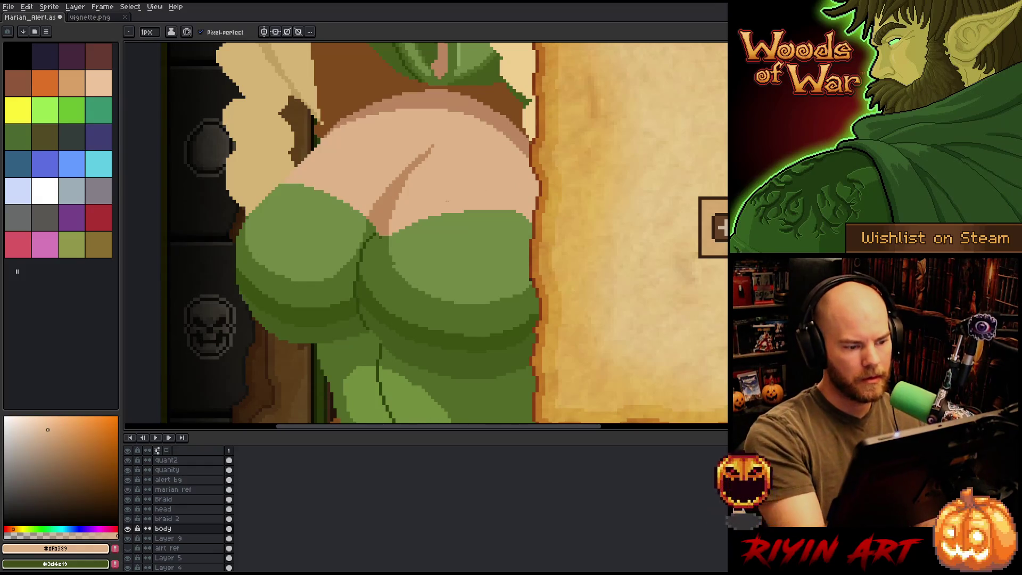
{"action": "left_click", "coordinate": [453, 256], "text": "alt"}
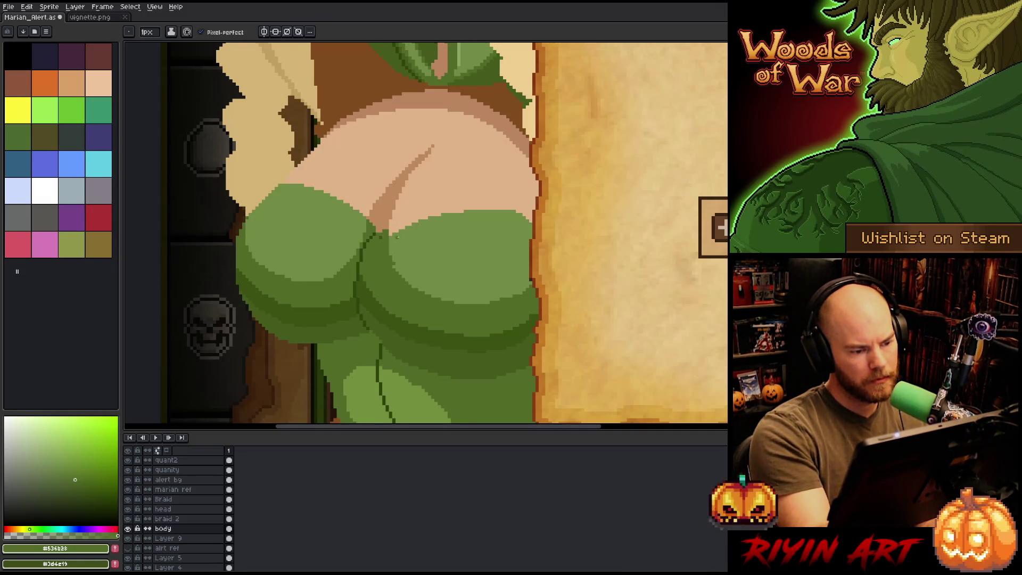
{"action": "left_click", "coordinate": [400, 237], "text": "alt"}
{"action": "left_click_drag", "start_coordinate": [392, 229], "coordinate": [428, 216]}
{"action": "key", "text": "ctrl+z"}
{"action": "key", "text": "ctrl+z"}
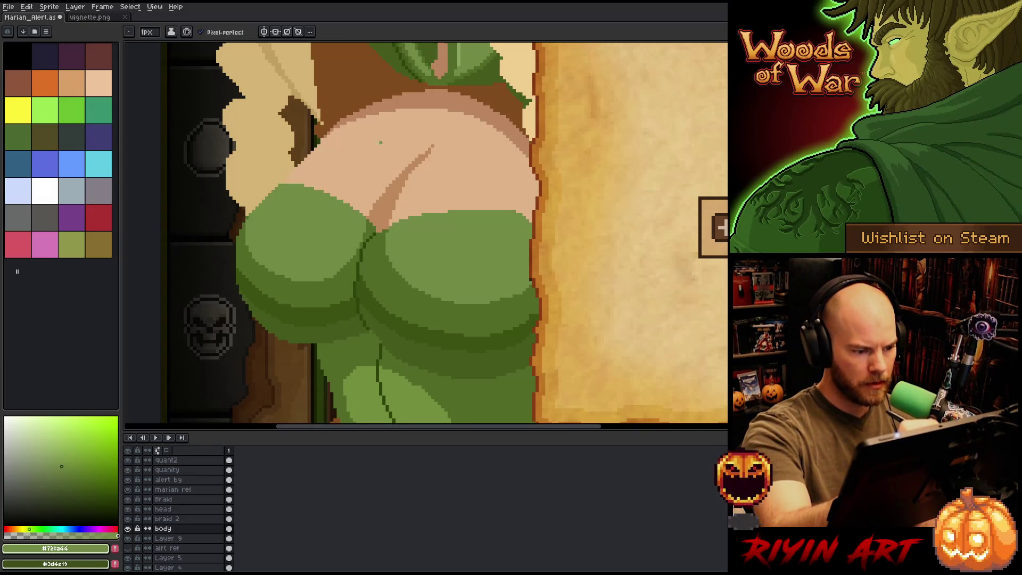
Step: Sample the mid green, light highlight green and skin tone from the artwork
{"action": "left_click", "coordinate": [396, 281], "text": "alt"}
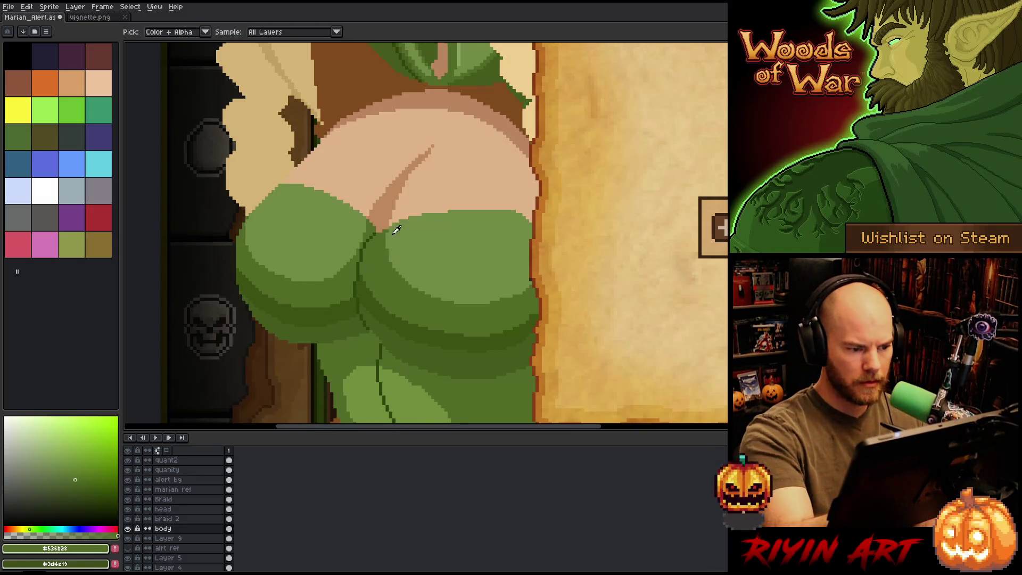
{"action": "left_click", "coordinate": [394, 250], "text": "alt"}
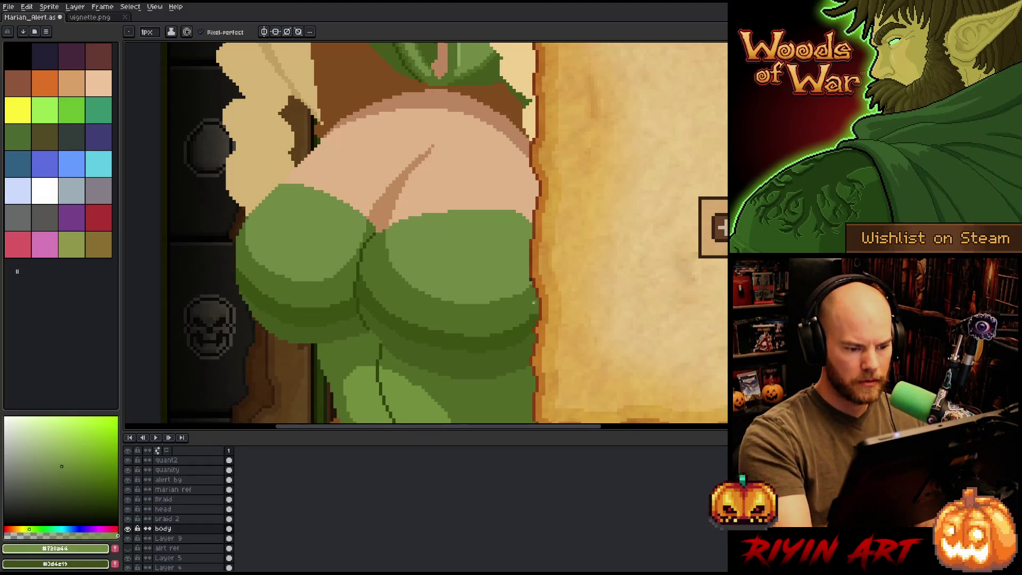
{"action": "left_click", "coordinate": [534, 302], "text": "alt"}
{"action": "left_click", "coordinate": [528, 288], "text": "alt"}
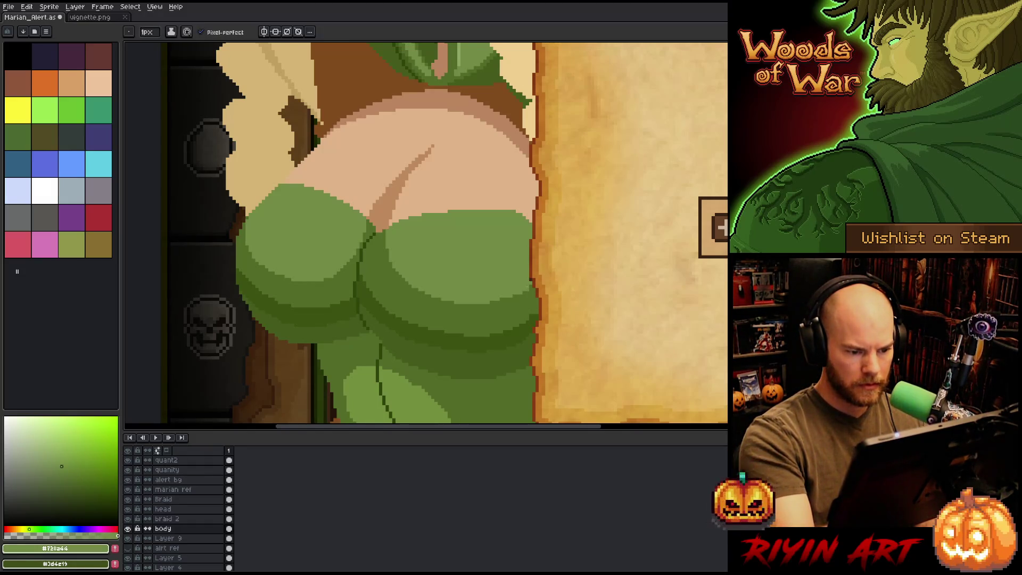
{"action": "left_click", "coordinate": [452, 159], "text": "alt"}
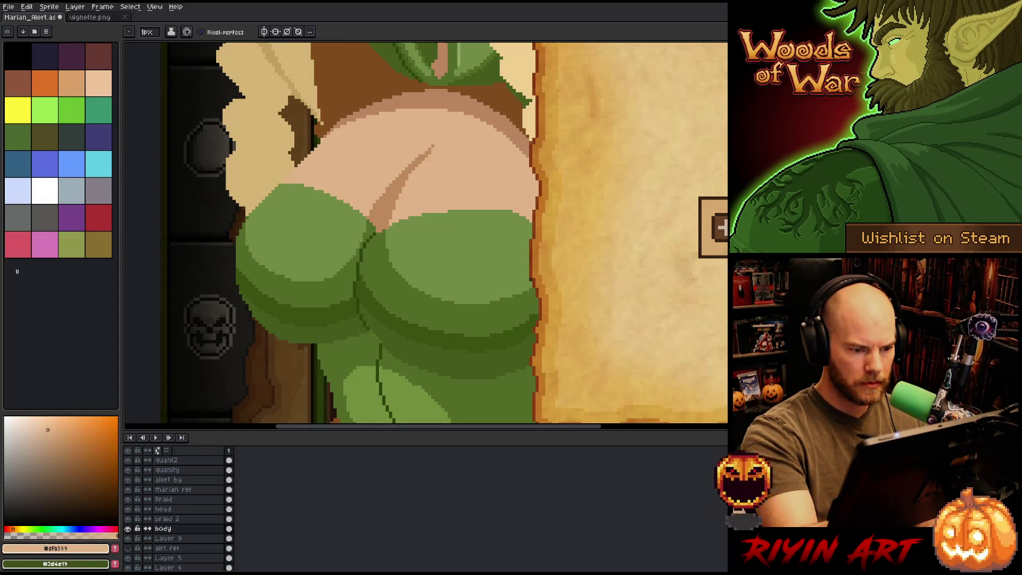
{"action": "left_click", "coordinate": [531, 225], "text": "alt"}
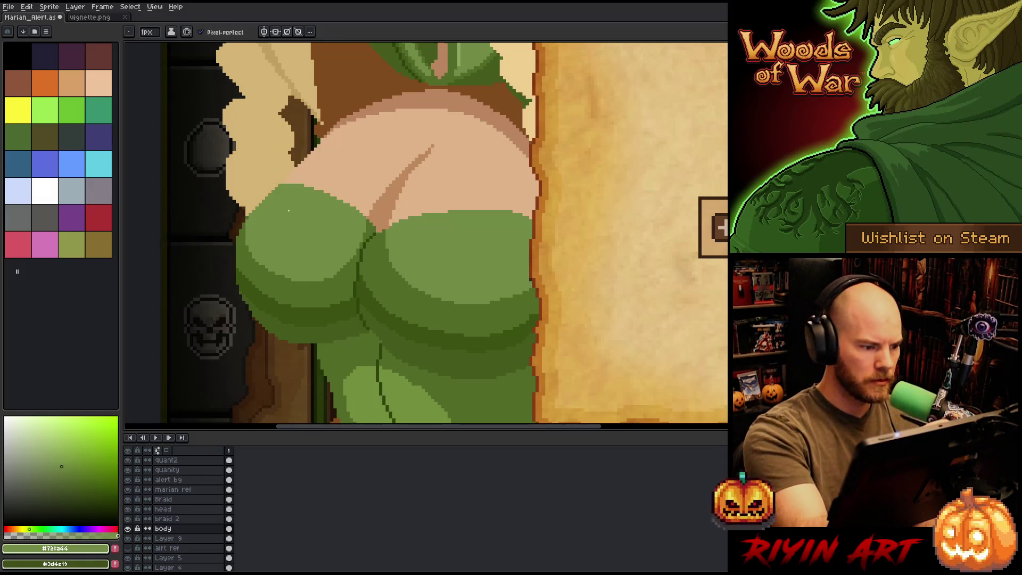
Step: Zoom in and paint a skin-tone pixel into the green shape's edge
{"action": "scroll", "coordinate": [285, 175], "scroll_direction": "up", "scroll_amount": 3}
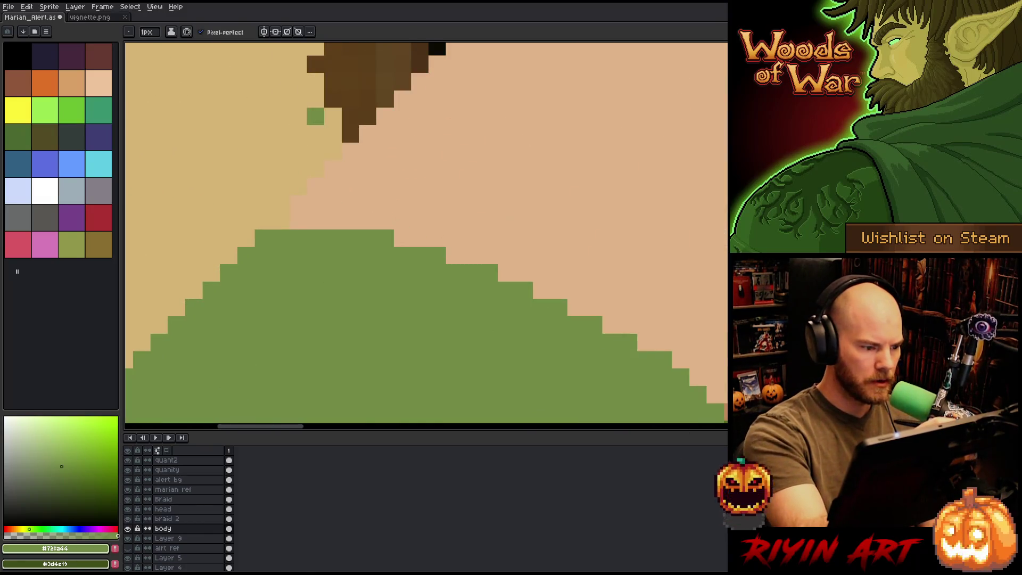
{"action": "left_click", "coordinate": [284, 223], "text": "alt"}
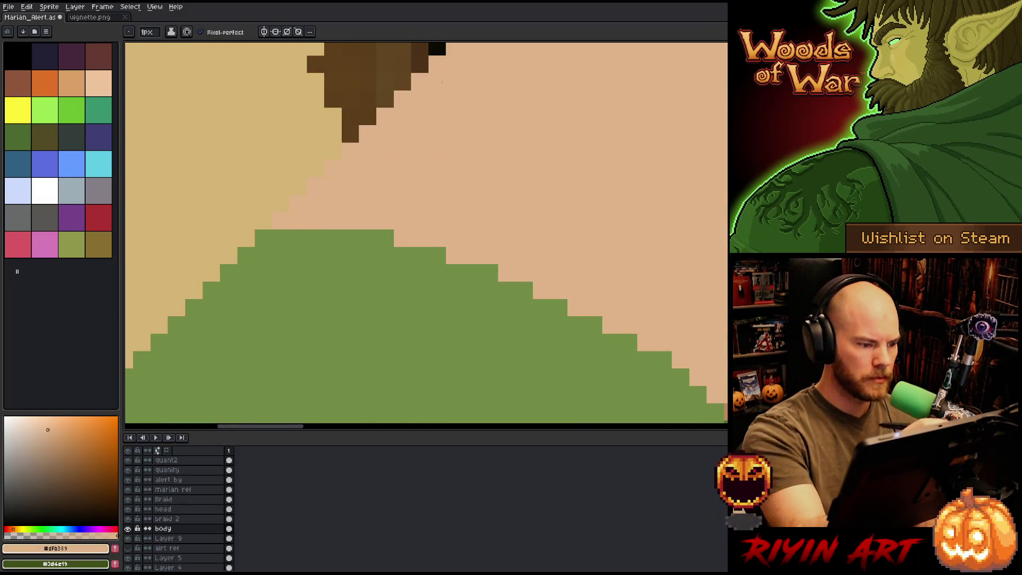
{"action": "left_click", "coordinate": [362, 249]}
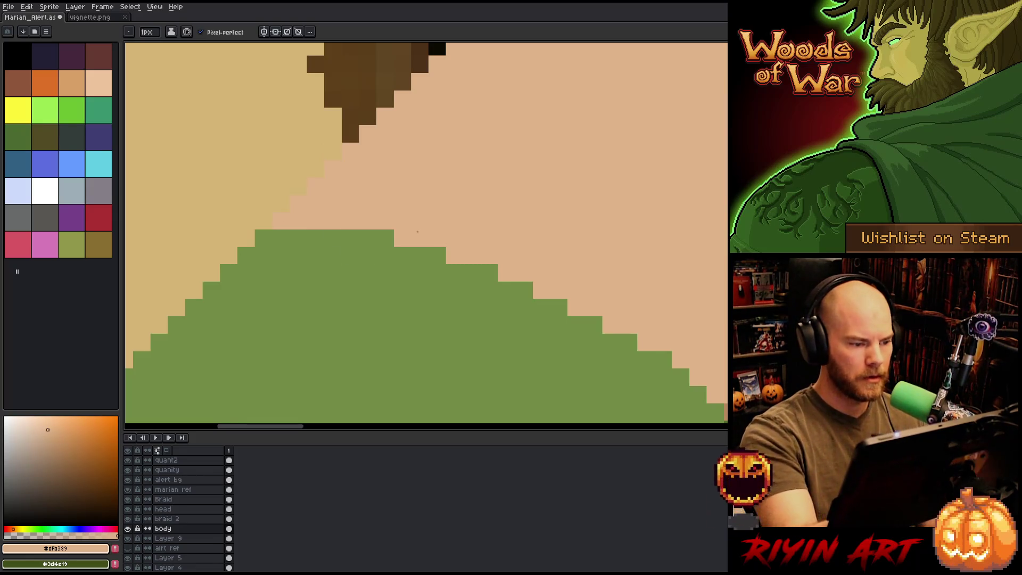
{"action": "scroll", "coordinate": [418, 280], "scroll_direction": "down", "scroll_amount": 5}
{"action": "scroll", "coordinate": [599, 210], "scroll_direction": "up", "scroll_amount": 2}
{"action": "scroll", "coordinate": [600, 210], "scroll_direction": "up", "scroll_amount": 1}
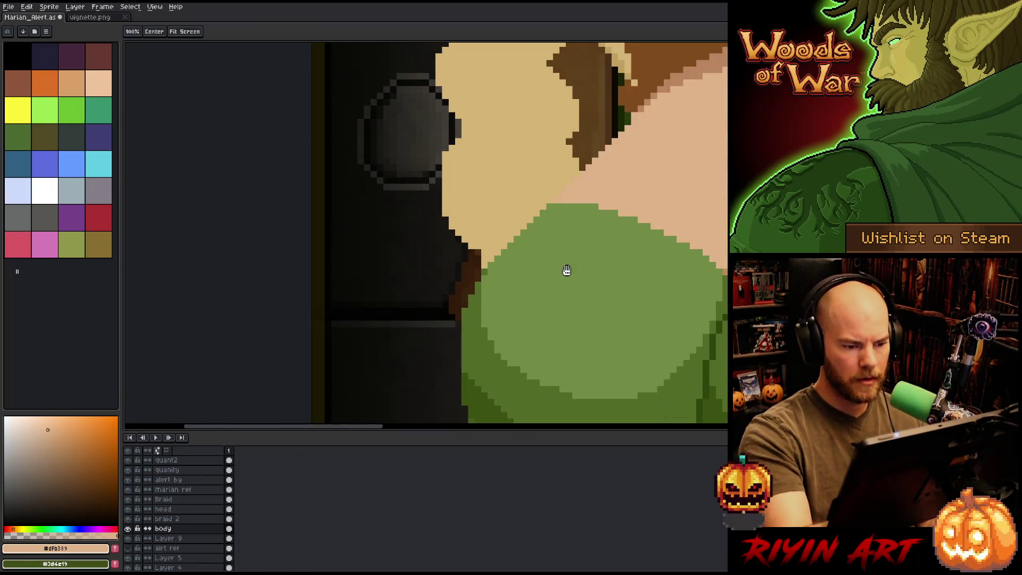
{"action": "left_click_drag", "start_coordinate": [566, 269], "coordinate": [566, 195]}
Step: Lasso the left green shape, trim part of the selection, and nudge it up
{"action": "key", "text": "m"}
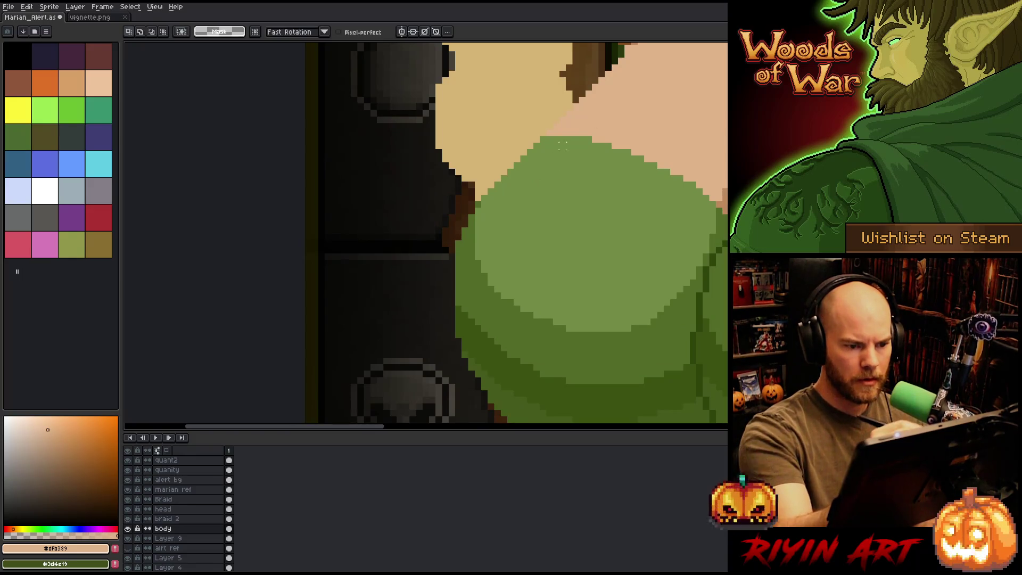
{"action": "mouse_move", "coordinate": [564, 139]}
{"action": "left_mouse_down"}
{"action": "mouse_move", "coordinate": [532, 140]}
{"action": "mouse_move", "coordinate": [476, 166]}
{"action": "mouse_move", "coordinate": [431, 303]}
{"action": "mouse_move", "coordinate": [475, 322]}
{"action": "mouse_move", "coordinate": [520, 293]}
{"action": "mouse_move", "coordinate": [588, 181]}
{"action": "left_mouse_up"}
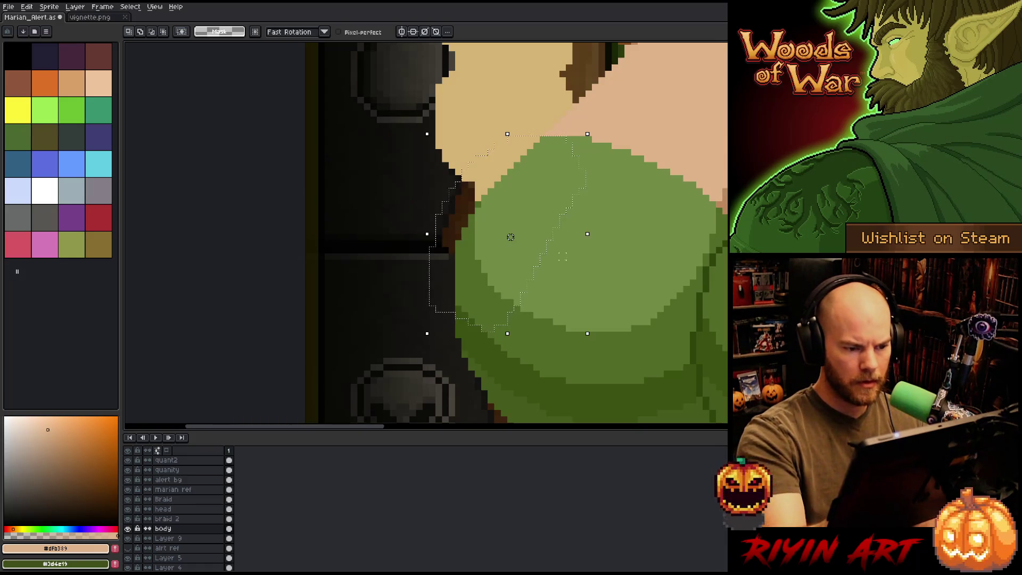
{"action": "key", "text": "alt"}
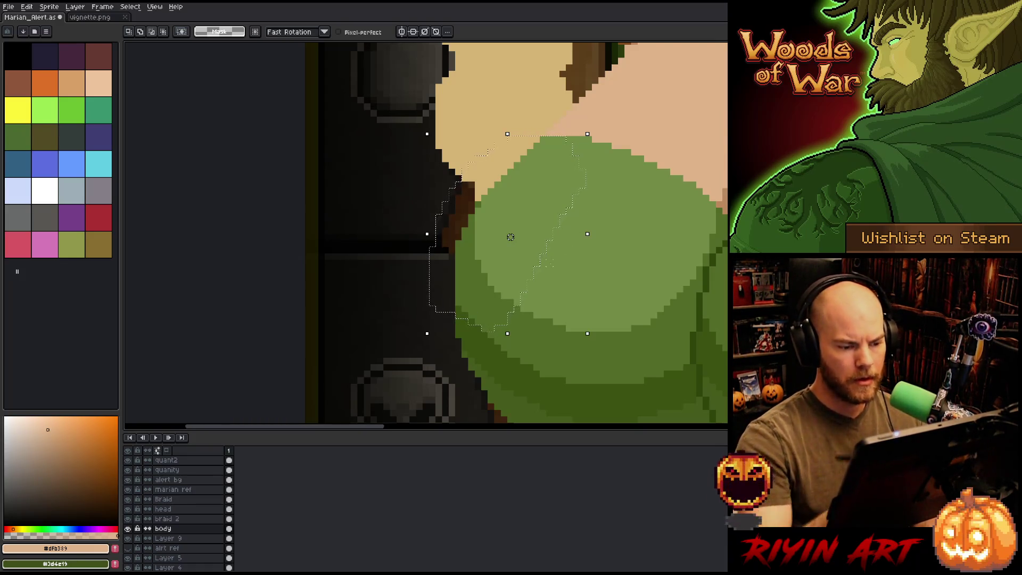
{"action": "mouse_move", "coordinate": [535, 266]}
{"action": "left_mouse_down"}
{"action": "mouse_move", "coordinate": [482, 211]}
{"action": "mouse_move", "coordinate": [478, 237]}
{"action": "left_mouse_up"}
{"action": "key", "text": "Up"}
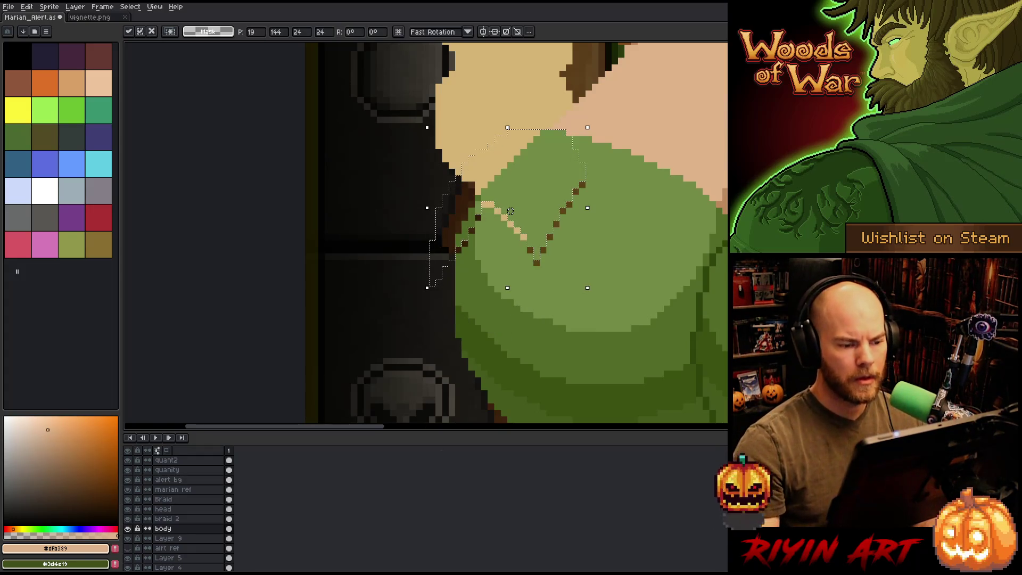
{"action": "key", "text": "ctrl+d"}
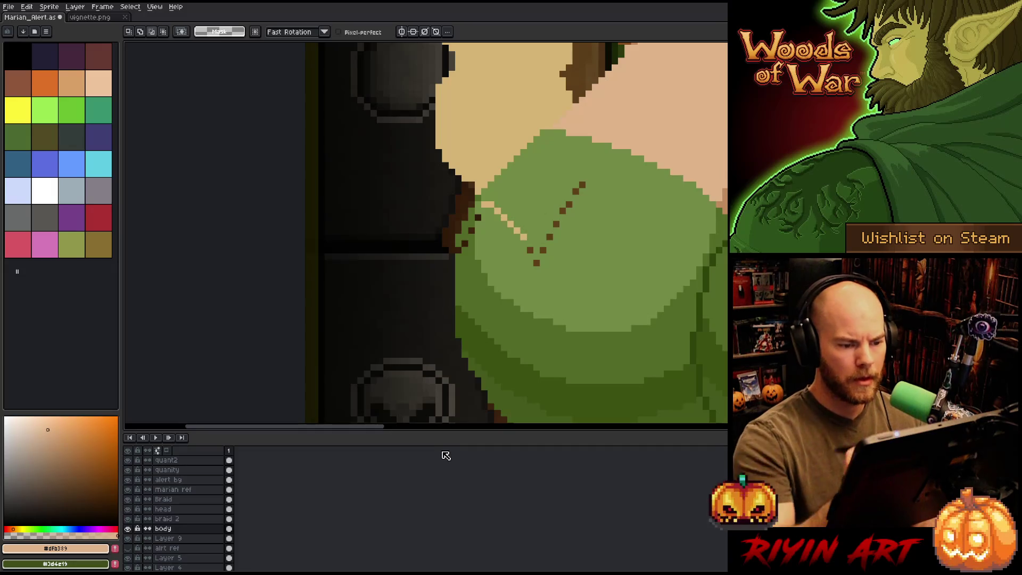
Step: Paint green over the leftover V of dots and stray light pixels on the top
{"action": "key", "text": "b"}
{"action": "left_click_drag", "start_coordinate": [582, 185], "coordinate": [536, 263]}
{"action": "left_click", "coordinate": [553, 213], "text": "alt"}
{"action": "mouse_move", "coordinate": [582, 185]}
{"action": "left_mouse_down"}
{"action": "mouse_move", "coordinate": [536, 263]}
{"action": "mouse_move", "coordinate": [484, 204]}
{"action": "left_mouse_up"}
{"action": "left_click", "coordinate": [582, 238]}
{"action": "left_click", "coordinate": [530, 250]}
Step: Cover the stray brown pixels at the shape's edge with dark green
{"action": "left_click", "coordinate": [478, 218]}
{"action": "left_click", "coordinate": [471, 231]}
{"action": "left_click", "coordinate": [468, 236], "text": "alt"}
{"action": "left_click", "coordinate": [472, 231]}
{"action": "left_click", "coordinate": [471, 205]}
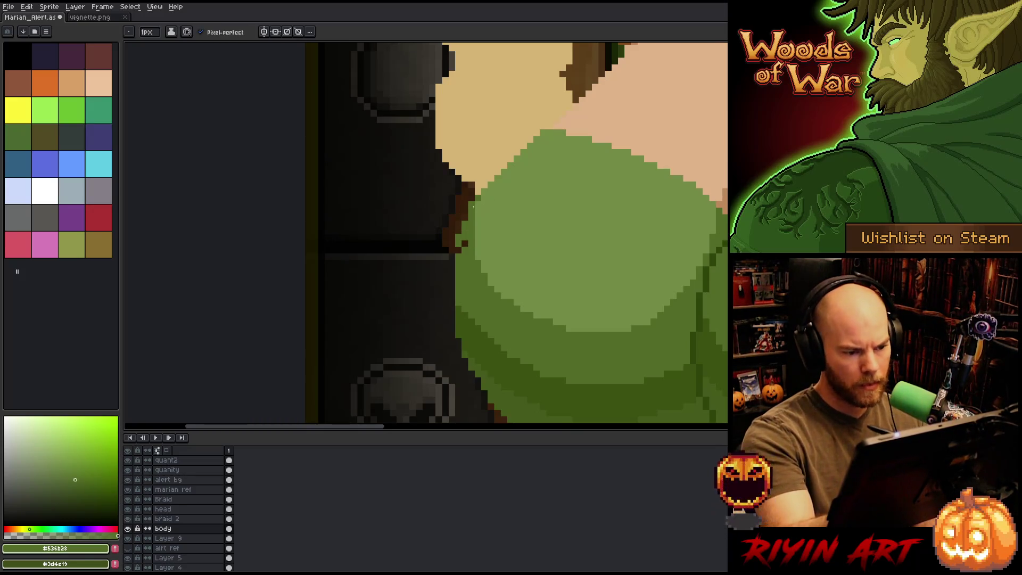
{"action": "left_click", "coordinate": [465, 243]}
{"action": "left_click", "coordinate": [458, 250]}
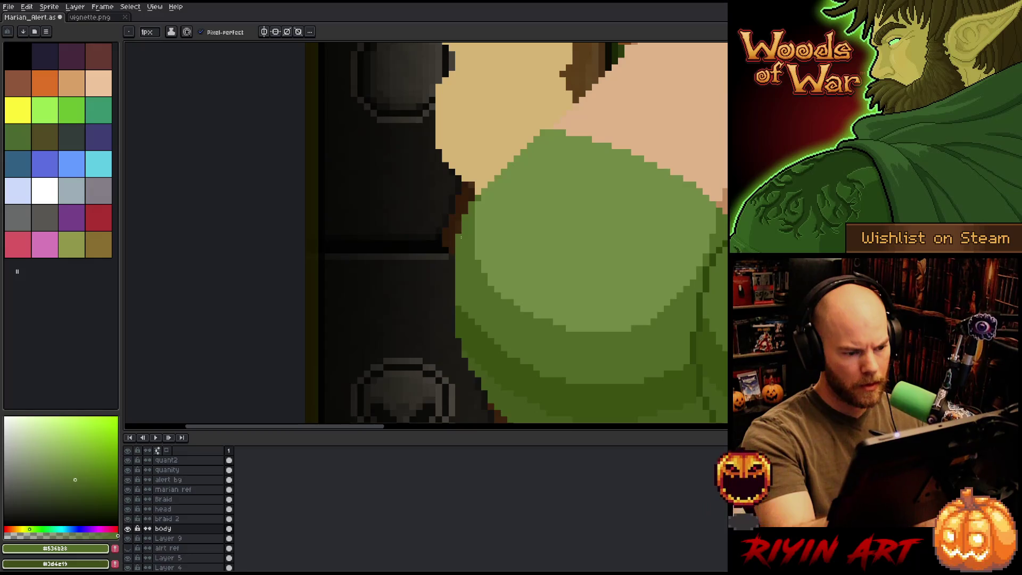
{"action": "scroll", "coordinate": [667, 296], "scroll_direction": "down", "scroll_amount": 3}
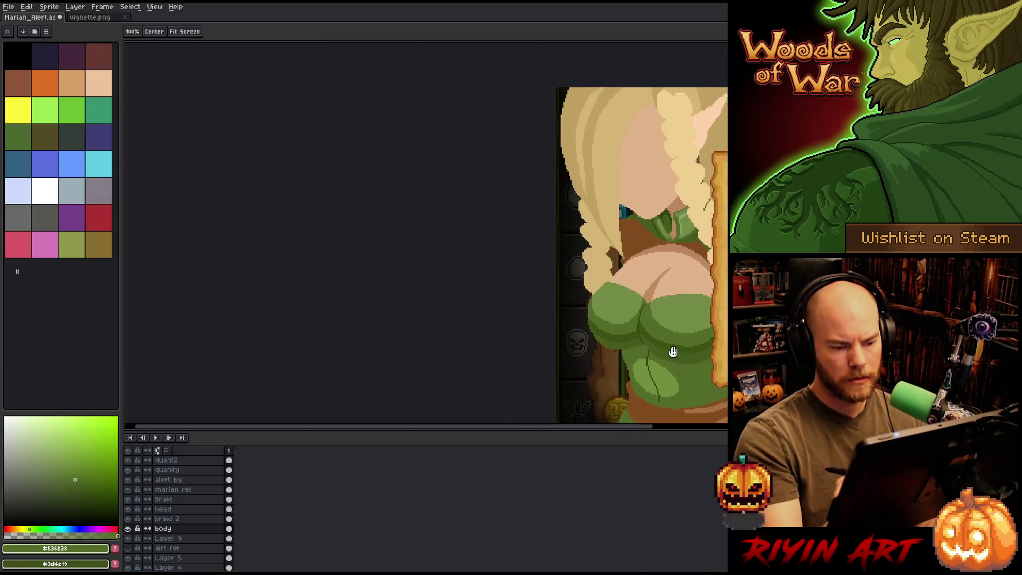
Step: Paint dark green pixels along the bodice edge
{"action": "scroll", "coordinate": [507, 329], "scroll_direction": "up", "scroll_amount": 2}
{"action": "key", "text": "i"}
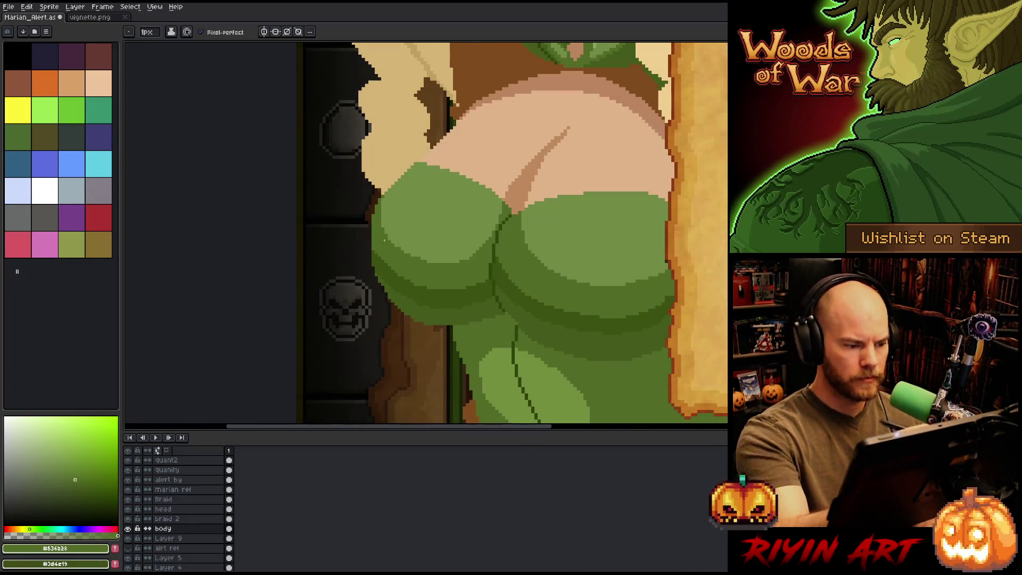
{"action": "key", "text": "b"}
{"action": "left_click_drag", "start_coordinate": [370, 229], "coordinate": [370, 255]}
{"action": "left_click", "coordinate": [373, 250], "text": "alt"}
{"action": "left_click", "coordinate": [391, 250], "text": "alt"}
Step: Repaint the bodice shading edge and darken light pixels along the highlight's lower edge
{"action": "scroll", "coordinate": [514, 276], "scroll_direction": "down", "scroll_amount": 4}
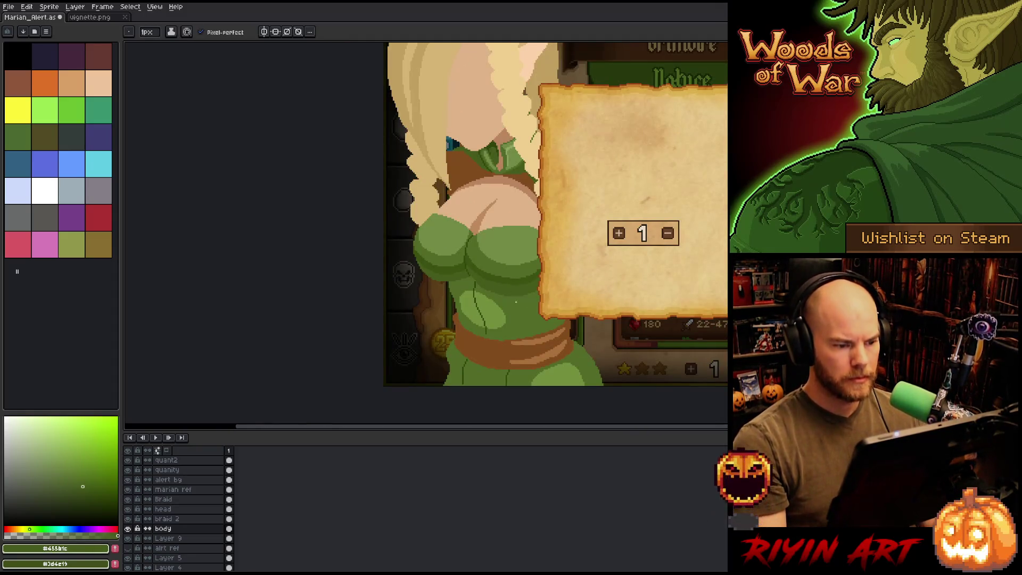
{"action": "scroll", "coordinate": [493, 213], "scroll_direction": "up", "scroll_amount": 1}
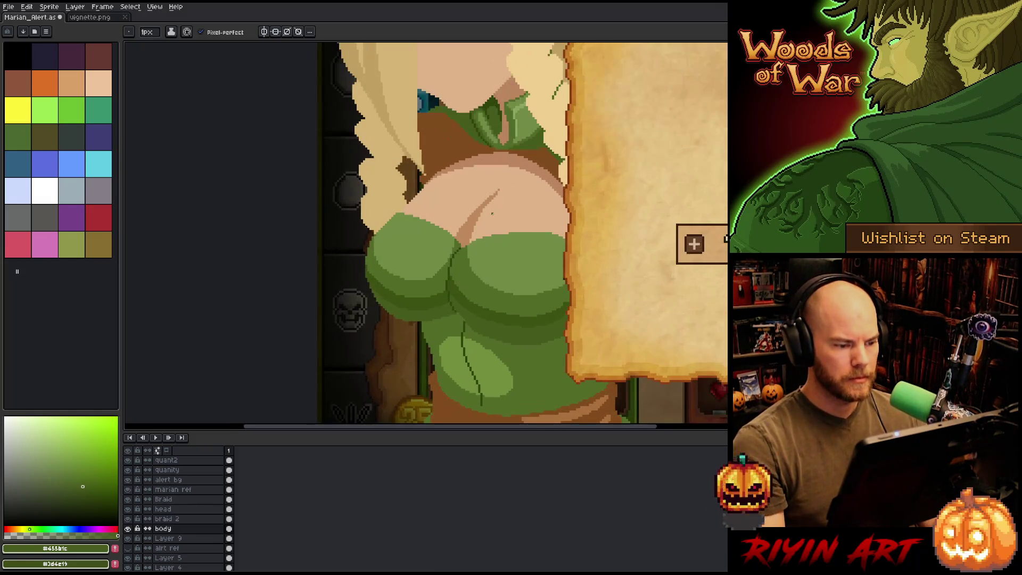
{"action": "left_click", "coordinate": [500, 256], "text": "alt"}
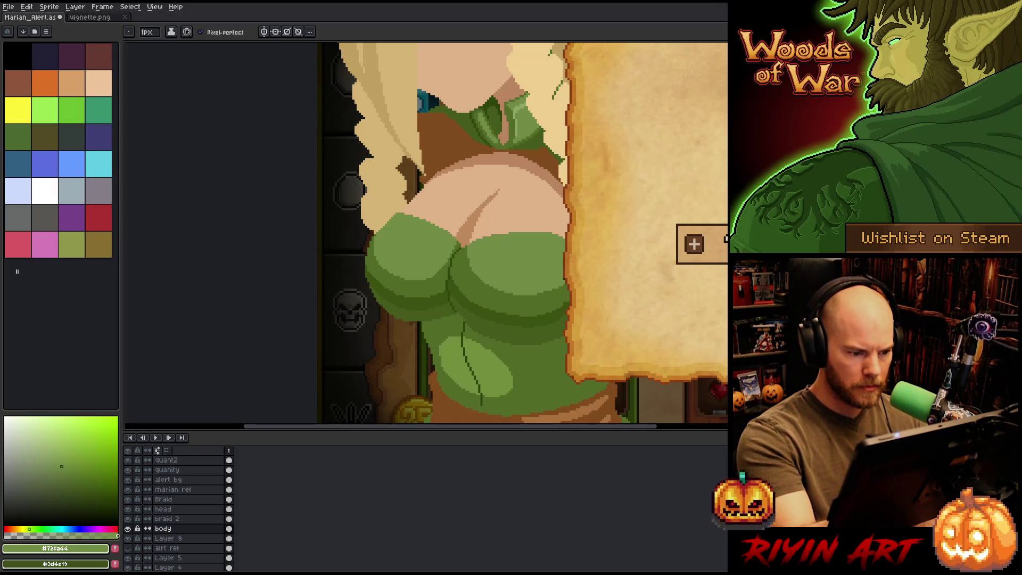
{"action": "scroll", "coordinate": [552, 302], "scroll_direction": "right", "scroll_amount": 1}
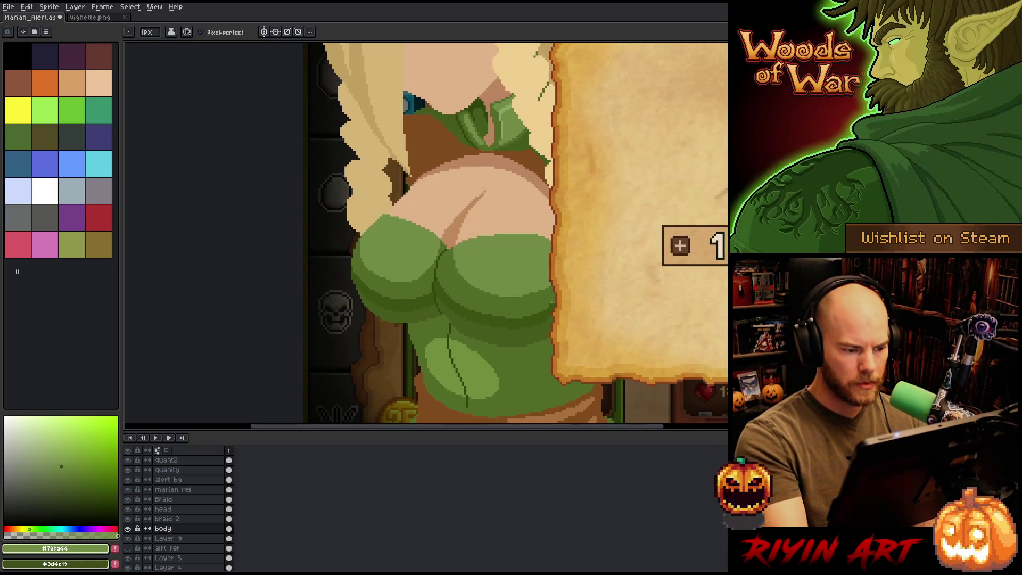
{"action": "scroll", "coordinate": [546, 310], "scroll_direction": "up", "scroll_amount": 1}
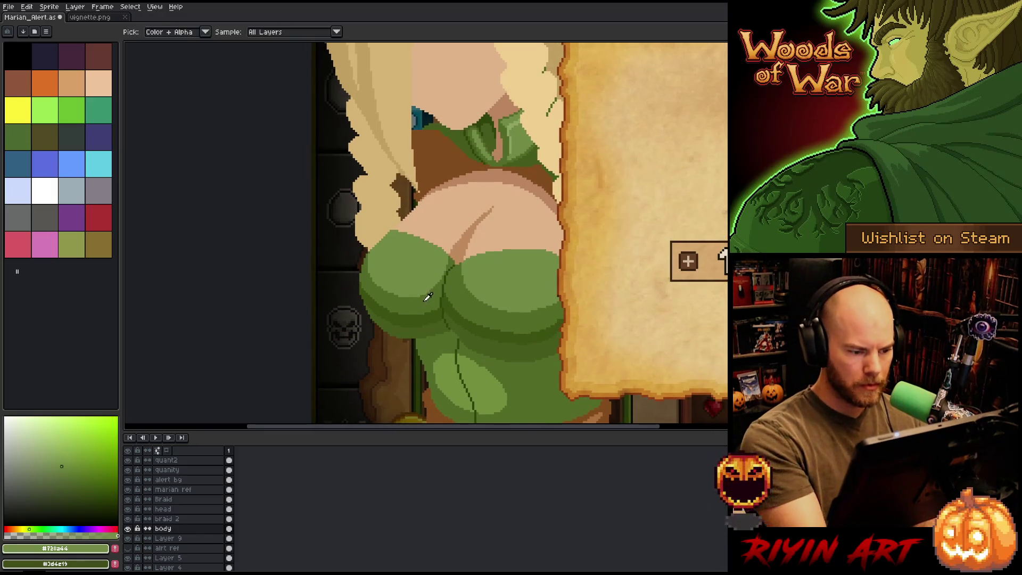
{"action": "left_click", "coordinate": [433, 288], "text": "alt"}
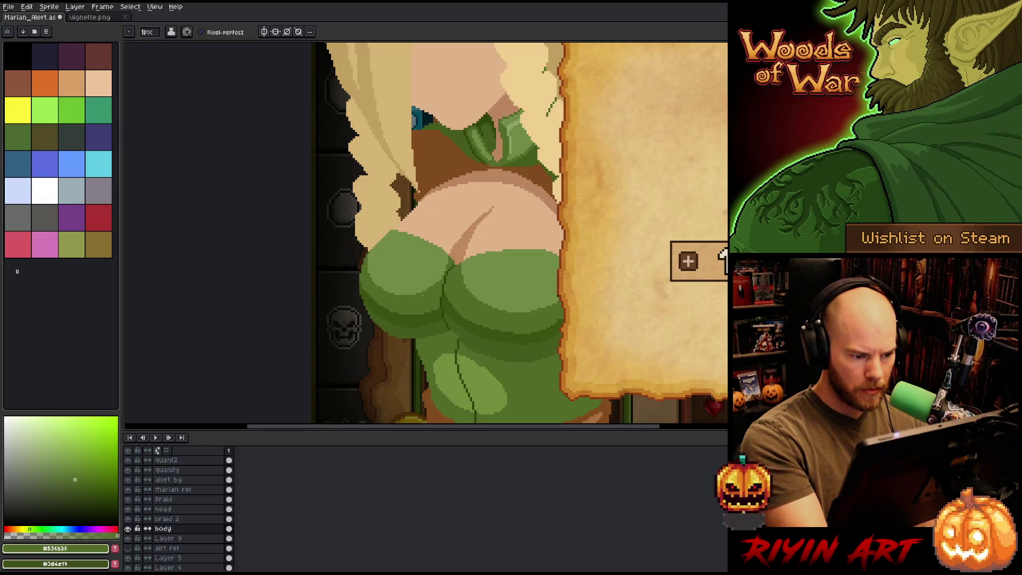
{"action": "scroll", "coordinate": [425, 298], "scroll_direction": "up", "scroll_amount": 3}
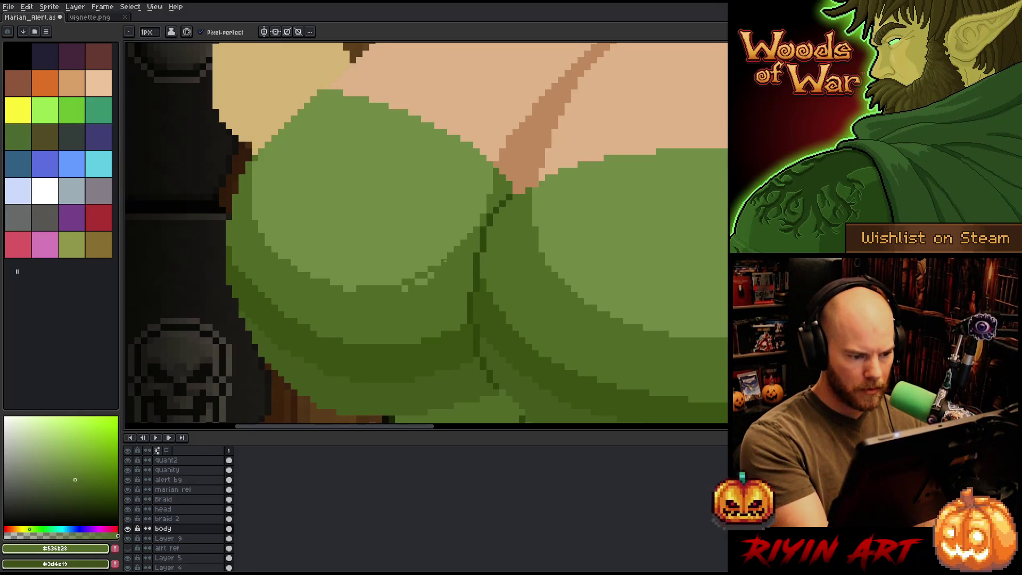
{"action": "left_click_drag", "start_coordinate": [420, 273], "coordinate": [384, 282]}
{"action": "left_click", "coordinate": [405, 288]}
{"action": "left_click", "coordinate": [349, 288]}
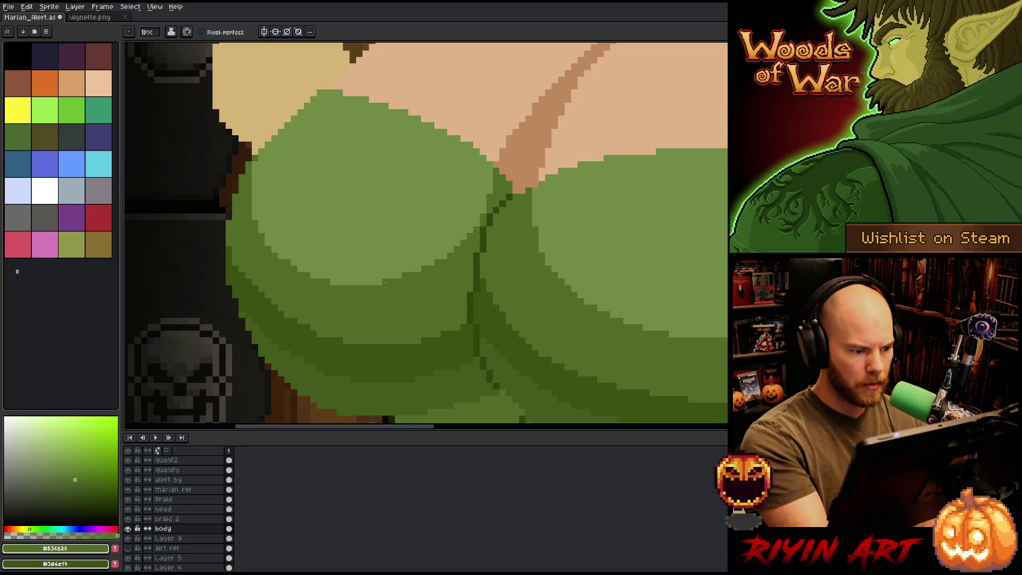
Step: Paint and fill over the dark skin crease with light skin tone #dfb389
{"action": "left_click", "coordinate": [326, 292], "text": "alt"}
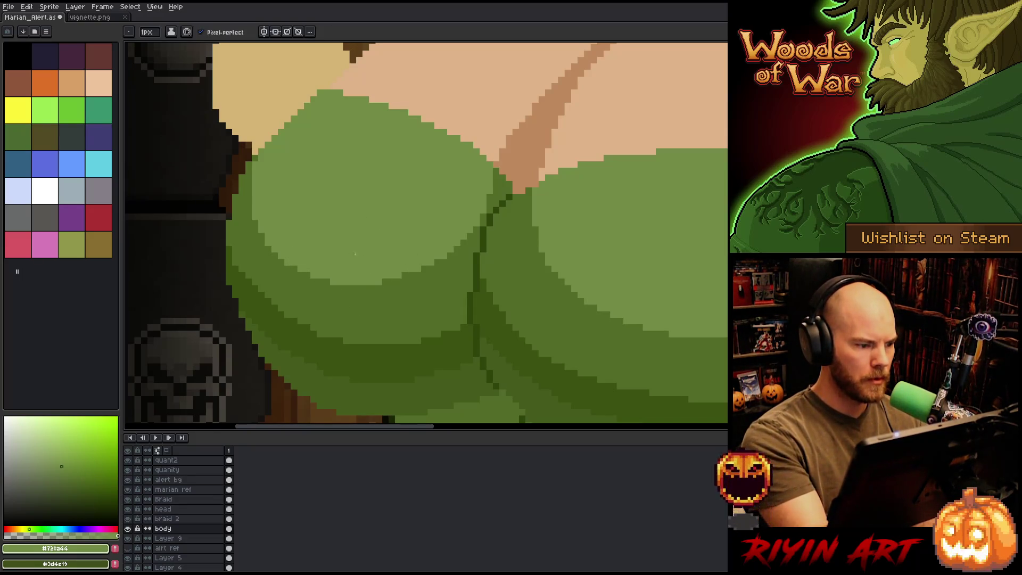
{"action": "left_click", "coordinate": [248, 211], "text": "alt"}
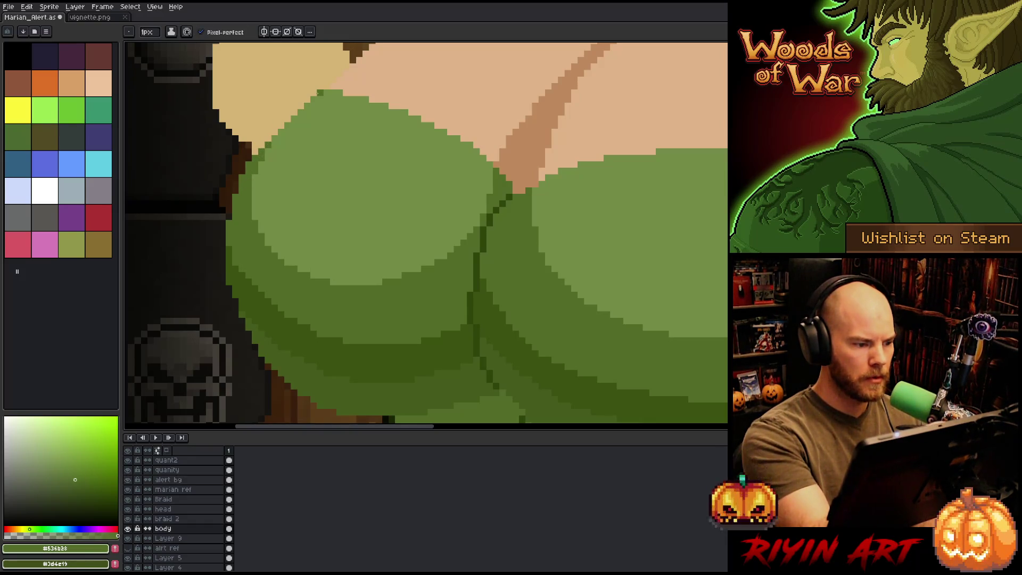
{"action": "scroll", "coordinate": [362, 231], "scroll_direction": "down", "scroll_amount": 2}
{"action": "scroll", "coordinate": [362, 231], "scroll_direction": "down", "scroll_amount": 2}
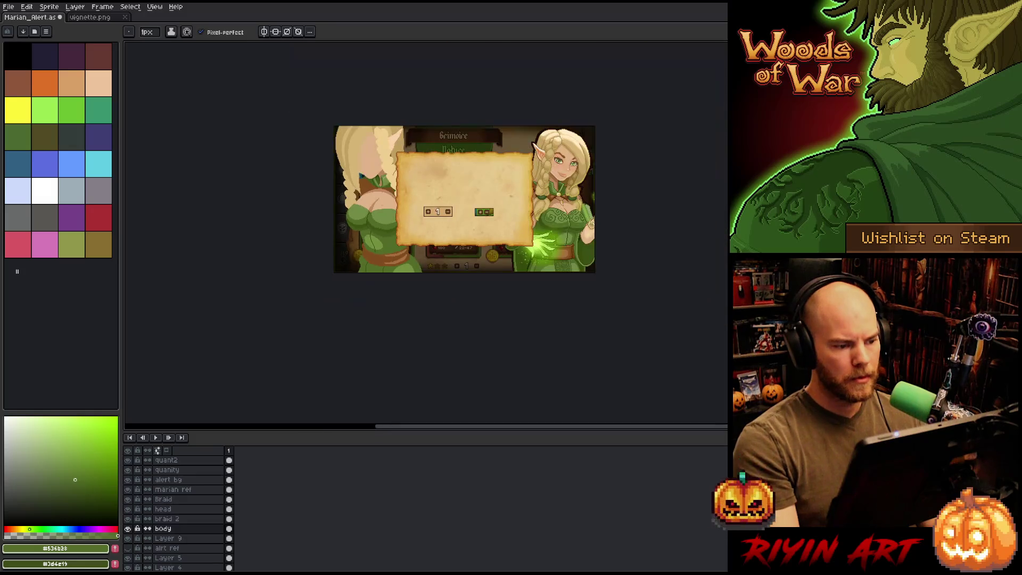
{"action": "scroll", "coordinate": [356, 209], "scroll_direction": "up", "scroll_amount": 4}
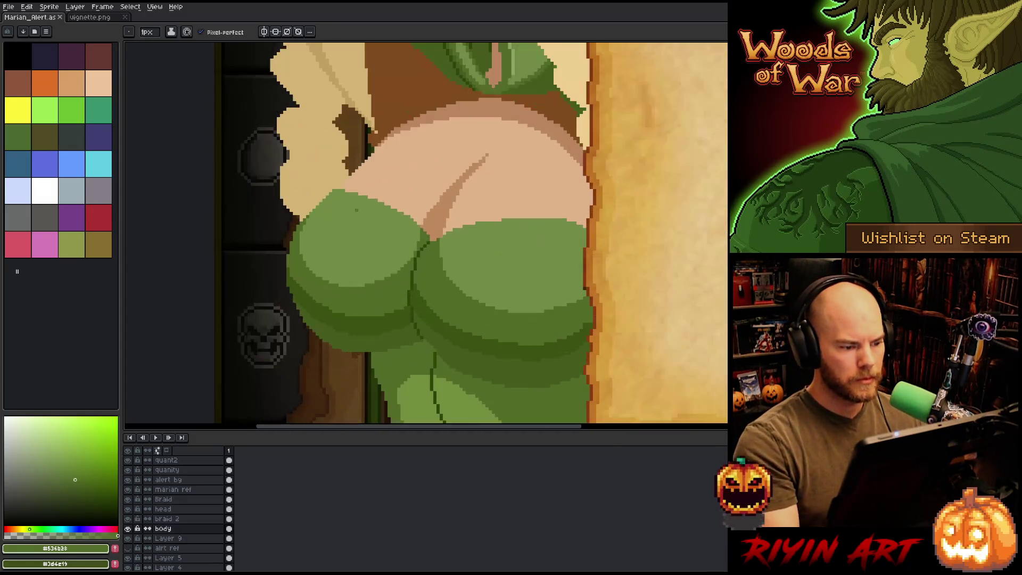
{"action": "left_click", "coordinate": [356, 210], "text": "alt"}
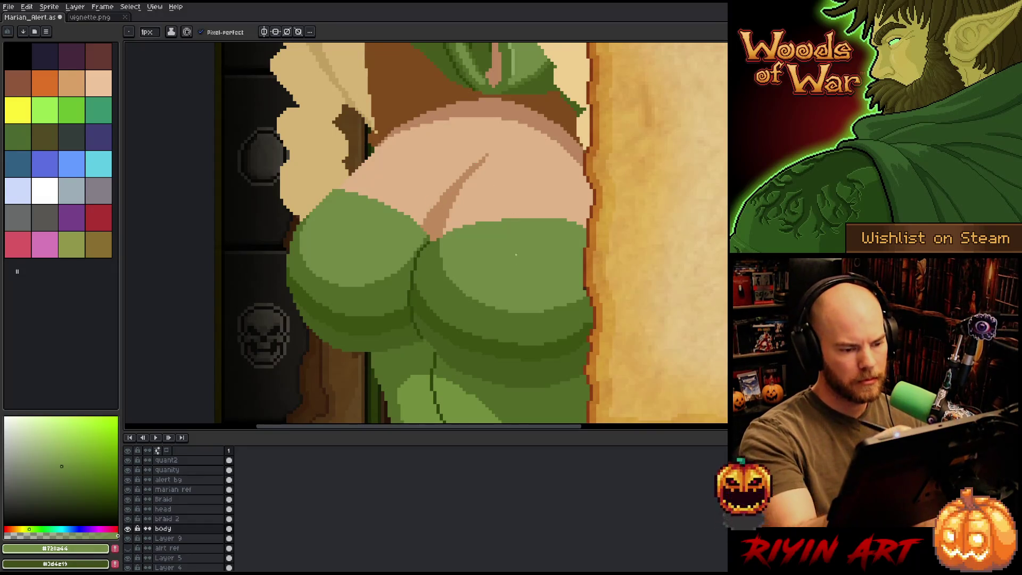
{"action": "left_click", "coordinate": [425, 206], "text": "alt"}
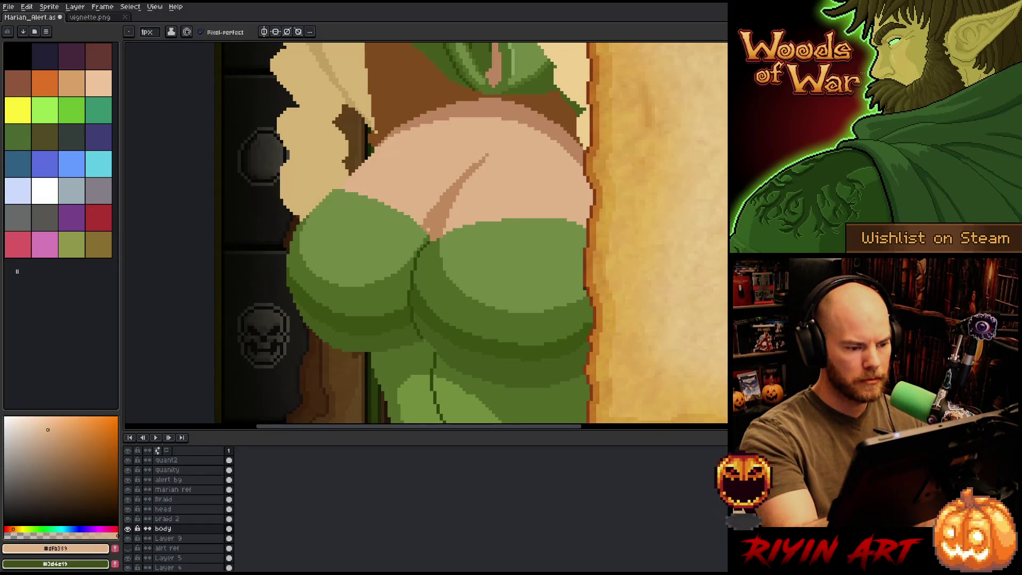
{"action": "mouse_move", "coordinate": [455, 184]}
{"action": "left_mouse_down"}
{"action": "mouse_move", "coordinate": [429, 230]}
{"action": "mouse_move", "coordinate": [453, 185]}
{"action": "left_mouse_up"}
{"action": "key", "text": "g"}
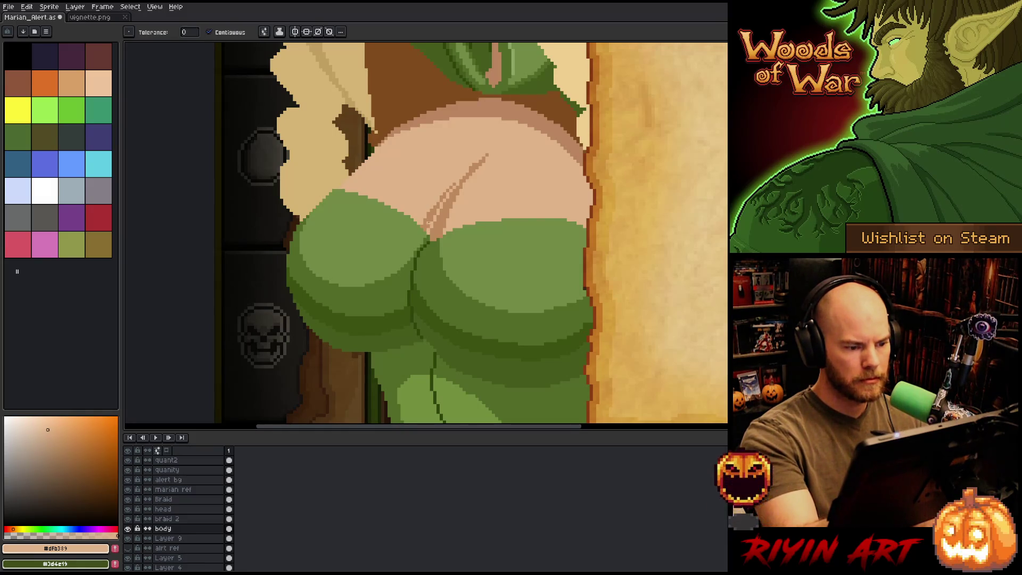
{"action": "left_click", "coordinate": [432, 215]}
{"action": "key", "text": "b"}
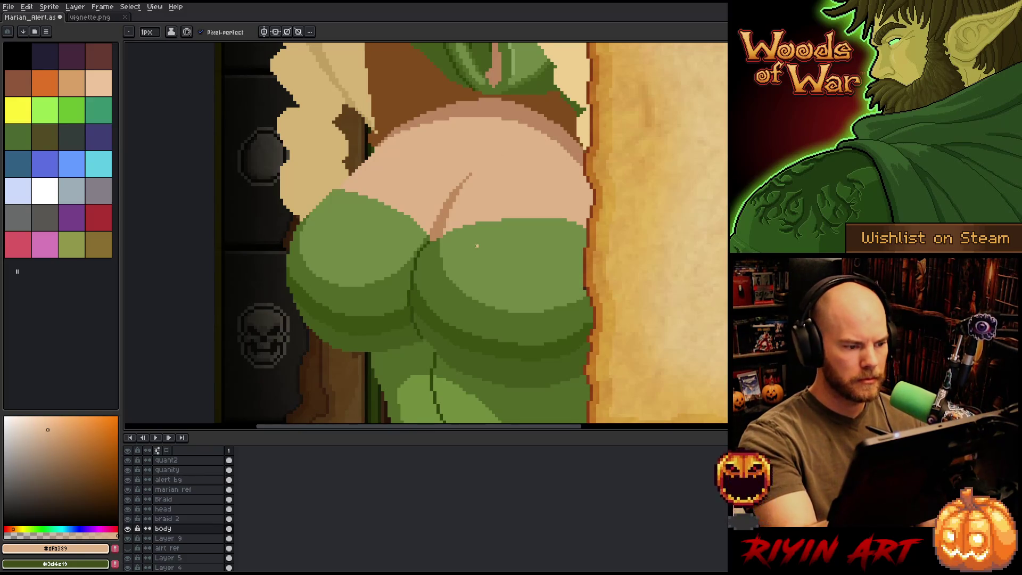
Step: Place a tan pixel on the hair-skin edge and magic-wand select the skin area
{"action": "scroll", "coordinate": [477, 246], "scroll_direction": "up", "scroll_amount": 3}
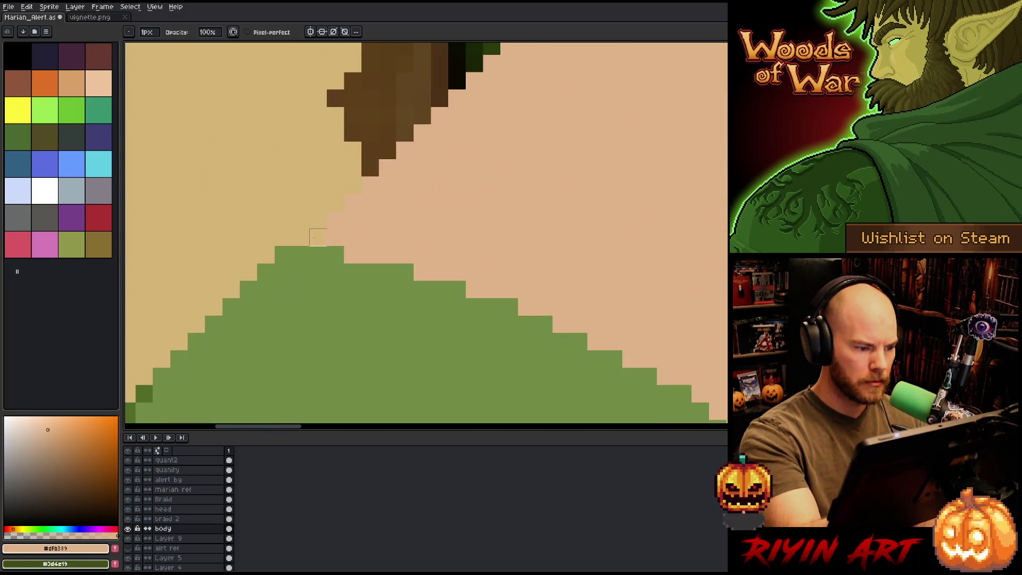
{"action": "left_click", "coordinate": [335, 220]}
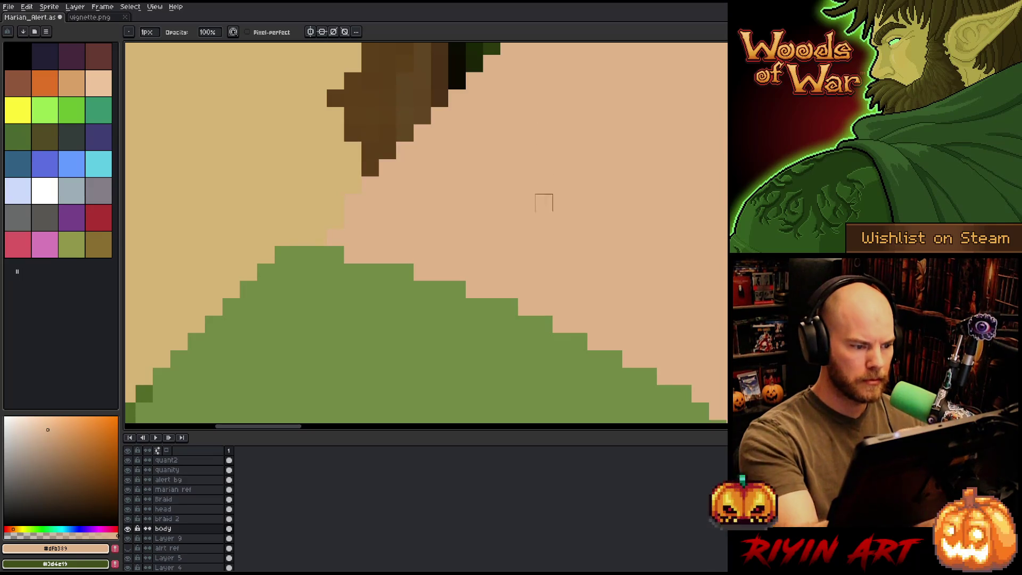
{"action": "scroll", "coordinate": [543, 202], "scroll_direction": "down", "scroll_amount": 3}
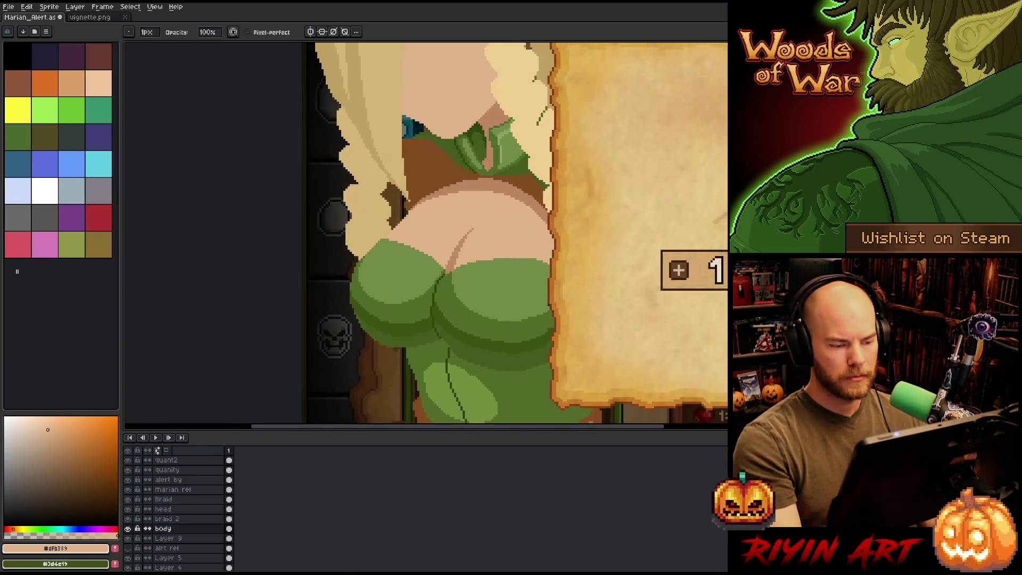
{"action": "scroll", "coordinate": [442, 261], "scroll_direction": "up", "scroll_amount": 2}
{"action": "left_click", "coordinate": [485, 120], "text": "alt"}
{"action": "key", "text": "w"}
{"action": "left_click", "coordinate": [434, 221]}
{"action": "key", "text": "b"}
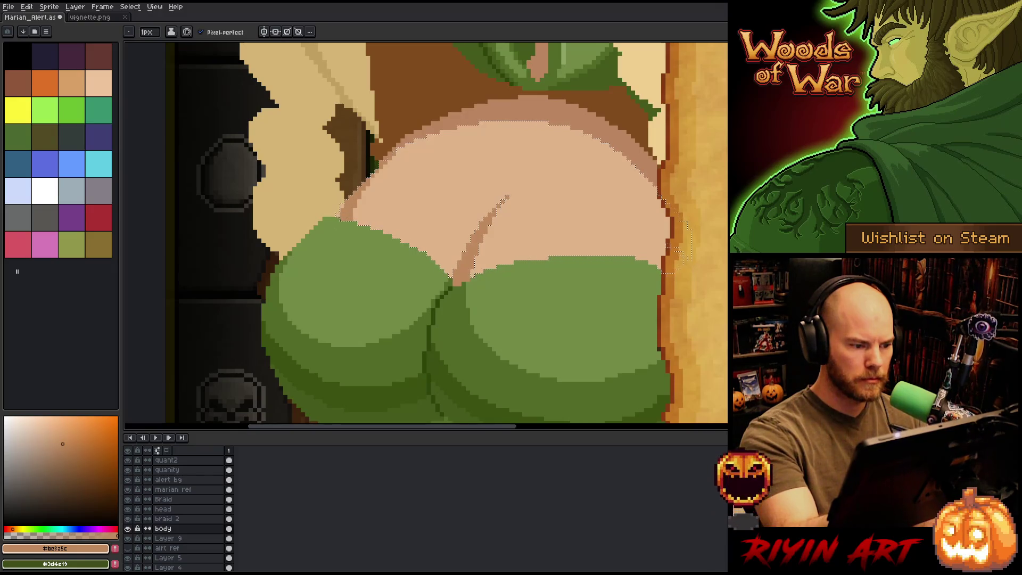
Step: Re-sample the light skin tone and check the tan line between the green cups
{"action": "left_click", "coordinate": [525, 189], "text": "alt"}
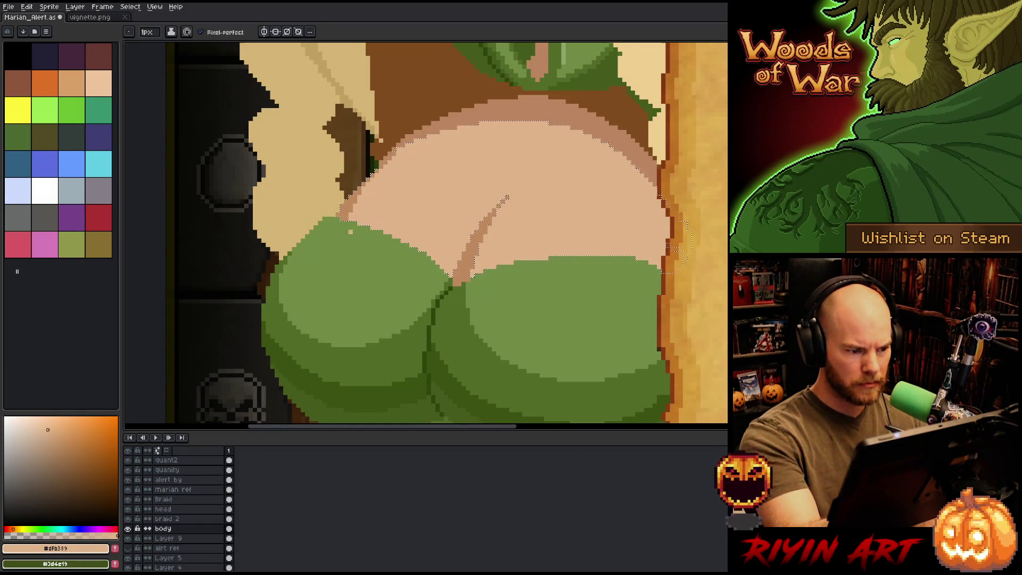
{"action": "key", "text": "v"}
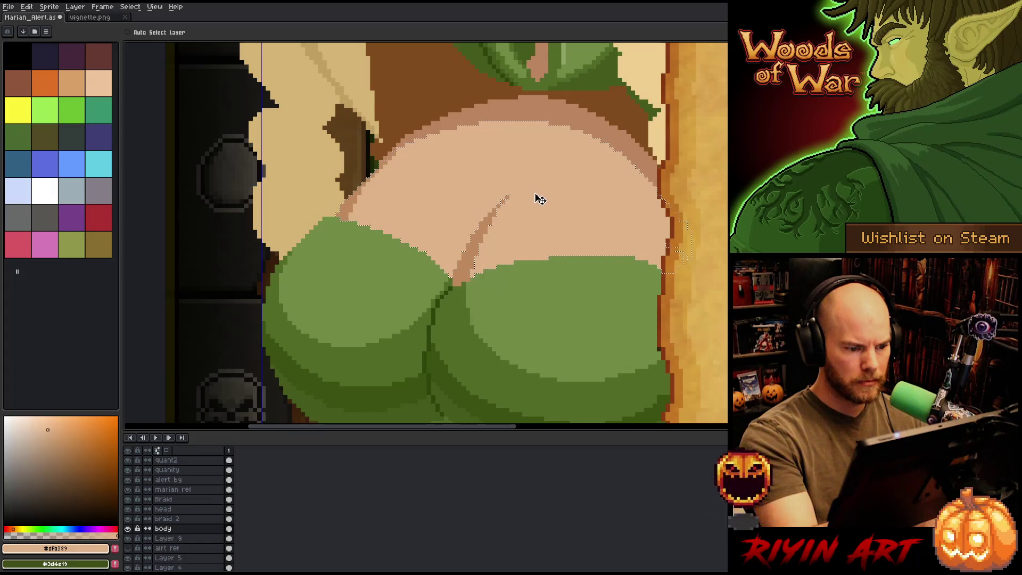
{"action": "key", "text": "b"}
{"action": "scroll", "coordinate": [538, 204], "scroll_direction": "down", "scroll_amount": 3}
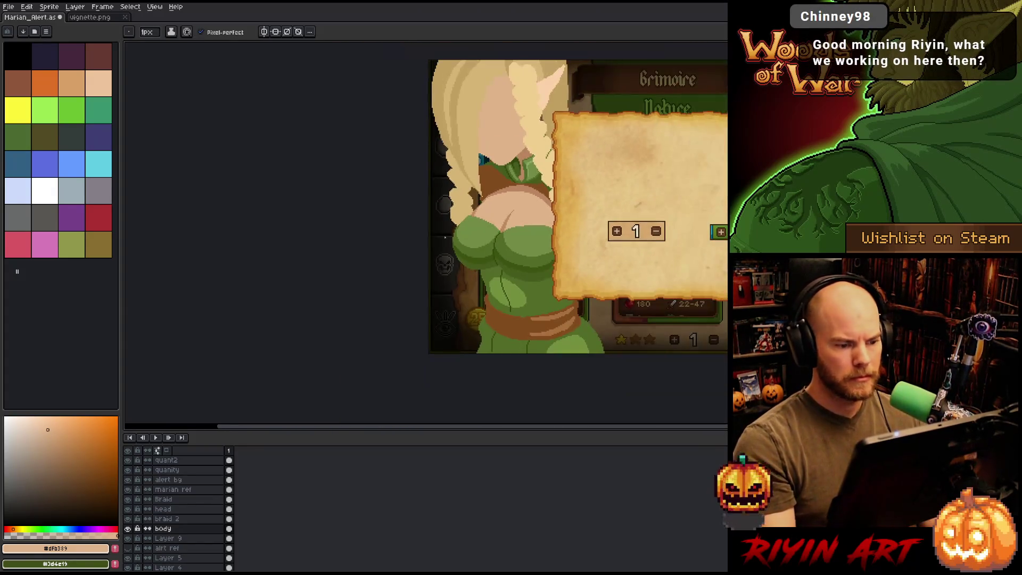
{"action": "scroll", "coordinate": [430, 200], "scroll_direction": "up", "scroll_amount": 5}
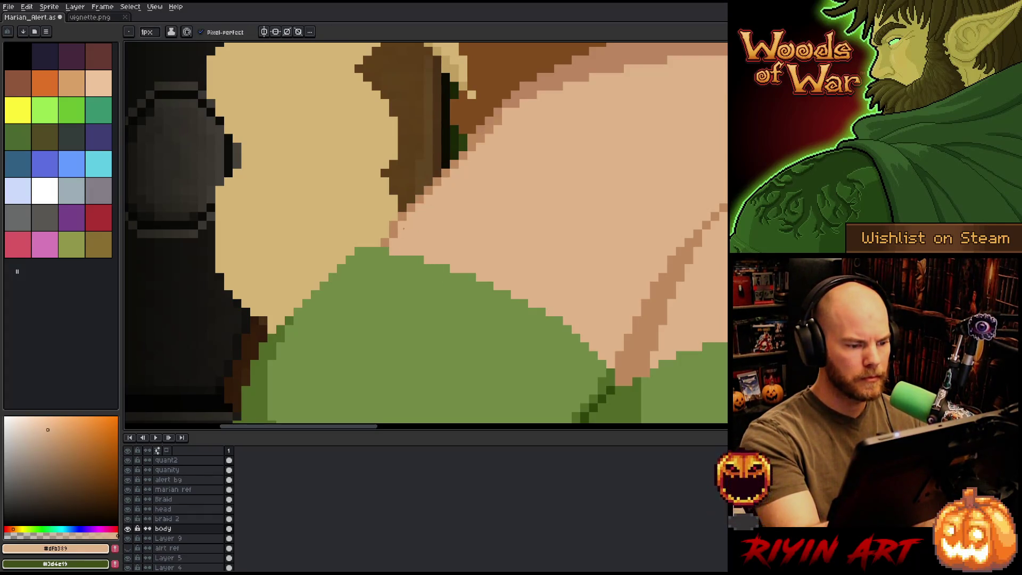
{"action": "scroll", "coordinate": [525, 242], "scroll_direction": "down", "scroll_amount": 5}
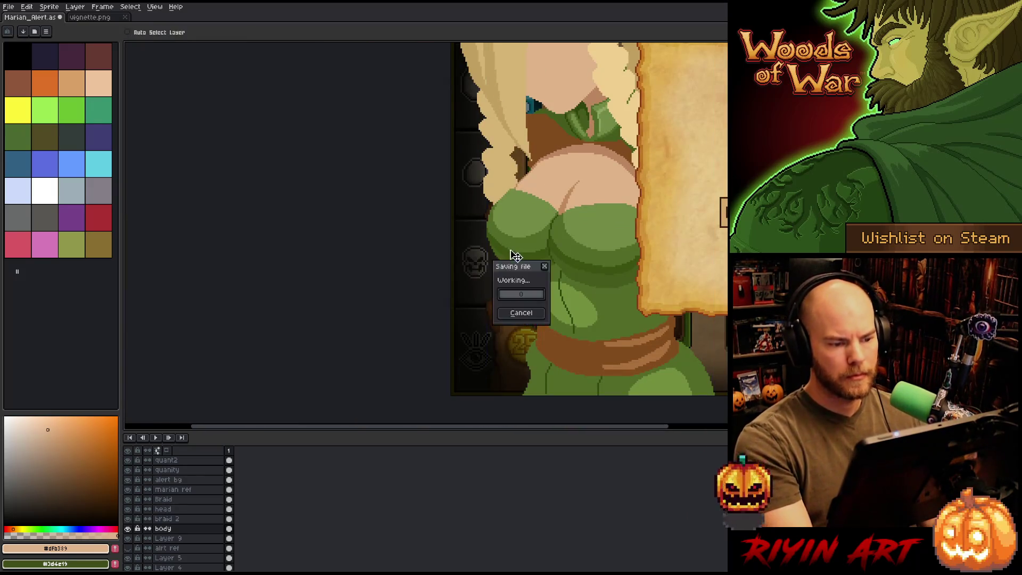
Step: Bring the lower bodice beside the parchment panel into view, discarding a trial selection
{"action": "left_click_drag", "start_coordinate": [524, 242], "coordinate": [289, 265]}
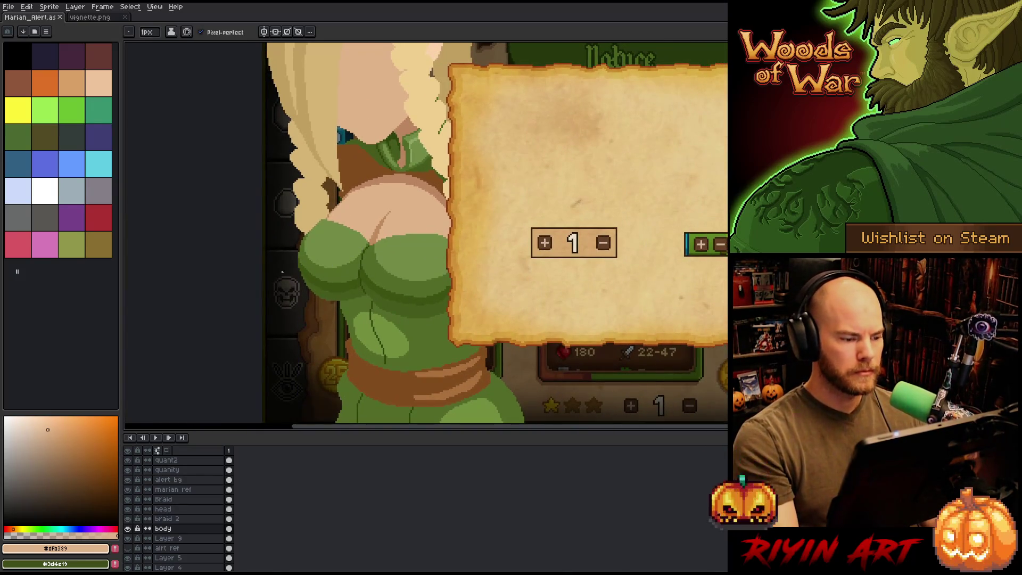
{"action": "scroll", "coordinate": [289, 264], "scroll_direction": "up", "scroll_amount": 3}
{"action": "scroll", "coordinate": [320, 240], "scroll_direction": "down", "scroll_amount": 1}
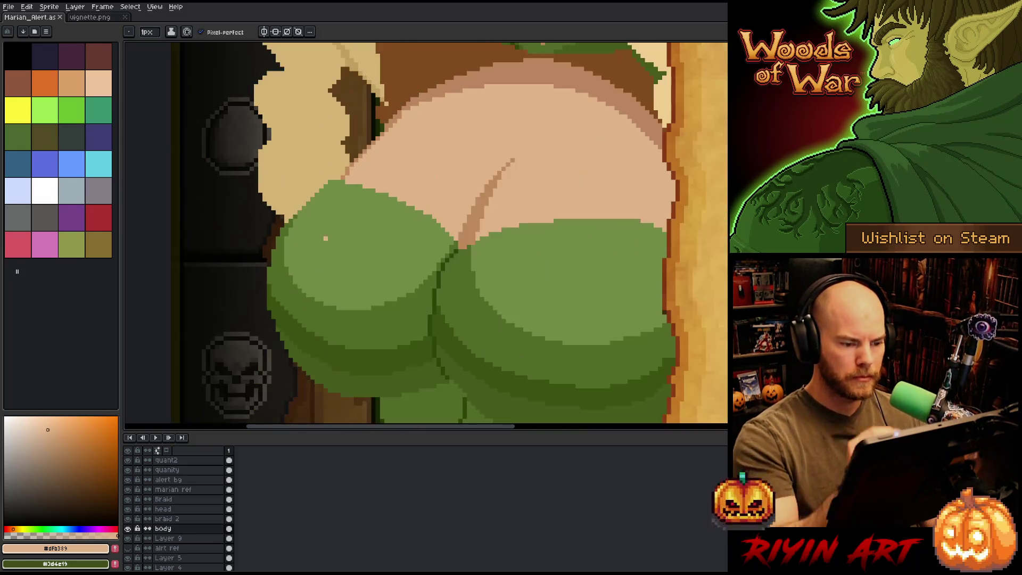
{"action": "mouse_move", "coordinate": [610, 265]}
{"action": "left_mouse_down"}
{"action": "mouse_move", "coordinate": [573, 178]}
{"action": "mouse_move", "coordinate": [556, 191]}
{"action": "left_mouse_up"}
{"action": "scroll", "coordinate": [639, 229], "scroll_direction": "down", "scroll_amount": 3}
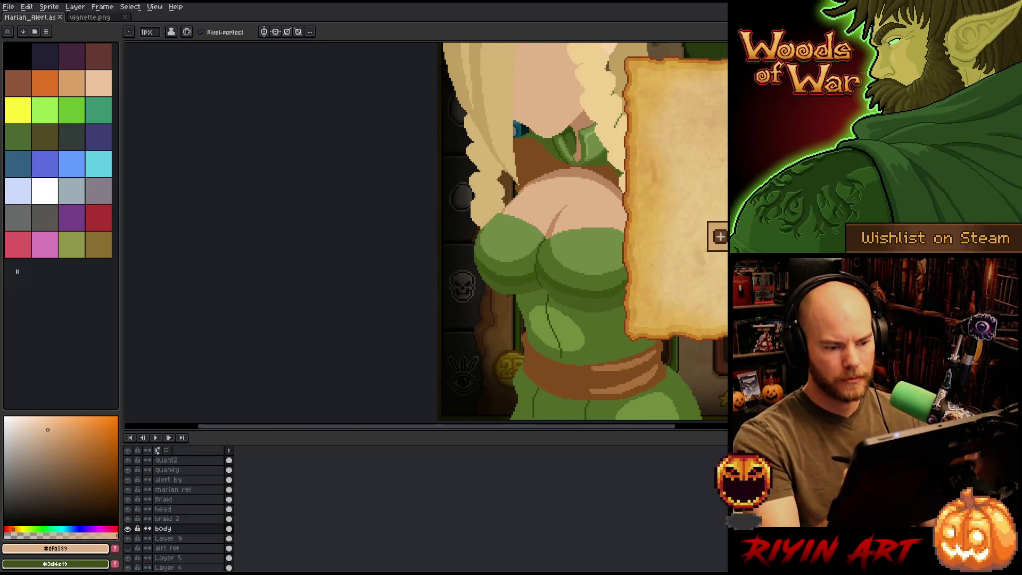
{"action": "scroll", "coordinate": [626, 260], "scroll_direction": "up", "scroll_amount": 1}
{"action": "key", "text": "m"}
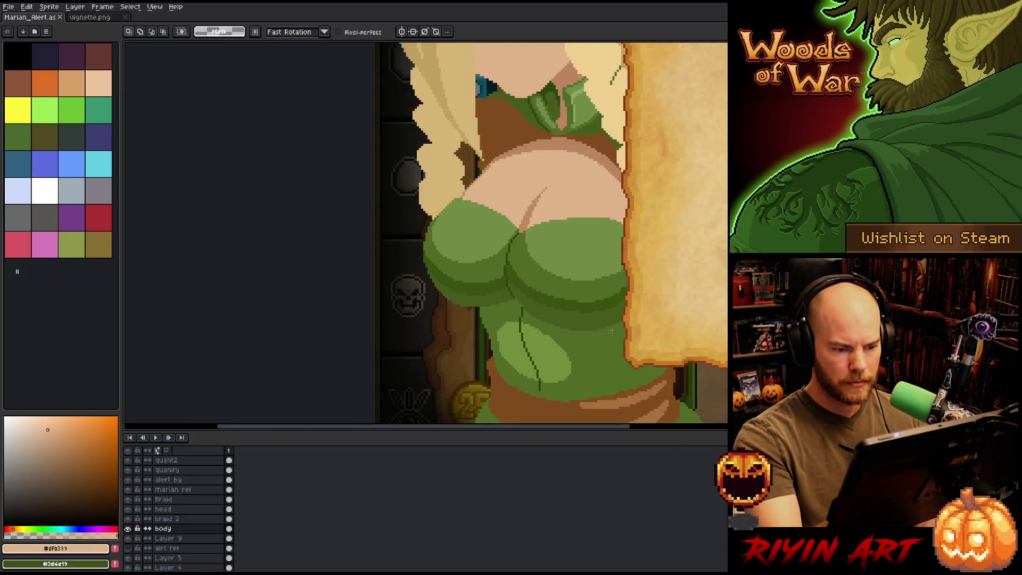
{"action": "mouse_move", "coordinate": [550, 232]}
{"action": "left_mouse_down"}
{"action": "mouse_move", "coordinate": [620, 230]}
{"action": "mouse_move", "coordinate": [588, 208]}
{"action": "mouse_move", "coordinate": [543, 219]}
{"action": "mouse_move", "coordinate": [549, 234]}
{"action": "left_mouse_up"}
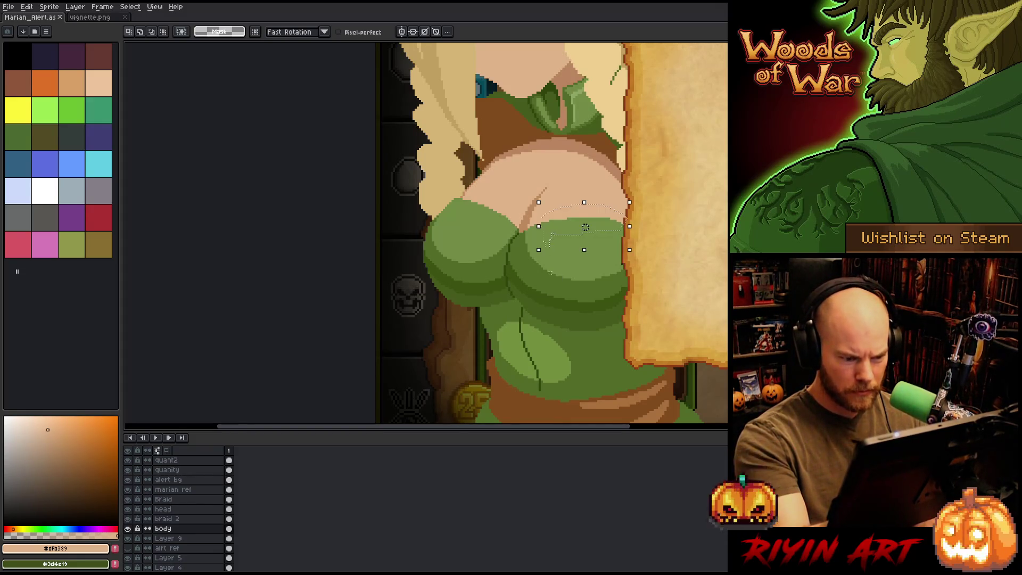
{"action": "key", "text": "ctrl+d"}
{"action": "key", "text": "b"}
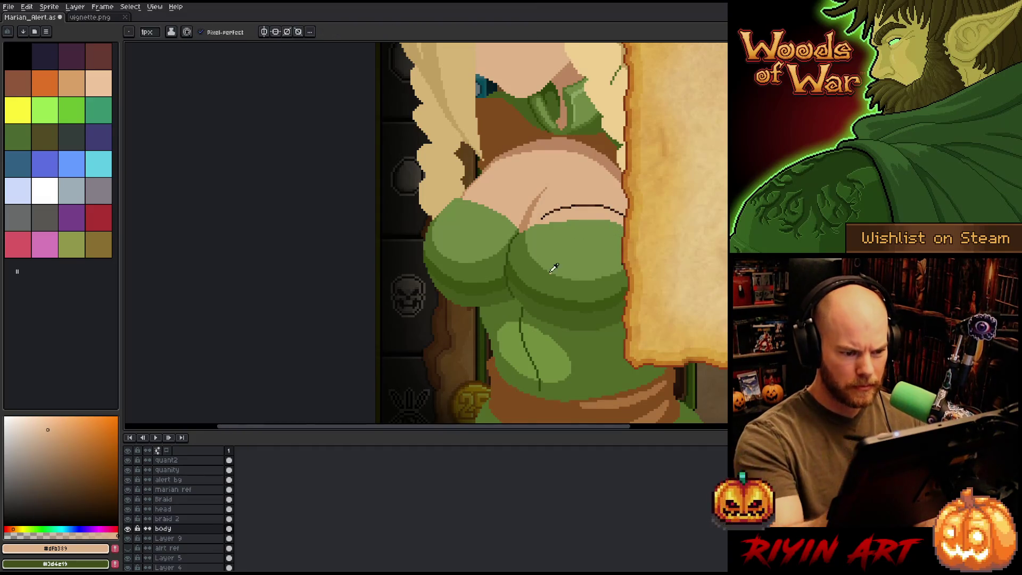
Step: Lasso the curve above the bodice, shift it about 12 px left and commit
{"action": "key", "text": "q"}
{"action": "mouse_move", "coordinate": [609, 343]}
{"action": "left_mouse_down"}
{"action": "mouse_move", "coordinate": [647, 284]}
{"action": "mouse_move", "coordinate": [589, 196]}
{"action": "mouse_move", "coordinate": [583, 306]}
{"action": "mouse_move", "coordinate": [596, 351]}
{"action": "left_mouse_up"}
{"action": "left_click_drag", "start_coordinate": [615, 272], "coordinate": [608, 273]}
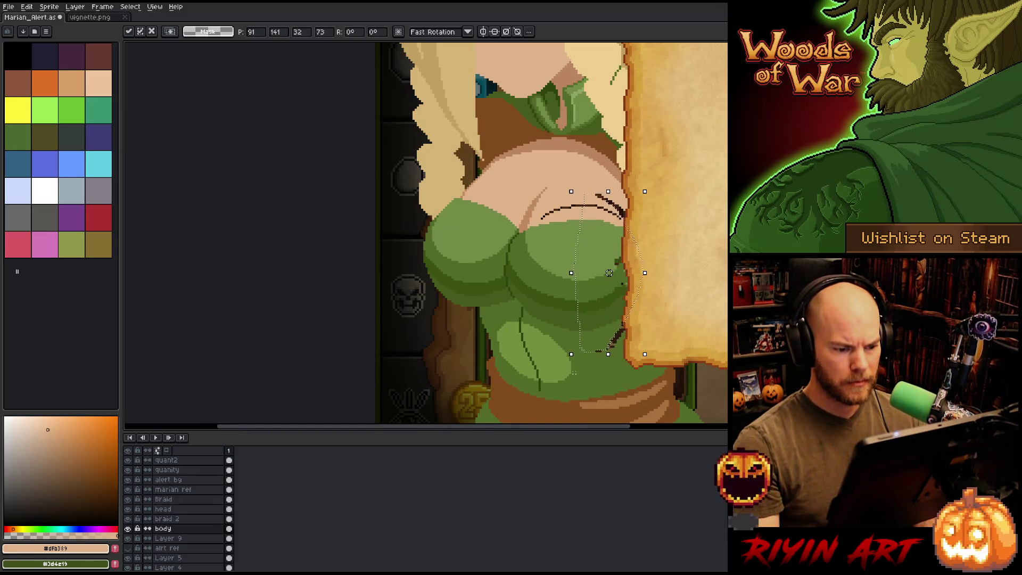
{"action": "key", "text": "ctrl+d"}
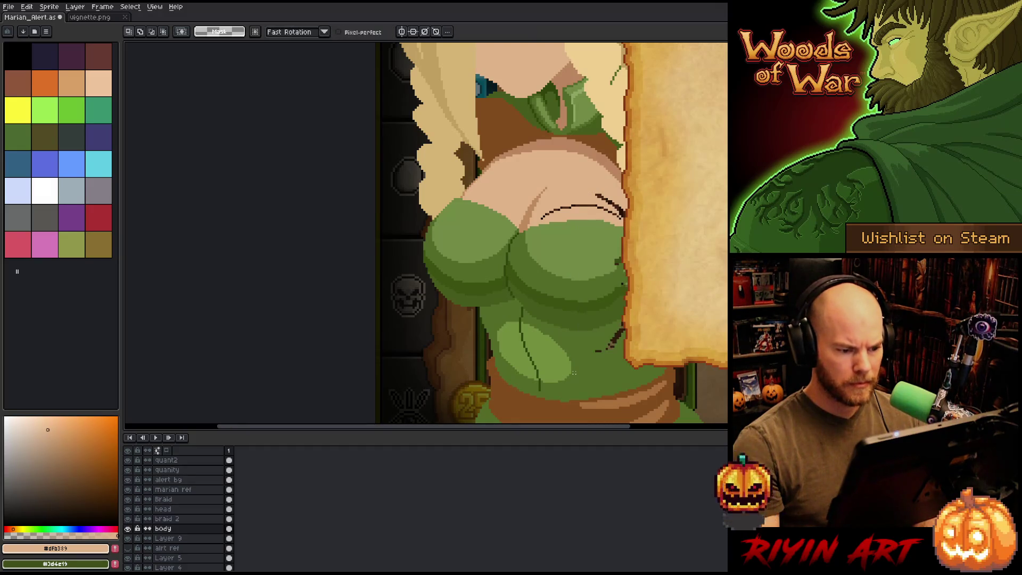
{"action": "scroll", "coordinate": [524, 305], "scroll_direction": "up", "scroll_amount": 3}
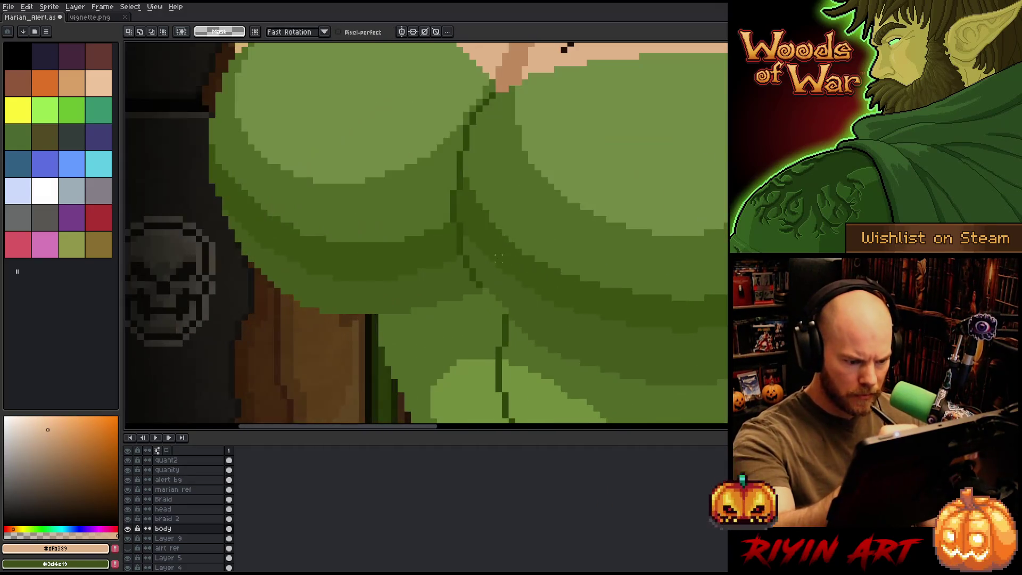
{"action": "left_click", "coordinate": [515, 303], "text": "alt"}
{"action": "left_click_drag", "start_coordinate": [481, 306], "coordinate": [588, 413]}
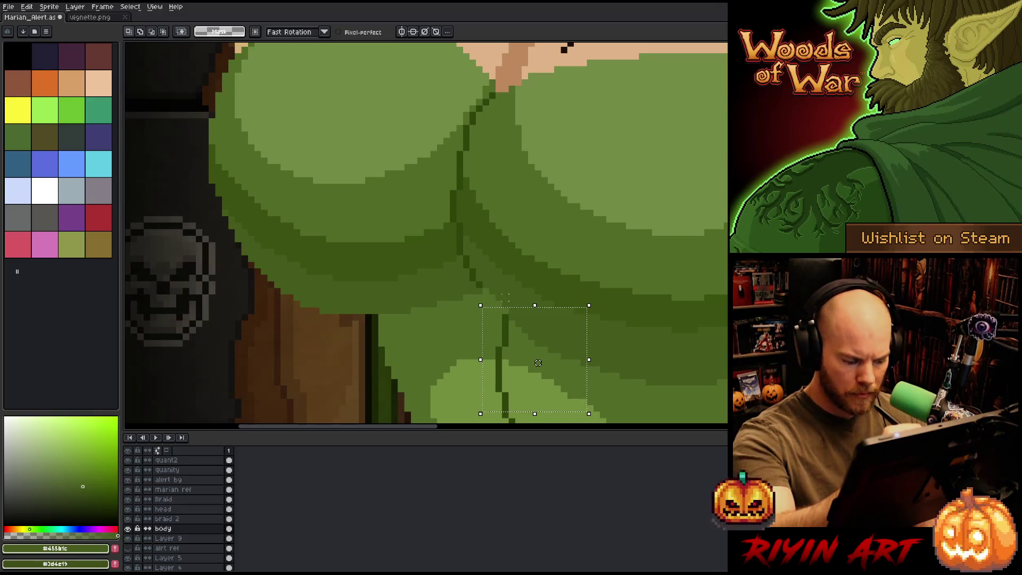
{"action": "key", "text": "ctrl+d"}
{"action": "key", "text": "b"}
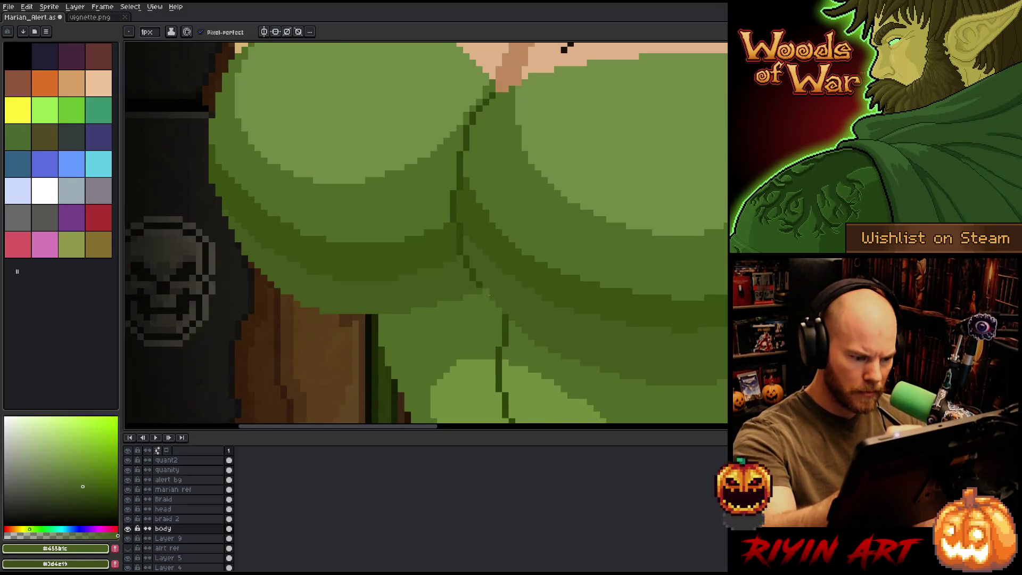
Step: Lasso the dress's lower edge, nudge it slightly left and commit the move
{"action": "left_click", "coordinate": [485, 290], "text": "alt"}
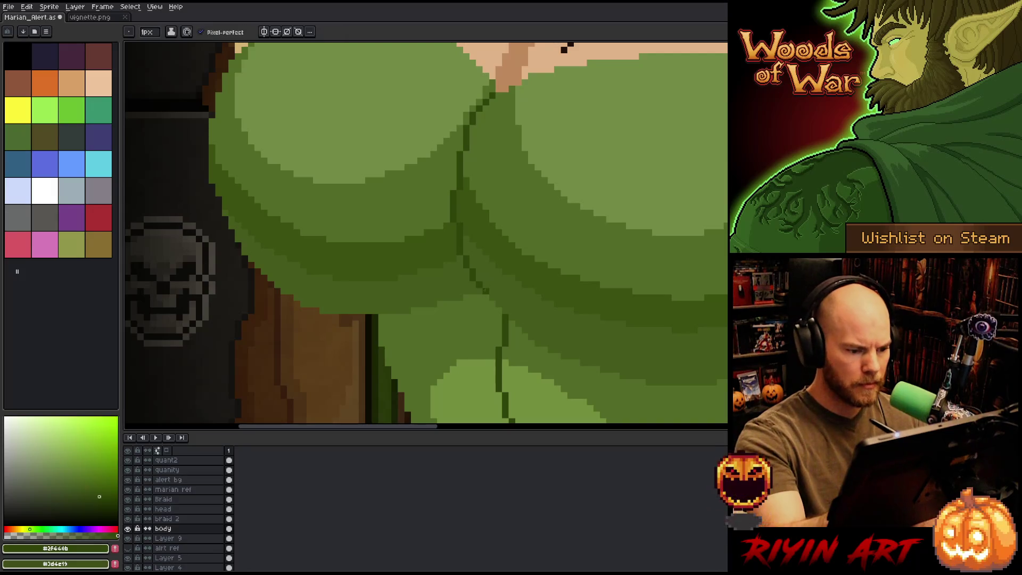
{"action": "scroll", "coordinate": [485, 290], "scroll_direction": "down", "scroll_amount": 3}
{"action": "scroll", "coordinate": [491, 284], "scroll_direction": "up", "scroll_amount": 3}
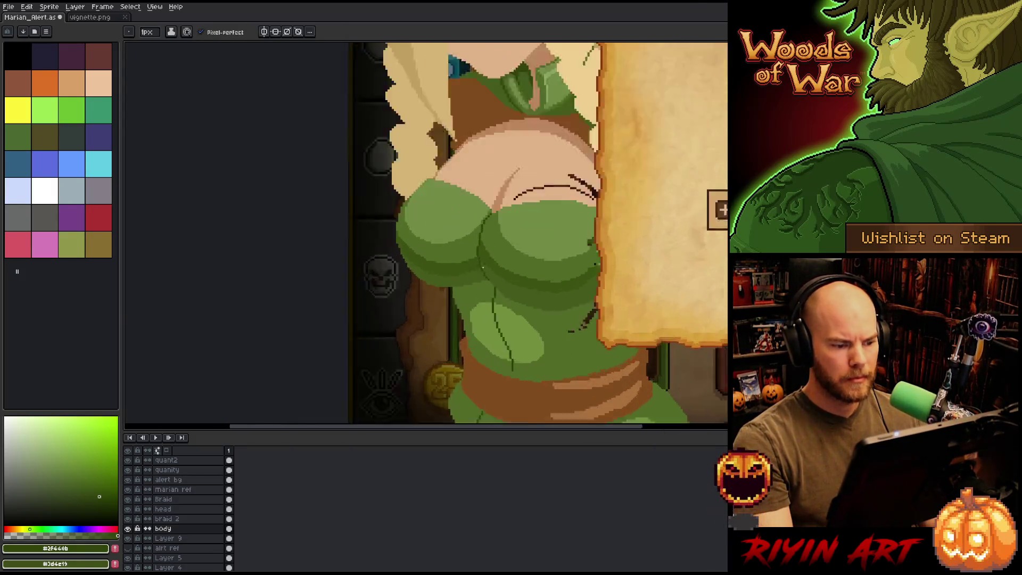
{"action": "left_click", "coordinate": [501, 276], "text": "alt"}
{"action": "scroll", "coordinate": [502, 275], "scroll_direction": "down", "scroll_amount": 3}
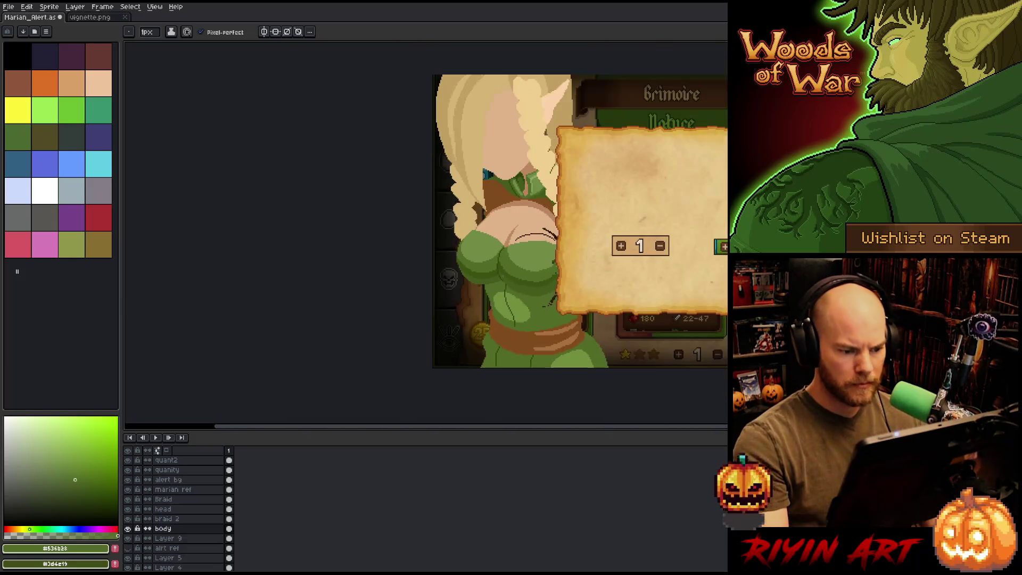
{"action": "scroll", "coordinate": [457, 324], "scroll_direction": "up", "scroll_amount": 2}
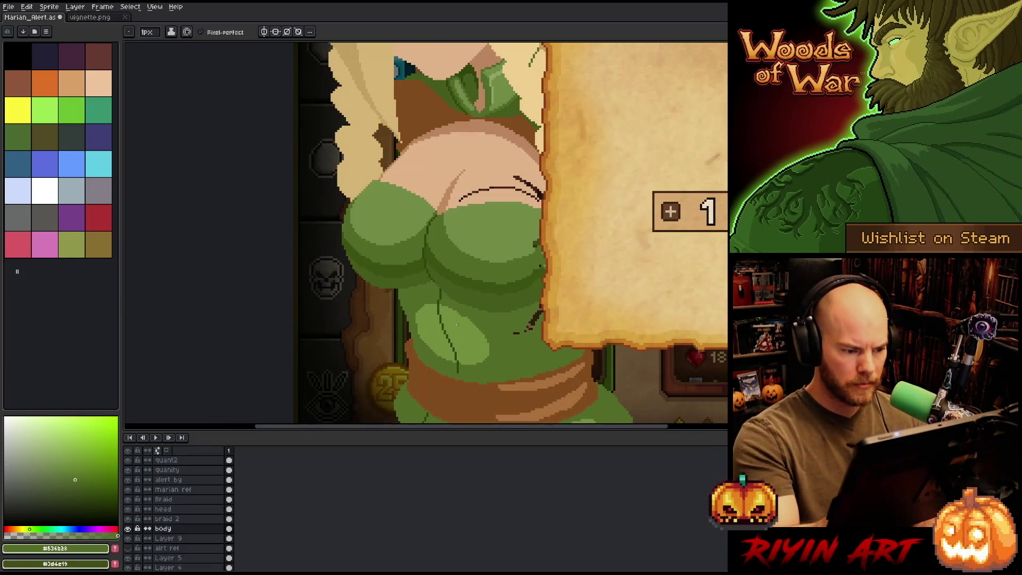
{"action": "key", "text": "q"}
{"action": "mouse_move", "coordinate": [524, 323]}
{"action": "left_mouse_down"}
{"action": "mouse_move", "coordinate": [559, 283]}
{"action": "mouse_move", "coordinate": [530, 266]}
{"action": "mouse_move", "coordinate": [442, 261]}
{"action": "mouse_move", "coordinate": [504, 330]}
{"action": "mouse_move", "coordinate": [524, 335]}
{"action": "left_mouse_up"}
{"action": "key", "text": "ctrl+t"}
{"action": "left_click_drag", "start_coordinate": [501, 298], "coordinate": [499, 298]}
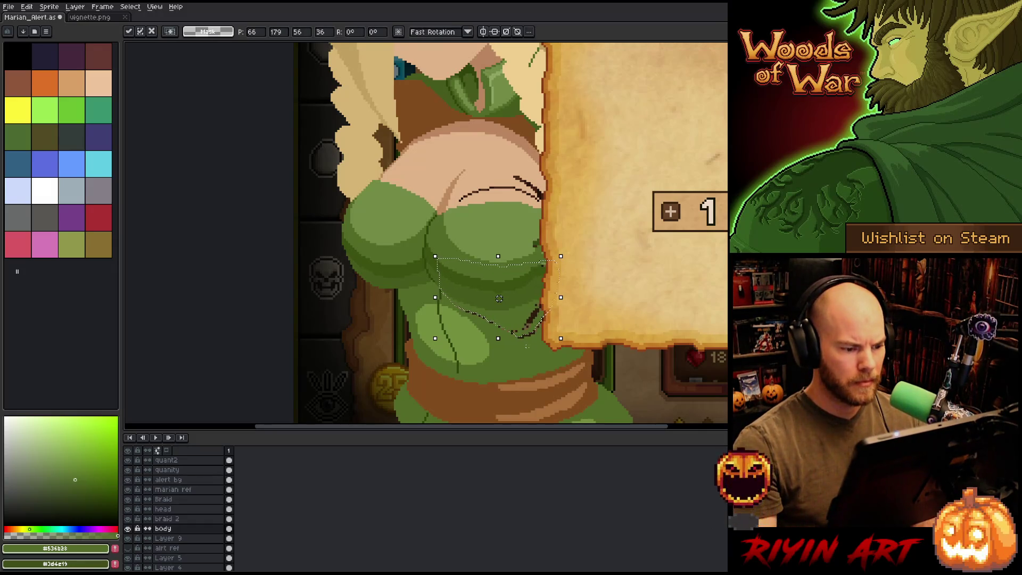
{"action": "key", "text": "ctrl+d"}
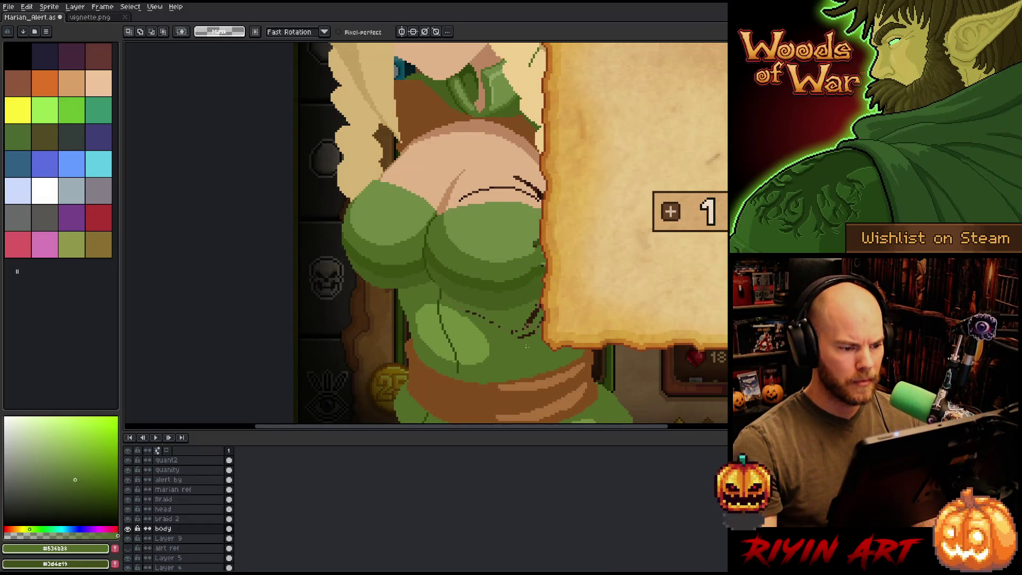
{"action": "key", "text": "b"}
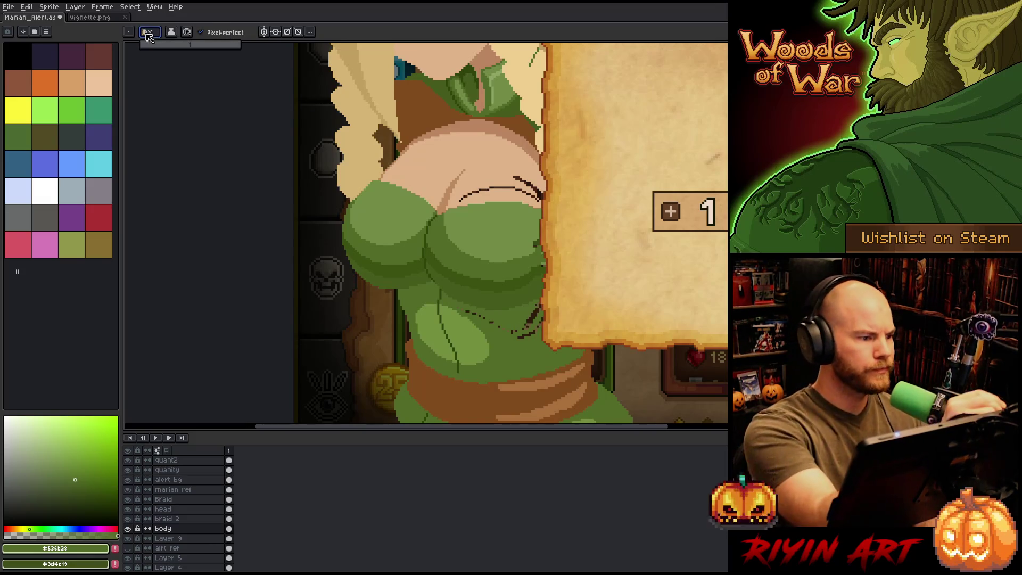
Step: Paint dress green over the dark sketch strokes and dashed line on the torso
{"action": "mouse_move", "coordinate": [527, 328]}
{"action": "left_mouse_down"}
{"action": "mouse_move", "coordinate": [537, 306]}
{"action": "mouse_move", "coordinate": [533, 330]}
{"action": "left_mouse_up"}
{"action": "mouse_move", "coordinate": [490, 304]}
{"action": "left_mouse_down"}
{"action": "mouse_move", "coordinate": [498, 308]}
{"action": "mouse_move", "coordinate": [479, 317]}
{"action": "left_mouse_up"}
{"action": "left_click", "coordinate": [491, 326], "text": "alt"}
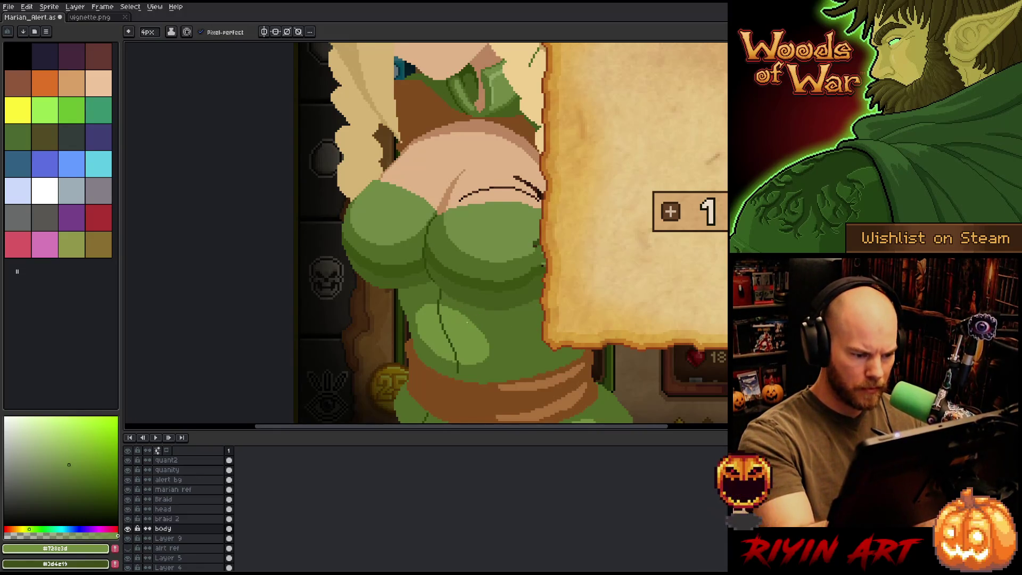
{"action": "mouse_move", "coordinate": [462, 313]}
{"action": "left_mouse_down"}
{"action": "mouse_move", "coordinate": [490, 346]}
{"action": "mouse_move", "coordinate": [475, 364]}
{"action": "left_mouse_up"}
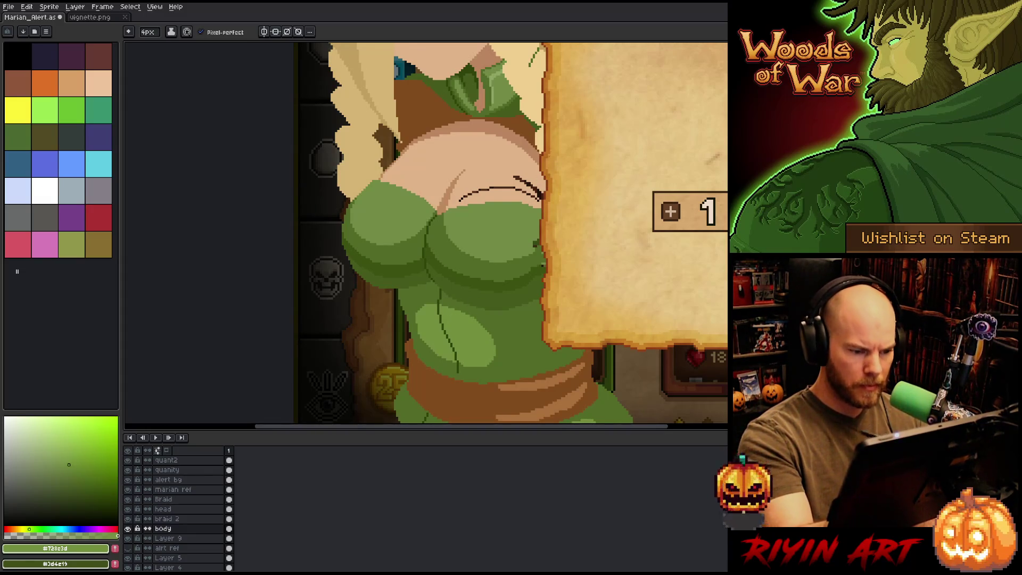
Step: Paint skin tone over the dark curved sketch strokes on the chest, sampling the dress greens
{"action": "left_click_drag", "start_coordinate": [500, 234], "coordinate": [482, 295]}
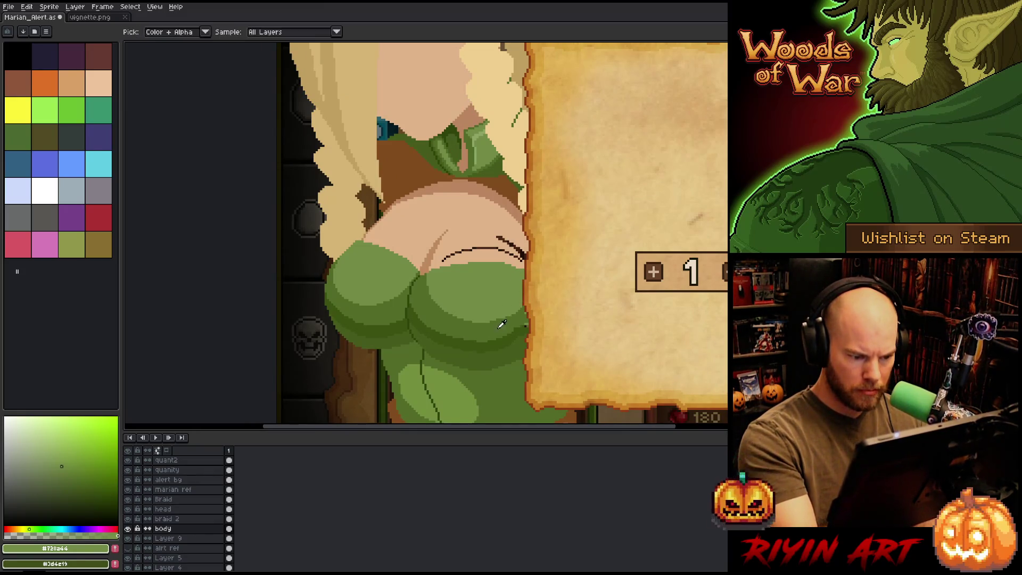
{"action": "left_click", "coordinate": [514, 330], "text": "alt"}
{"action": "left_click", "coordinate": [509, 337], "text": "alt"}
{"action": "left_click", "coordinate": [526, 326], "text": "alt"}
{"action": "left_click", "coordinate": [510, 341], "text": "alt"}
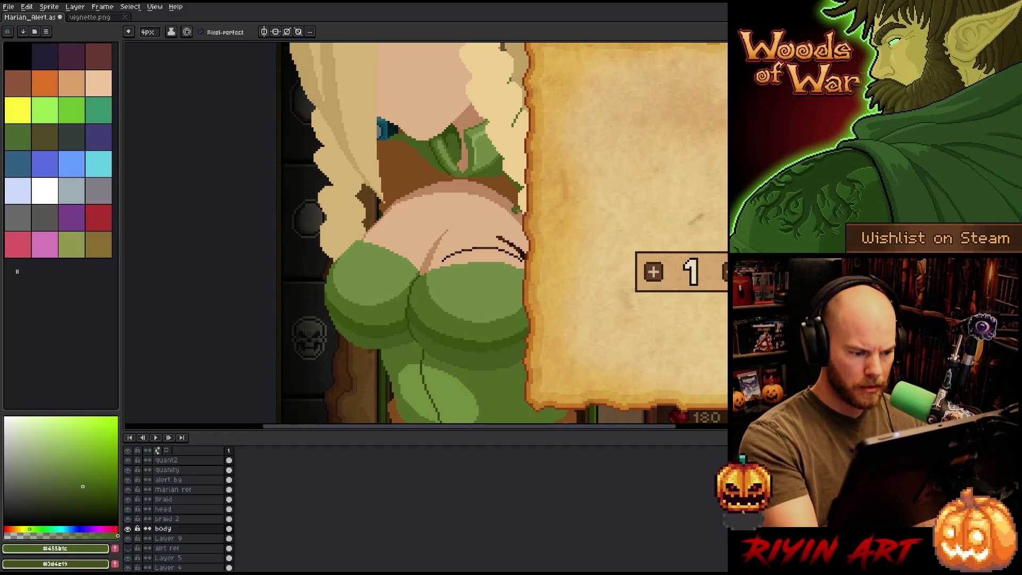
{"action": "left_click", "coordinate": [479, 230], "text": "alt"}
{"action": "mouse_move", "coordinate": [459, 253]}
{"action": "left_mouse_down"}
{"action": "mouse_move", "coordinate": [515, 249]}
{"action": "mouse_move", "coordinate": [521, 260]}
{"action": "left_mouse_up"}
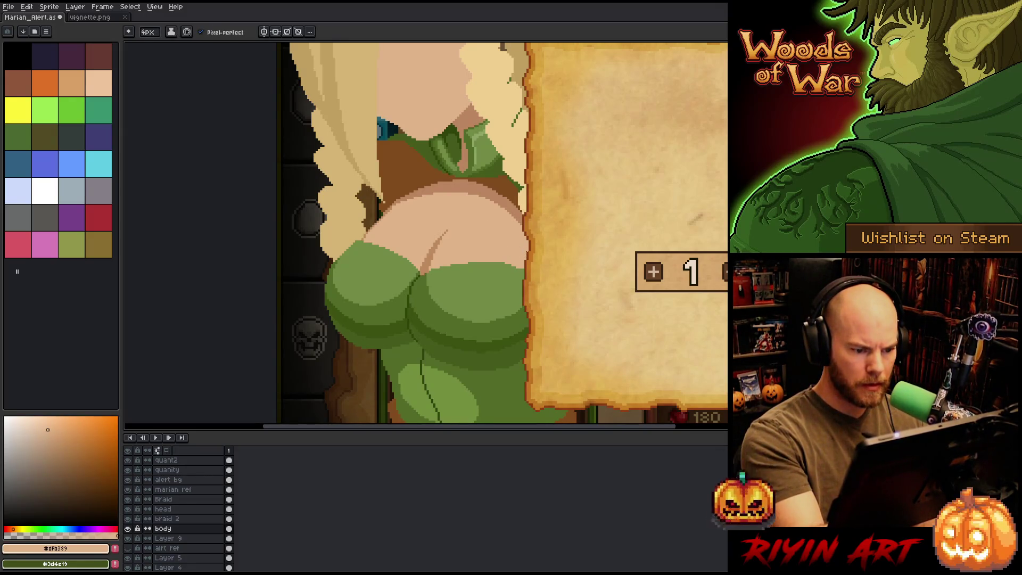
{"action": "left_click", "coordinate": [507, 275], "text": "alt"}
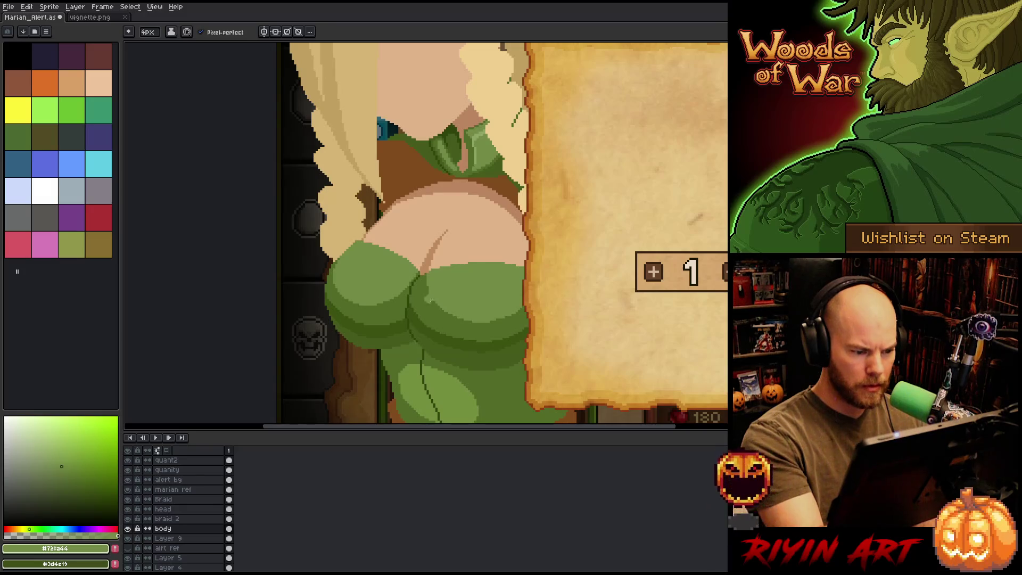
{"action": "left_click", "coordinate": [424, 288], "text": "alt"}
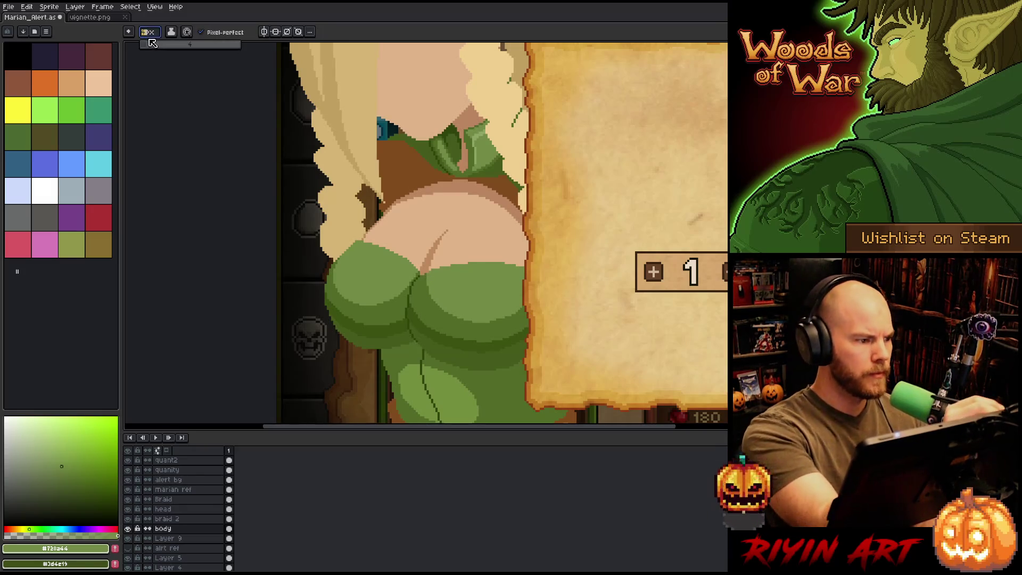
{"action": "left_click", "coordinate": [424, 282], "text": "alt"}
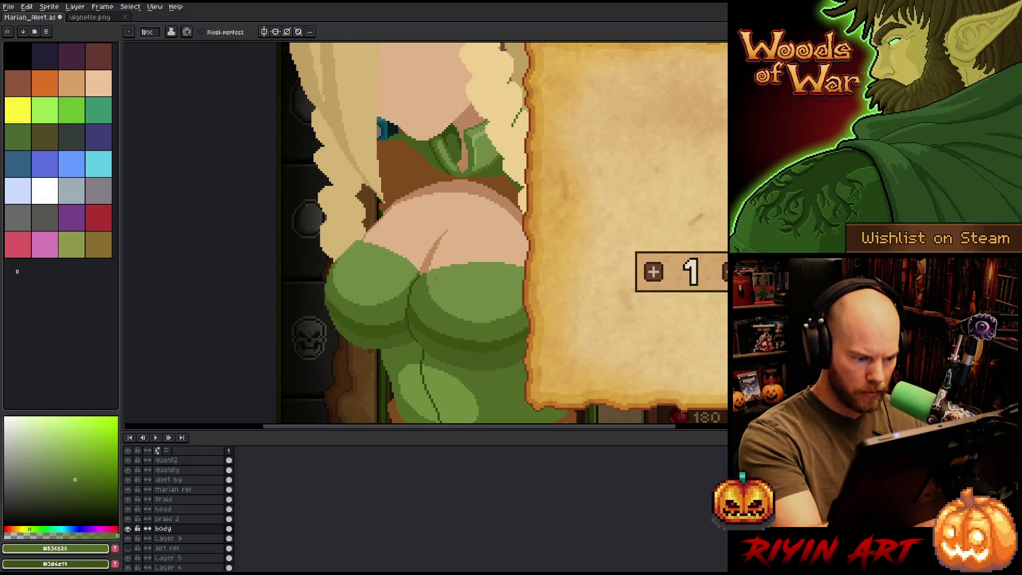
{"action": "left_click", "coordinate": [438, 260], "text": "alt"}
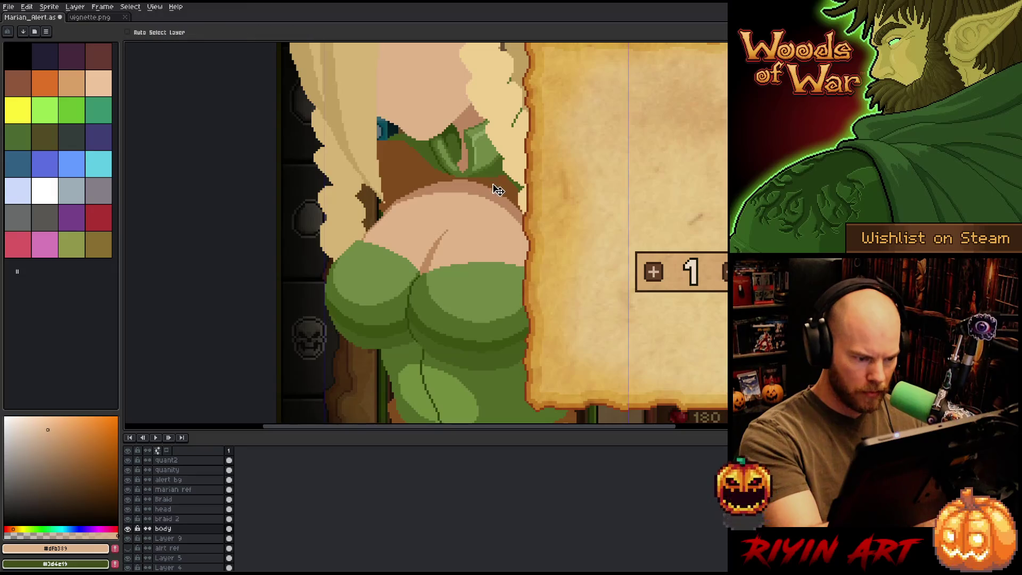
Step: Save the alert artwork and look over the whole image
{"action": "key", "text": "ctrl+s"}
{"action": "scroll", "coordinate": [422, 208], "scroll_direction": "down", "scroll_amount": 5}
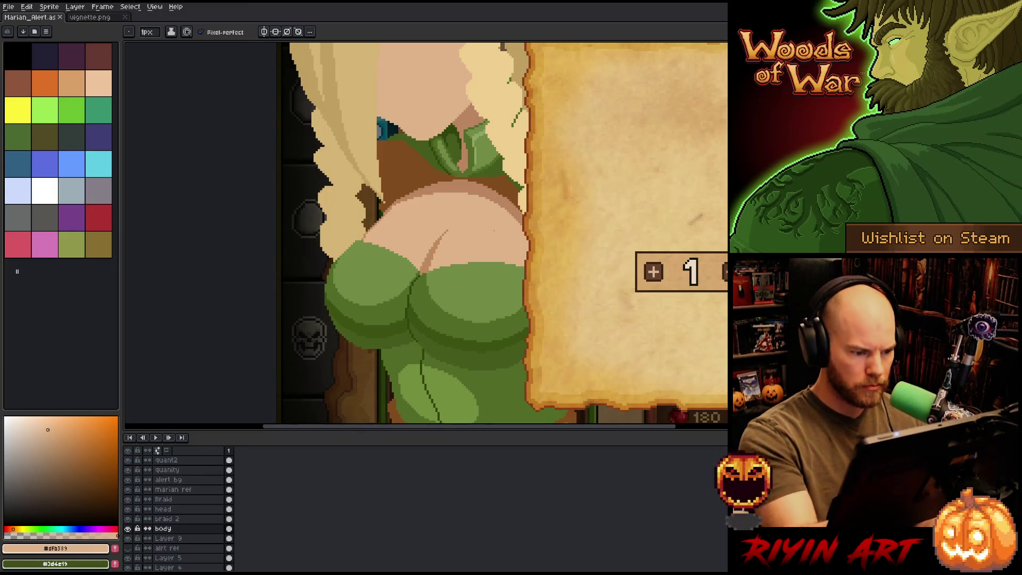
{"action": "left_click_drag", "start_coordinate": [501, 261], "coordinate": [455, 296]}
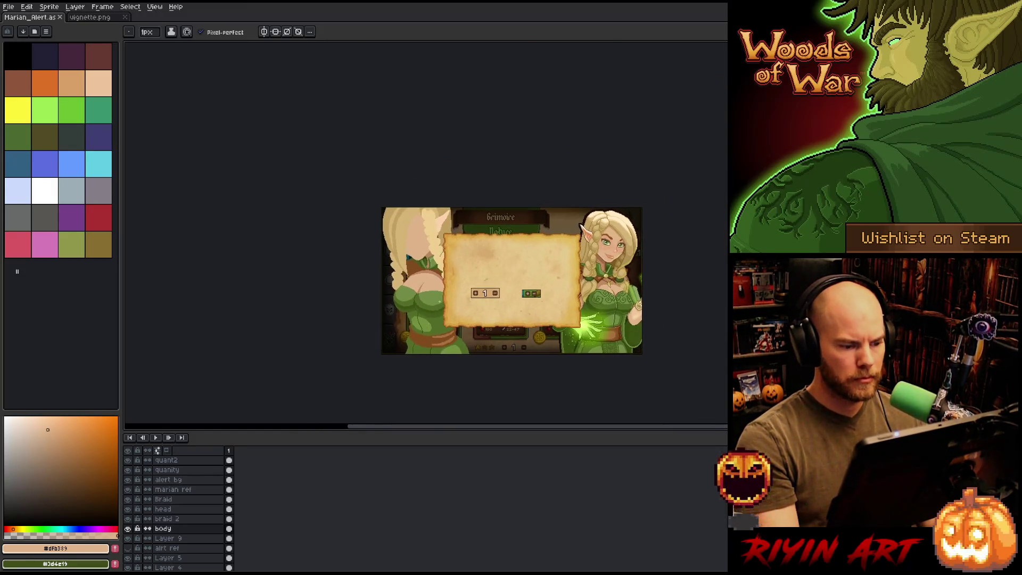
{"action": "scroll", "coordinate": [448, 277], "scroll_direction": "up", "scroll_amount": 4}
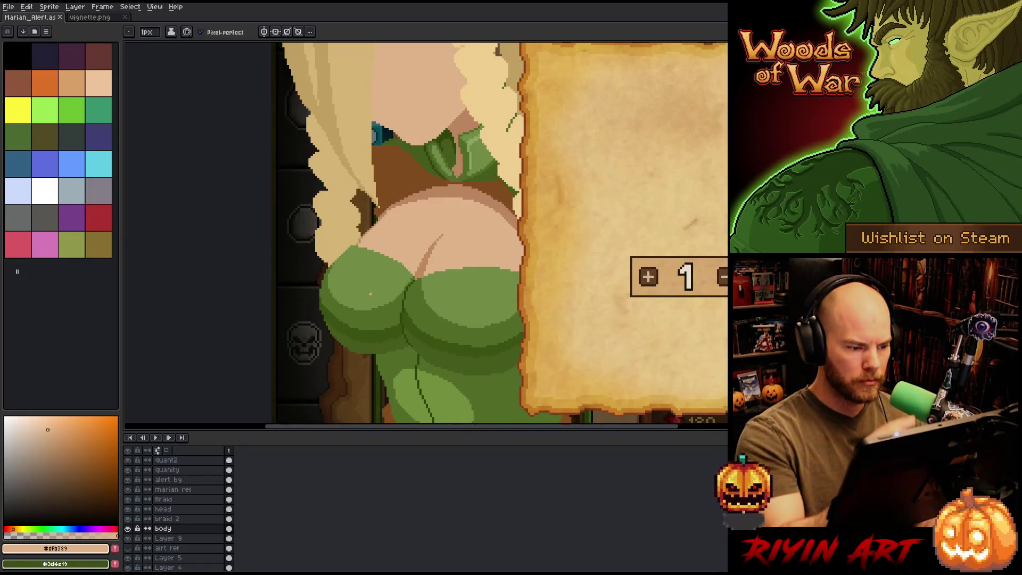
Step: Lasso the green cloth edge at the chest, shift it, and drop it in place
{"action": "key", "text": "m"}
{"action": "mouse_move", "coordinate": [413, 276]}
{"action": "left_mouse_down"}
{"action": "mouse_move", "coordinate": [362, 259]}
{"action": "mouse_move", "coordinate": [379, 243]}
{"action": "mouse_move", "coordinate": [403, 254]}
{"action": "left_mouse_up"}
{"action": "key", "text": "ctrl+d"}
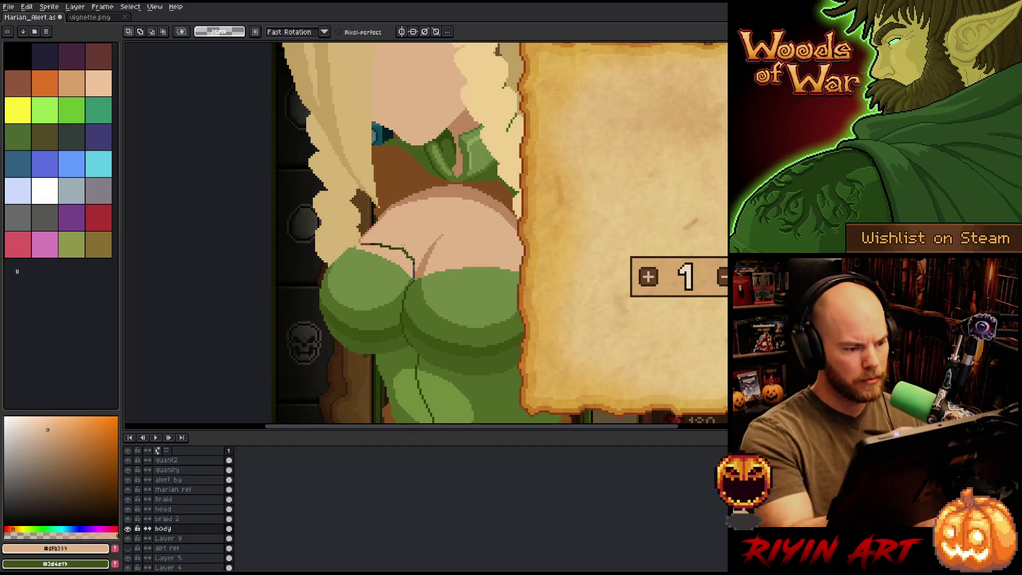
Step: Repaint the chest skin over the green line with base skin #dfb389 and shadow #bc8a5c
{"action": "key", "text": "b"}
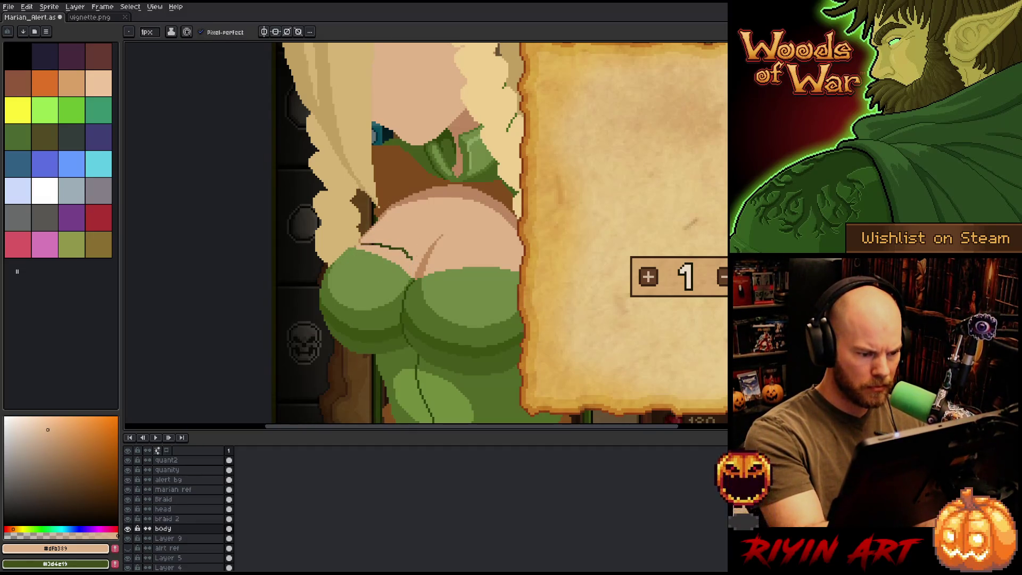
{"action": "left_click", "coordinate": [63, 443]}
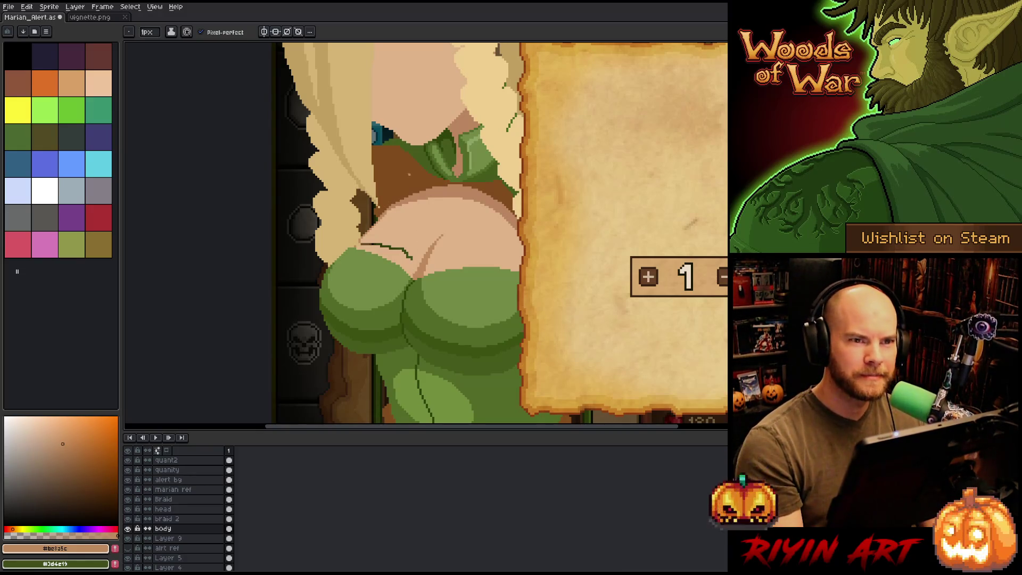
{"action": "scroll", "coordinate": [372, 250], "scroll_direction": "up", "scroll_amount": 2}
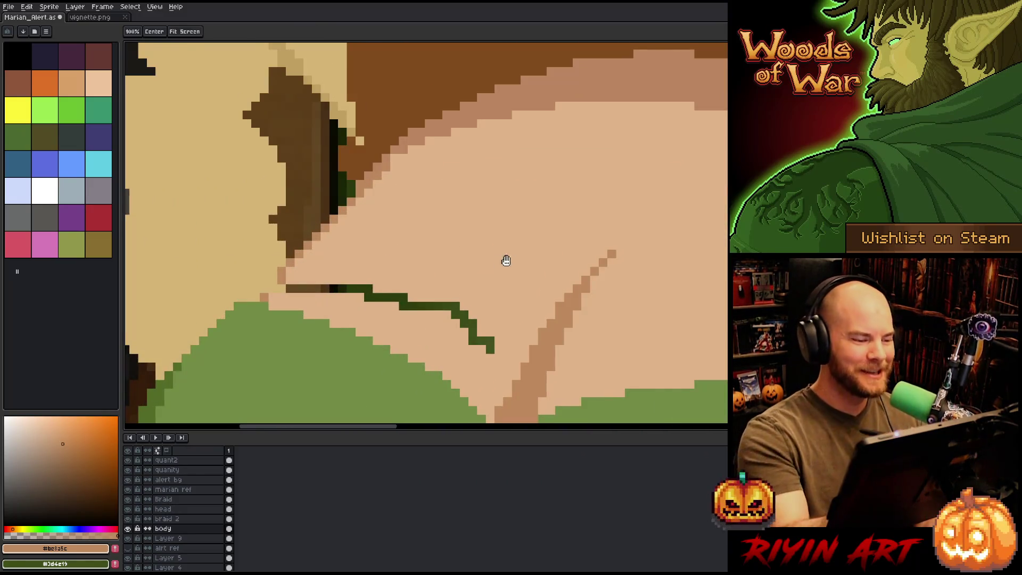
{"action": "left_click", "coordinate": [526, 255], "text": "alt"}
{"action": "mouse_move", "coordinate": [534, 274]}
{"action": "left_mouse_down"}
{"action": "mouse_move", "coordinate": [505, 246]}
{"action": "mouse_move", "coordinate": [335, 220]}
{"action": "left_mouse_up"}
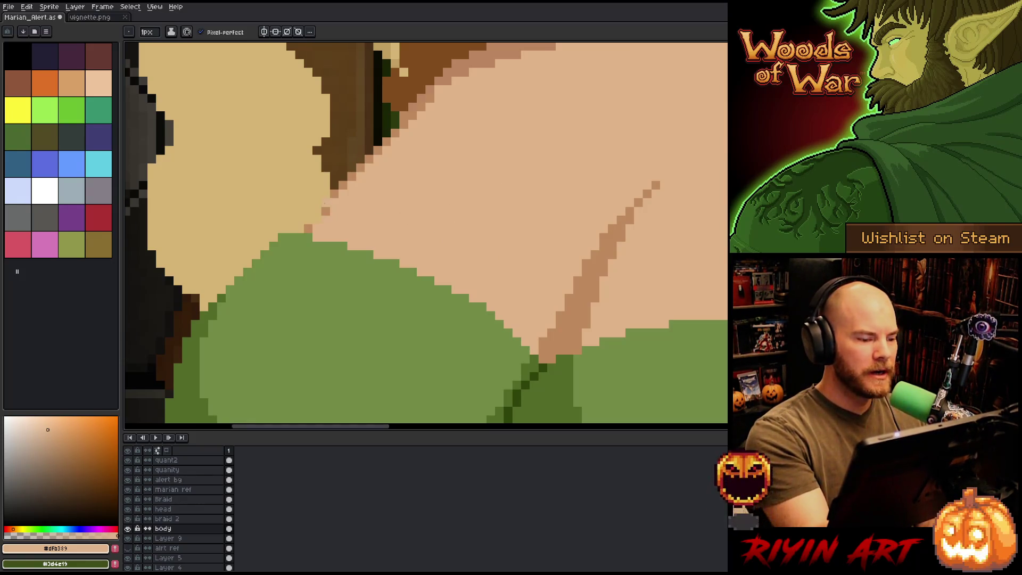
{"action": "left_click", "coordinate": [325, 211], "text": "alt"}
{"action": "left_click", "coordinate": [325, 203]}
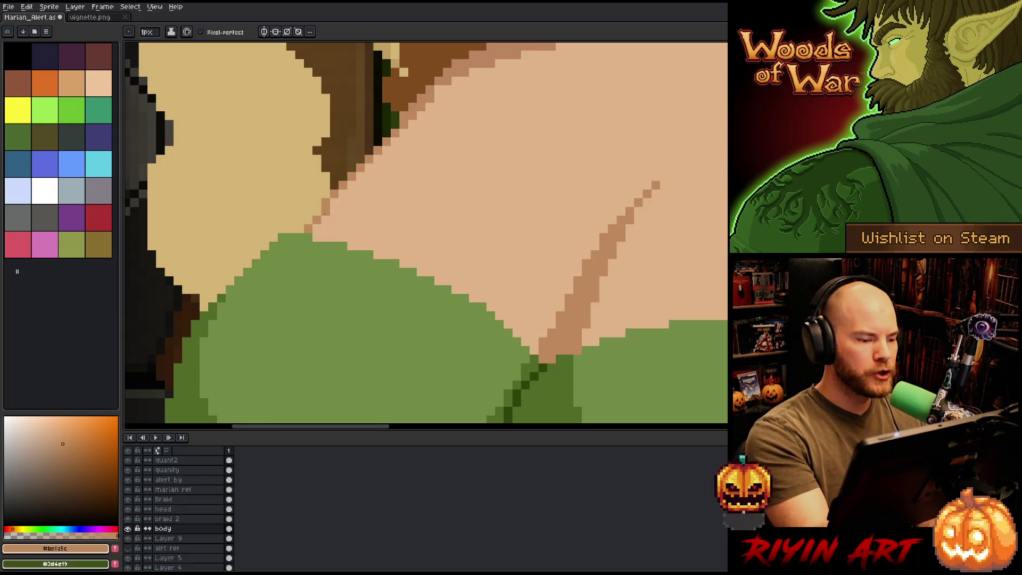
{"action": "left_click", "coordinate": [346, 213], "text": "alt"}
{"action": "scroll", "coordinate": [346, 213], "scroll_direction": "down", "scroll_amount": 4}
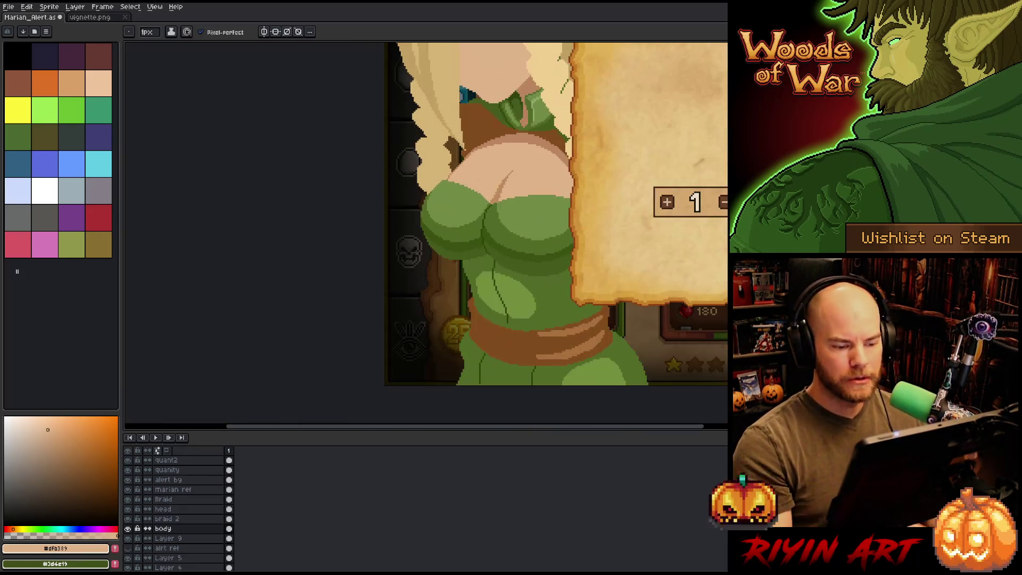
Step: Bring the elf's torso into view and sample the dress's dark and mid greens
{"action": "scroll", "coordinate": [469, 213], "scroll_direction": "down", "scroll_amount": 2}
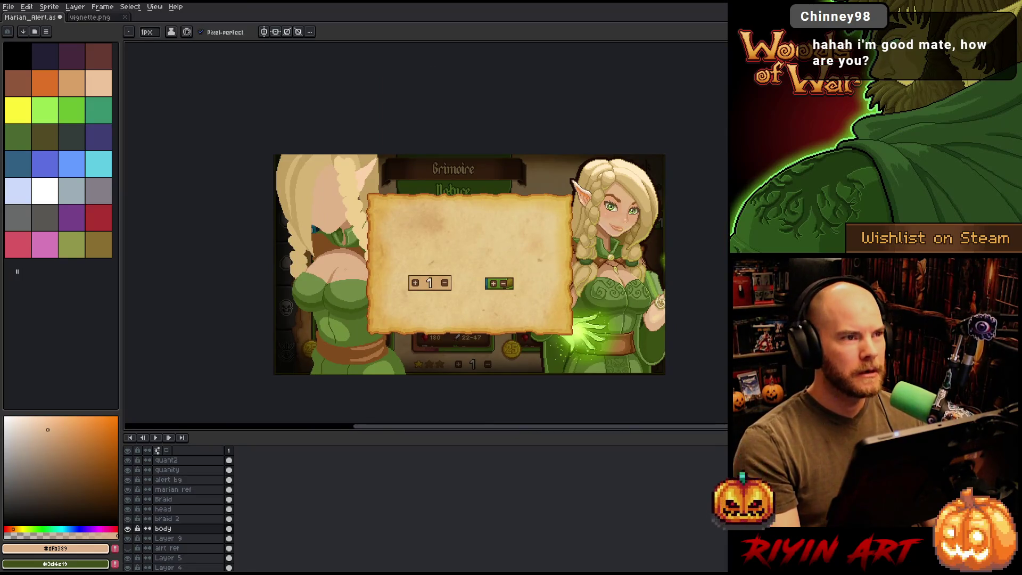
{"action": "scroll", "coordinate": [448, 246], "scroll_direction": "up", "scroll_amount": 3}
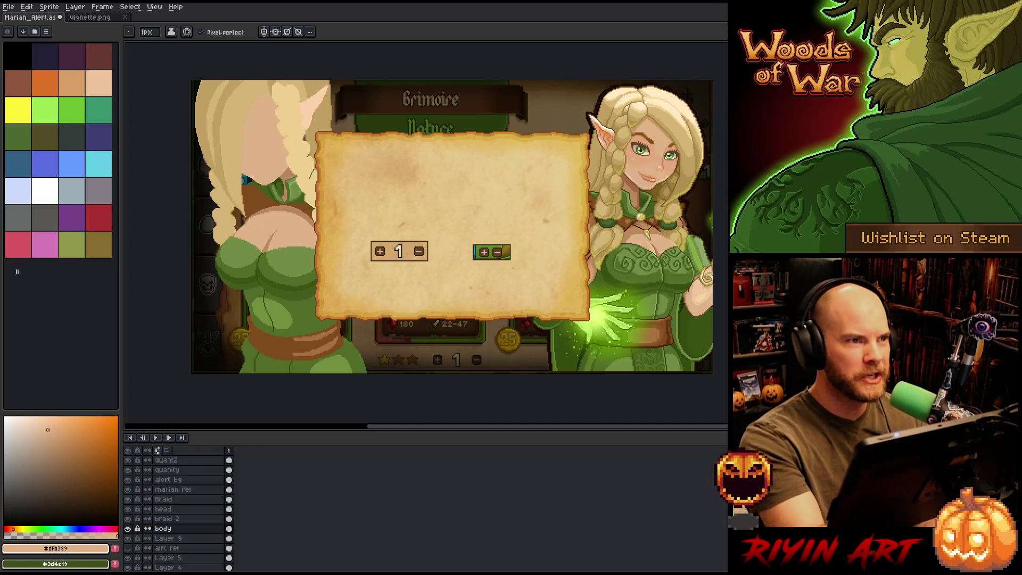
{"action": "left_click_drag", "start_coordinate": [349, 282], "coordinate": [506, 297]}
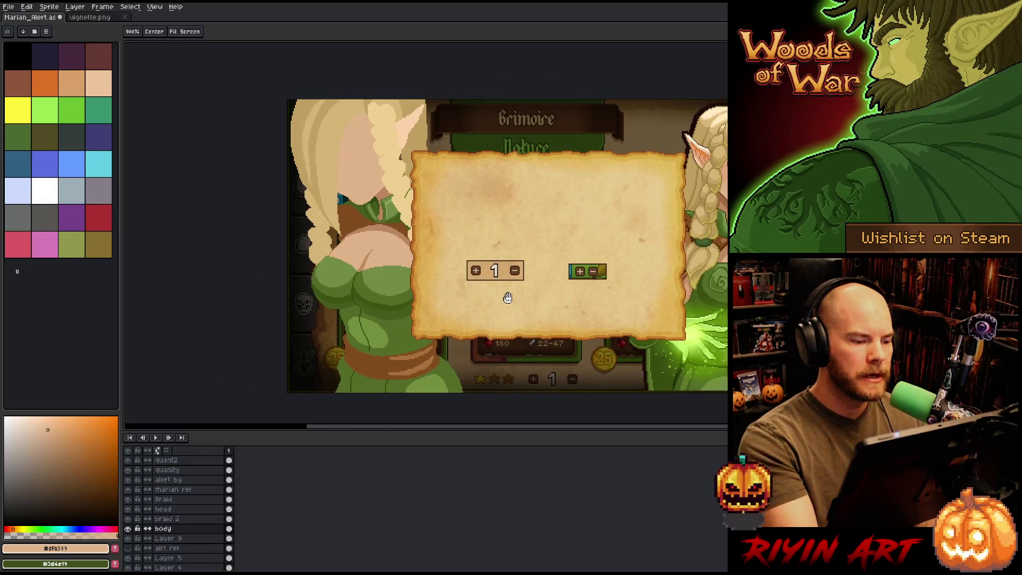
{"action": "scroll", "coordinate": [382, 309], "scroll_direction": "up", "scroll_amount": 1}
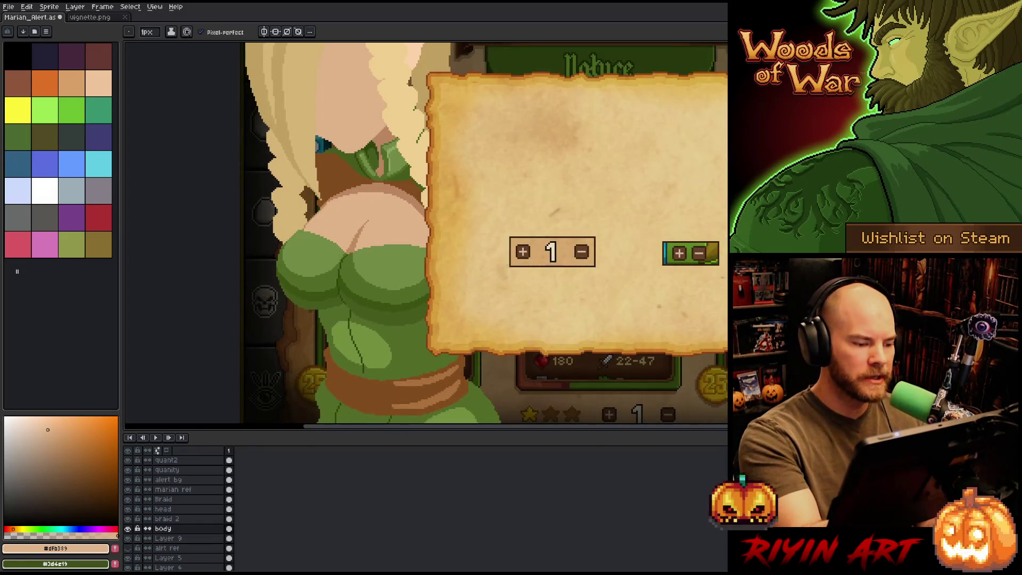
{"action": "scroll", "coordinate": [341, 264], "scroll_direction": "up", "scroll_amount": 1}
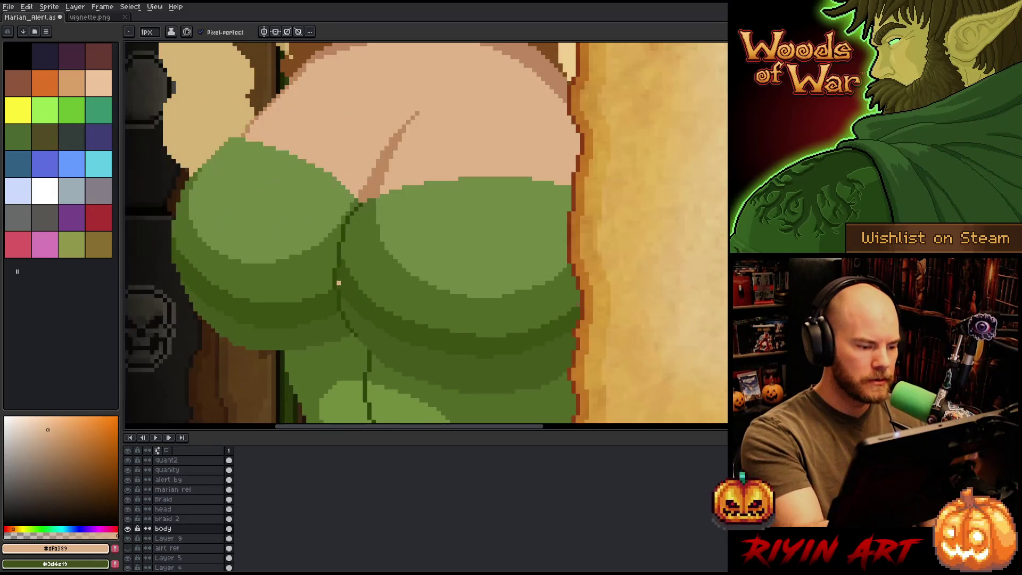
{"action": "scroll", "coordinate": [338, 269], "scroll_direction": "up", "scroll_amount": 1}
{"action": "left_click", "coordinate": [333, 276]}
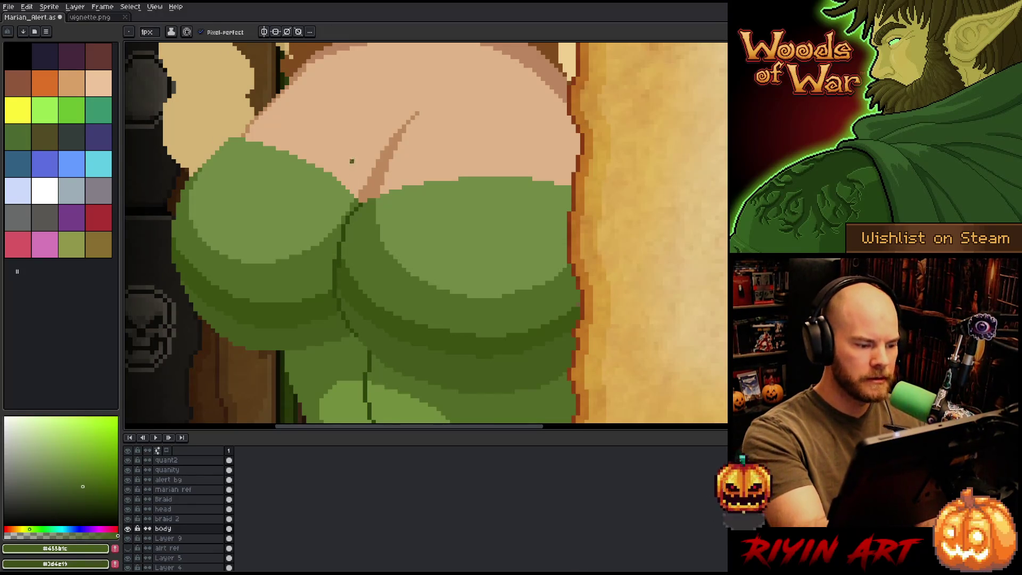
{"action": "left_click", "coordinate": [344, 268], "text": "alt"}
{"action": "left_click", "coordinate": [339, 280], "text": "alt"}
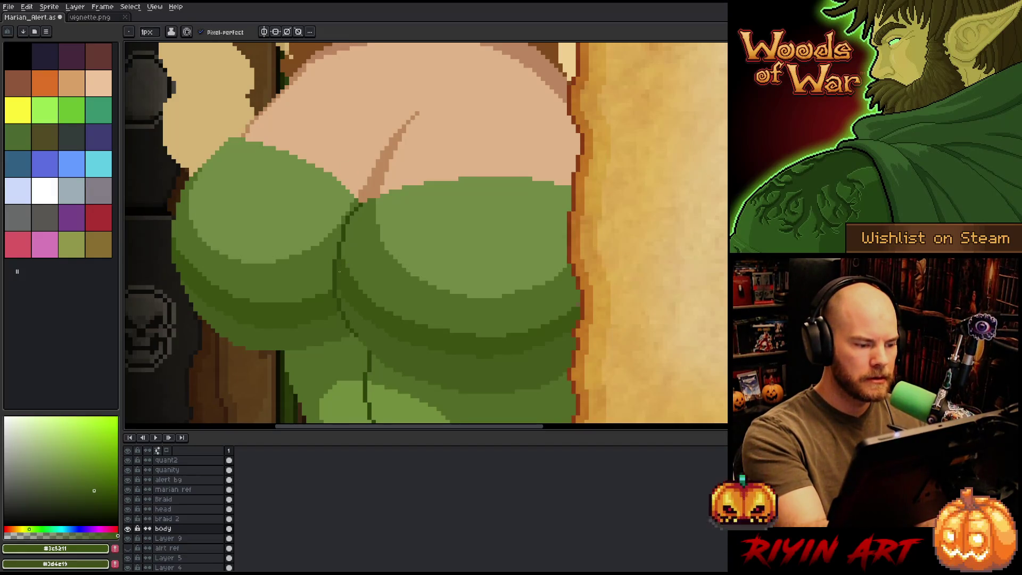
{"action": "left_click", "coordinate": [355, 279], "text": "alt"}
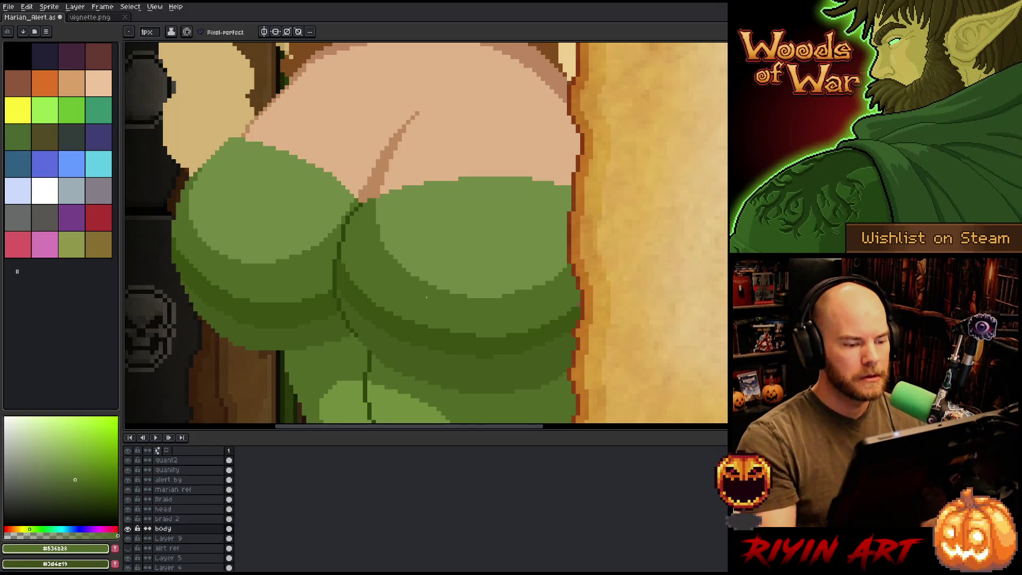
Step: Extend the leaf shape's dark green vein line further down the dress
{"action": "scroll", "coordinate": [445, 280], "scroll_direction": "down", "scroll_amount": 3}
{"action": "scroll", "coordinate": [446, 278], "scroll_direction": "up", "scroll_amount": 1}
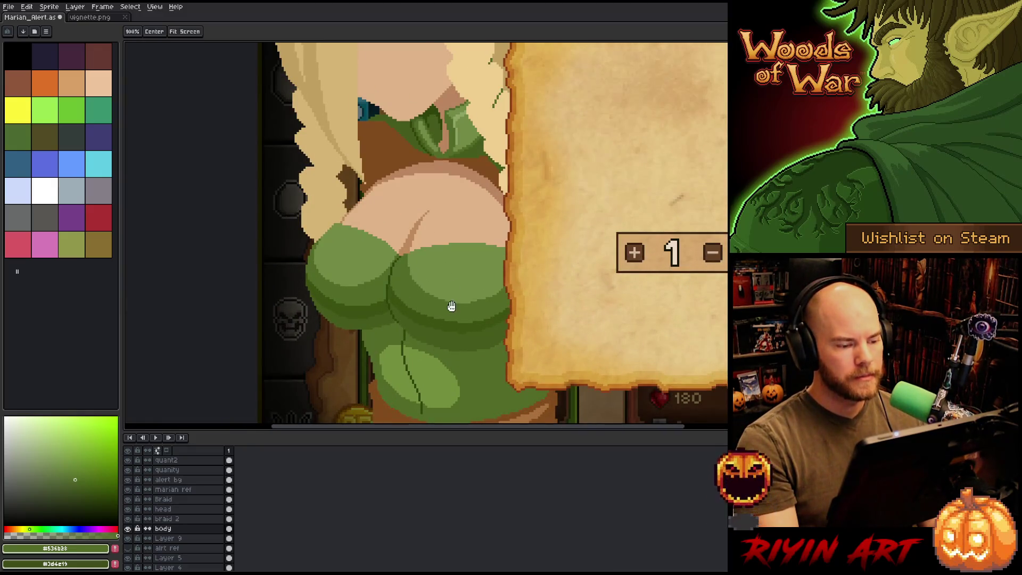
{"action": "scroll", "coordinate": [449, 303], "scroll_direction": "down", "scroll_amount": 2}
{"action": "left_click_drag", "start_coordinate": [456, 349], "coordinate": [363, 339]}
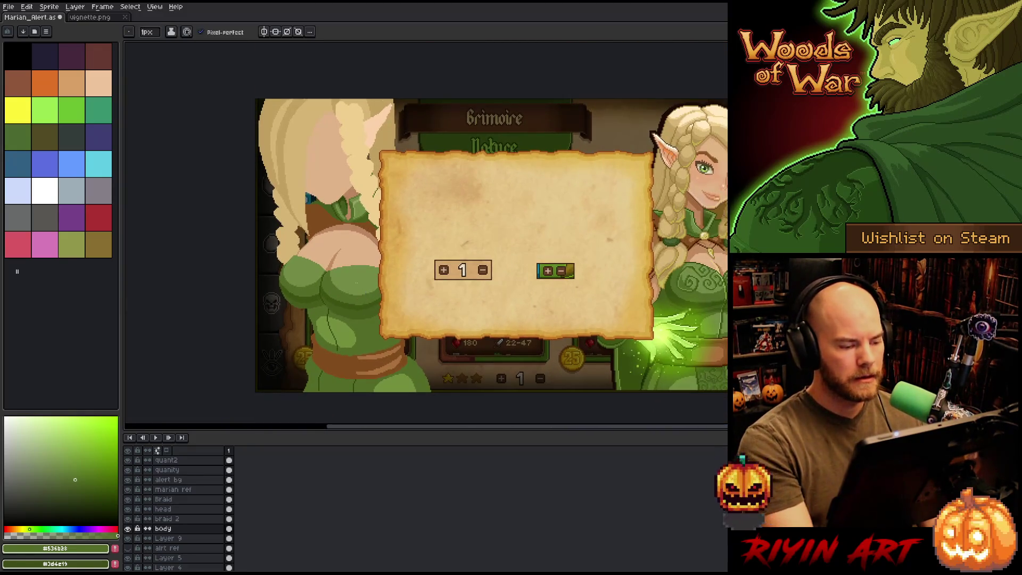
{"action": "scroll", "coordinate": [363, 339], "scroll_direction": "down", "scroll_amount": 1}
{"action": "scroll", "coordinate": [362, 339], "scroll_direction": "up", "scroll_amount": 5}
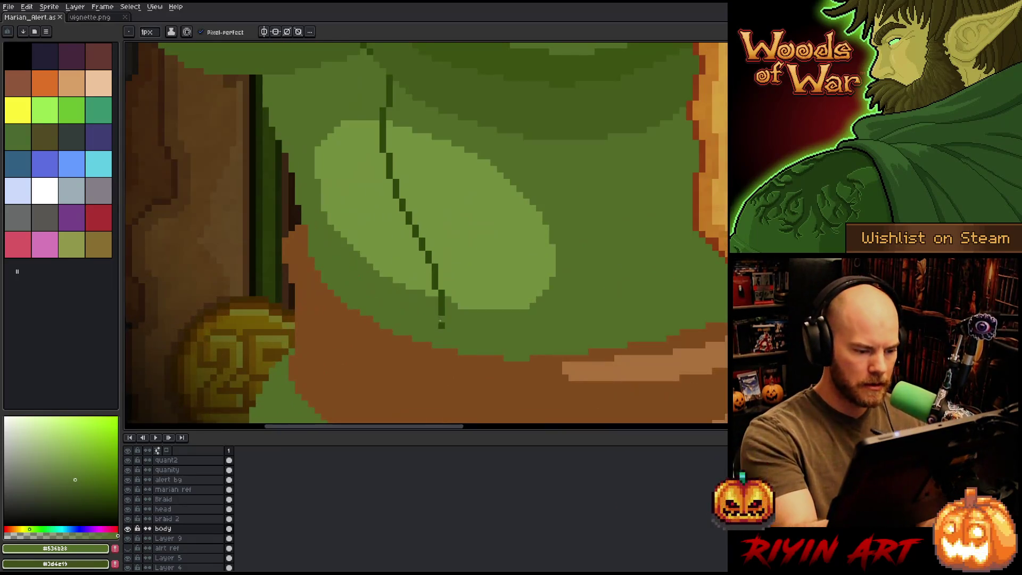
{"action": "left_click", "coordinate": [440, 322], "text": "alt"}
{"action": "left_click_drag", "start_coordinate": [441, 329], "coordinate": [435, 348]}
Step: Undo the misplaced vein pixels and pick the belt's brown
{"action": "key", "text": "ctrl+z"}
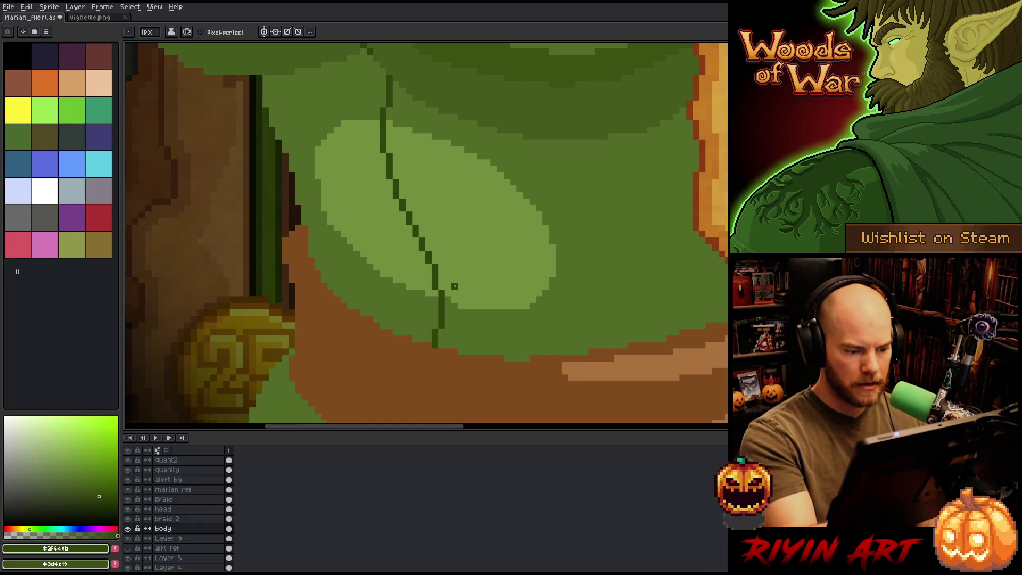
{"action": "scroll", "coordinate": [492, 224], "scroll_direction": "down", "scroll_amount": 4}
{"action": "left_click_drag", "start_coordinate": [492, 224], "coordinate": [404, 254]}
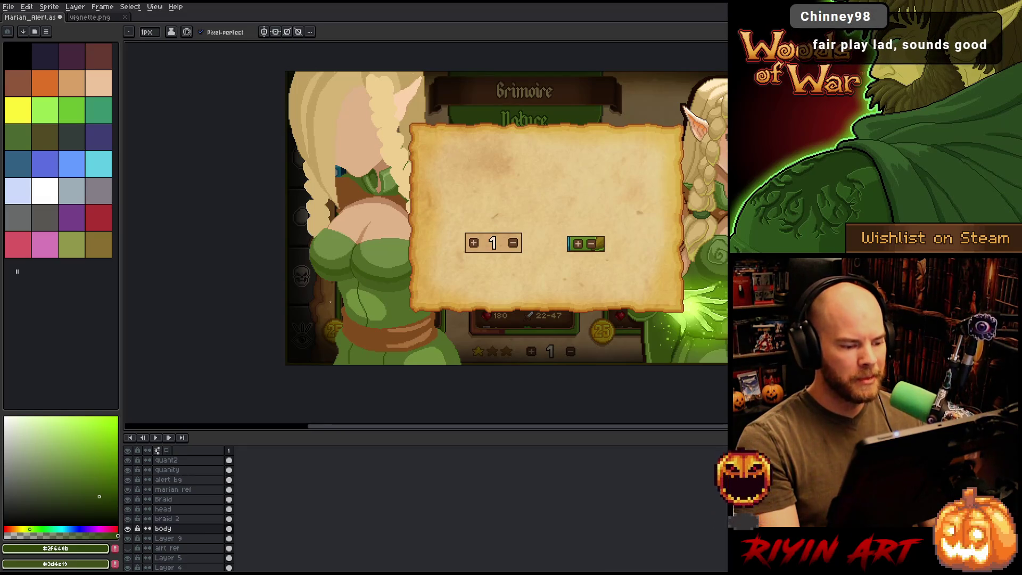
{"action": "scroll", "coordinate": [396, 306], "scroll_direction": "up", "scroll_amount": 1}
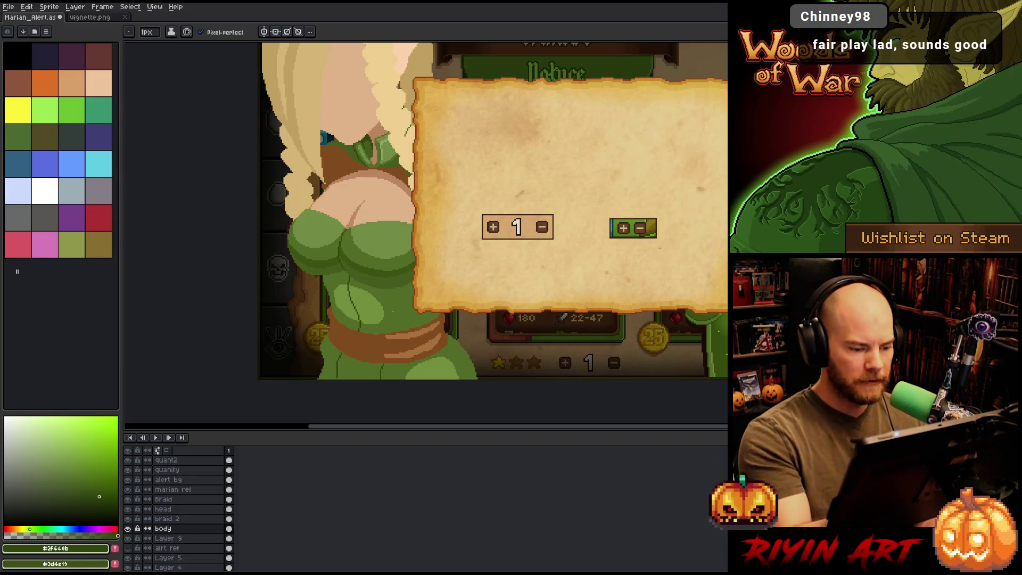
{"action": "scroll", "coordinate": [416, 296], "scroll_direction": "up", "scroll_amount": 2}
{"action": "left_click", "coordinate": [377, 366], "text": "alt"}
Step: Bucket-fill the belt highlight with the darker belt brown
{"action": "key", "text": "g"}
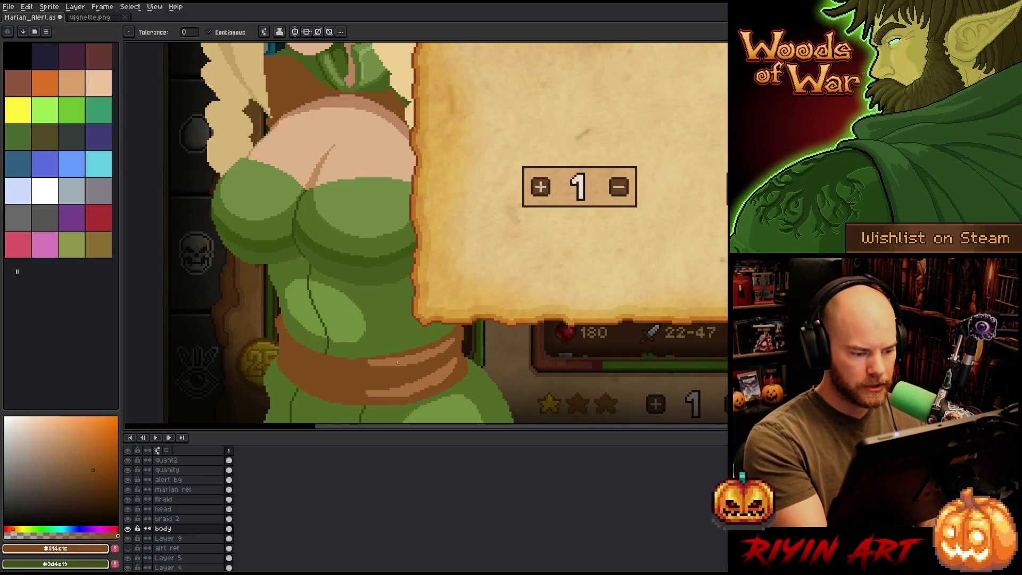
{"action": "left_click", "coordinate": [377, 367]}
{"action": "key", "text": "b"}
{"action": "left_click", "coordinate": [364, 351], "text": "alt"}
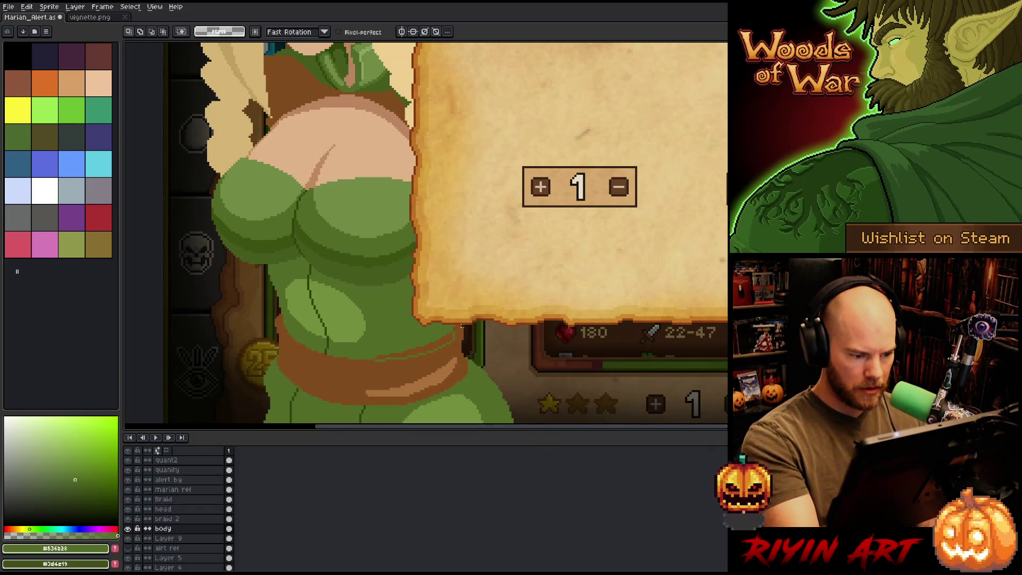
{"action": "left_click", "coordinate": [455, 330], "text": "alt"}
{"action": "key", "text": "alt"}
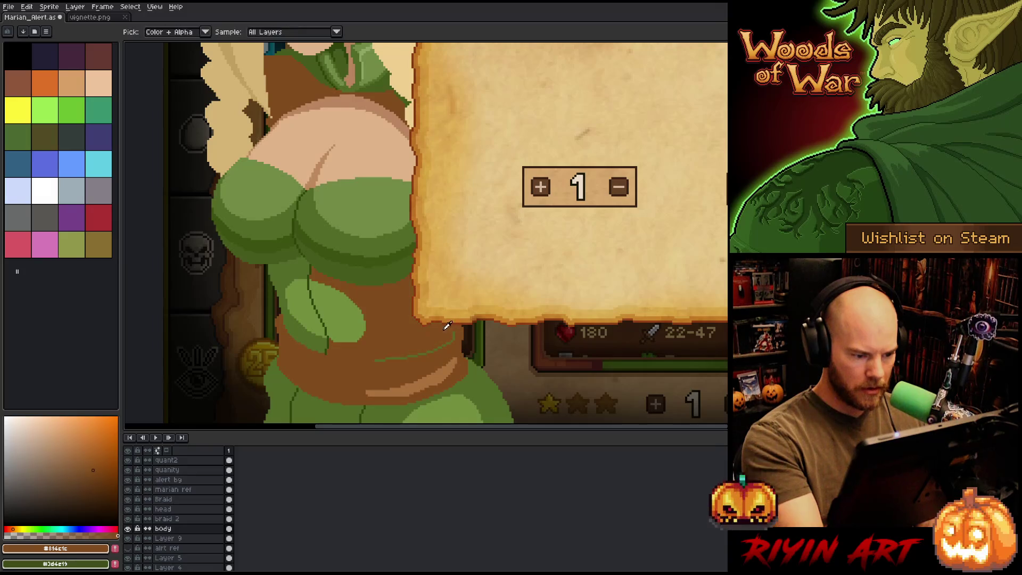
{"action": "left_click", "coordinate": [426, 327], "text": "alt"}
{"action": "key", "text": "g"}
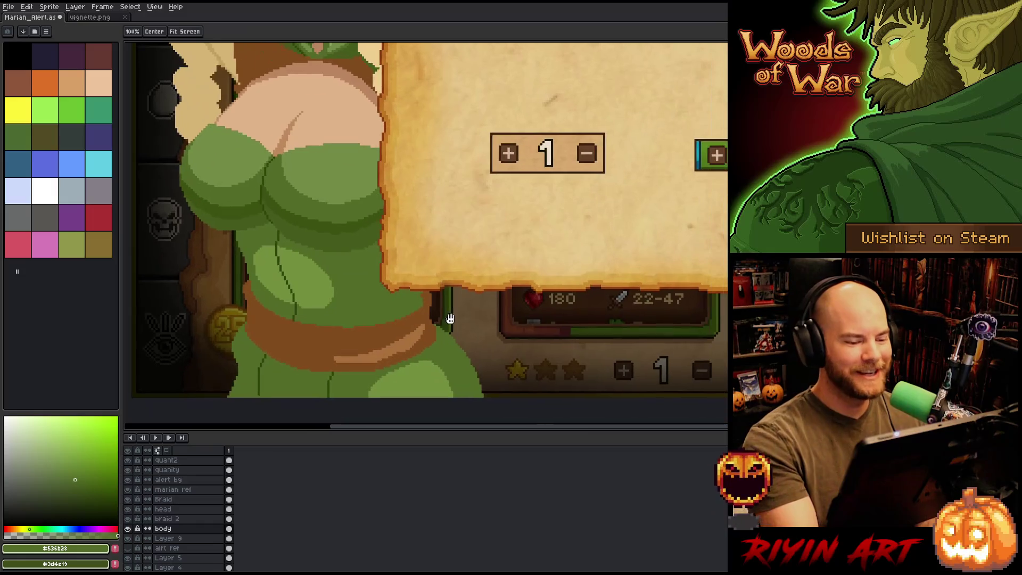
{"action": "left_click_drag", "start_coordinate": [477, 290], "coordinate": [445, 256]}
{"action": "key", "text": "b"}
{"action": "left_click", "coordinate": [420, 292], "text": "alt"}
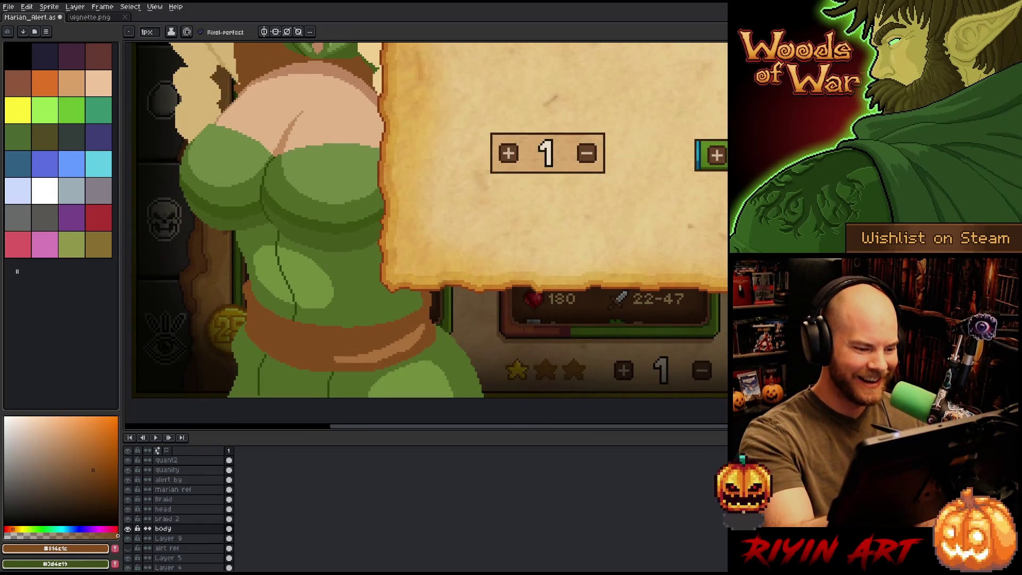
Step: Lasso the dress's lower green area below the belt and adjust it with the Move tool
{"action": "key", "text": "q"}
{"action": "mouse_move", "coordinate": [519, 398]}
{"action": "left_mouse_down"}
{"action": "mouse_move", "coordinate": [495, 326]}
{"action": "mouse_move", "coordinate": [436, 313]}
{"action": "mouse_move", "coordinate": [423, 333]}
{"action": "mouse_move", "coordinate": [463, 396]}
{"action": "left_mouse_up"}
{"action": "key", "text": "b"}
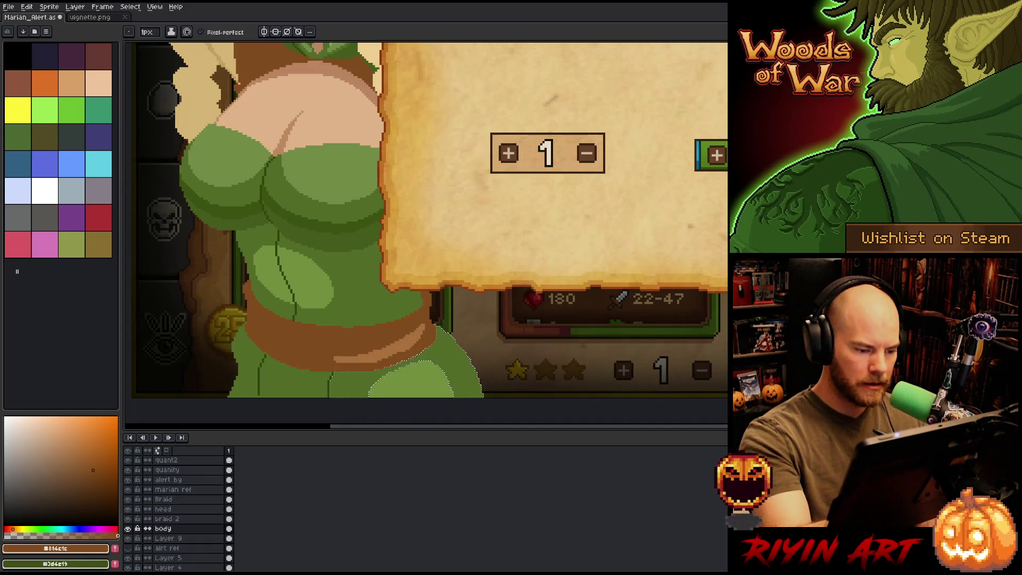
{"action": "key", "text": "v"}
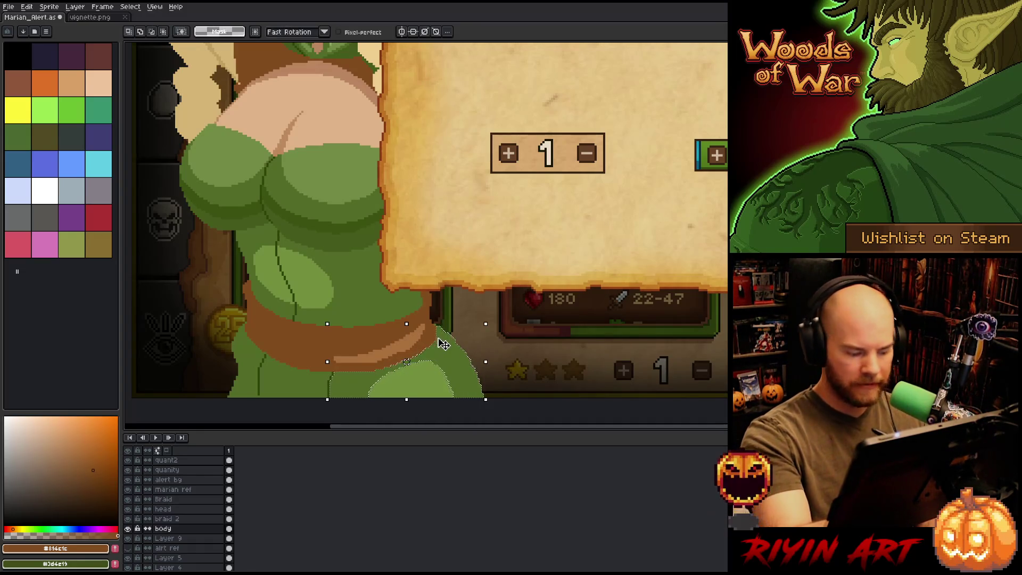
{"action": "scroll", "coordinate": [455, 317], "scroll_direction": "down", "scroll_amount": 1}
{"action": "scroll", "coordinate": [419, 351], "scroll_direction": "down", "scroll_amount": 2}
{"action": "scroll", "coordinate": [418, 354], "scroll_direction": "up", "scroll_amount": 1}
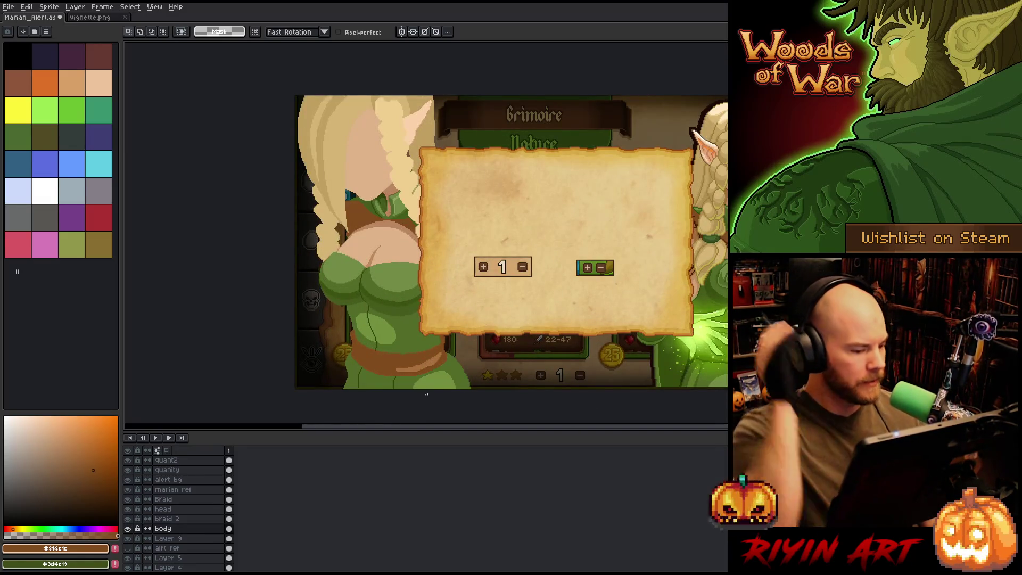
{"action": "scroll", "coordinate": [407, 367], "scroll_direction": "up", "scroll_amount": 1}
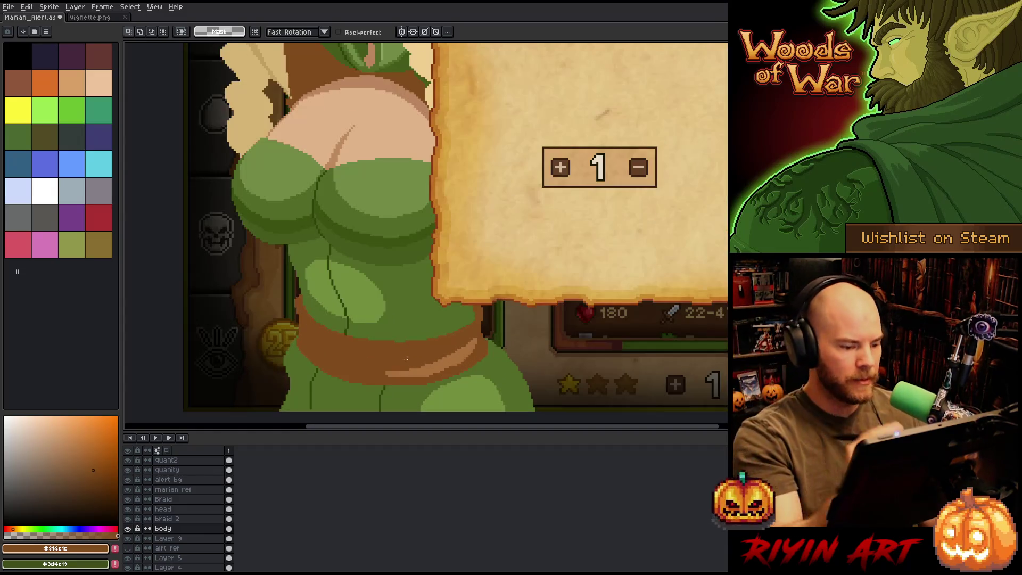
{"action": "key", "text": "b"}
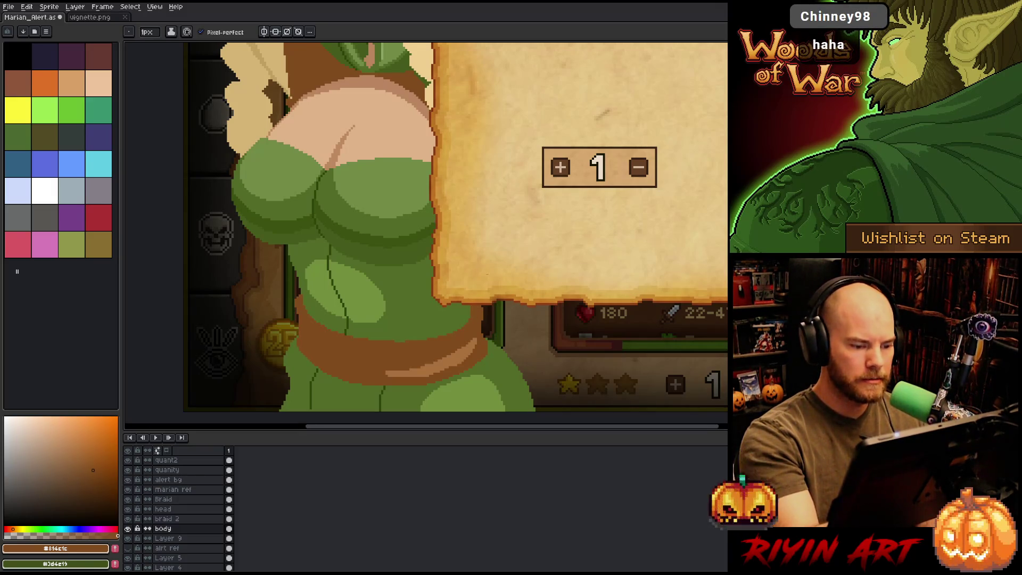
{"action": "left_click", "coordinate": [352, 224], "text": "alt"}
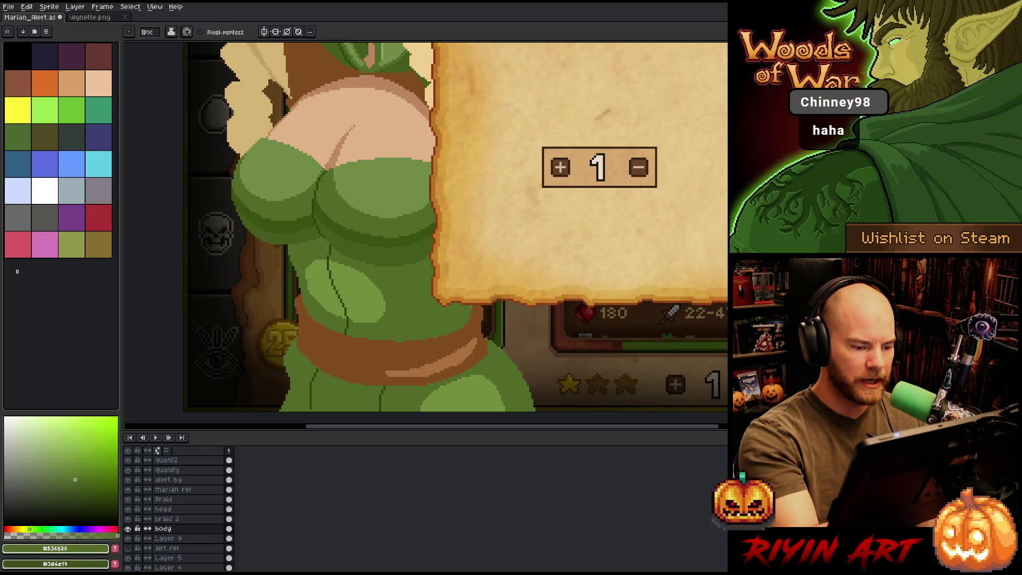
{"action": "scroll", "coordinate": [495, 261], "scroll_direction": "down", "scroll_amount": 3}
{"action": "scroll", "coordinate": [410, 292], "scroll_direction": "up", "scroll_amount": 1}
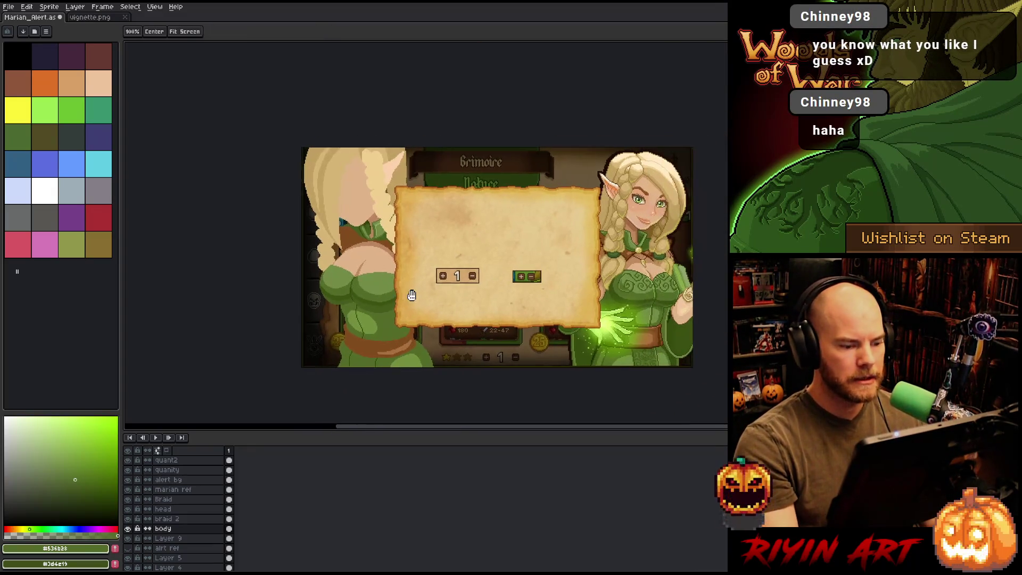
{"action": "scroll", "coordinate": [410, 289], "scroll_direction": "up", "scroll_amount": 1}
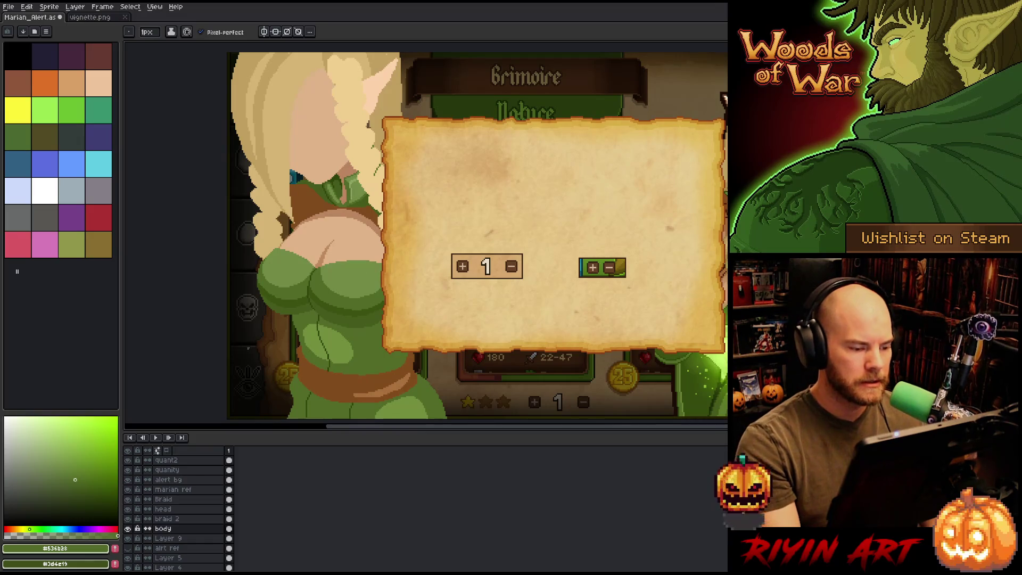
{"action": "scroll", "coordinate": [278, 336], "scroll_direction": "down", "scroll_amount": 1}
{"action": "scroll", "coordinate": [281, 307], "scroll_direction": "up", "scroll_amount": 1}
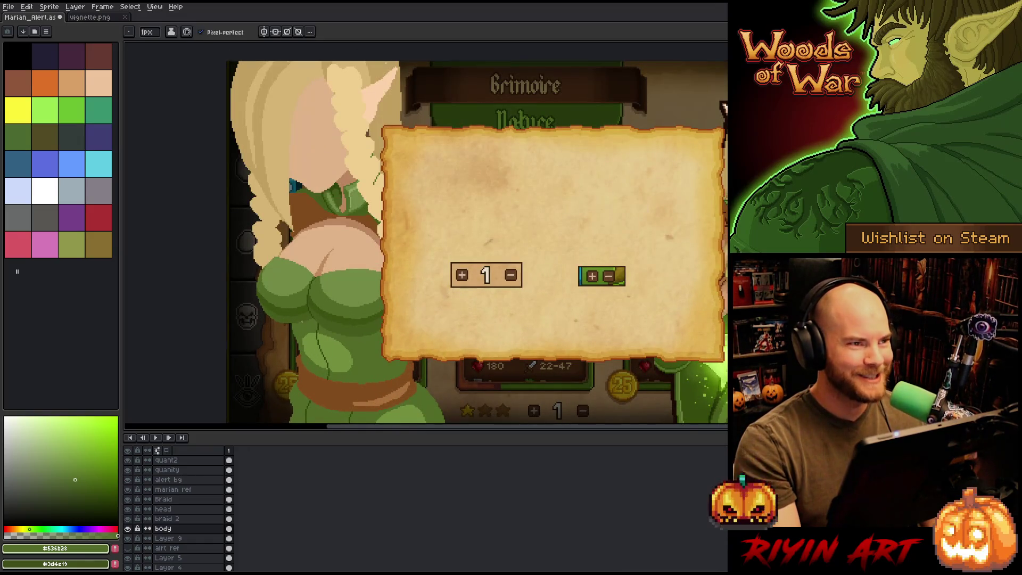
{"action": "scroll", "coordinate": [302, 321], "scroll_direction": "down", "scroll_amount": 1}
{"action": "scroll", "coordinate": [304, 323], "scroll_direction": "up", "scroll_amount": 1}
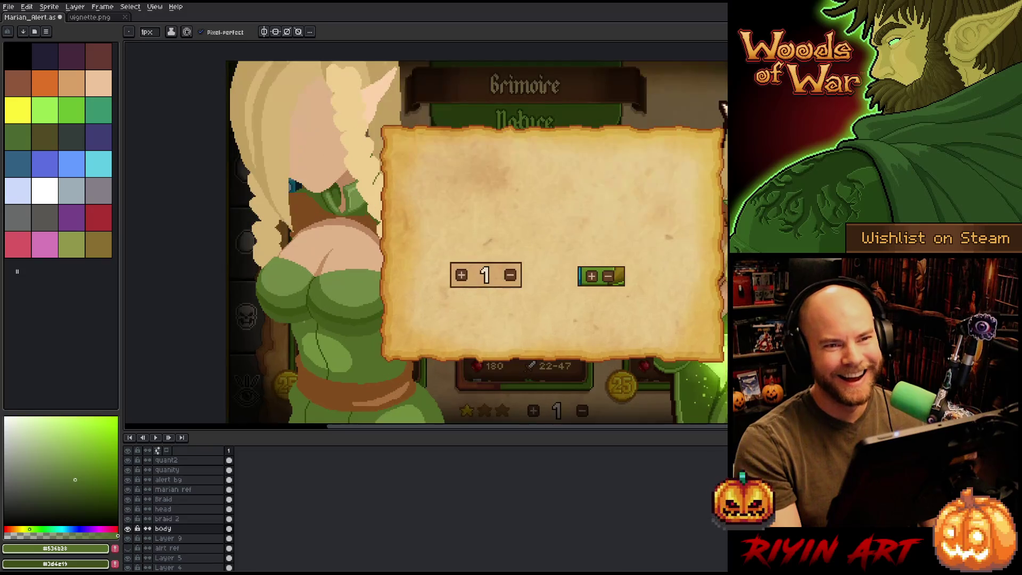
{"action": "left_click_drag", "start_coordinate": [353, 332], "coordinate": [345, 301]}
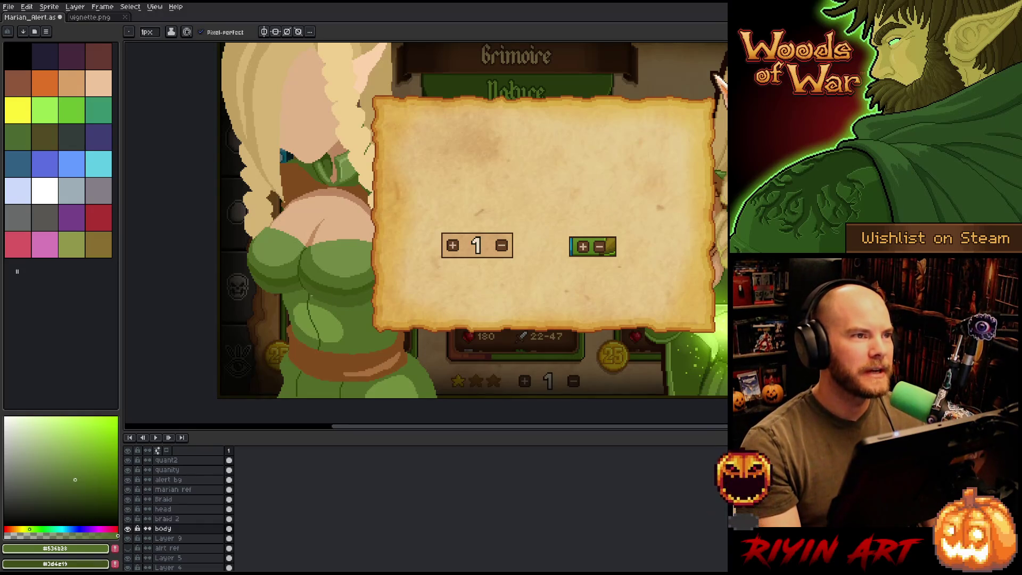
{"action": "scroll", "coordinate": [311, 296], "scroll_direction": "down", "scroll_amount": 1}
{"action": "scroll", "coordinate": [320, 281], "scroll_direction": "up", "scroll_amount": 1}
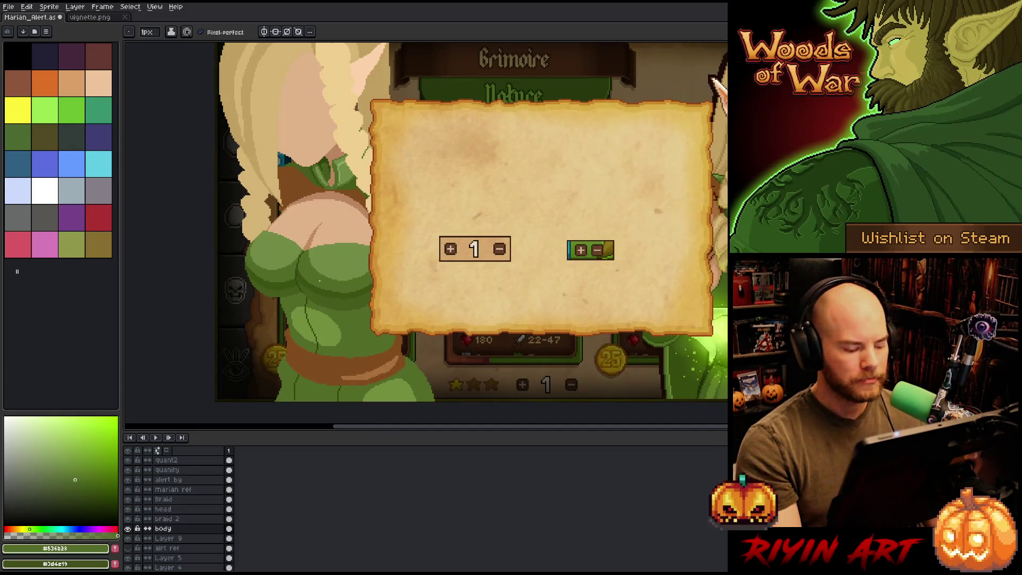
{"action": "key", "text": "ctrl+s"}
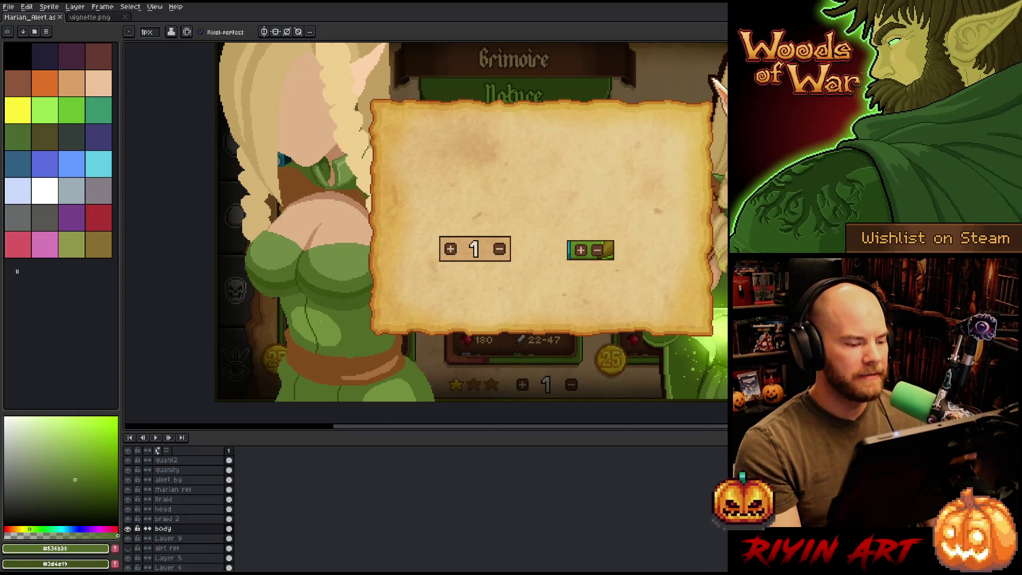
{"action": "scroll", "coordinate": [458, 239], "scroll_direction": "down", "scroll_amount": 2}
{"action": "scroll", "coordinate": [458, 239], "scroll_direction": "up", "scroll_amount": 2}
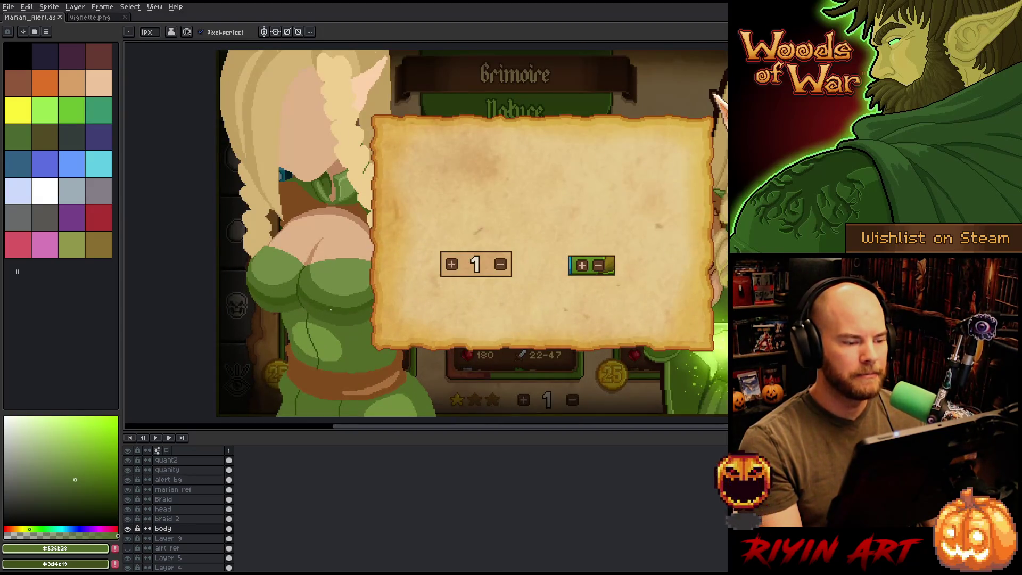
{"action": "scroll", "coordinate": [320, 314], "scroll_direction": "up", "scroll_amount": 1}
{"action": "scroll", "coordinate": [314, 316], "scroll_direction": "down", "scroll_amount": 1}
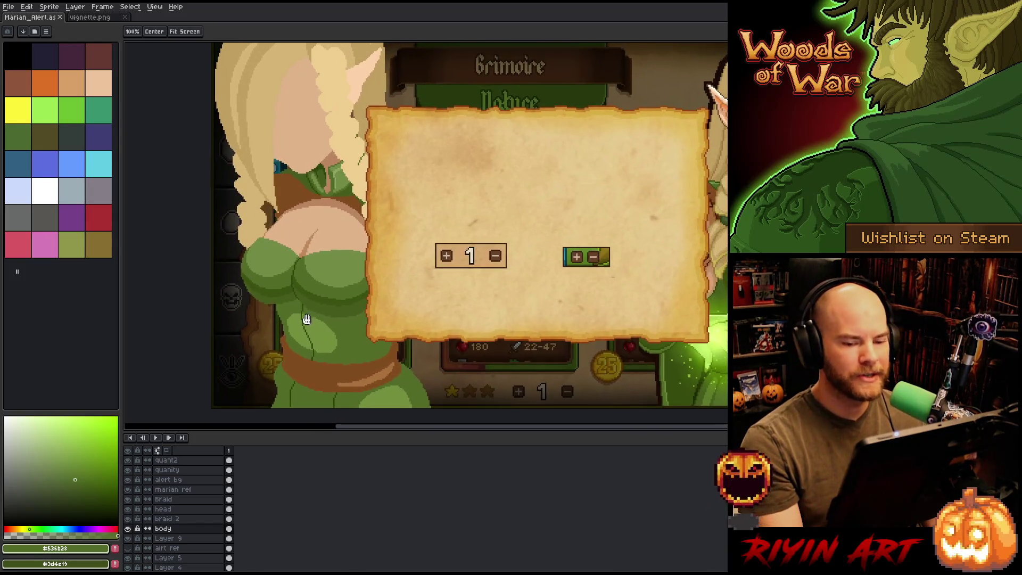
{"action": "scroll", "coordinate": [319, 314], "scroll_direction": "down", "scroll_amount": 1}
{"action": "scroll", "coordinate": [345, 306], "scroll_direction": "up", "scroll_amount": 1}
{"action": "mouse_move", "coordinate": [345, 306]}
{"action": "left_mouse_down"}
{"action": "mouse_move", "coordinate": [327, 303]}
{"action": "mouse_move", "coordinate": [350, 306]}
{"action": "mouse_move", "coordinate": [343, 322]}
{"action": "left_mouse_up"}
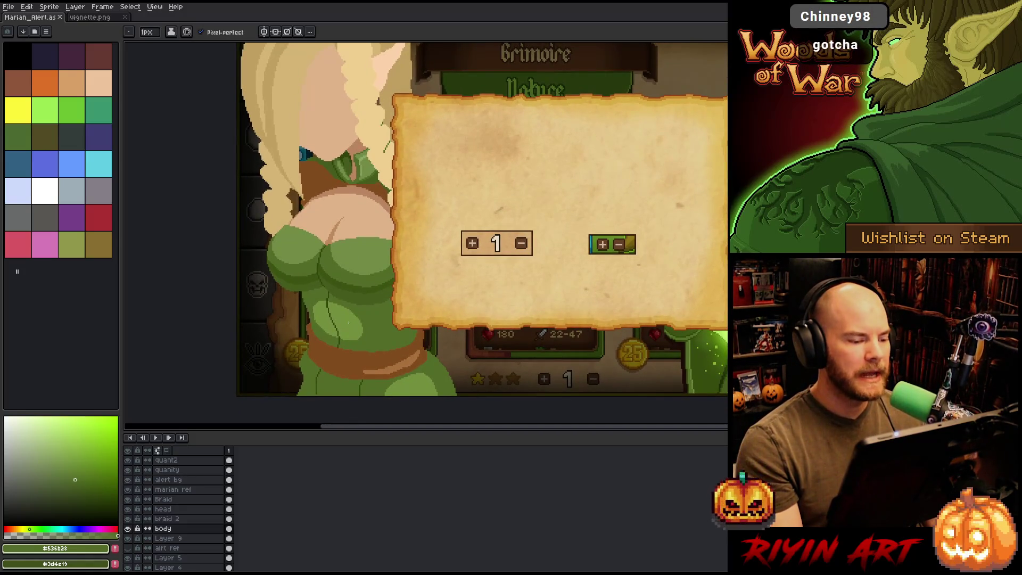
{"action": "scroll", "coordinate": [315, 302], "scroll_direction": "up", "scroll_amount": 4}
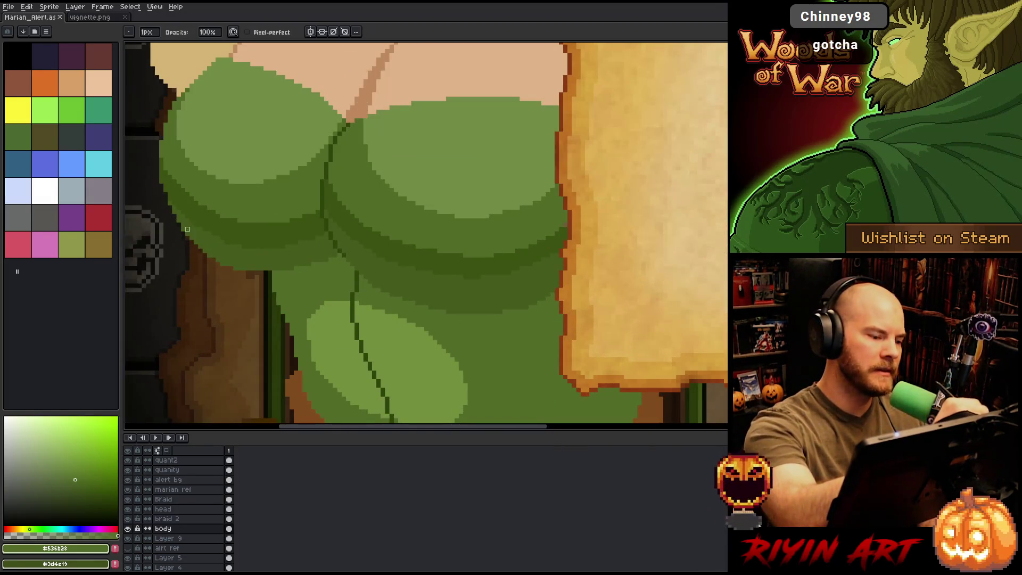
Step: Pencil dark green pixels along the dress's centre crease, correcting one with lighter green
{"action": "key", "text": "e"}
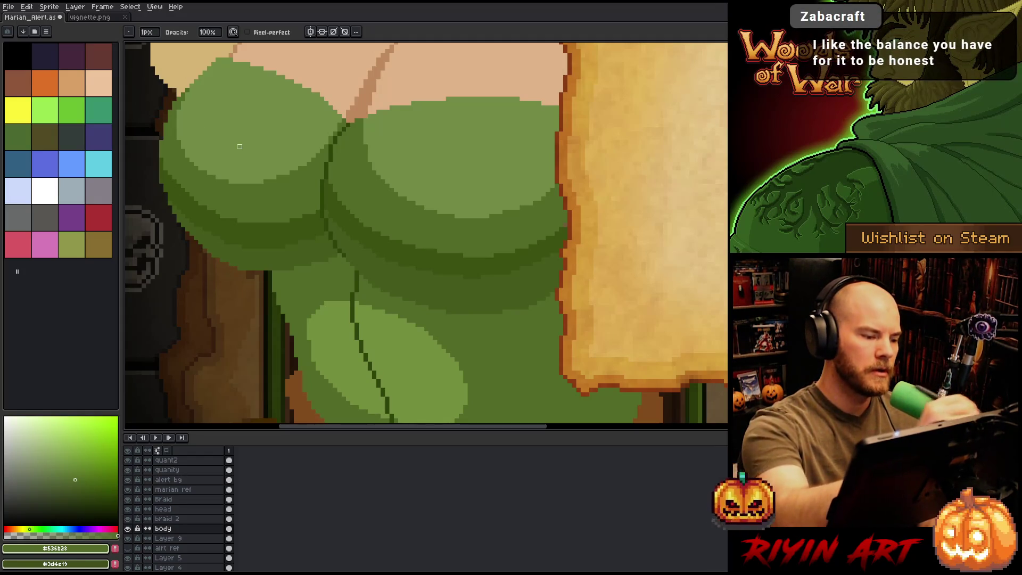
{"action": "scroll", "coordinate": [239, 146], "scroll_direction": "down", "scroll_amount": 5}
{"action": "scroll", "coordinate": [278, 285], "scroll_direction": "up", "scroll_amount": 1}
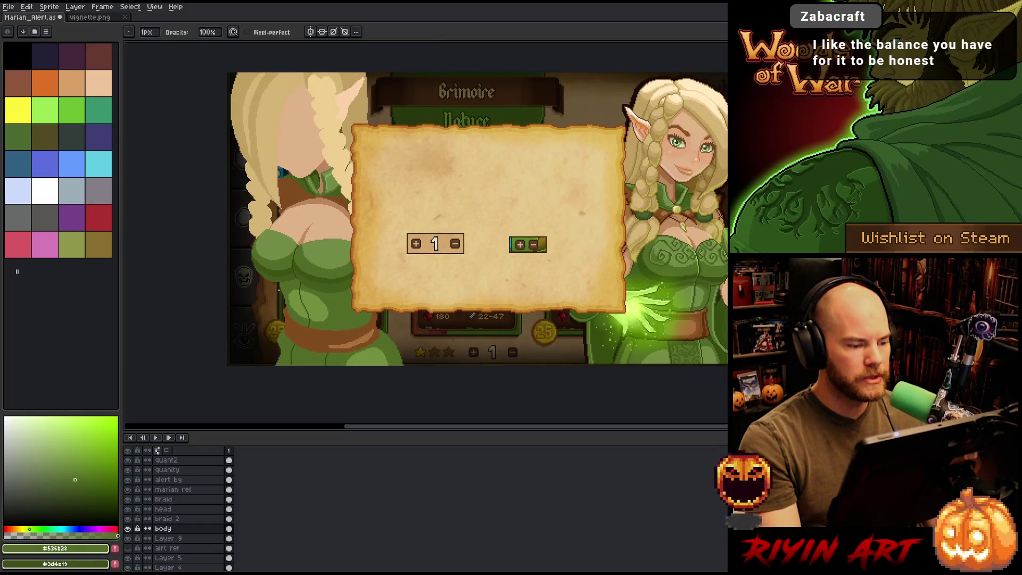
{"action": "scroll", "coordinate": [279, 290], "scroll_direction": "up", "scroll_amount": 2}
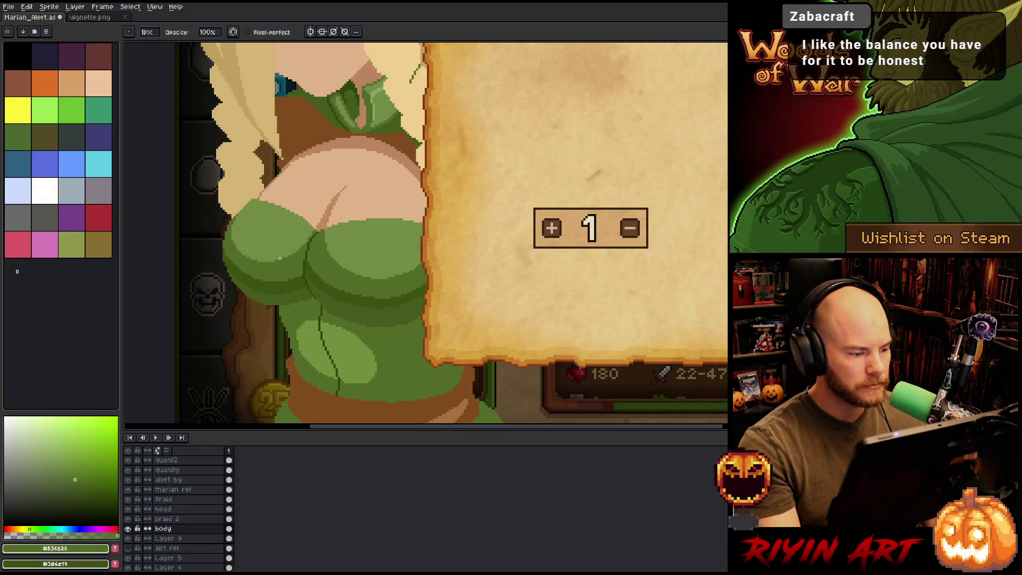
{"action": "scroll", "coordinate": [282, 256], "scroll_direction": "up", "scroll_amount": 3}
{"action": "left_click", "coordinate": [395, 175], "text": "alt"}
{"action": "left_click", "coordinate": [403, 157]}
{"action": "left_click", "coordinate": [412, 131]}
{"action": "left_click", "coordinate": [406, 181], "text": "alt"}
{"action": "left_click", "coordinate": [412, 158]}
Step: Eyedrop the torso skin tone and its darker crease shade, then recentre on the whole card
{"action": "scroll", "coordinate": [467, 201], "scroll_direction": "down", "scroll_amount": 3}
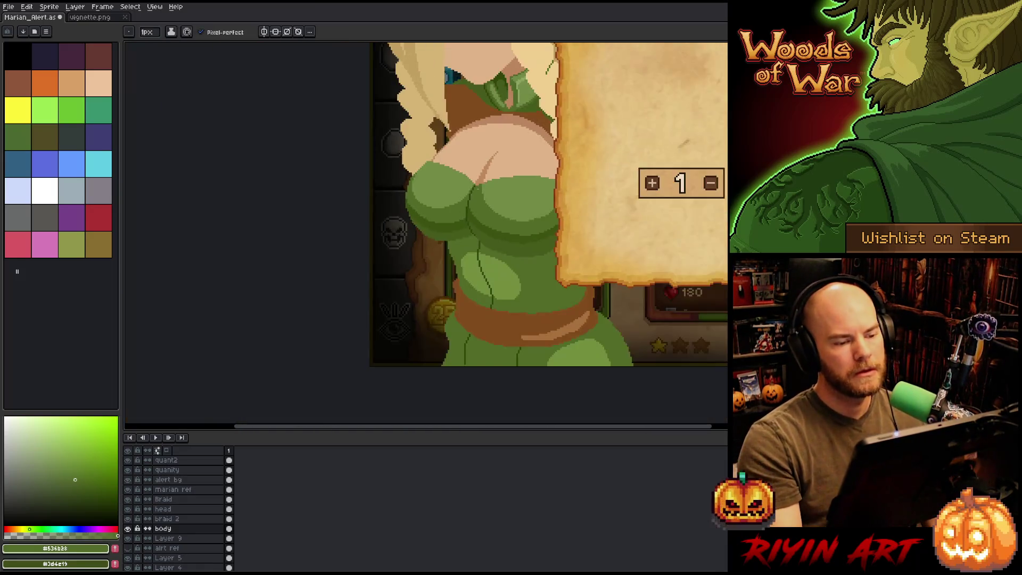
{"action": "scroll", "coordinate": [489, 202], "scroll_direction": "up", "scroll_amount": 3}
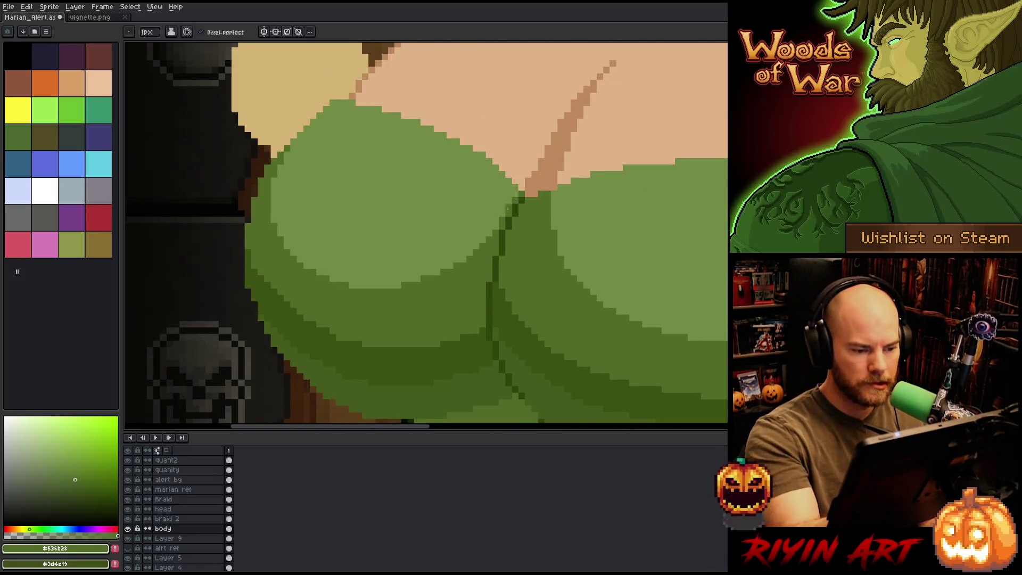
{"action": "scroll", "coordinate": [558, 191], "scroll_direction": "down", "scroll_amount": 4}
{"action": "left_click_drag", "start_coordinate": [557, 190], "coordinate": [449, 246]}
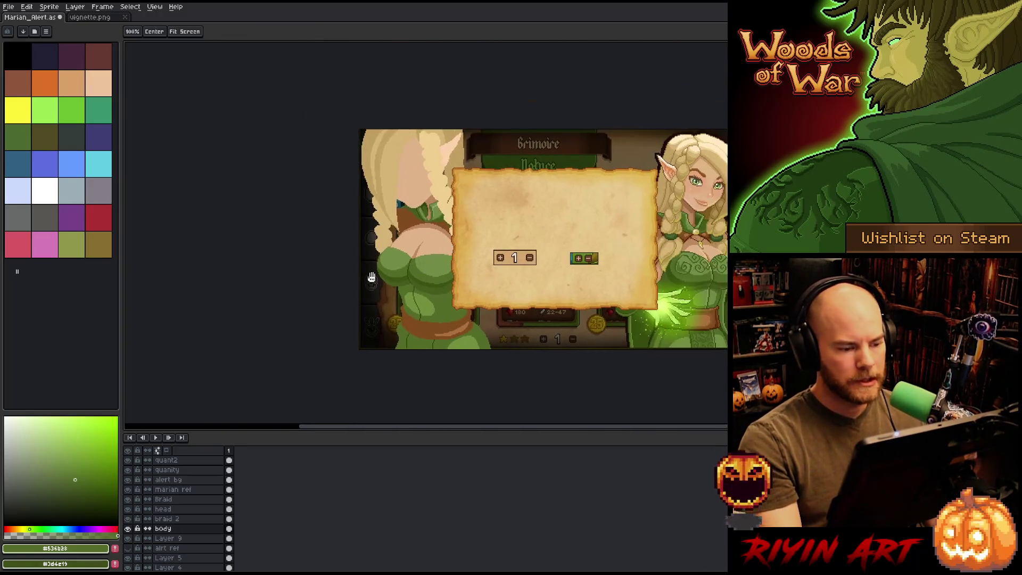
{"action": "scroll", "coordinate": [399, 263], "scroll_direction": "up", "scroll_amount": 3}
{"action": "scroll", "coordinate": [373, 298], "scroll_direction": "down", "scroll_amount": 3}
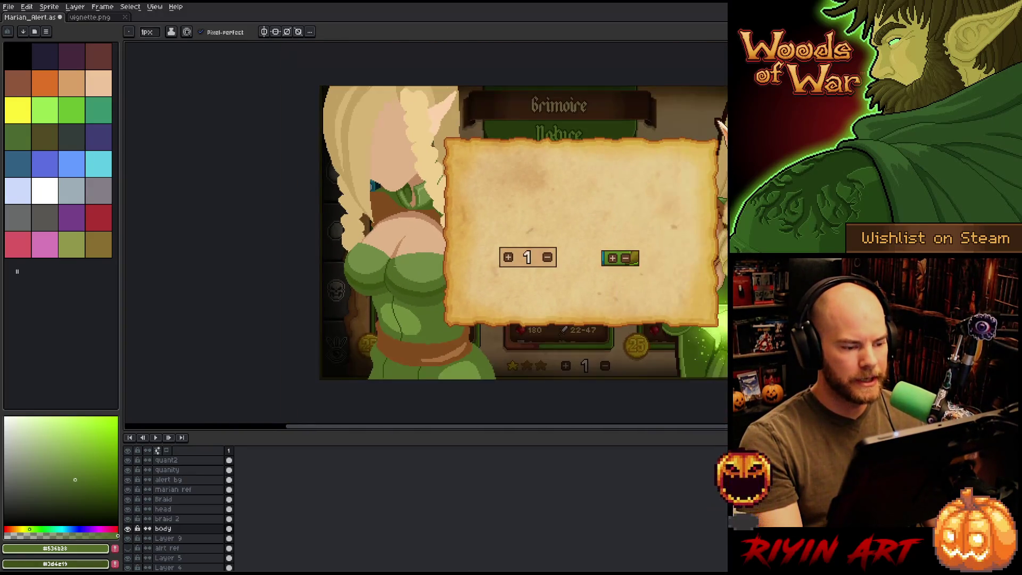
{"action": "scroll", "coordinate": [372, 299], "scroll_direction": "up", "scroll_amount": 2}
{"action": "scroll", "coordinate": [404, 242], "scroll_direction": "up", "scroll_amount": 2}
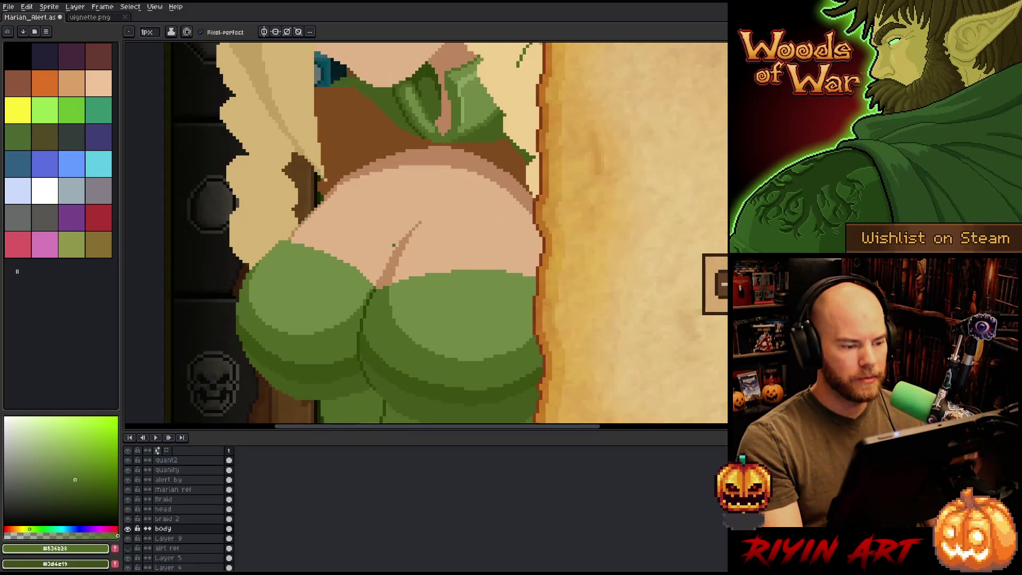
{"action": "left_click", "coordinate": [416, 242], "text": "alt"}
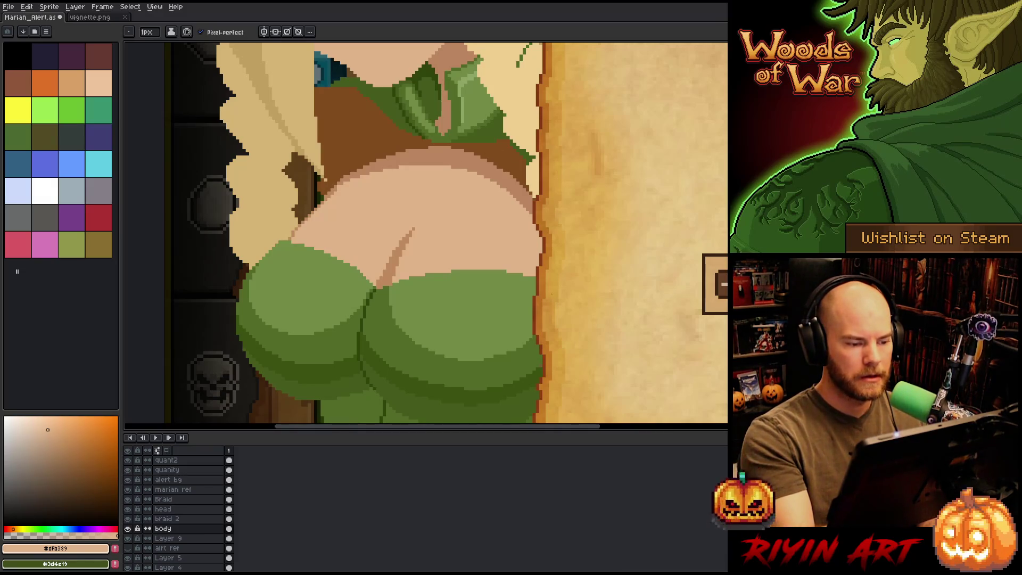
{"action": "left_click", "coordinate": [404, 230], "text": "alt"}
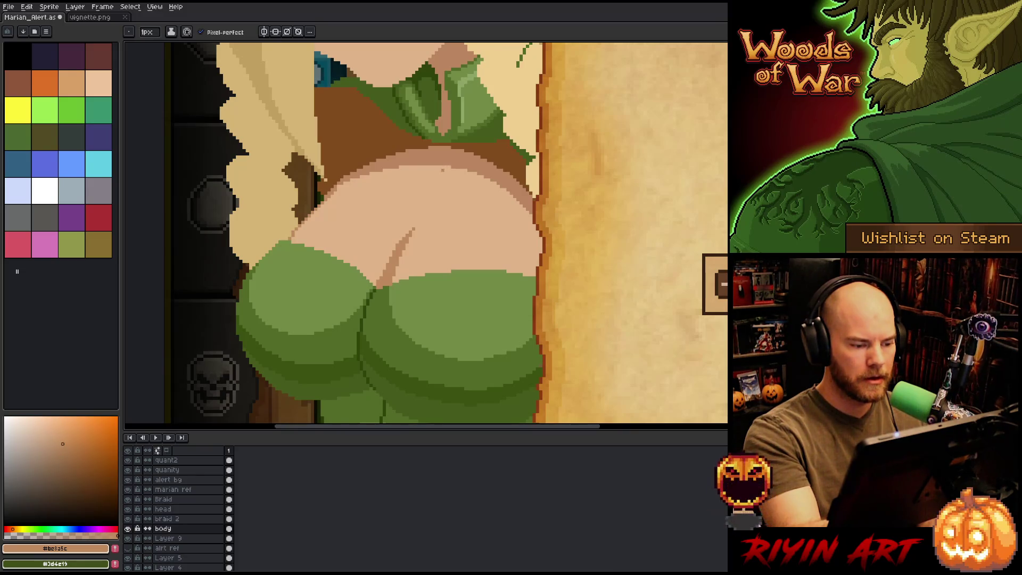
{"action": "left_click", "coordinate": [462, 156], "text": "alt"}
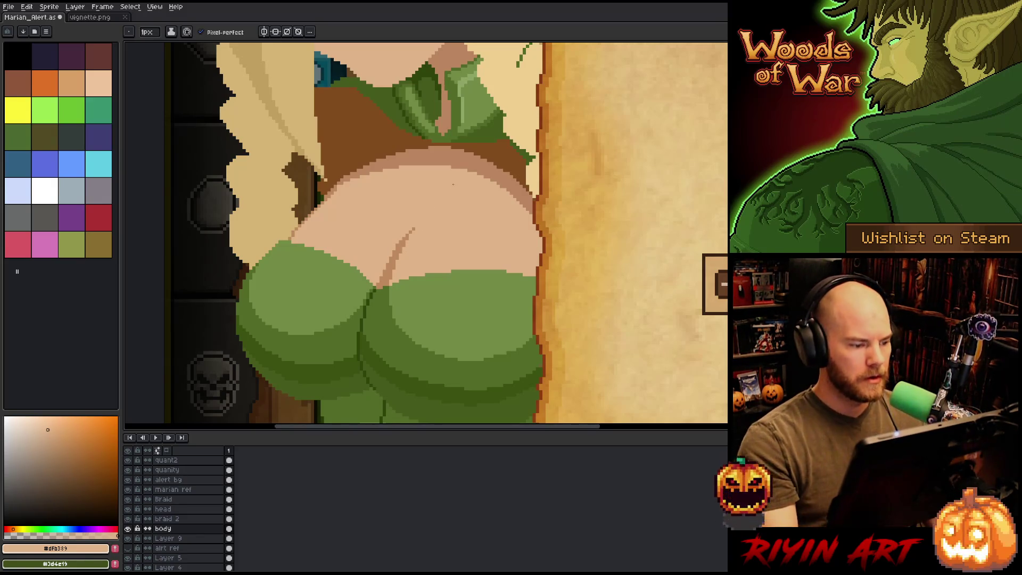
{"action": "scroll", "coordinate": [410, 245], "scroll_direction": "down", "scroll_amount": 3}
{"action": "left_click_drag", "start_coordinate": [409, 245], "coordinate": [326, 292]}
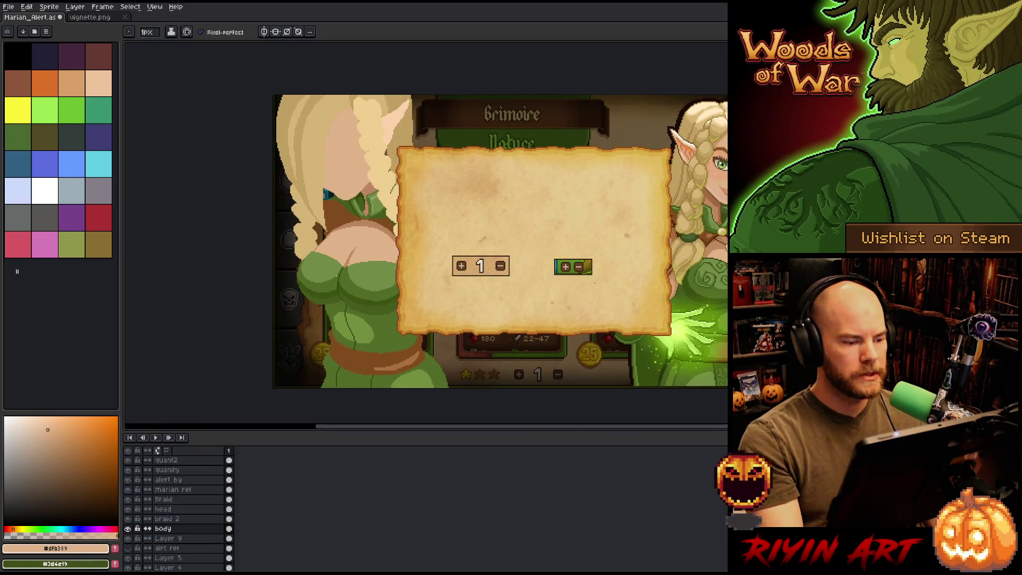
Step: Save the artwork and paint the stray brown edge pixels with the darker dress green
{"action": "key", "text": "ctrl+s"}
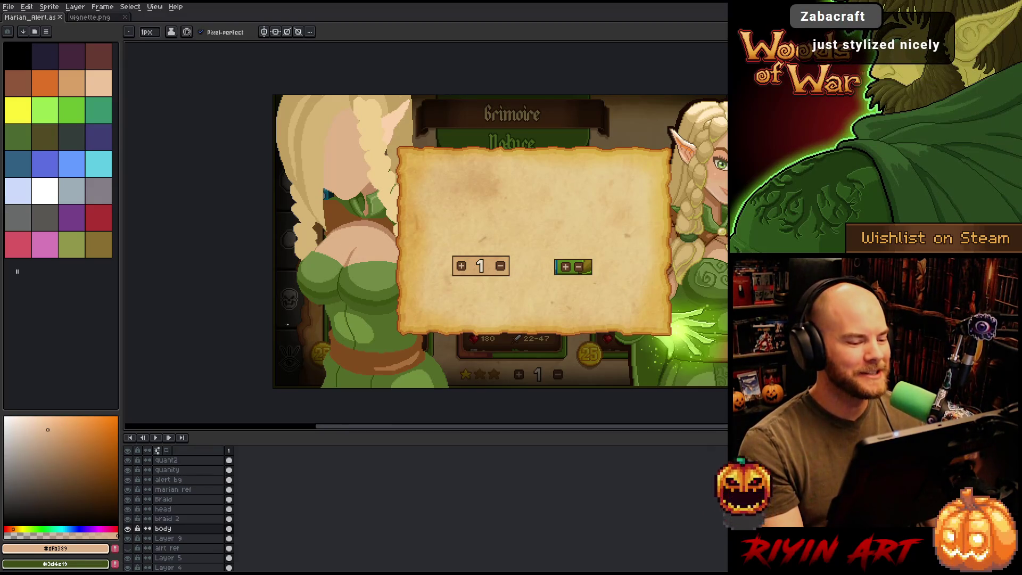
{"action": "scroll", "coordinate": [330, 290], "scroll_direction": "up", "scroll_amount": 5}
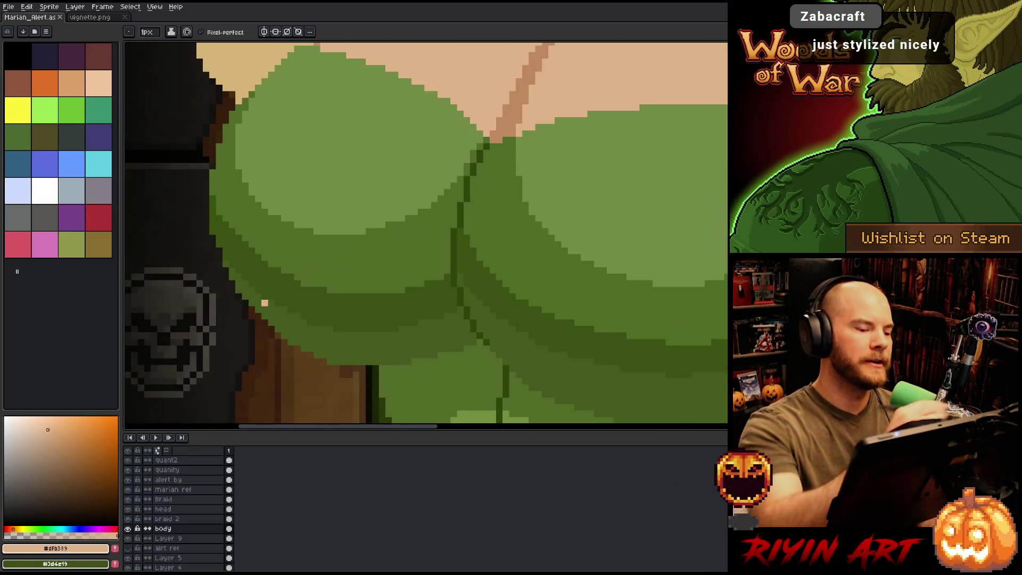
{"action": "left_click", "coordinate": [264, 303], "text": "alt"}
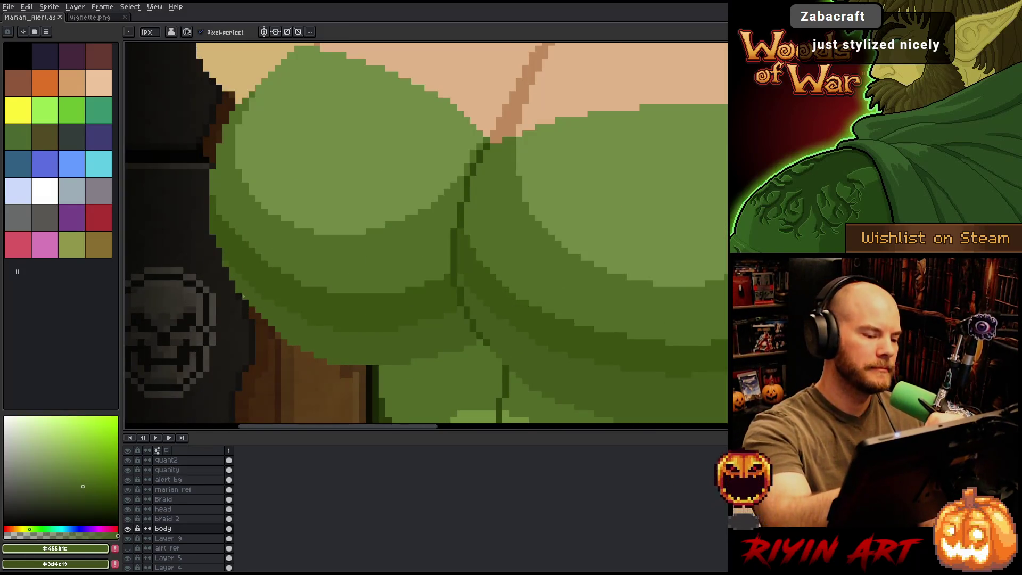
{"action": "left_click_drag", "start_coordinate": [250, 310], "coordinate": [301, 346]}
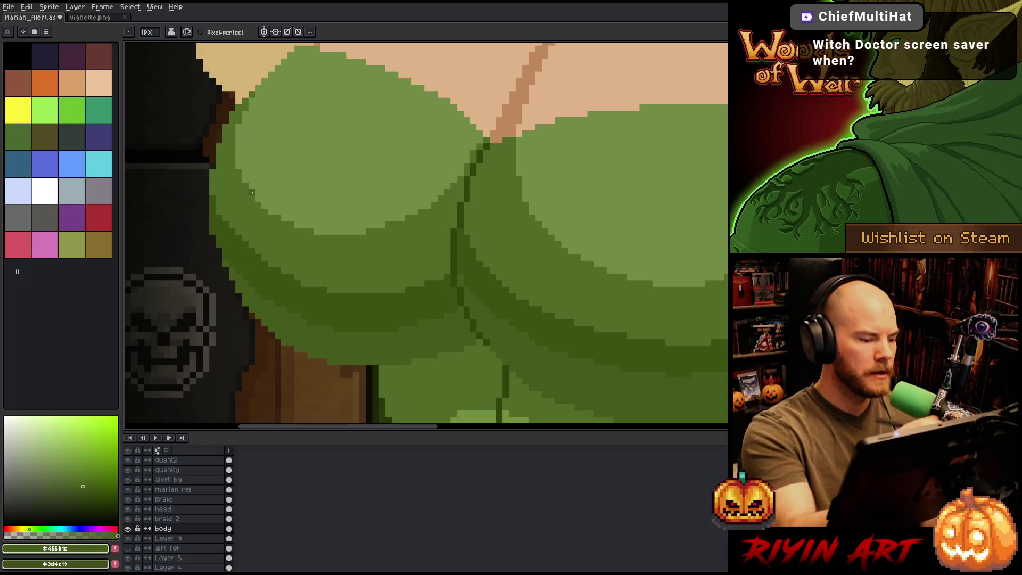
Step: Sample the mid dress green and belt brown, then select the braid 2 layer
{"action": "scroll", "coordinate": [243, 271], "scroll_direction": "down", "scroll_amount": 5}
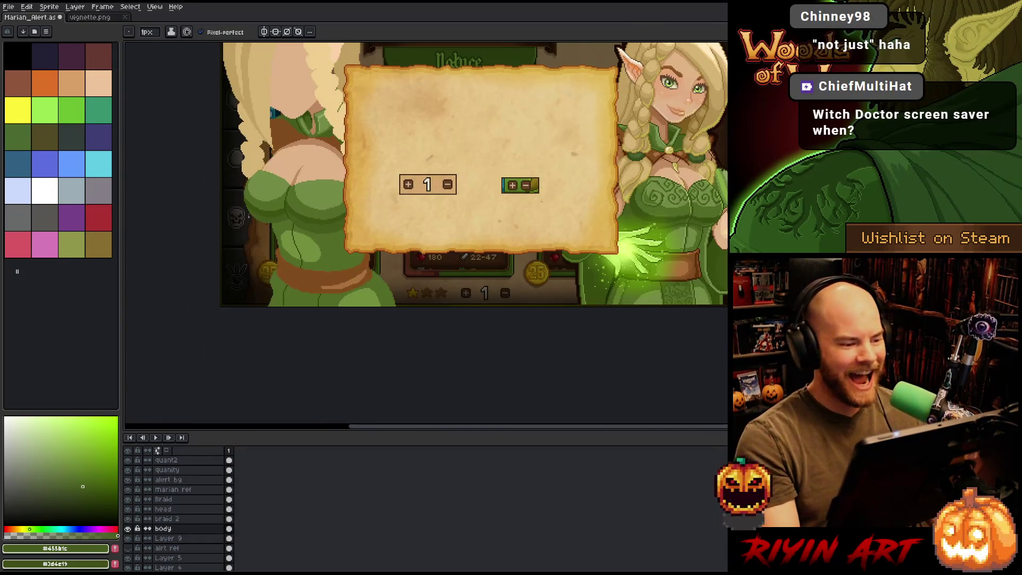
{"action": "scroll", "coordinate": [250, 213], "scroll_direction": "up", "scroll_amount": 3}
{"action": "scroll", "coordinate": [255, 207], "scroll_direction": "down", "scroll_amount": 3}
{"action": "scroll", "coordinate": [288, 205], "scroll_direction": "up", "scroll_amount": 1}
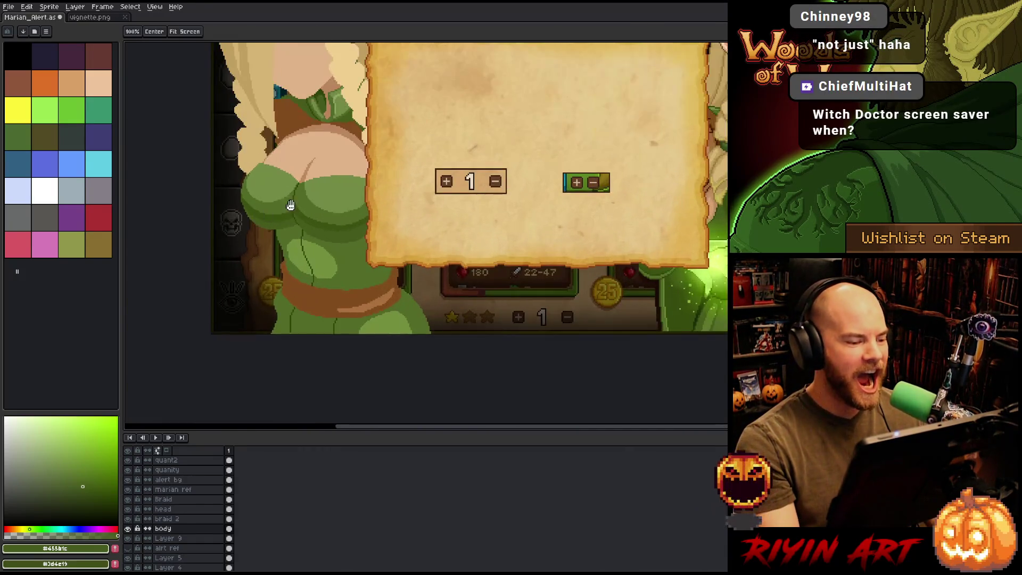
{"action": "scroll", "coordinate": [290, 205], "scroll_direction": "down", "scroll_amount": 2}
{"action": "scroll", "coordinate": [308, 303], "scroll_direction": "up", "scroll_amount": 1}
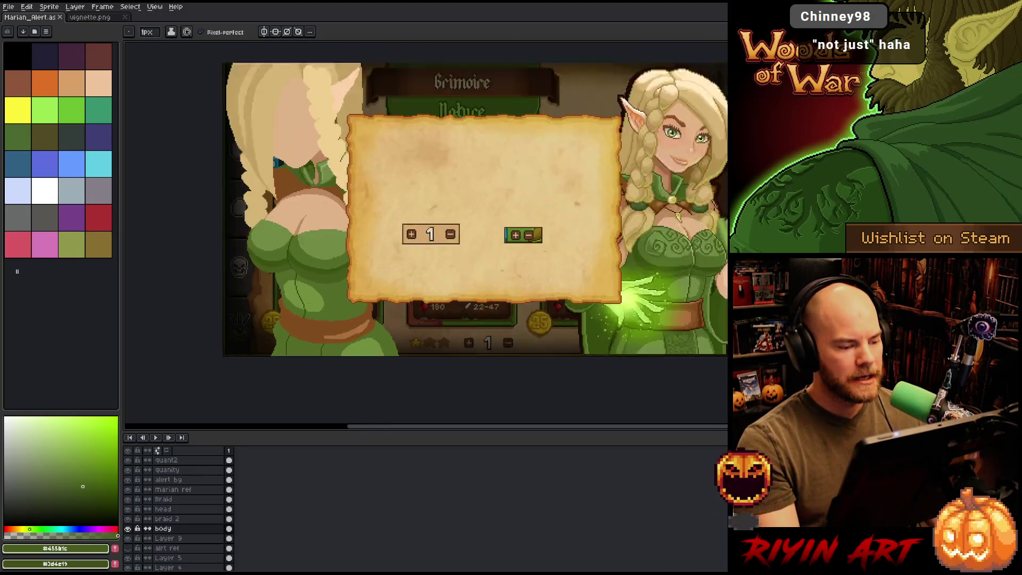
{"action": "scroll", "coordinate": [310, 304], "scroll_direction": "up", "scroll_amount": 2}
{"action": "left_click", "coordinate": [343, 323], "text": "alt"}
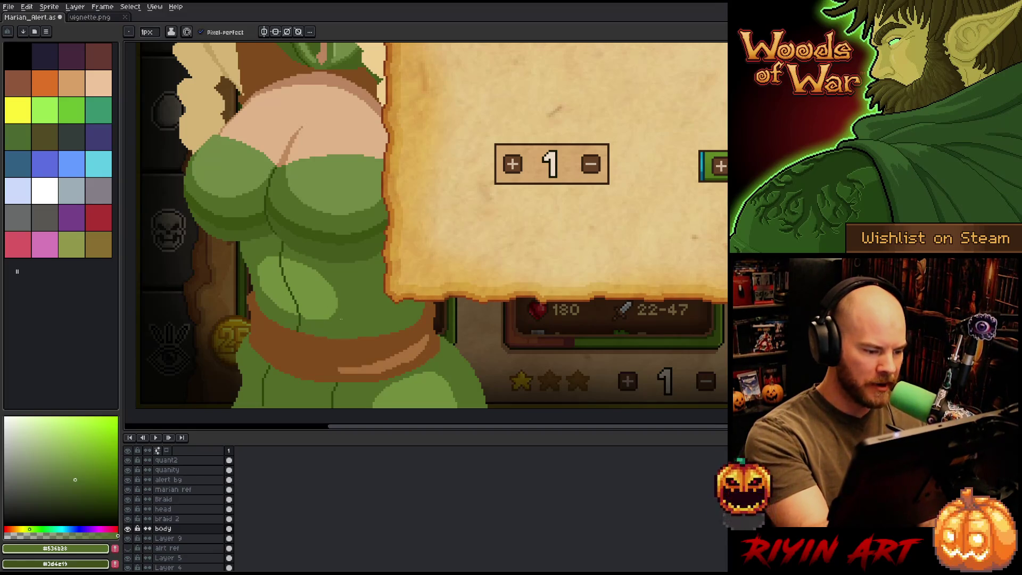
{"action": "left_click", "coordinate": [328, 339], "text": "alt"}
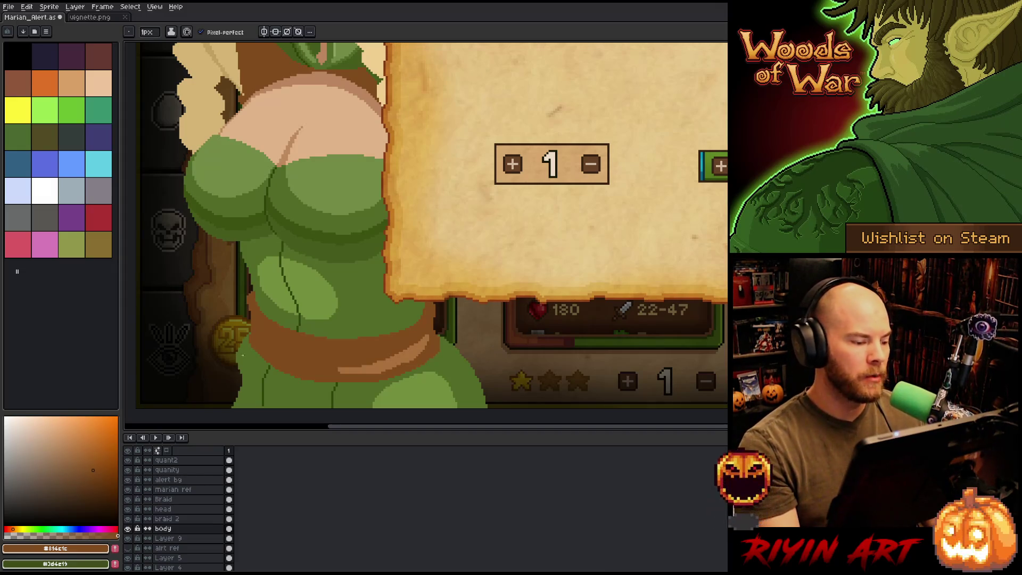
{"action": "scroll", "coordinate": [254, 334], "scroll_direction": "down", "scroll_amount": 2}
{"action": "scroll", "coordinate": [254, 334], "scroll_direction": "down", "scroll_amount": 2}
{"action": "scroll", "coordinate": [254, 334], "scroll_direction": "up", "scroll_amount": 2}
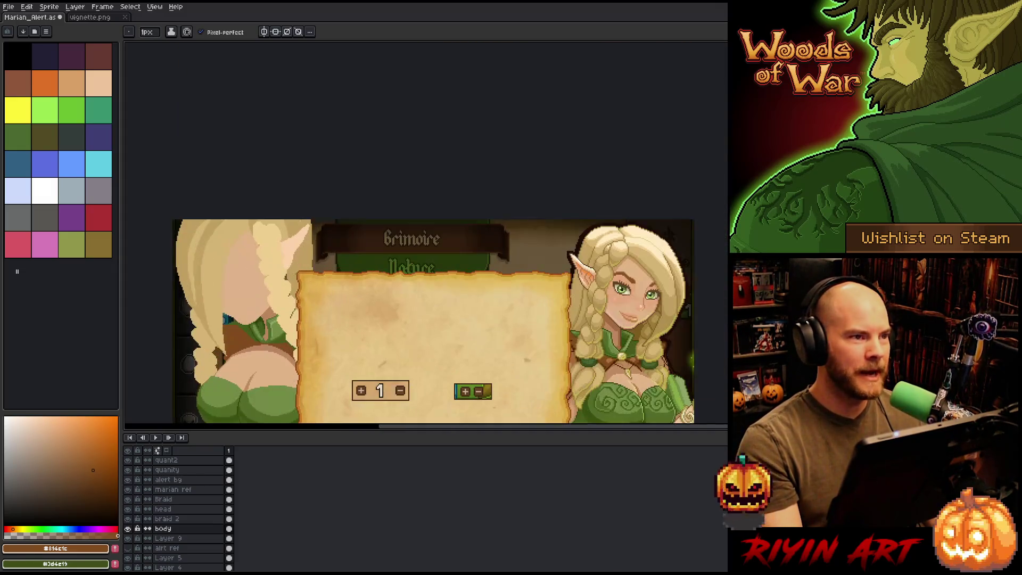
{"action": "mouse_move", "coordinate": [308, 296]}
{"action": "left_mouse_down"}
{"action": "mouse_move", "coordinate": [347, 258]}
{"action": "mouse_move", "coordinate": [337, 263]}
{"action": "left_mouse_up"}
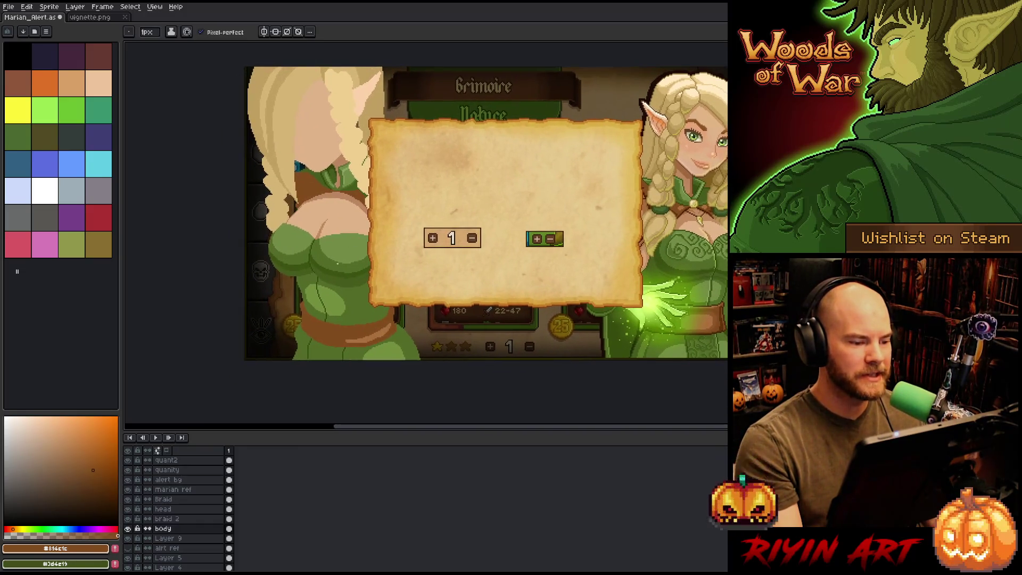
{"action": "left_click", "coordinate": [189, 519]}
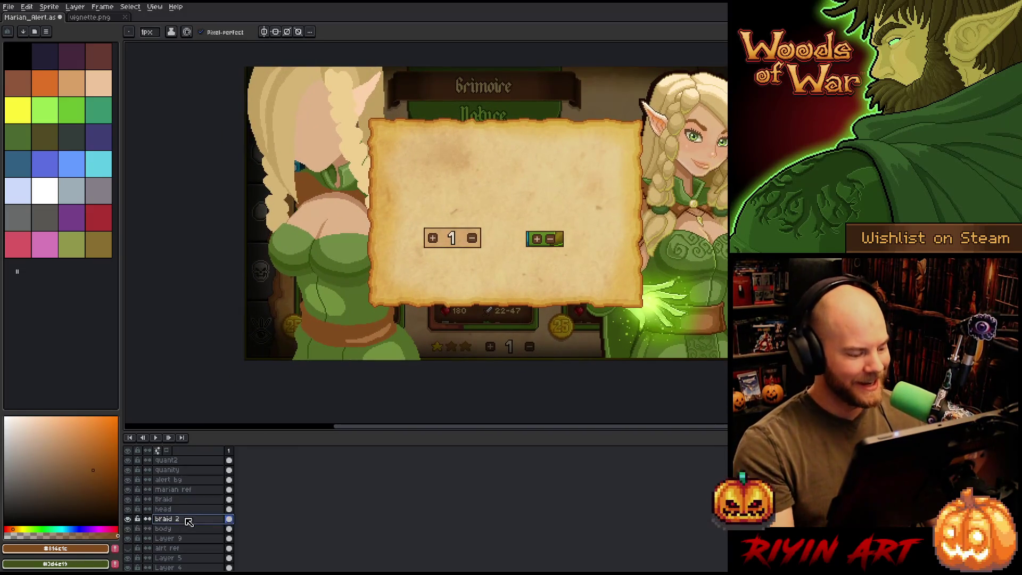
Step: Eyedrop the pale blonde hair colour, return to the body layer, and save with Ctrl+S
{"action": "left_click", "coordinate": [333, 107], "text": "alt"}
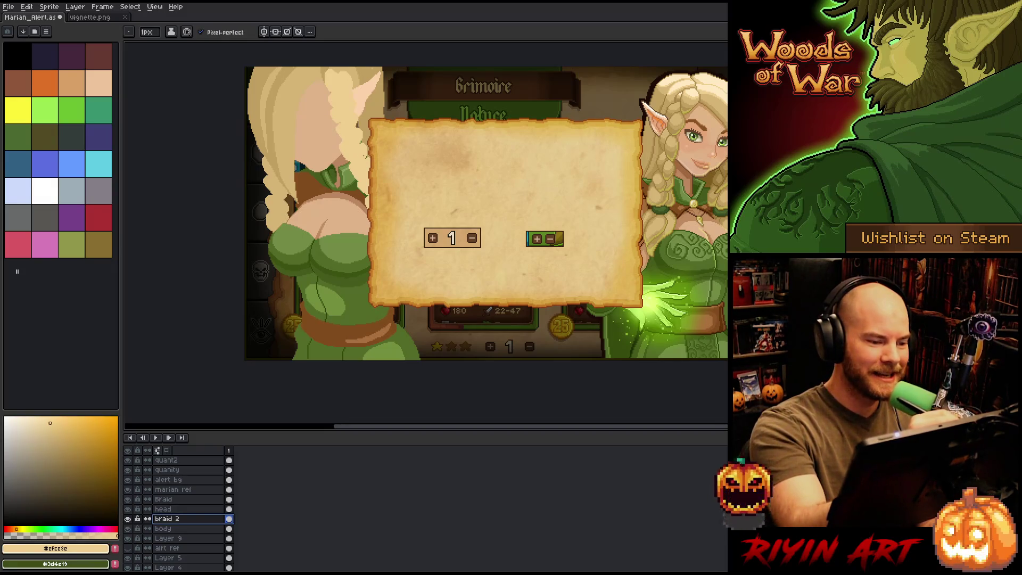
{"action": "left_click", "coordinate": [213, 529]}
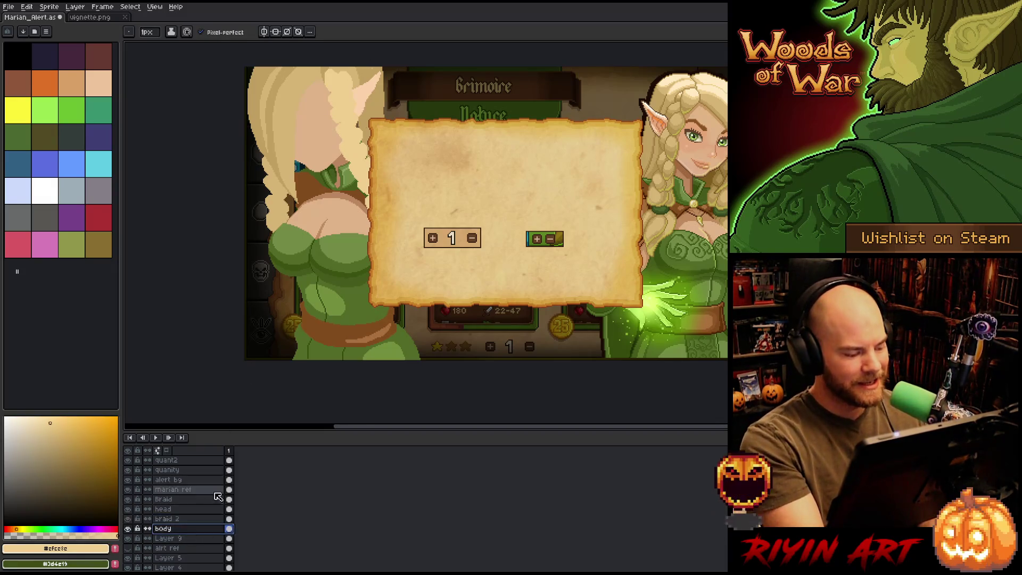
{"action": "key", "text": "ctrl+s"}
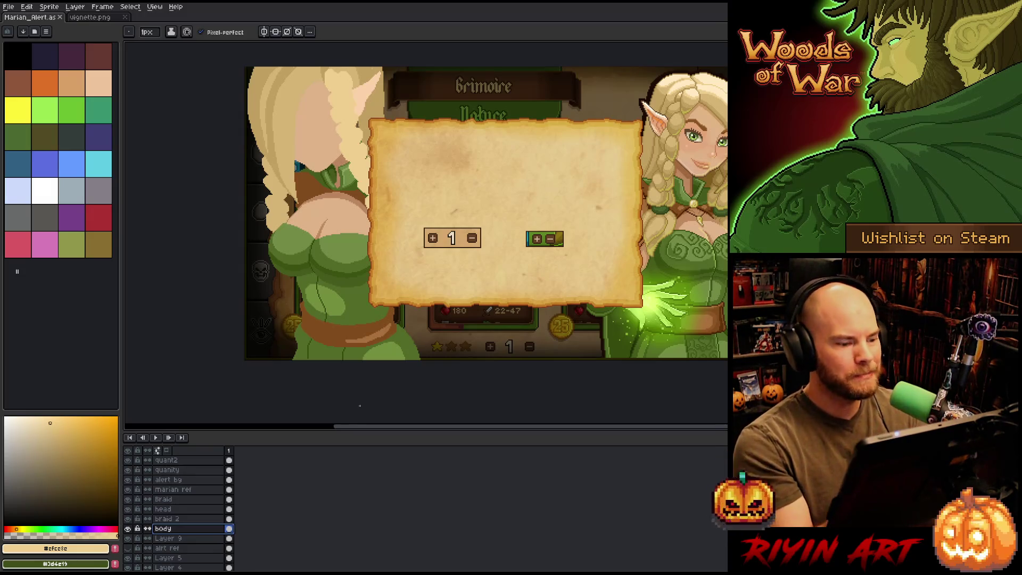
{"action": "scroll", "coordinate": [326, 224], "scroll_direction": "up", "scroll_amount": 1}
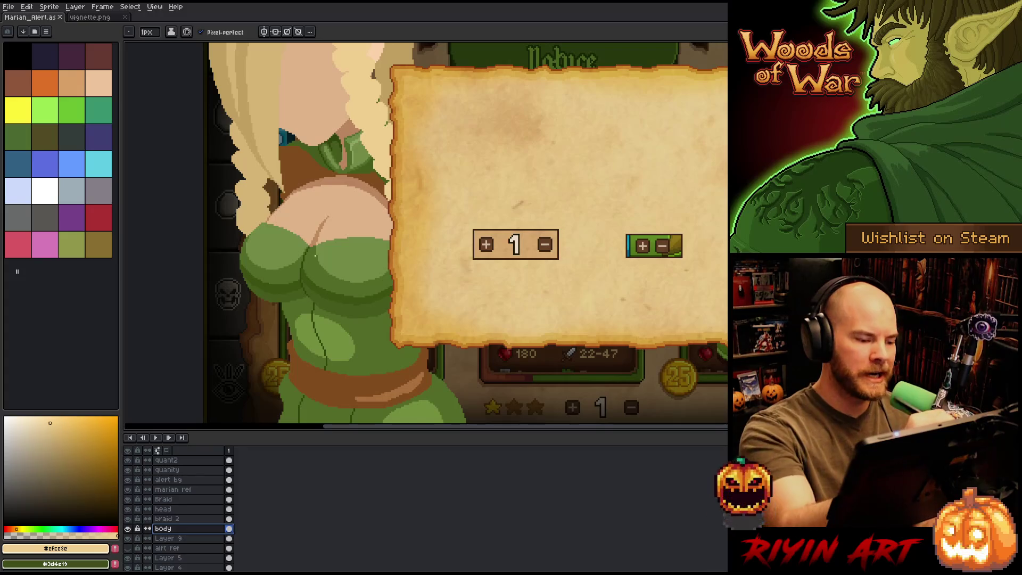
Step: Cover the torso shading line with the lighter dress green, then pick the darker green
{"action": "left_click", "coordinate": [327, 268], "text": "alt"}
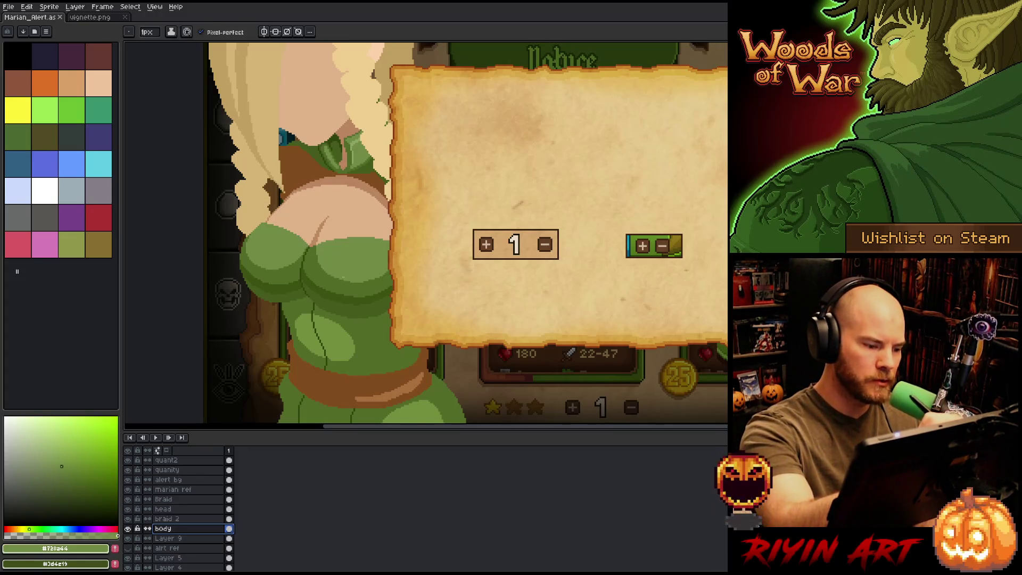
{"action": "left_click", "coordinate": [343, 277]}
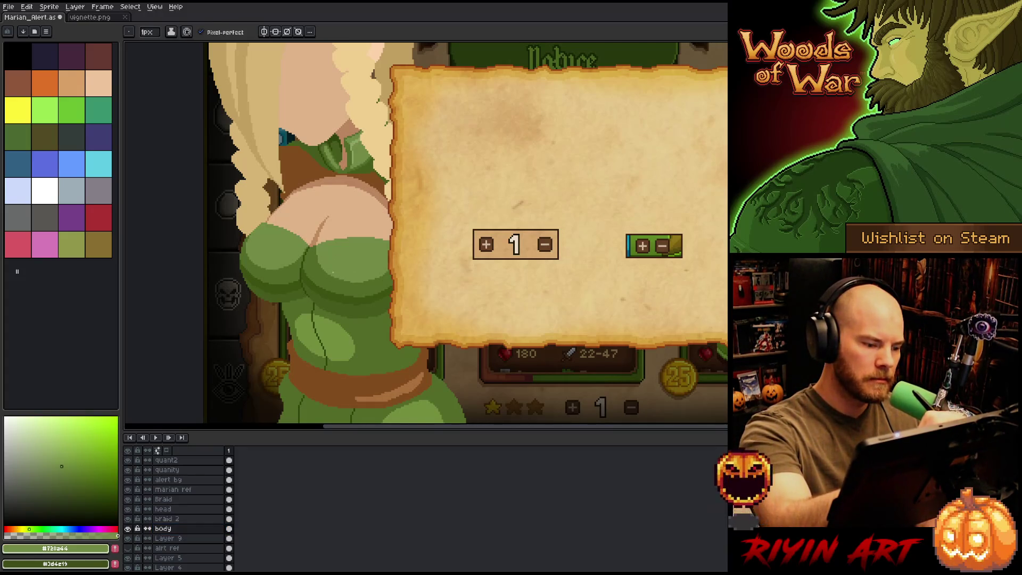
{"action": "left_click_drag", "start_coordinate": [314, 250], "coordinate": [329, 277]}
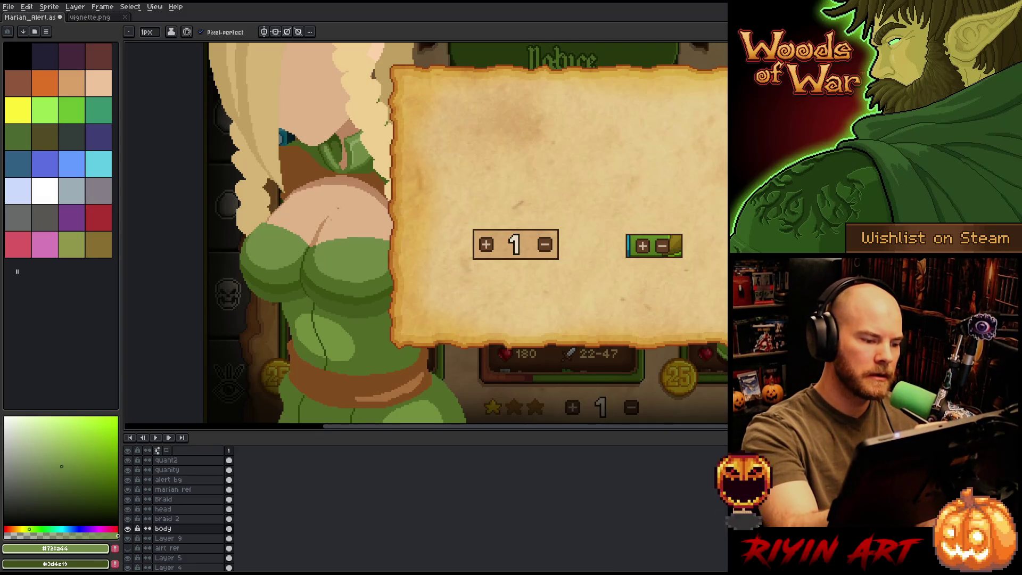
{"action": "left_click", "coordinate": [313, 249], "text": "alt"}
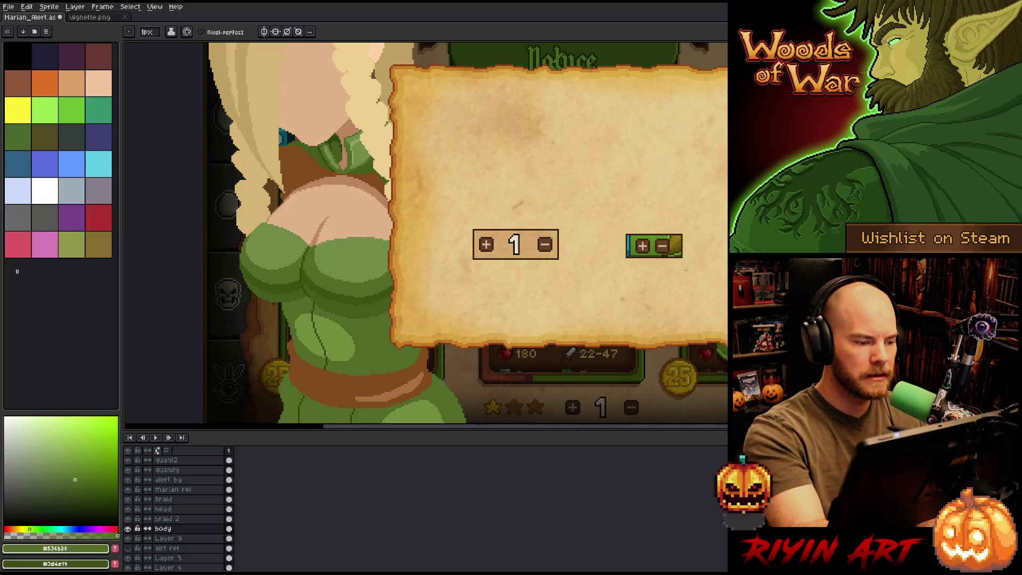
Step: Eyedrop the dark brown #62432a from the right elf's eye and select the head layer
{"action": "left_click_drag", "start_coordinate": [473, 335], "coordinate": [518, 335]}
{"action": "scroll", "coordinate": [511, 298], "scroll_direction": "down", "scroll_amount": 1}
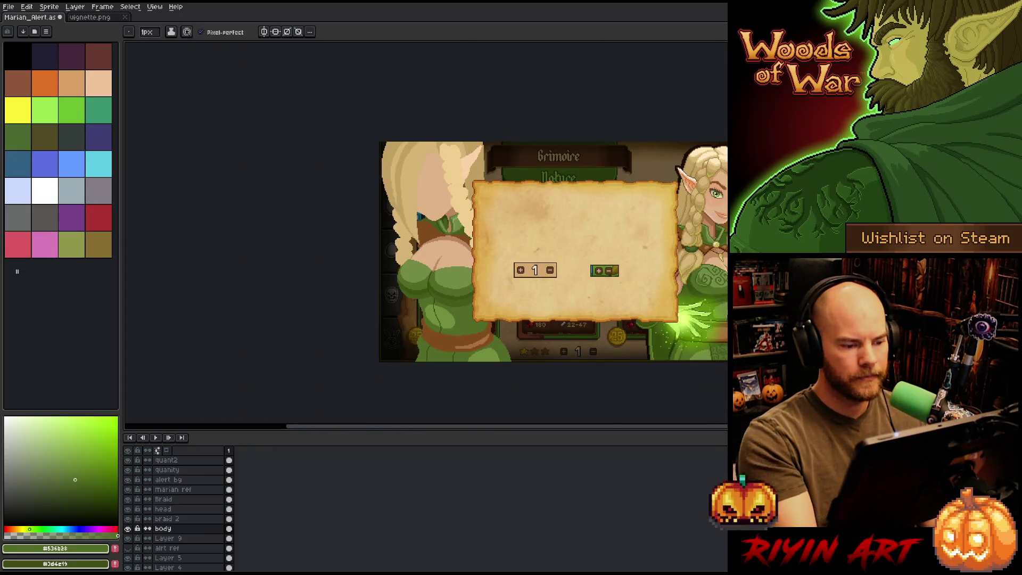
{"action": "scroll", "coordinate": [512, 298], "scroll_direction": "up", "scroll_amount": 1}
{"action": "mouse_move", "coordinate": [513, 298]}
{"action": "left_mouse_down"}
{"action": "mouse_move", "coordinate": [453, 339]}
{"action": "mouse_move", "coordinate": [466, 336]}
{"action": "left_mouse_up"}
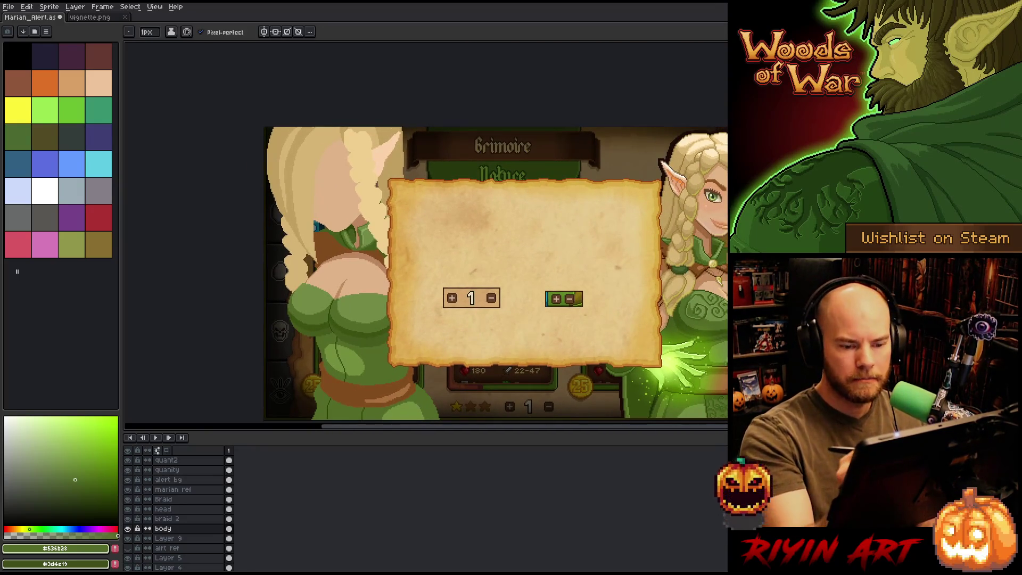
{"action": "scroll", "coordinate": [716, 197], "scroll_direction": "up", "scroll_amount": 2}
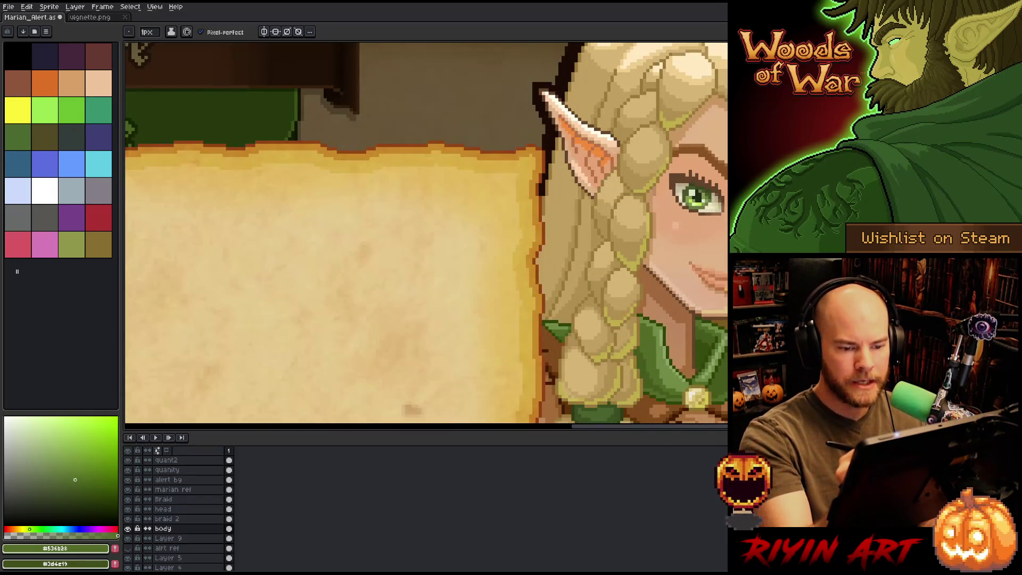
{"action": "left_click", "coordinate": [680, 175], "text": "alt"}
{"action": "scroll", "coordinate": [539, 289], "scroll_direction": "down", "scroll_amount": 3}
{"action": "scroll", "coordinate": [539, 290], "scroll_direction": "up", "scroll_amount": 2}
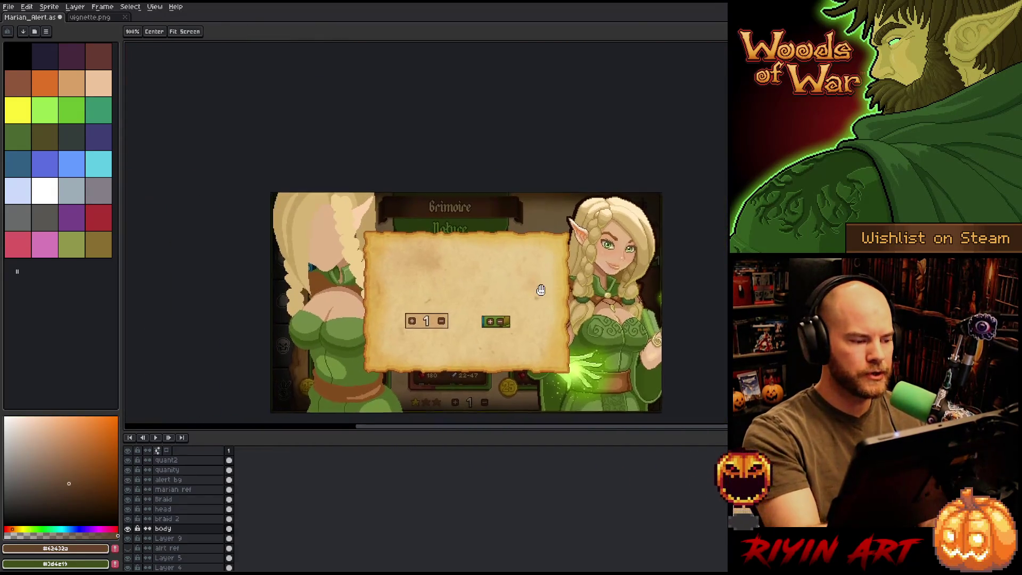
{"action": "scroll", "coordinate": [527, 317], "scroll_direction": "up", "scroll_amount": 2}
{"action": "left_click_drag", "start_coordinate": [527, 317], "coordinate": [518, 321]}
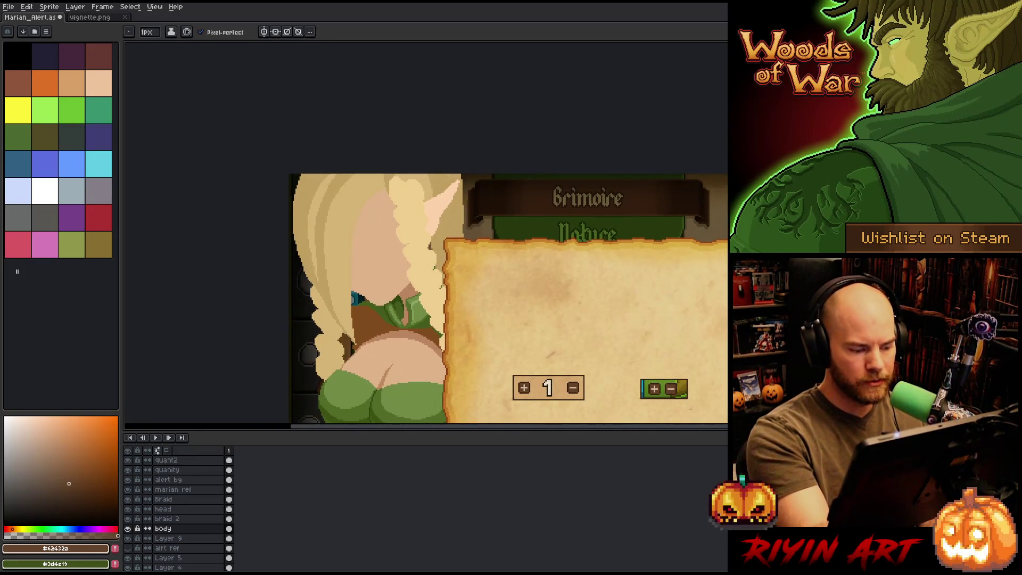
{"action": "left_click", "coordinate": [189, 510]}
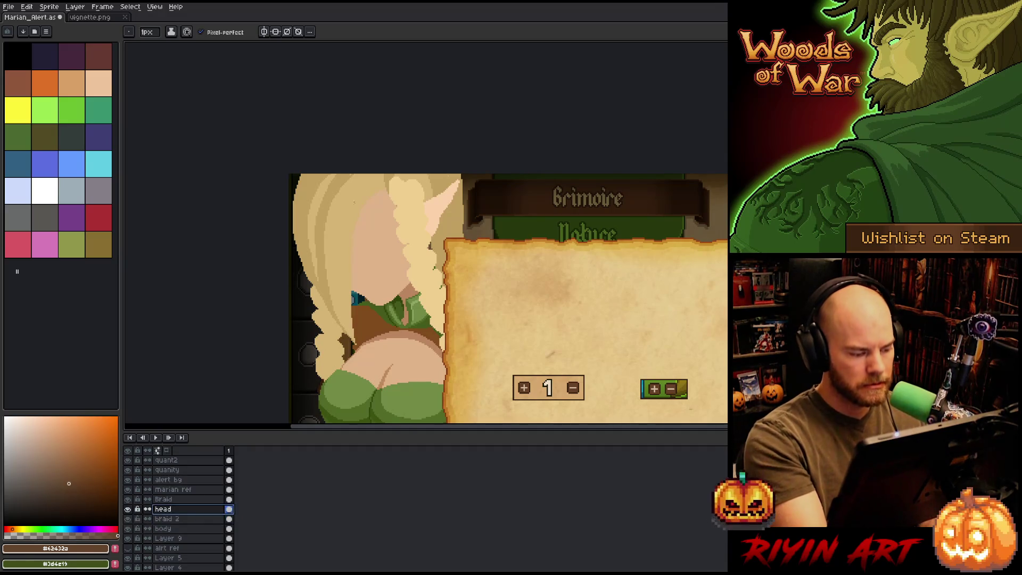
Step: Add a new layer above 'head' and sketch a guide line down the face
{"action": "key", "text": "shift+n"}
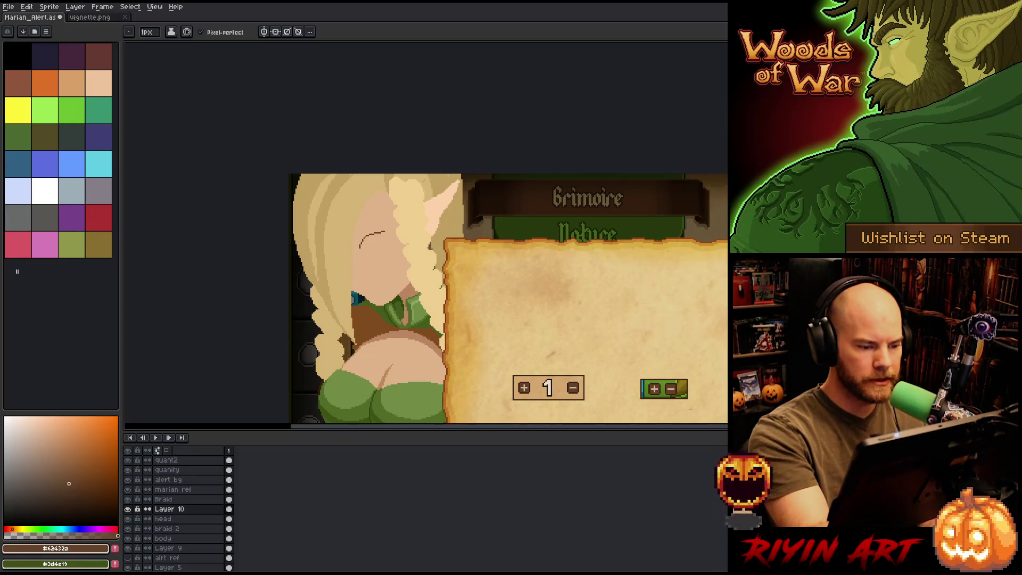
{"action": "left_click_drag", "start_coordinate": [362, 252], "coordinate": [387, 230]}
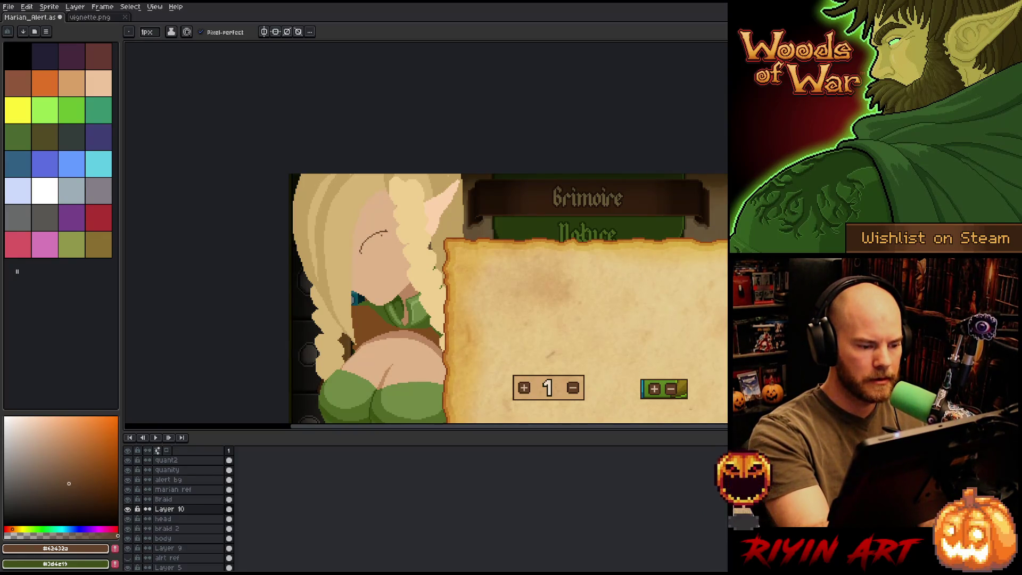
{"action": "key", "text": "ctrl+z"}
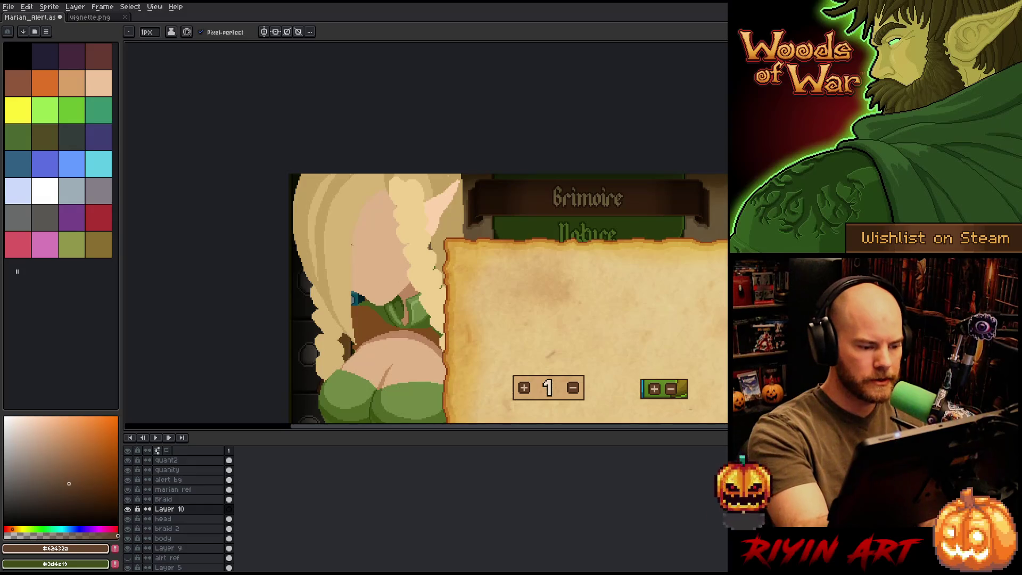
{"action": "left_click_drag", "start_coordinate": [343, 220], "coordinate": [376, 305]}
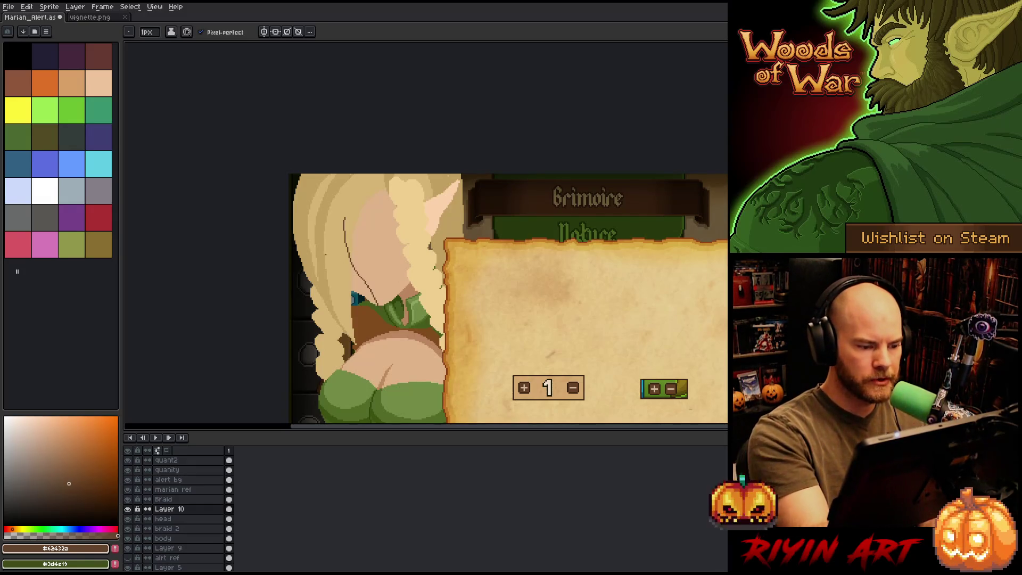
{"action": "mouse_move", "coordinate": [395, 221]}
{"action": "left_mouse_down"}
{"action": "mouse_move", "coordinate": [289, 254]}
{"action": "mouse_move", "coordinate": [328, 281]}
{"action": "mouse_move", "coordinate": [404, 254]}
{"action": "mouse_move", "coordinate": [441, 224]}
{"action": "left_mouse_up"}
{"action": "key", "text": "ctrl+z"}
Step: Sketch the face side, jaw and neck lines, undoing stray strokes and erasing part of the chin
{"action": "left_click_drag", "start_coordinate": [312, 282], "coordinate": [444, 219]}
{"action": "key", "text": "ctrl+z"}
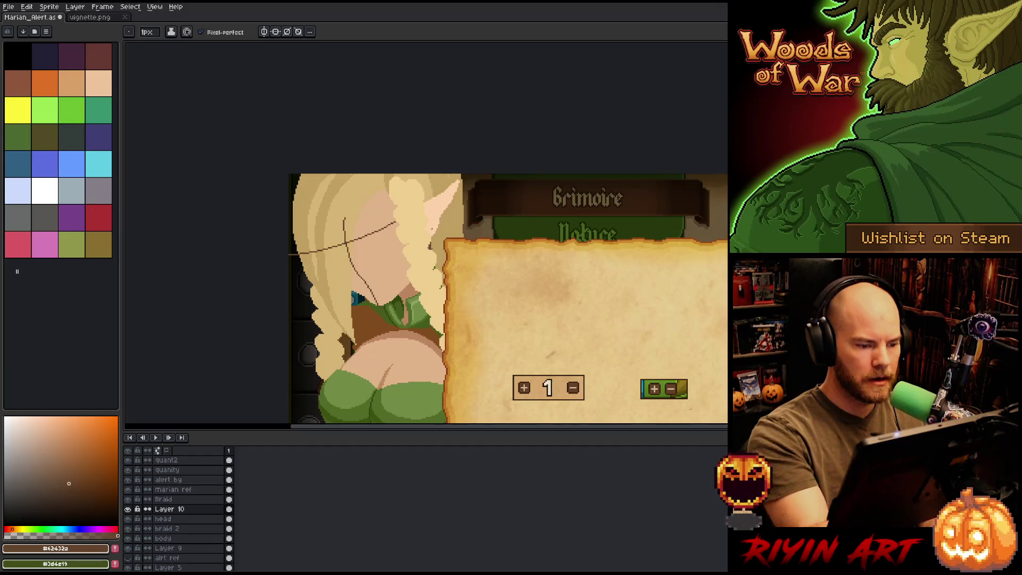
{"action": "left_click_drag", "start_coordinate": [383, 182], "coordinate": [401, 295]}
{"action": "key", "text": "ctrl+z"}
{"action": "mouse_move", "coordinate": [393, 243]}
{"action": "left_mouse_down"}
{"action": "mouse_move", "coordinate": [409, 293]}
{"action": "mouse_move", "coordinate": [367, 276]}
{"action": "left_mouse_up"}
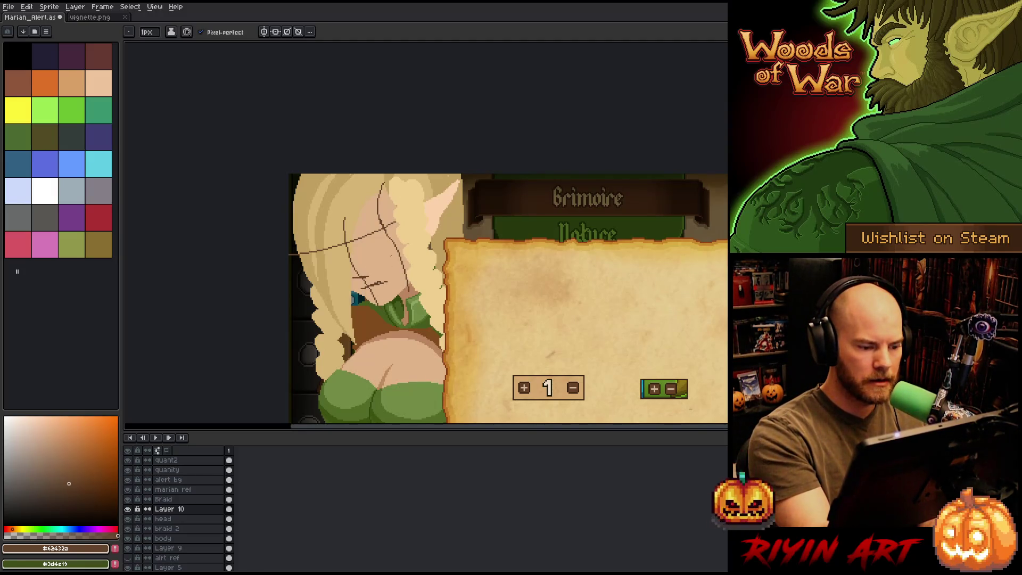
{"action": "key", "text": "ctrl+z"}
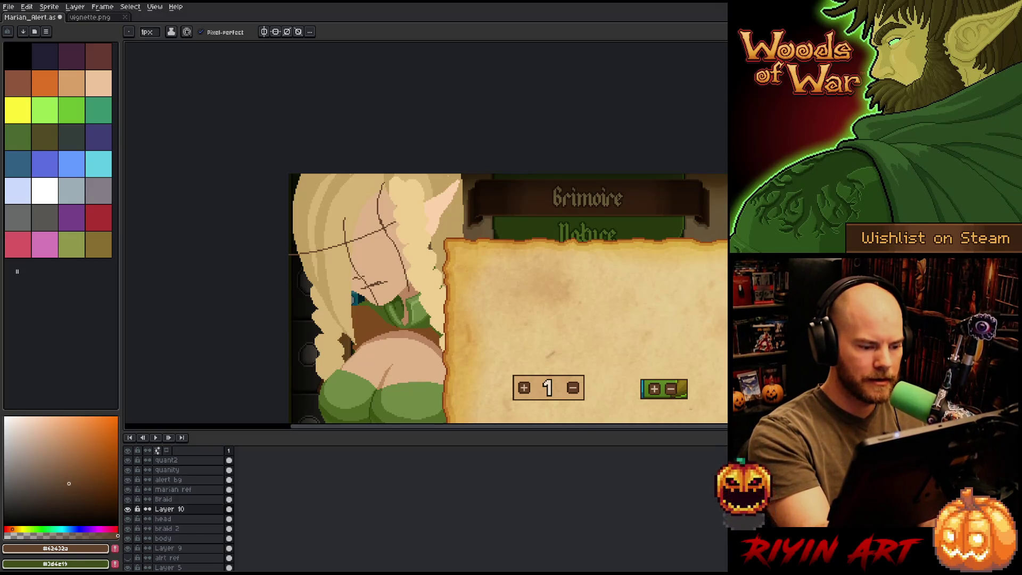
{"action": "key", "text": "e"}
{"action": "left_click_drag", "start_coordinate": [375, 287], "coordinate": [387, 281]}
{"action": "key", "text": "b"}
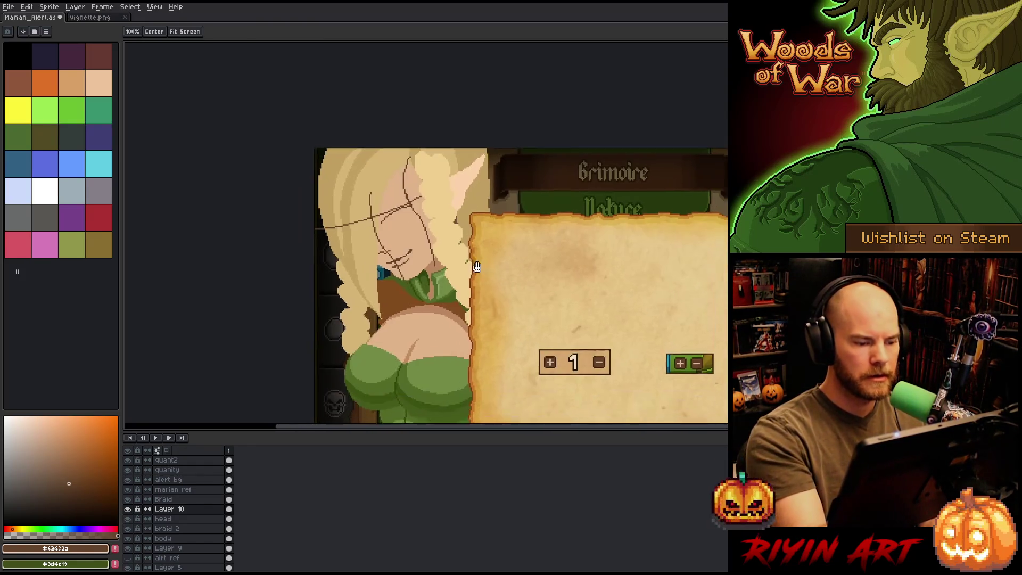
Step: Select the face sketch with the marquee, shrink it and move it into place
{"action": "key", "text": "m"}
{"action": "mouse_move", "coordinate": [342, 276]}
{"action": "left_mouse_down"}
{"action": "mouse_move", "coordinate": [392, 237]}
{"action": "mouse_move", "coordinate": [386, 270]}
{"action": "left_mouse_up"}
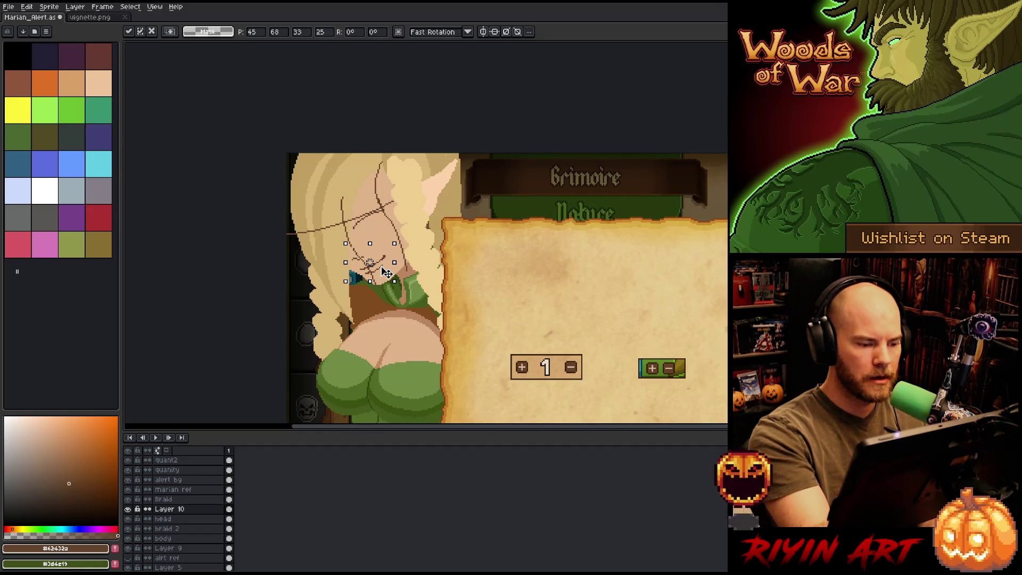
{"action": "key", "text": "Return"}
{"action": "left_click_drag", "start_coordinate": [342, 231], "coordinate": [378, 262]}
{"action": "key", "text": "Return"}
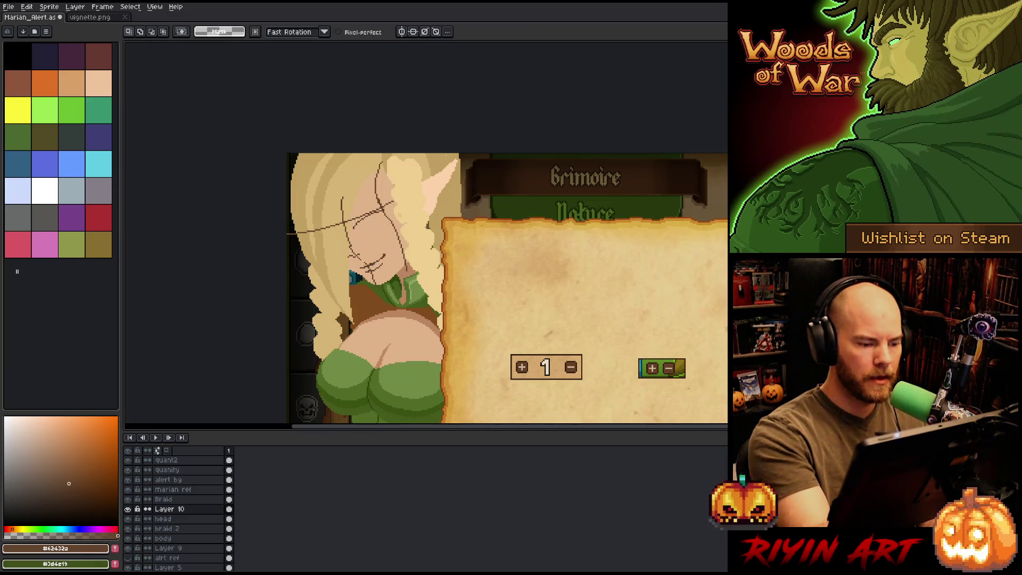
{"action": "left_click_drag", "start_coordinate": [383, 228], "coordinate": [397, 270]}
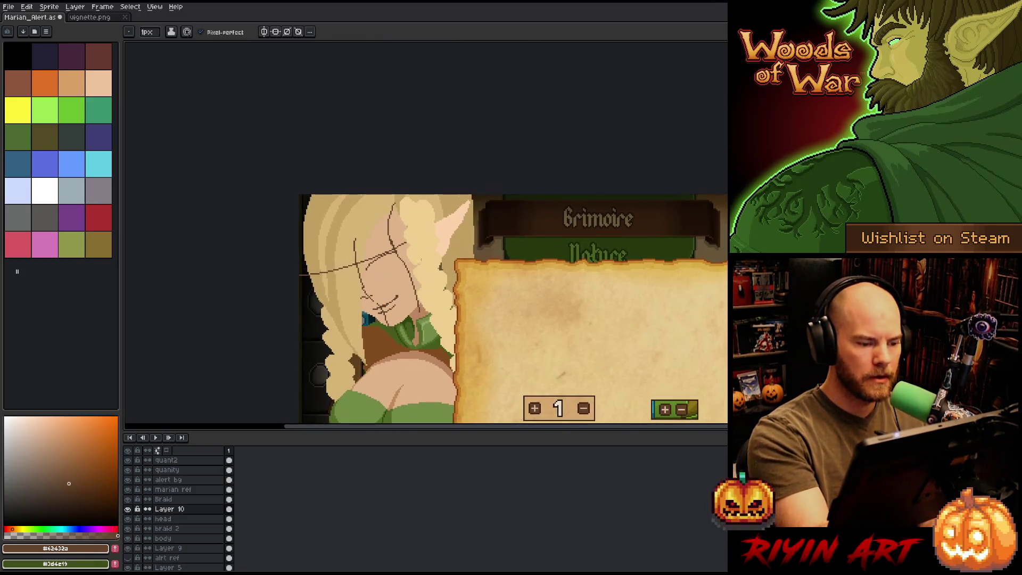
{"action": "left_click_drag", "start_coordinate": [413, 229], "coordinate": [295, 292]}
{"action": "key", "text": "v"}
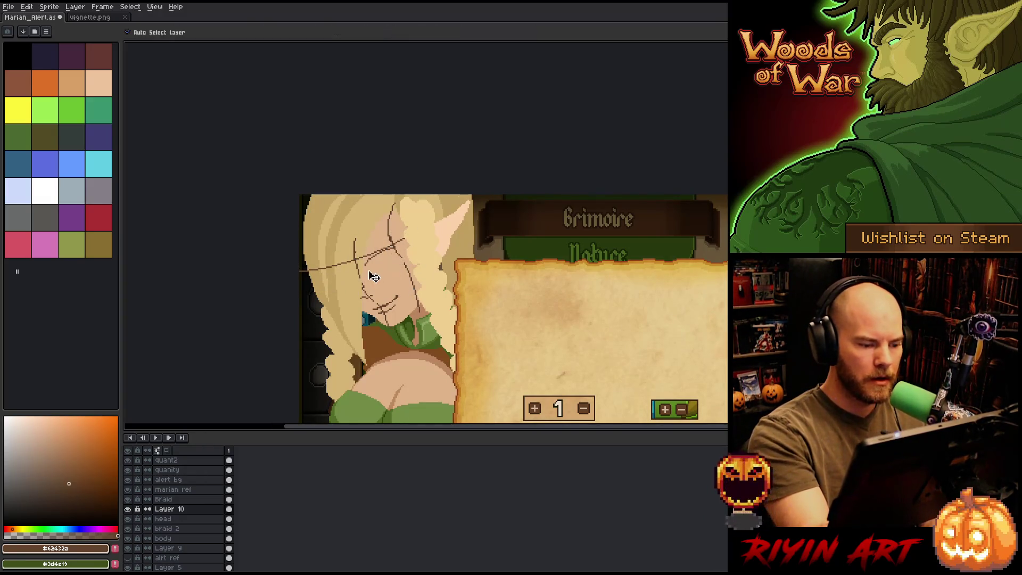
Step: Pencil an open eye outline with a dark pupil on the face sketch
{"action": "key", "text": "b"}
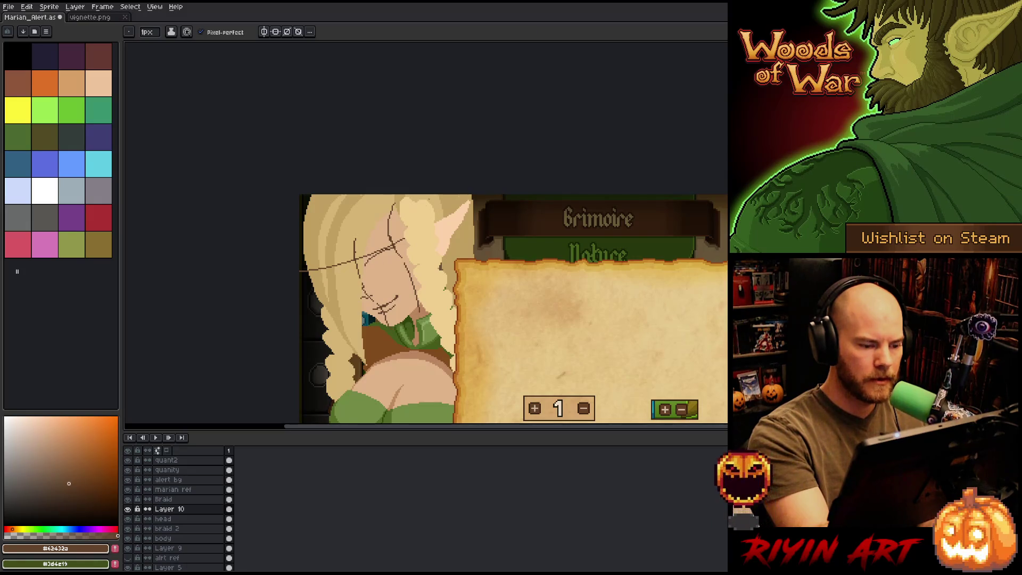
{"action": "mouse_move", "coordinate": [383, 249]}
{"action": "left_mouse_down"}
{"action": "mouse_move", "coordinate": [372, 268]}
{"action": "mouse_move", "coordinate": [395, 263]}
{"action": "left_mouse_up"}
{"action": "key", "text": "e"}
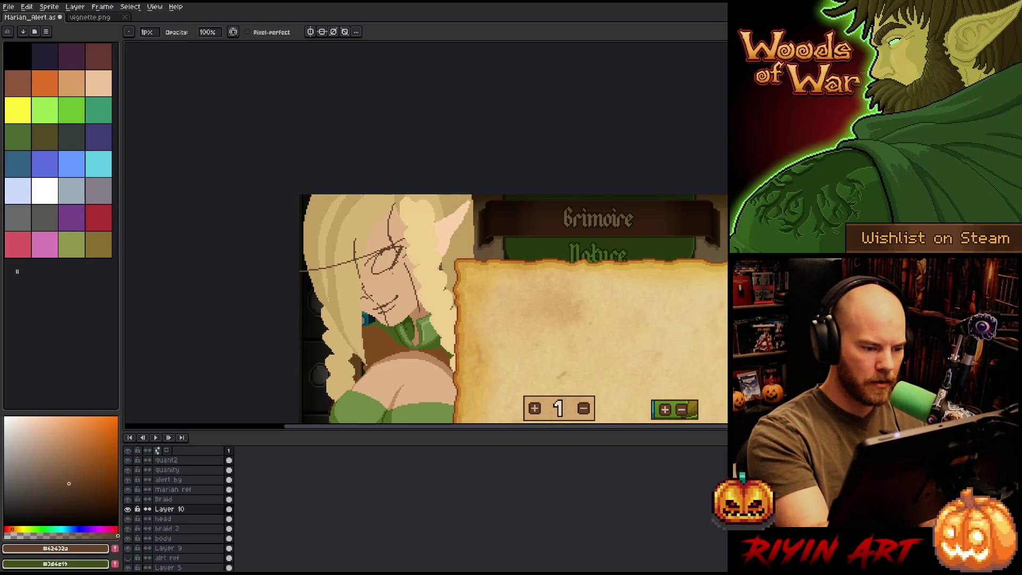
{"action": "key", "text": "b"}
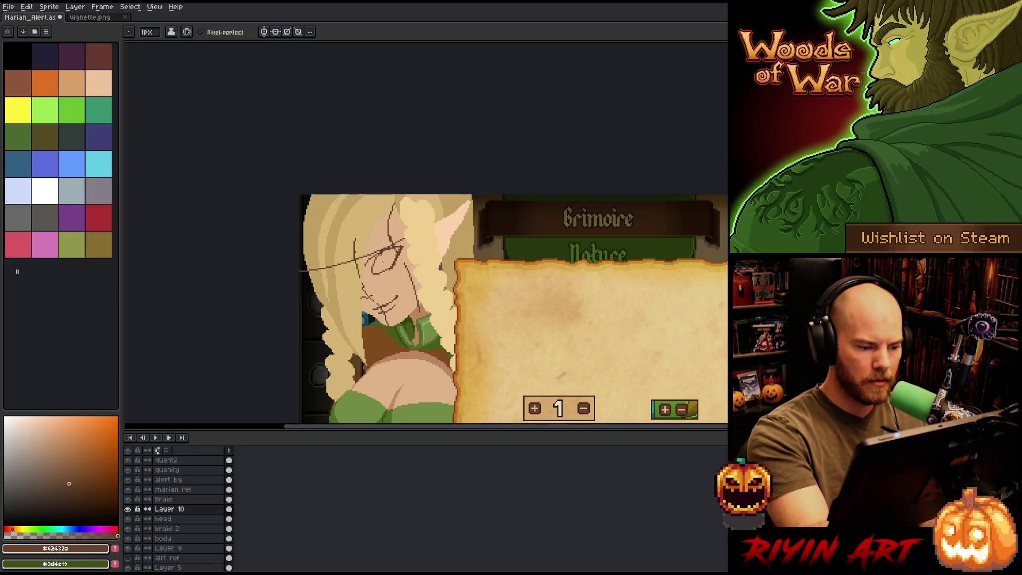
{"action": "left_click_drag", "start_coordinate": [385, 256], "coordinate": [390, 250]}
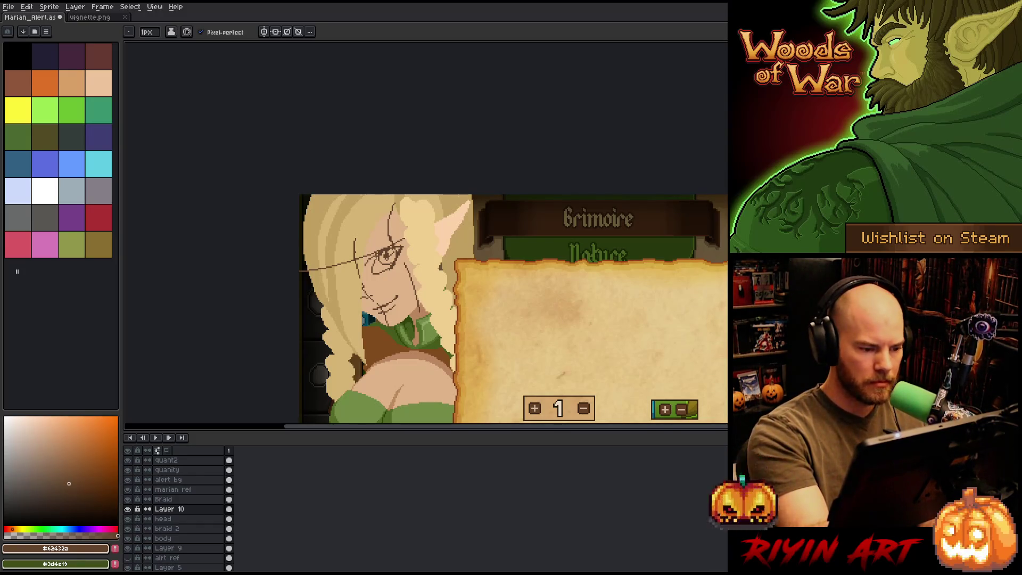
{"action": "key", "text": "e"}
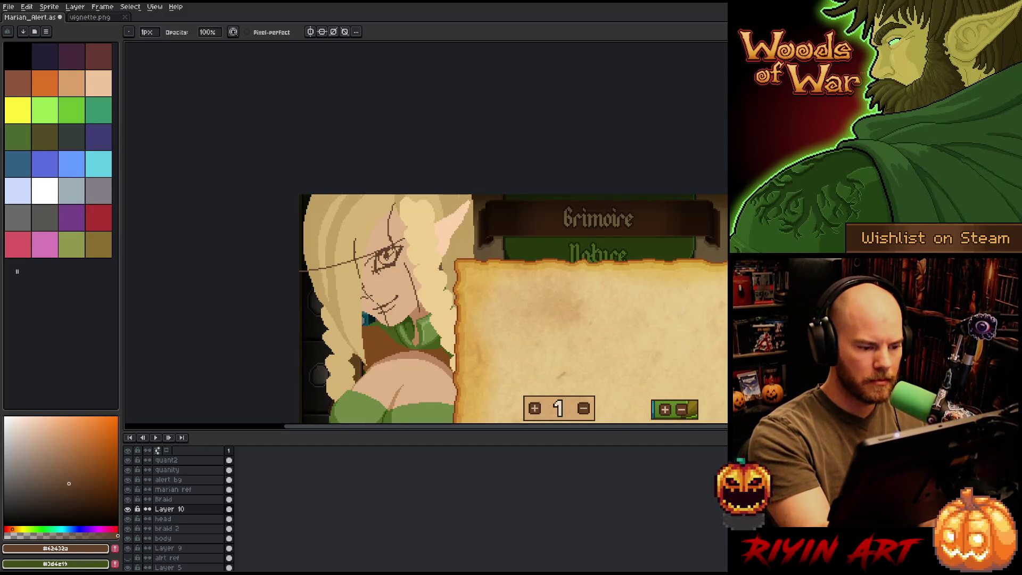
{"action": "key", "text": "b"}
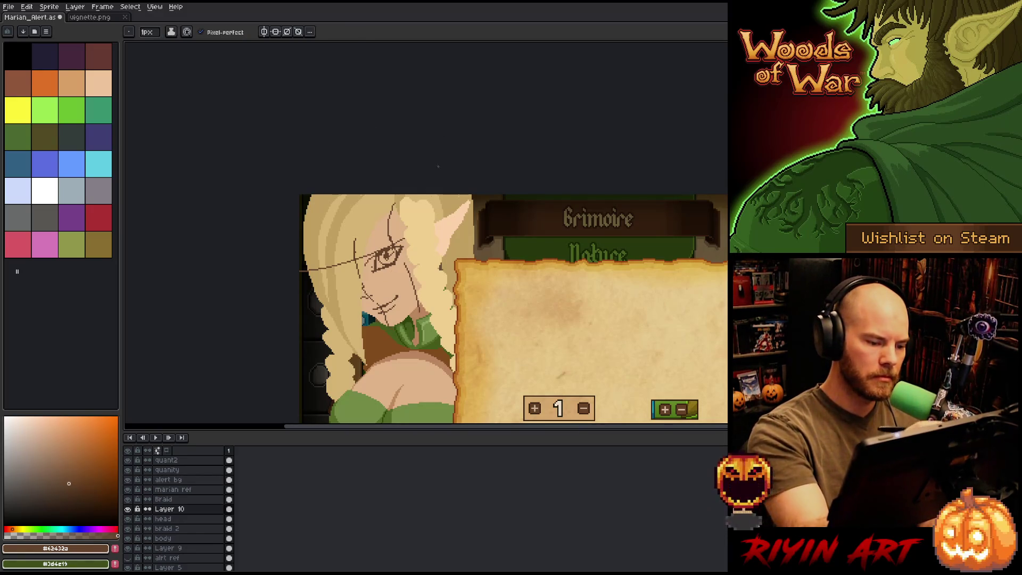
{"action": "mouse_move", "coordinate": [463, 322]}
{"action": "left_mouse_down"}
{"action": "mouse_move", "coordinate": [479, 231]}
{"action": "mouse_move", "coordinate": [466, 294]}
{"action": "left_mouse_up"}
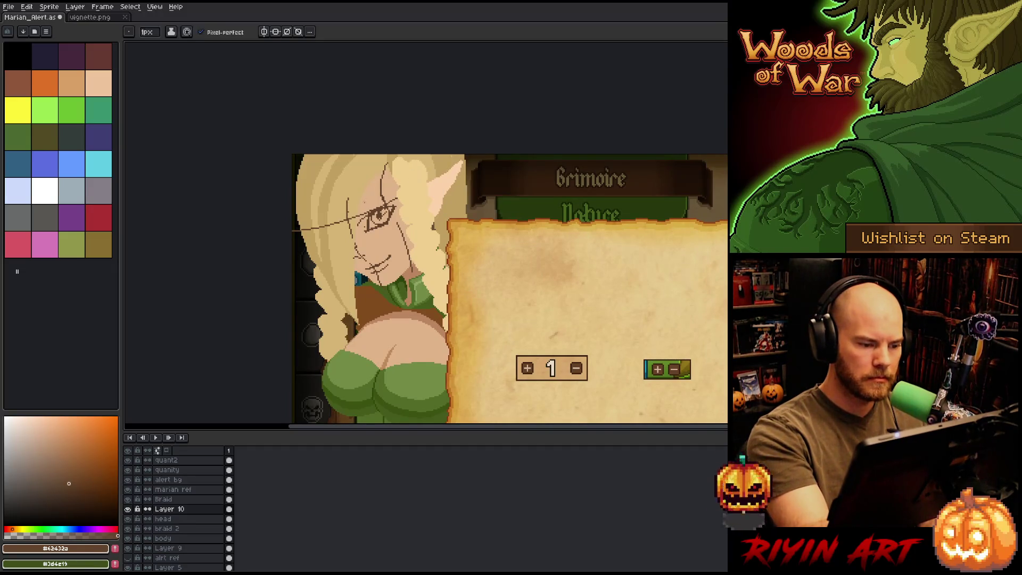
Step: Refine the eye sketch with a short stroke, discarding a stray line near the mouth
{"action": "mouse_move", "coordinate": [357, 196]}
{"action": "left_mouse_down"}
{"action": "mouse_move", "coordinate": [376, 216]}
{"action": "mouse_move", "coordinate": [357, 213]}
{"action": "left_mouse_up"}
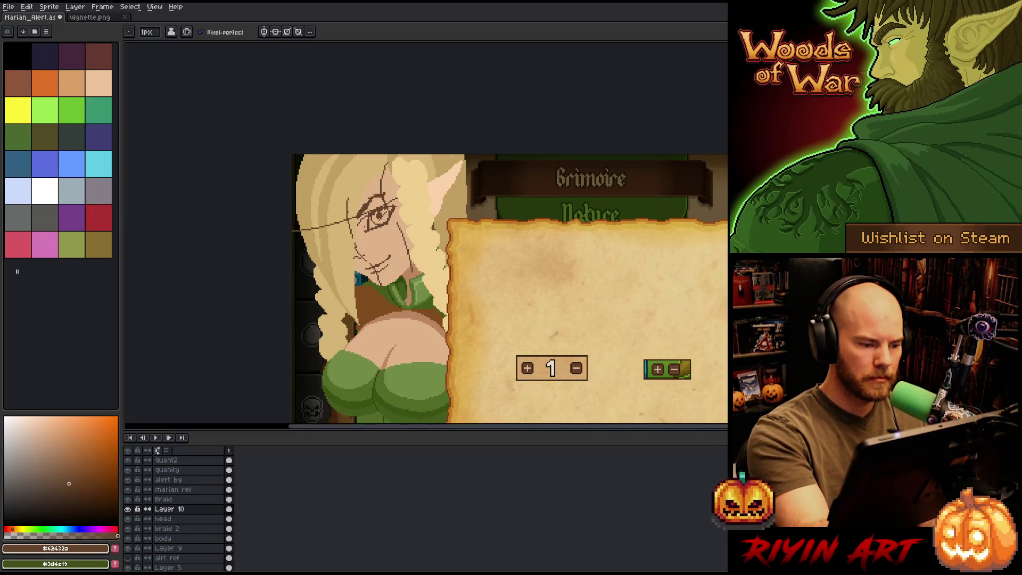
{"action": "left_click_drag", "start_coordinate": [352, 254], "coordinate": [362, 258]}
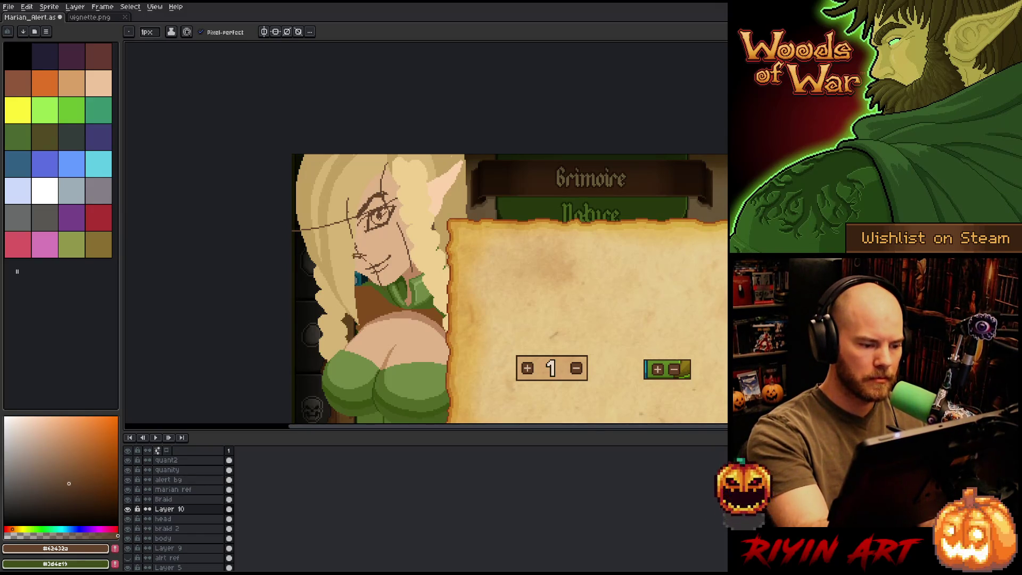
{"action": "key", "text": "ctrl+z"}
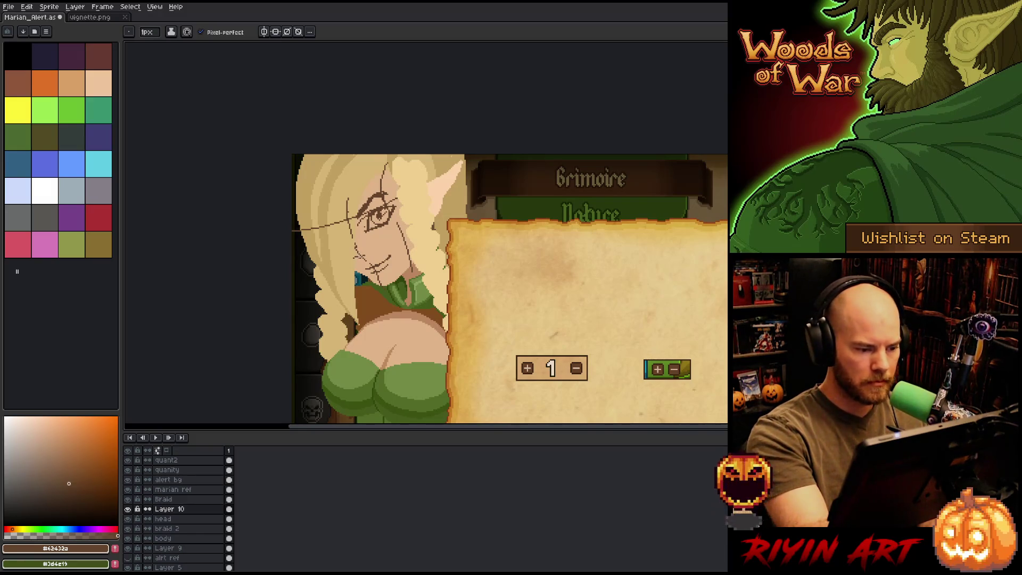
{"action": "key", "text": "e"}
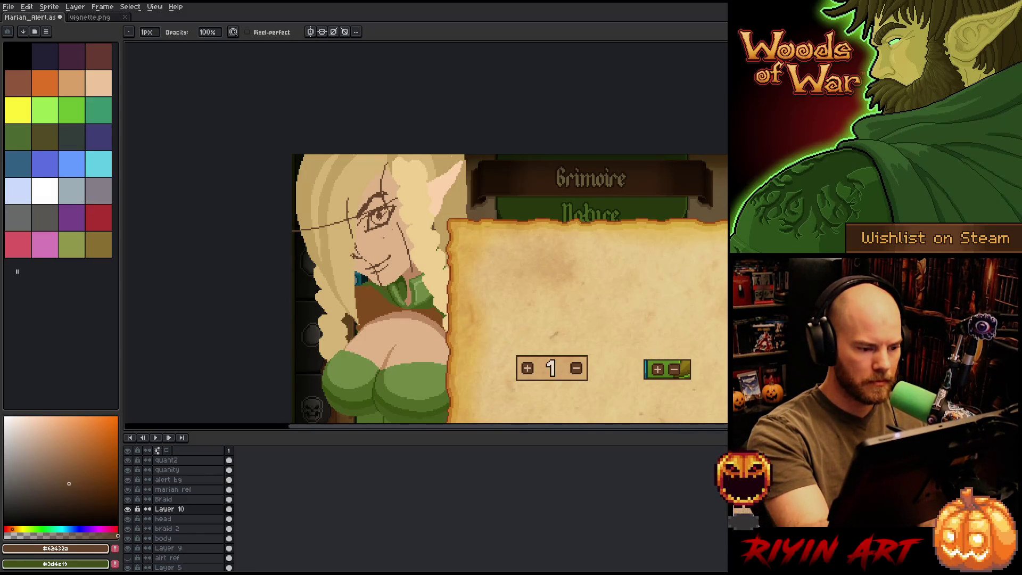
Step: Delete the old mouth pixels and shift the smile line into a new position
{"action": "key", "text": "m"}
{"action": "left_click_drag", "start_coordinate": [330, 229], "coordinate": [369, 263]}
{"action": "key", "text": "Delete"}
{"action": "key", "text": "ctrl+d"}
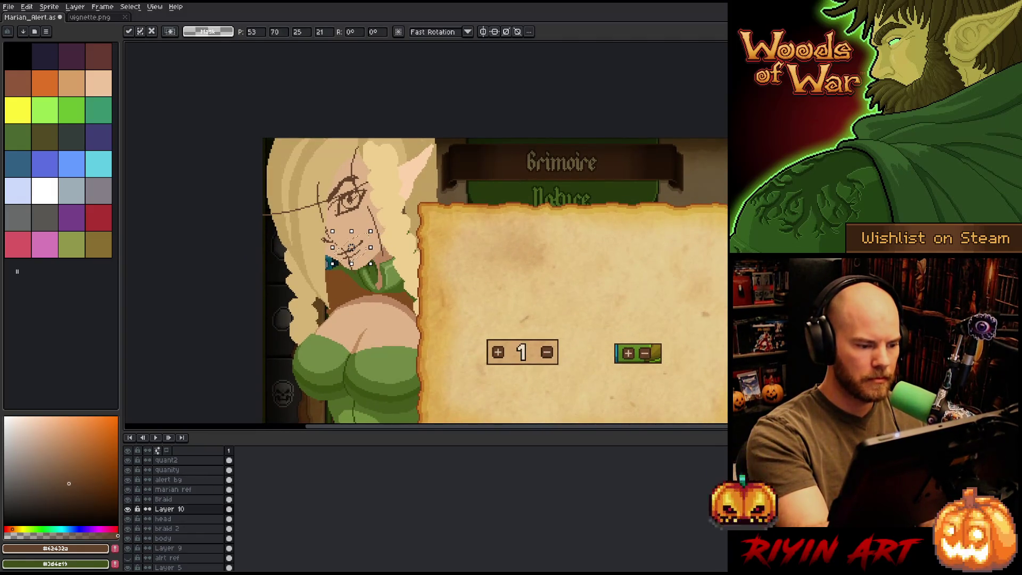
{"action": "key", "text": "ctrl+z"}
{"action": "left_click_drag", "start_coordinate": [355, 249], "coordinate": [362, 255]}
{"action": "key", "text": "ctrl+d"}
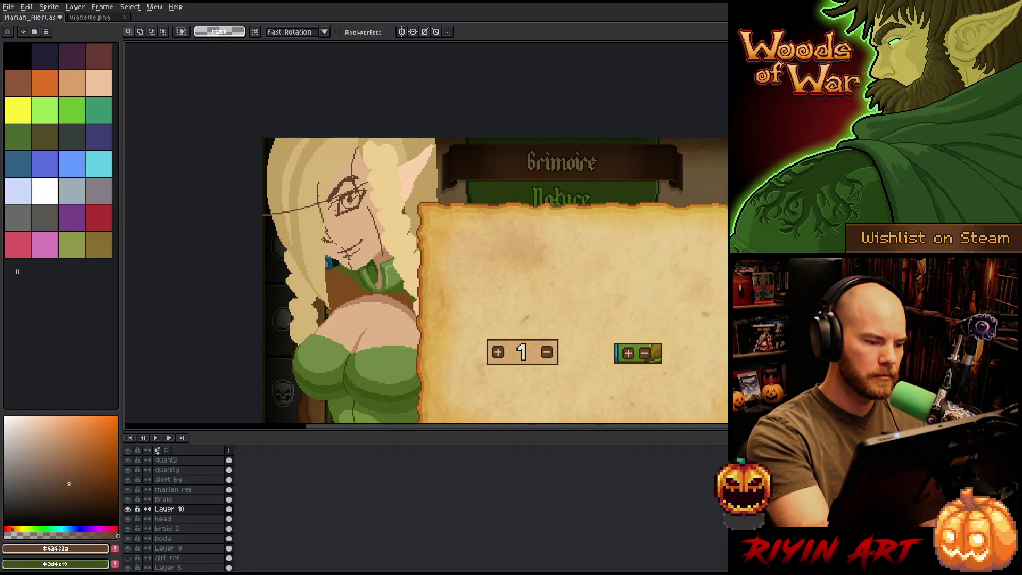
Step: Nudge the eye area, commit it, and touch up the brow and nose lines
{"action": "mouse_move", "coordinate": [341, 176]}
{"action": "left_mouse_down"}
{"action": "mouse_move", "coordinate": [320, 234]}
{"action": "mouse_move", "coordinate": [367, 219]}
{"action": "left_mouse_up"}
{"action": "key", "text": "ctrl+d"}
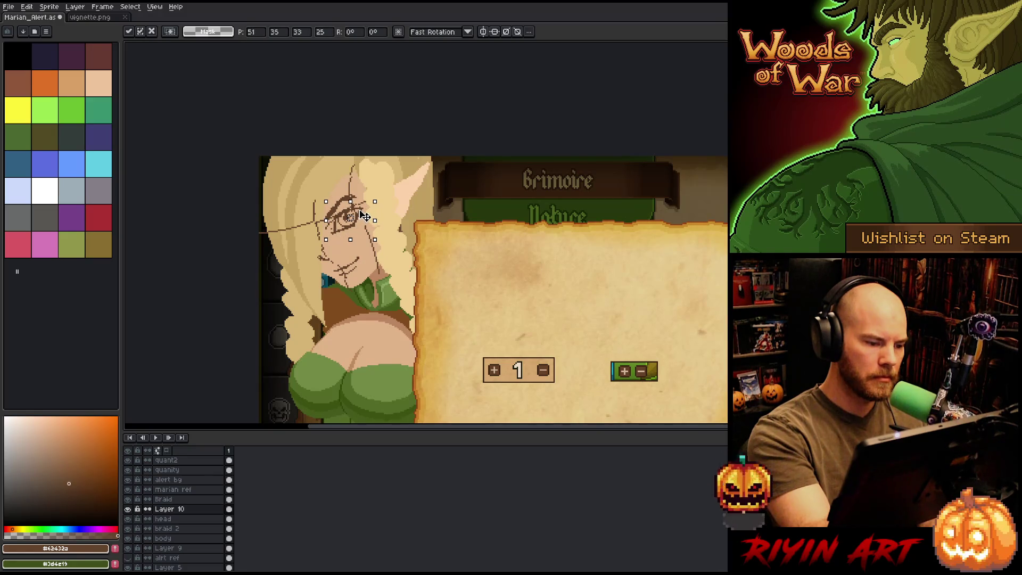
{"action": "key", "text": "Return"}
{"action": "mouse_move", "coordinate": [411, 262]}
{"action": "left_mouse_down"}
{"action": "mouse_move", "coordinate": [485, 287]}
{"action": "mouse_move", "coordinate": [426, 314]}
{"action": "mouse_move", "coordinate": [409, 305]}
{"action": "mouse_move", "coordinate": [503, 323]}
{"action": "left_mouse_up"}
{"action": "scroll", "coordinate": [436, 267], "scroll_direction": "down", "scroll_amount": 3}
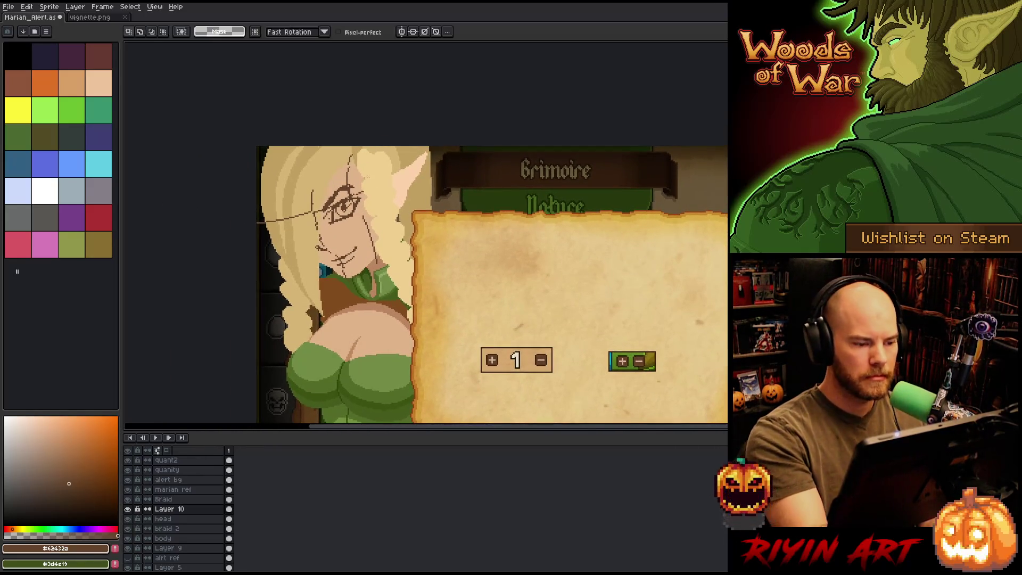
{"action": "key", "text": "b"}
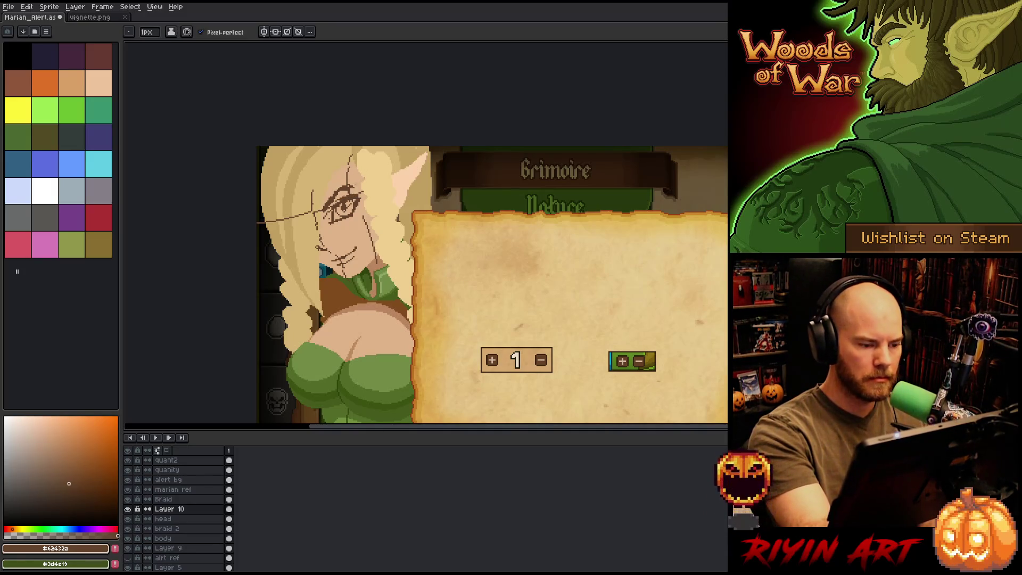
{"action": "key", "text": "e"}
{"action": "key", "text": "b"}
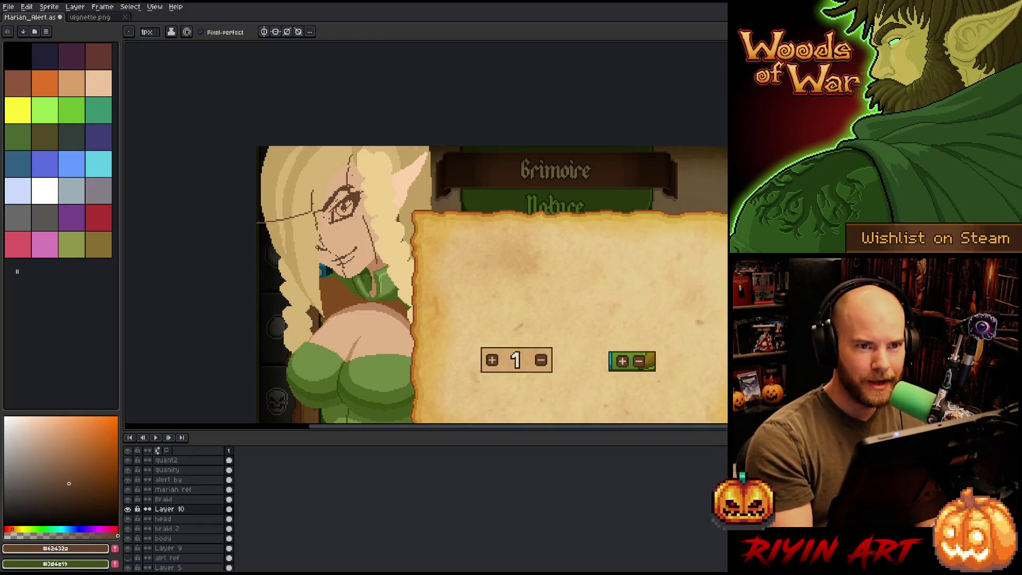
{"action": "scroll", "coordinate": [490, 266], "scroll_direction": "down", "scroll_amount": 2}
{"action": "key", "text": "e"}
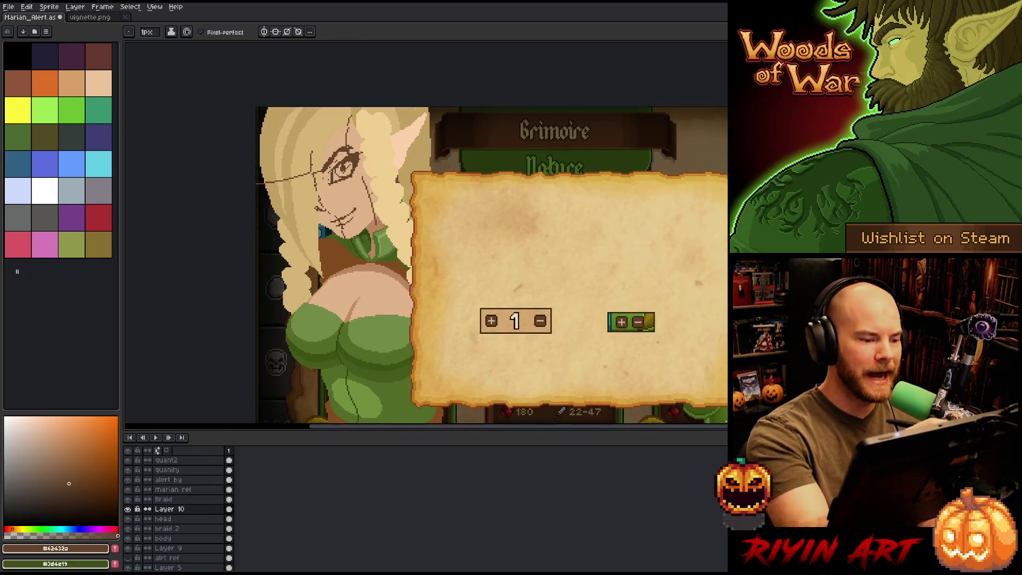
Step: Draw a dark line on the face sketch
{"action": "key", "text": "b"}
{"action": "left_click_drag", "start_coordinate": [358, 168], "coordinate": [364, 226]}
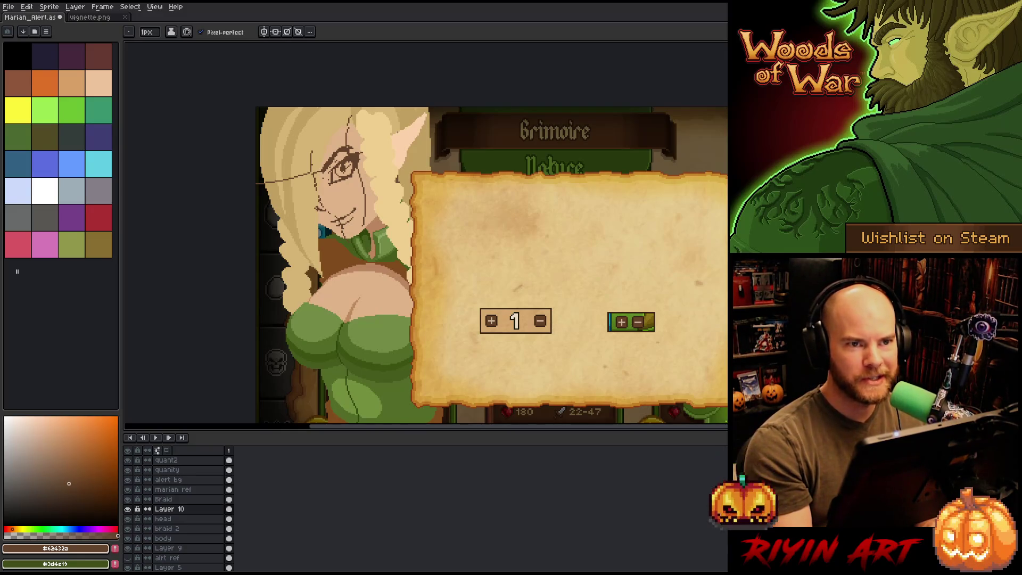
{"action": "left_click_drag", "start_coordinate": [492, 257], "coordinate": [495, 240]}
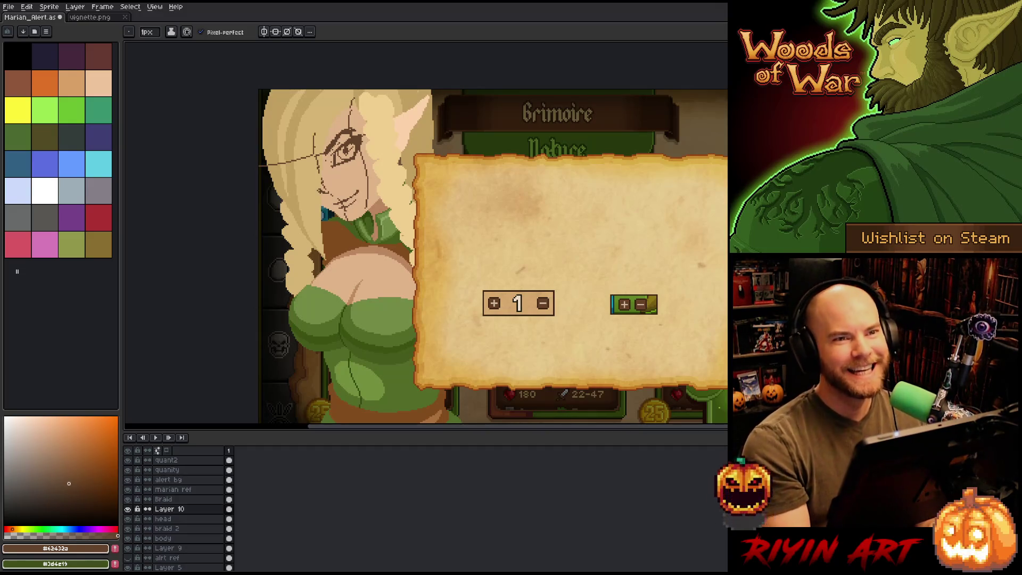
{"action": "left_click_drag", "start_coordinate": [467, 238], "coordinate": [441, 212]}
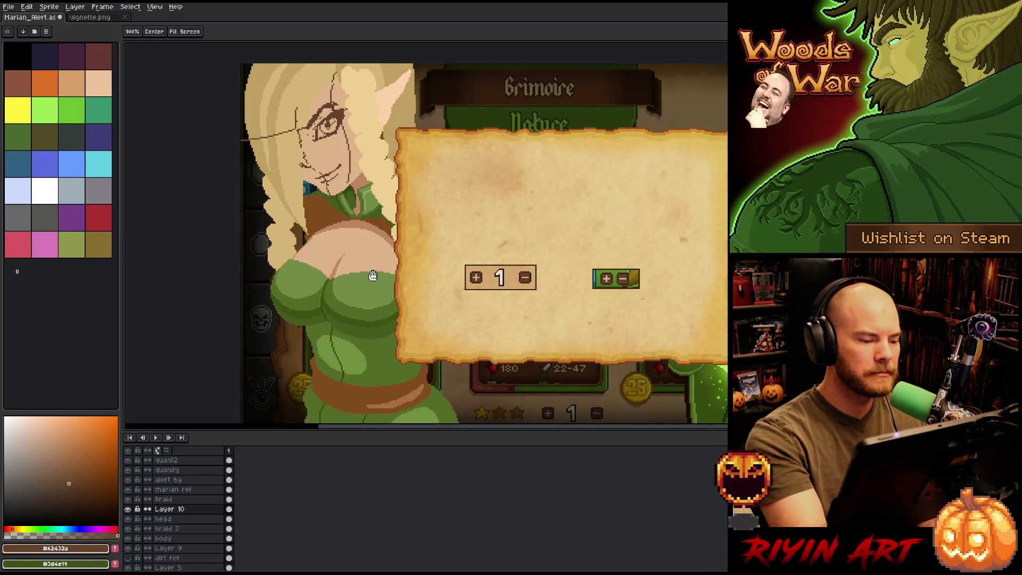
{"action": "left_click_drag", "start_coordinate": [373, 275], "coordinate": [385, 269]}
{"action": "left_click_drag", "start_coordinate": [450, 244], "coordinate": [458, 275]}
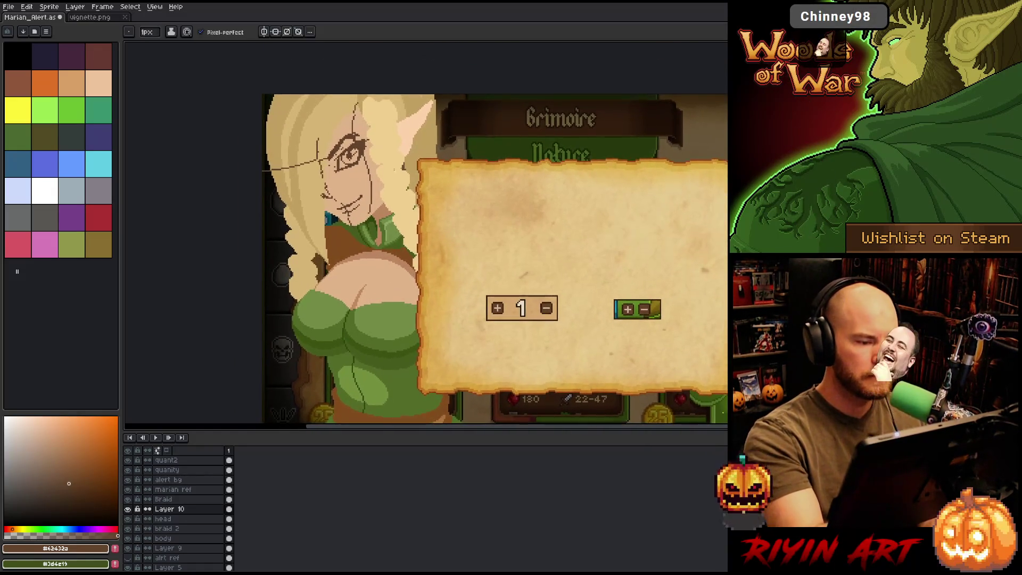
Step: Move the eye slightly right and down and nudge the nose with marquee selections
{"action": "key", "text": "m"}
{"action": "mouse_move", "coordinate": [392, 178]}
{"action": "left_mouse_down"}
{"action": "mouse_move", "coordinate": [330, 177]}
{"action": "mouse_move", "coordinate": [321, 113]}
{"action": "left_mouse_up"}
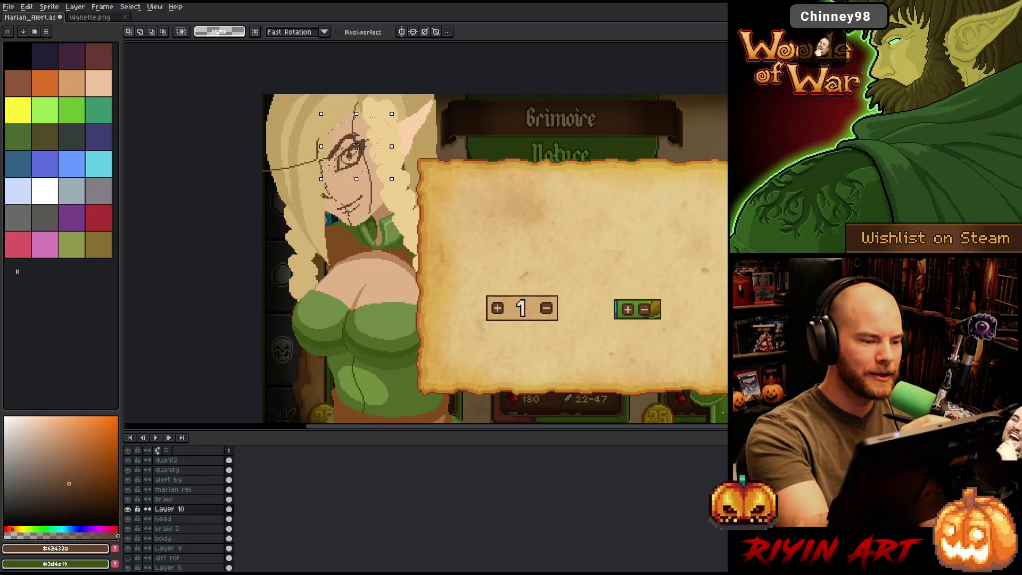
{"action": "left_click_drag", "start_coordinate": [370, 149], "coordinate": [374, 151]}
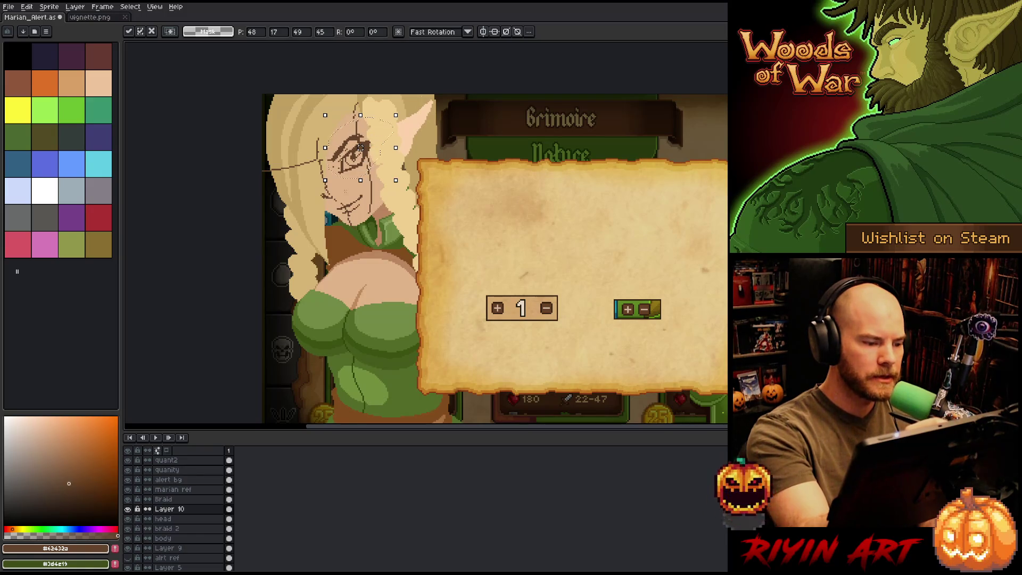
{"action": "mouse_move", "coordinate": [314, 179]}
{"action": "left_mouse_down"}
{"action": "mouse_move", "coordinate": [347, 213]}
{"action": "mouse_move", "coordinate": [337, 205]}
{"action": "left_mouse_up"}
{"action": "left_click", "coordinate": [390, 171]}
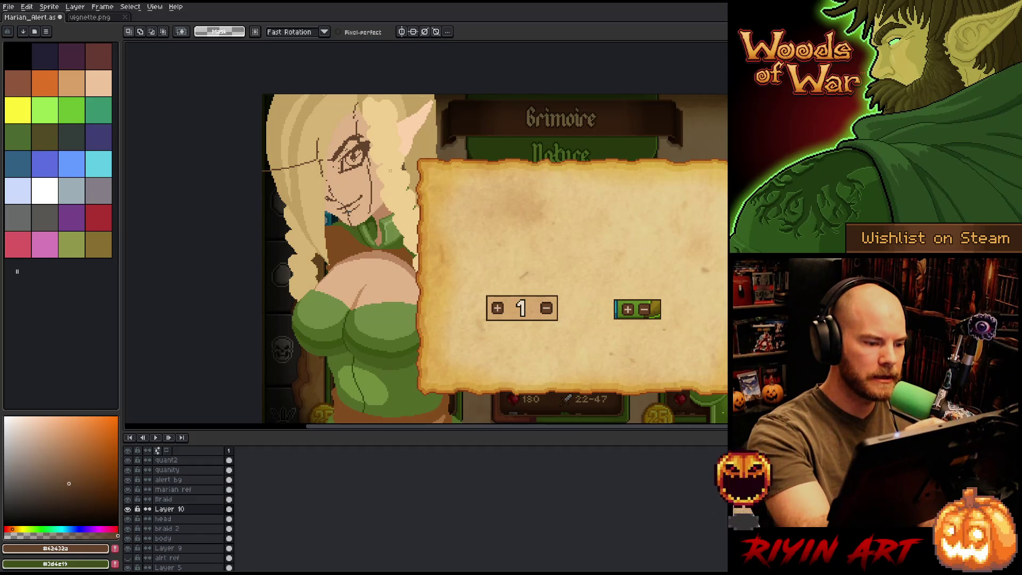
Step: Rotate the smile about 7 degrees and commit the transform
{"action": "left_click_drag", "start_coordinate": [540, 324], "coordinate": [568, 361]}
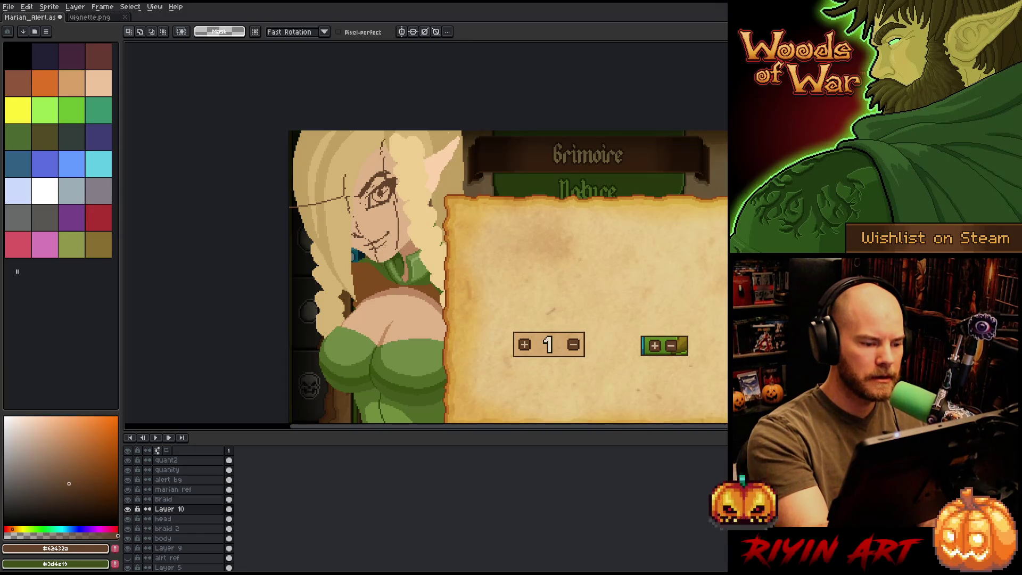
{"action": "mouse_move", "coordinate": [354, 226]}
{"action": "left_mouse_down"}
{"action": "mouse_move", "coordinate": [408, 255]}
{"action": "mouse_move", "coordinate": [420, 227]}
{"action": "left_mouse_up"}
{"action": "key", "text": "Return"}
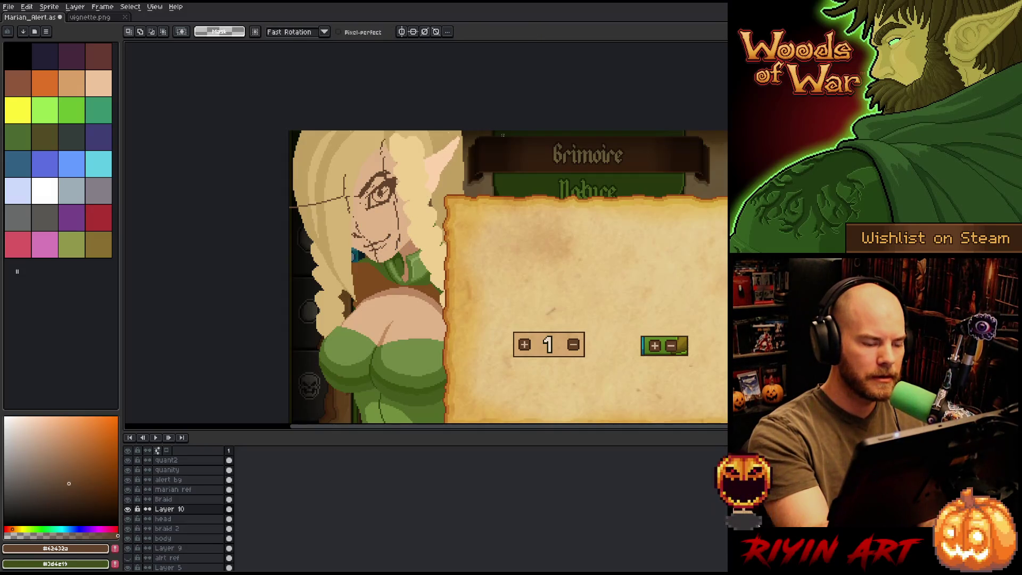
{"action": "mouse_move", "coordinate": [539, 308]}
{"action": "left_mouse_down"}
{"action": "mouse_move", "coordinate": [568, 200]}
{"action": "mouse_move", "coordinate": [563, 321]}
{"action": "mouse_move", "coordinate": [570, 290]}
{"action": "left_mouse_up"}
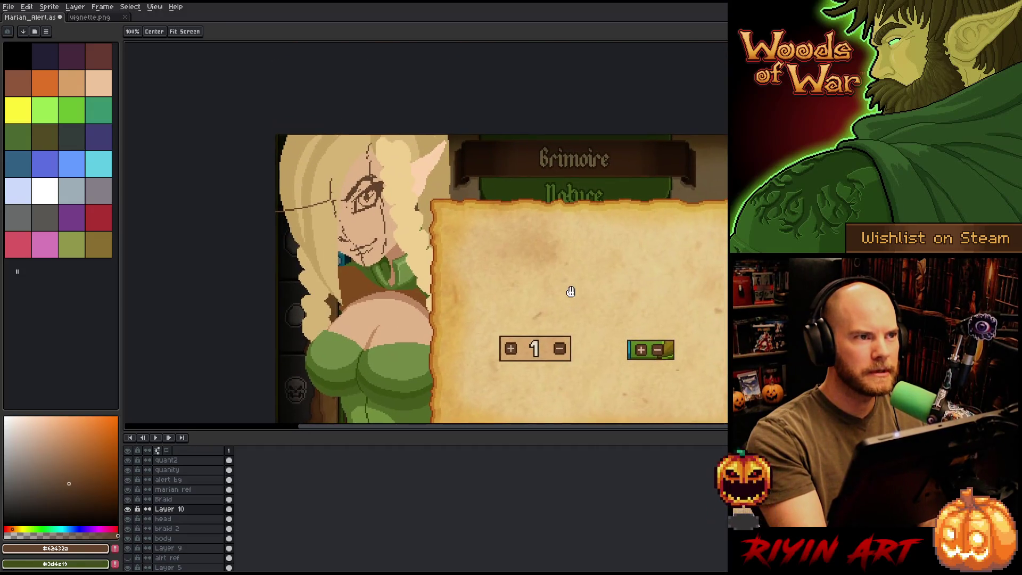
Step: Lower face sketch Layer 10 to 35% opacity and create Layer 11 above it
{"action": "double_click", "coordinate": [181, 512]}
{"action": "left_click", "coordinate": [226, 419]}
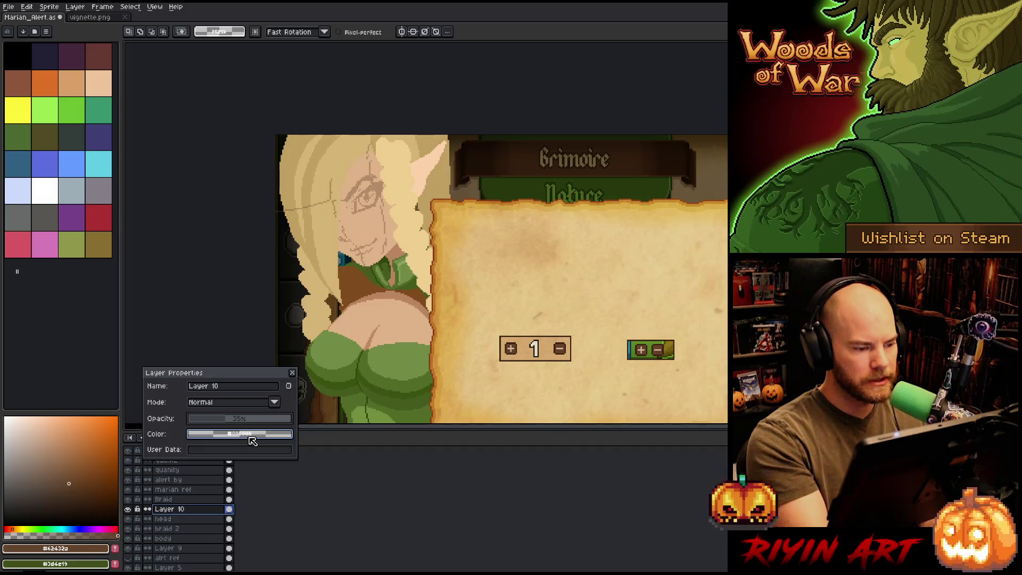
{"action": "left_click", "coordinate": [188, 500]}
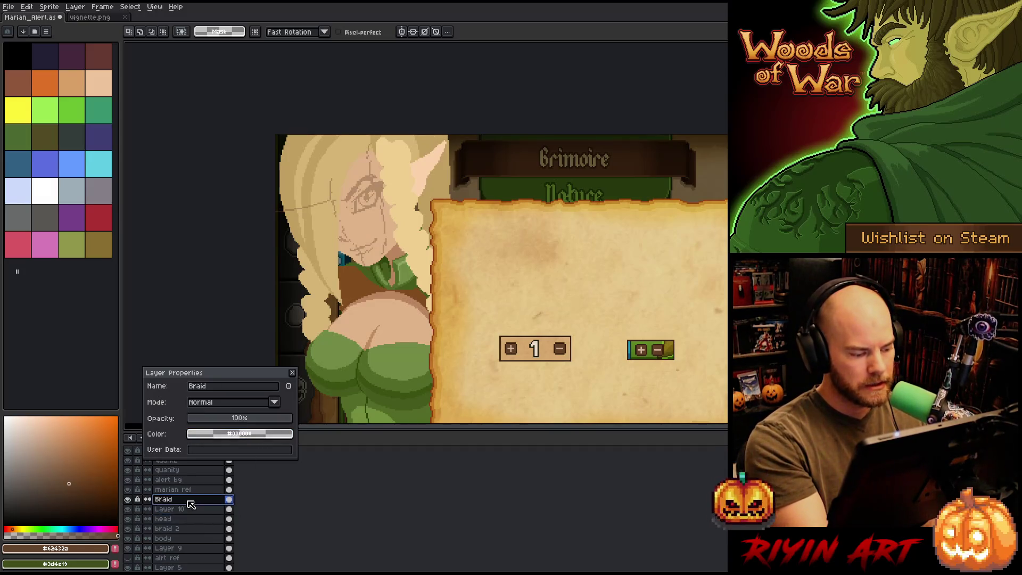
{"action": "left_click", "coordinate": [189, 509]}
{"action": "key", "text": "shift+n"}
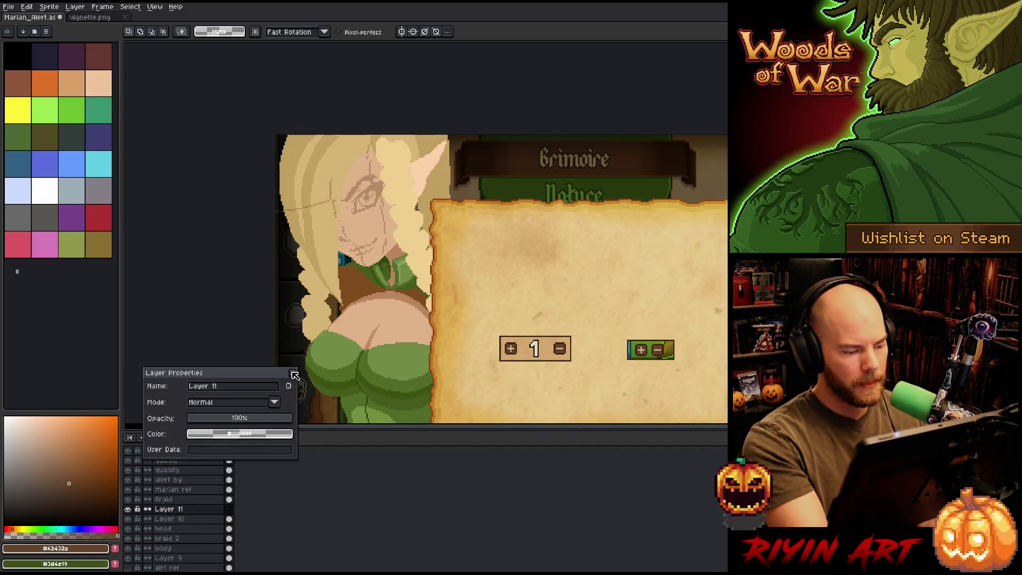
{"action": "left_click", "coordinate": [294, 374]}
Step: Draw a short dark stroke beside the eye and compare with the coloured elf reference
{"action": "key", "text": "b"}
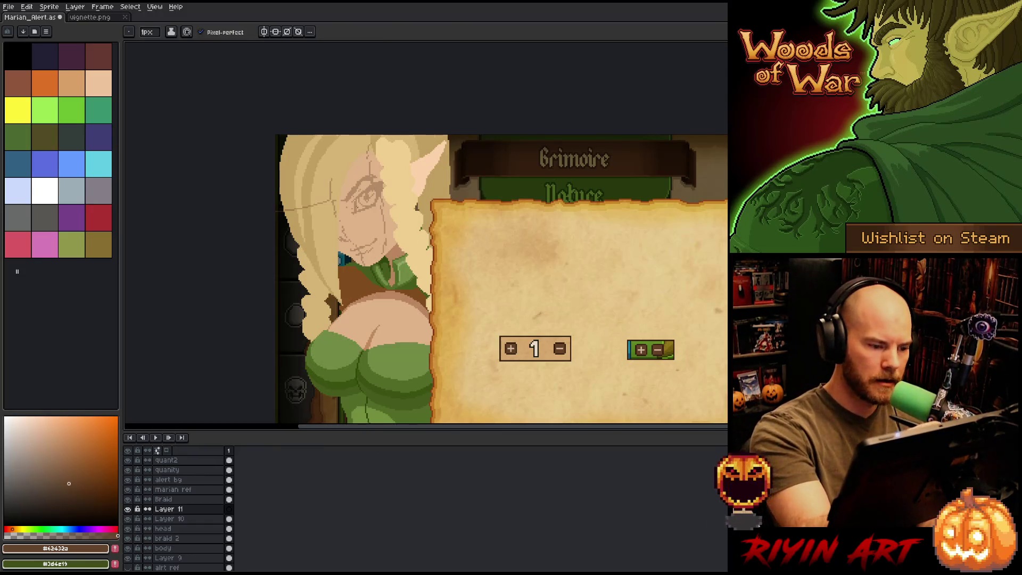
{"action": "left_click_drag", "start_coordinate": [357, 198], "coordinate": [354, 208]}
{"action": "key", "text": "h"}
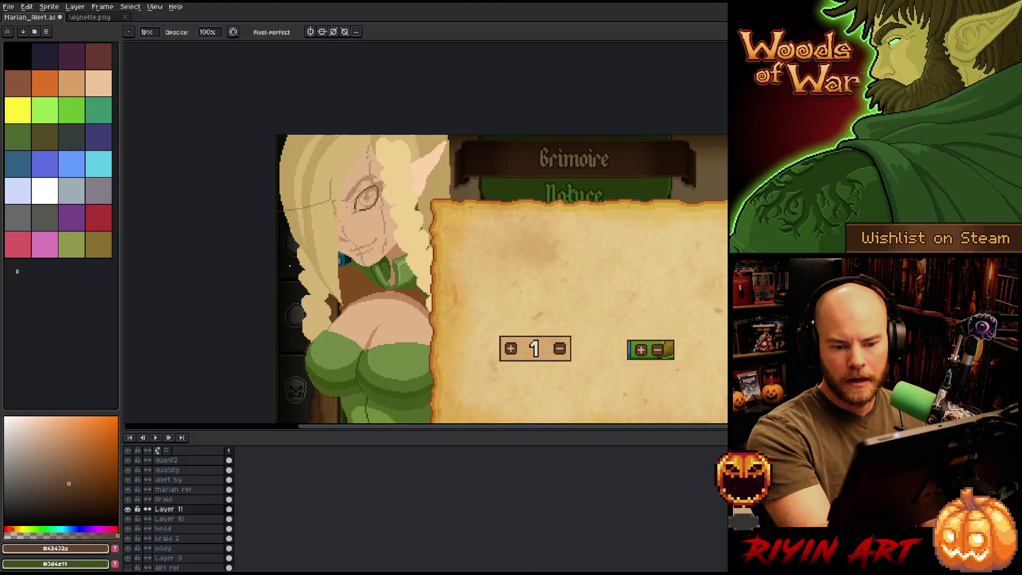
{"action": "mouse_move", "coordinate": [692, 299]}
{"action": "left_mouse_down"}
{"action": "mouse_move", "coordinate": [530, 287]}
{"action": "mouse_move", "coordinate": [604, 292]}
{"action": "left_mouse_up"}
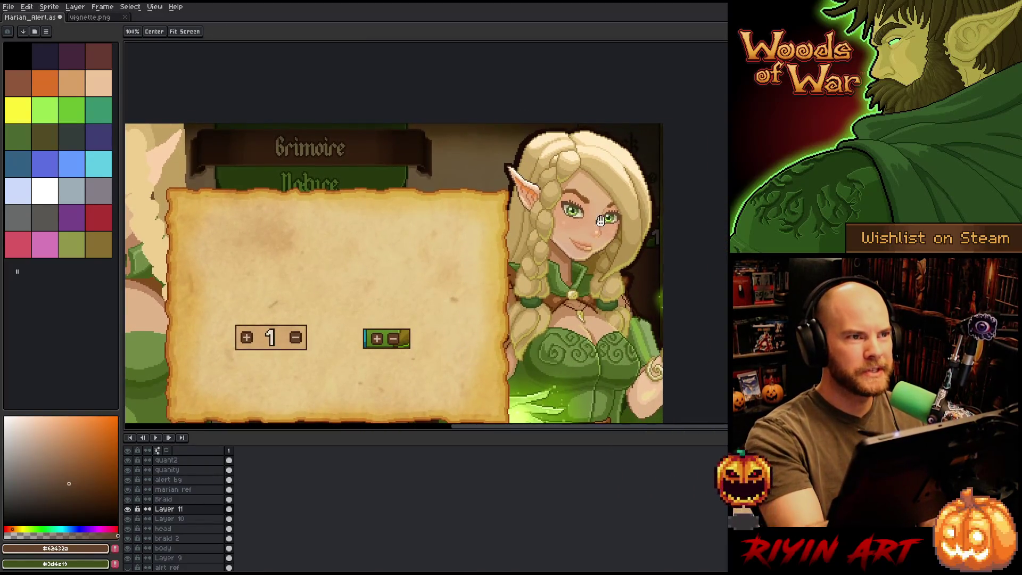
{"action": "left_click_drag", "start_coordinate": [358, 279], "coordinate": [637, 303]}
{"action": "key", "text": "b"}
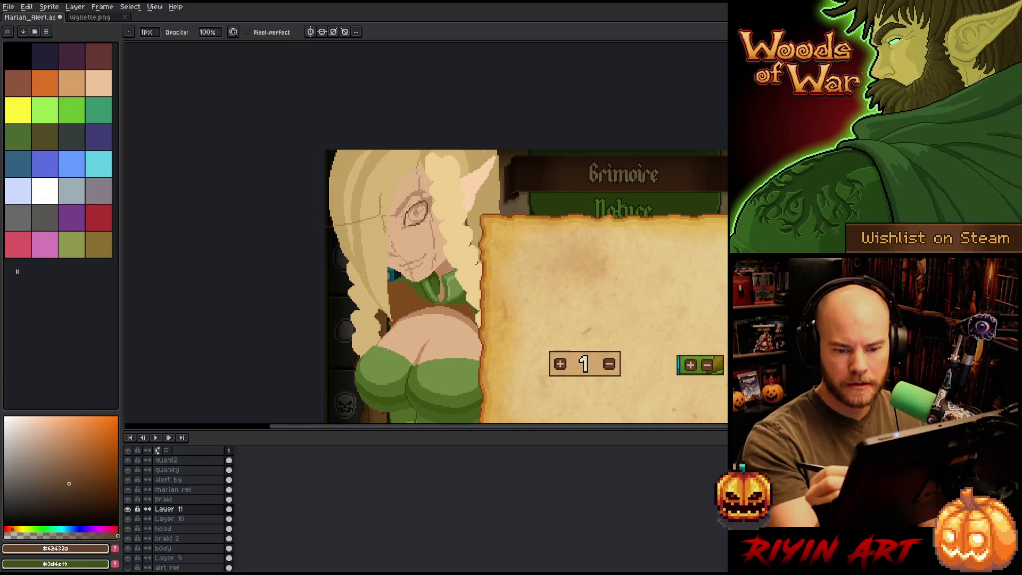
Step: Sample the reference elf's skin tone, darken it, and paint over the face line
{"action": "key", "text": "i"}
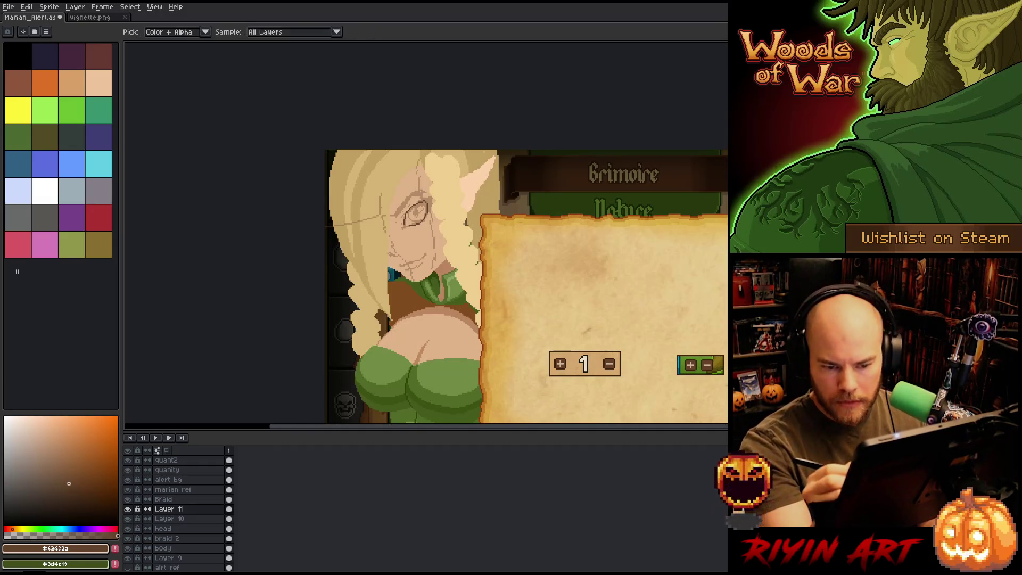
{"action": "left_click", "coordinate": [425, 239]}
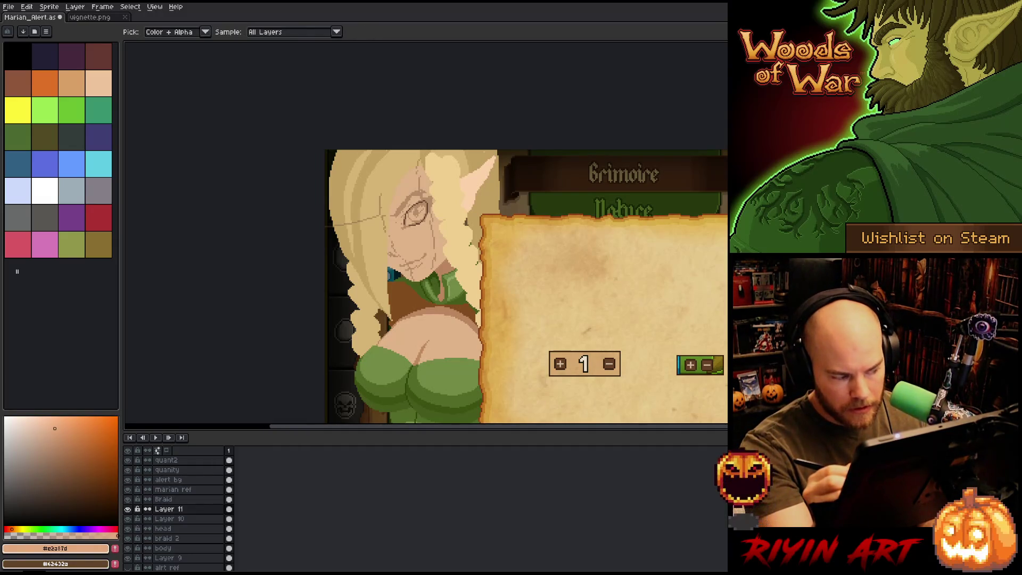
{"action": "left_click", "coordinate": [68, 439]}
{"action": "key", "text": "b"}
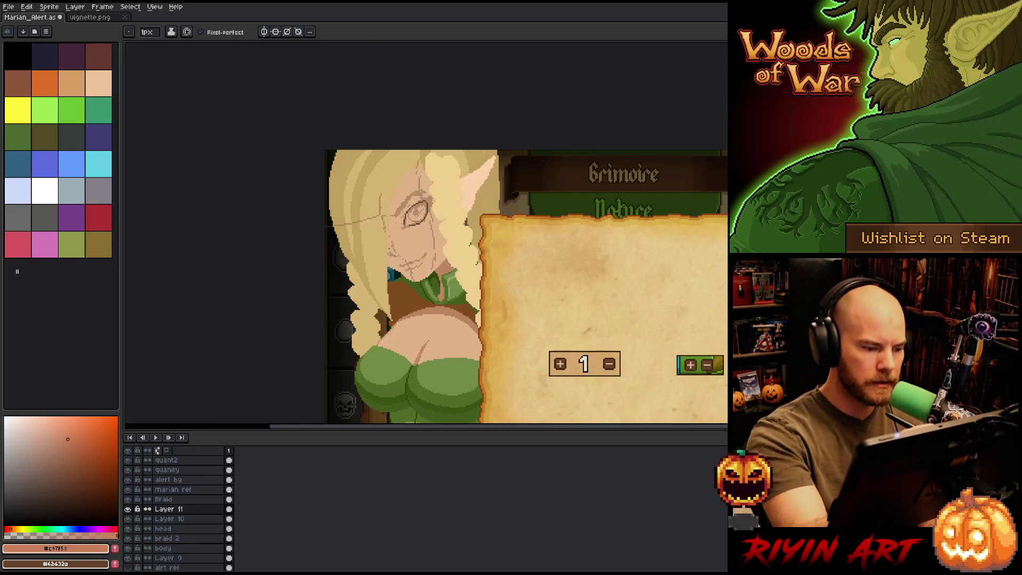
{"action": "left_click_drag", "start_coordinate": [387, 245], "coordinate": [388, 255]}
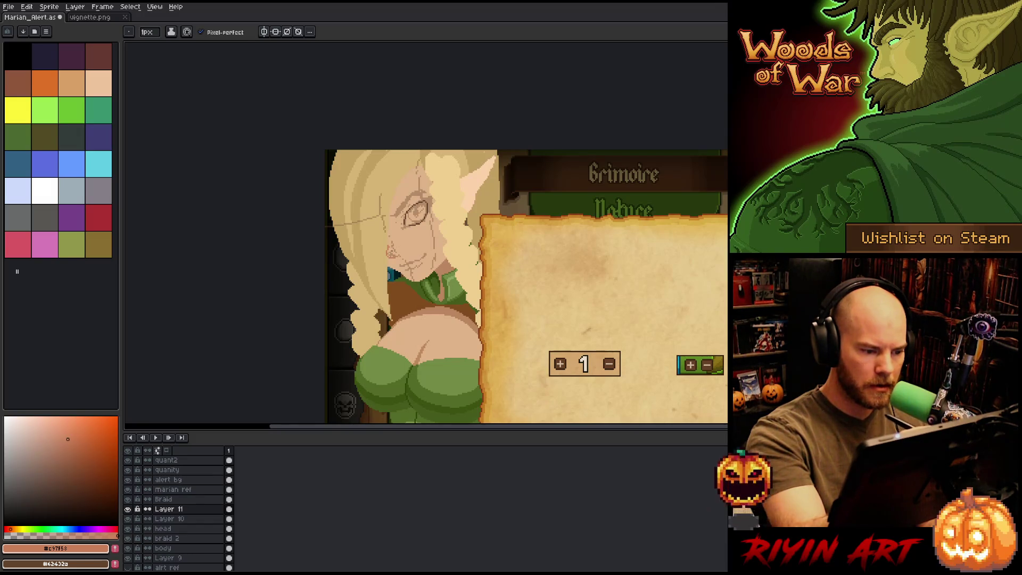
Step: Select and reposition a small mark near the mouth on Layer 11
{"action": "key", "text": "e"}
{"action": "key", "text": "m"}
{"action": "left_click_drag", "start_coordinate": [407, 249], "coordinate": [379, 265]}
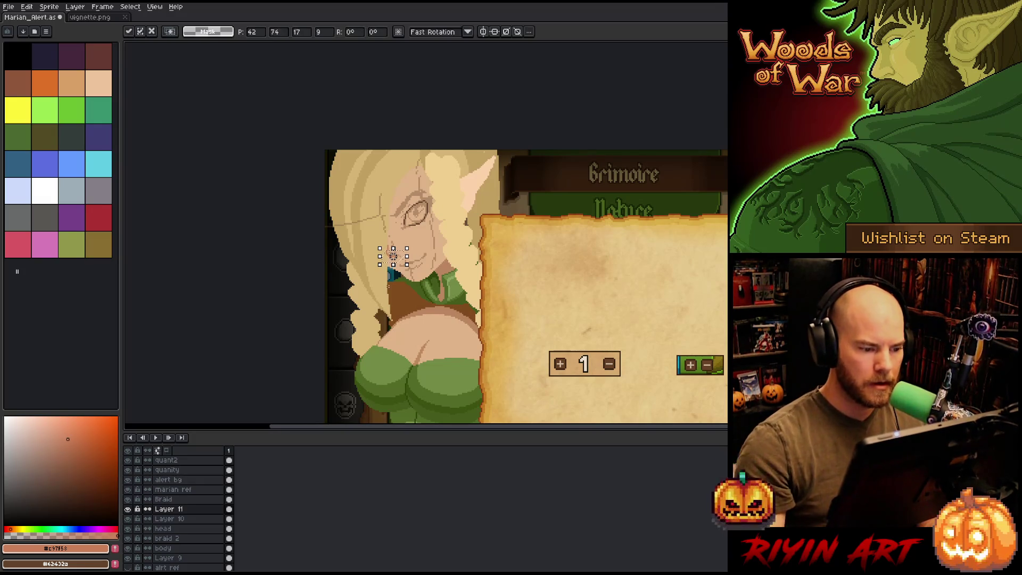
{"action": "key", "text": "b"}
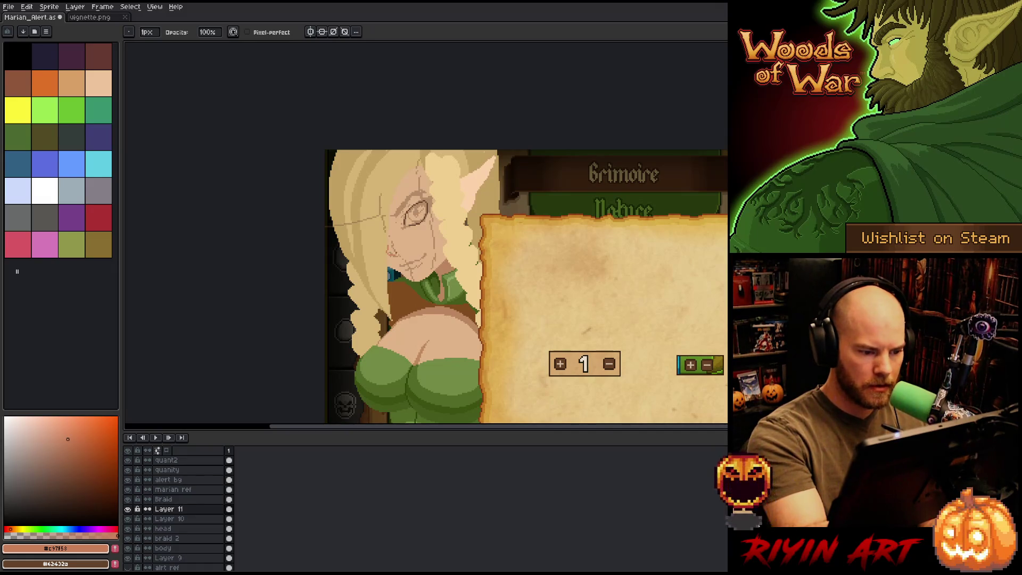
{"action": "key", "text": "e"}
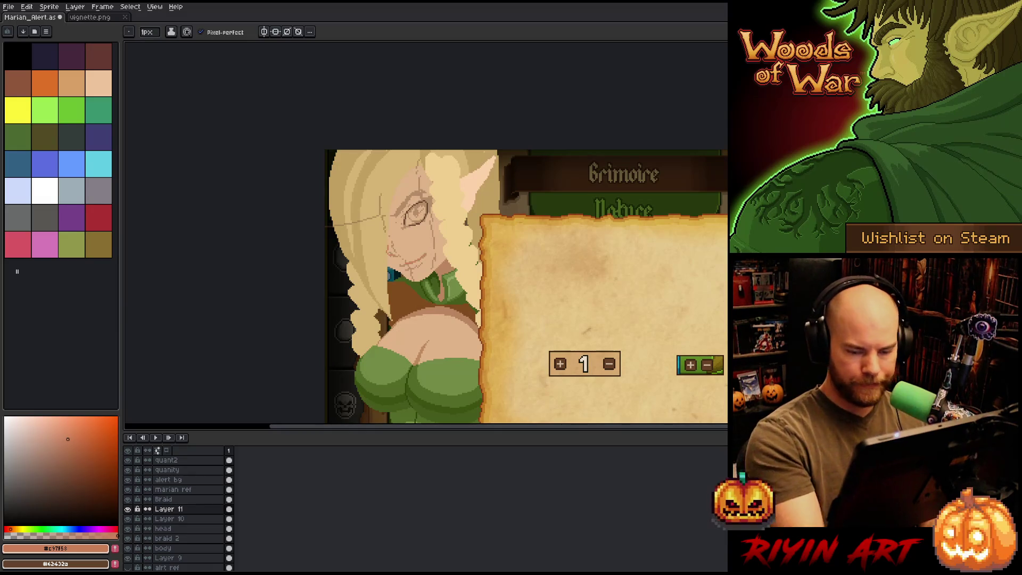
{"action": "scroll", "coordinate": [468, 340], "scroll_direction": "up", "scroll_amount": 3}
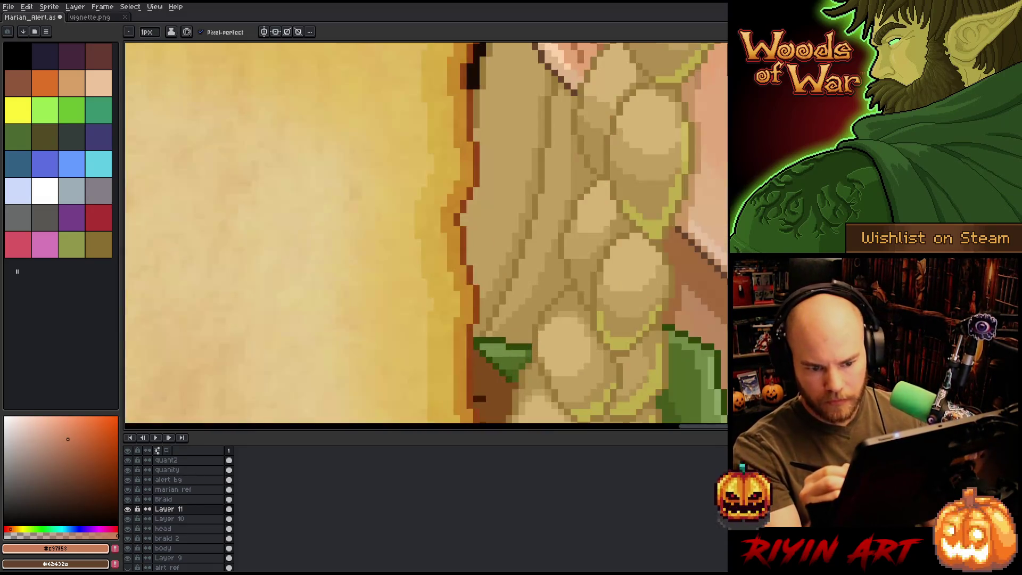
{"action": "key", "text": "i"}
{"action": "key", "text": "b"}
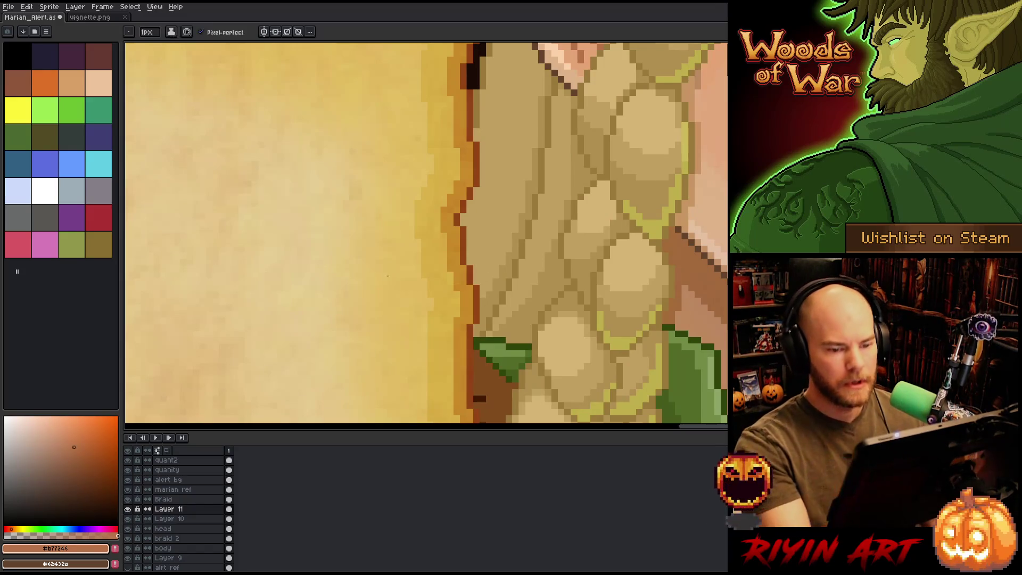
{"action": "scroll", "coordinate": [426, 234], "scroll_direction": "down", "scroll_amount": 3}
{"action": "left_click_drag", "start_coordinate": [320, 293], "coordinate": [659, 269]}
{"action": "scroll", "coordinate": [467, 294], "scroll_direction": "up", "scroll_amount": 2}
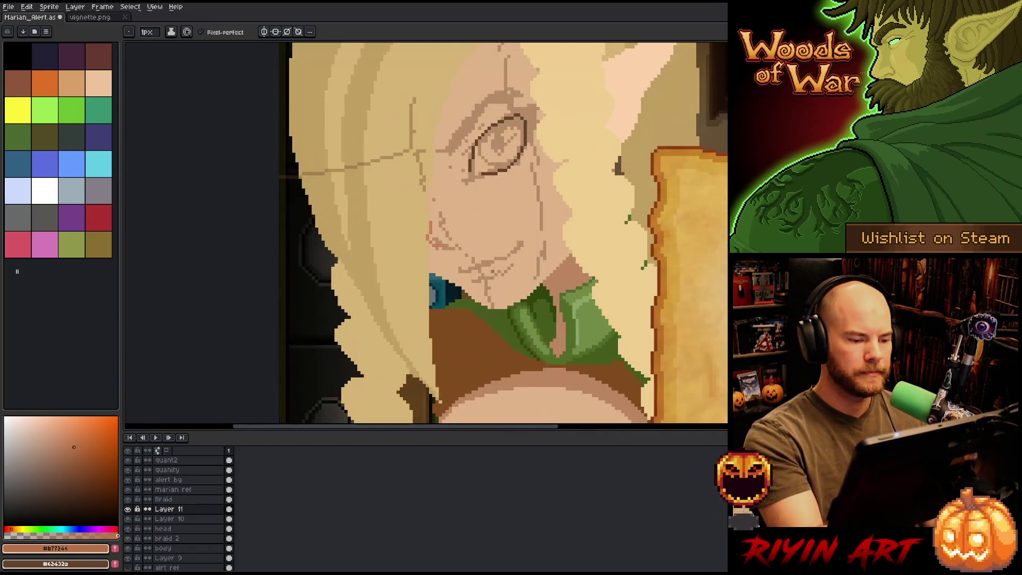
{"action": "scroll", "coordinate": [466, 294], "scroll_direction": "down", "scroll_amount": 2}
{"action": "left_click_drag", "start_coordinate": [594, 294], "coordinate": [426, 304]}
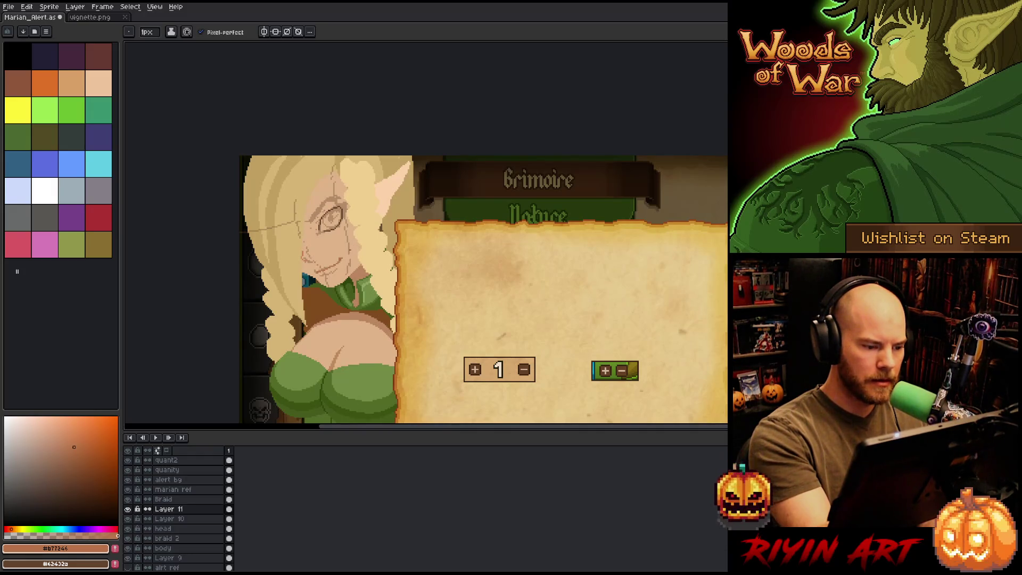
{"action": "key", "text": "e"}
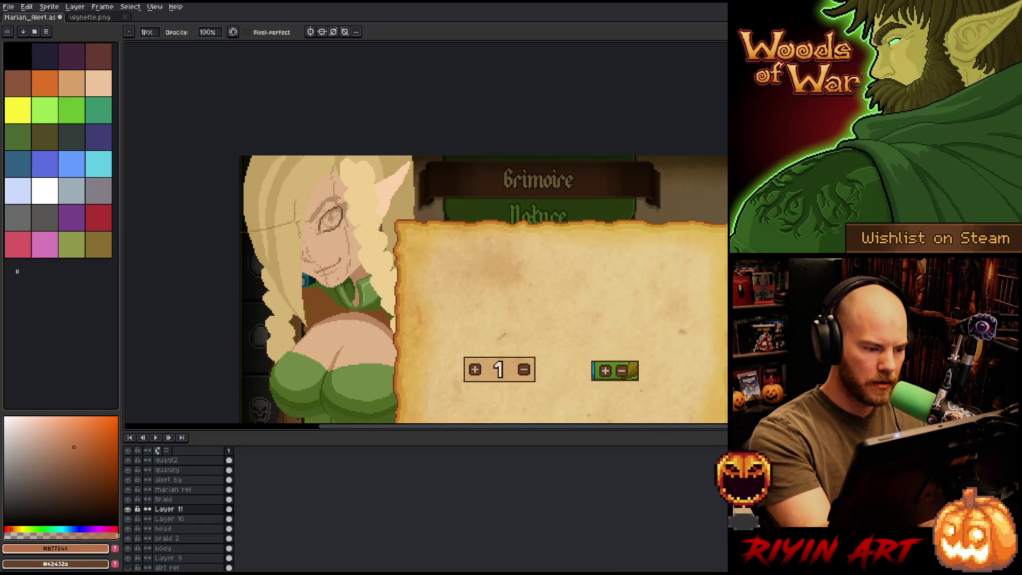
{"action": "key", "text": "b"}
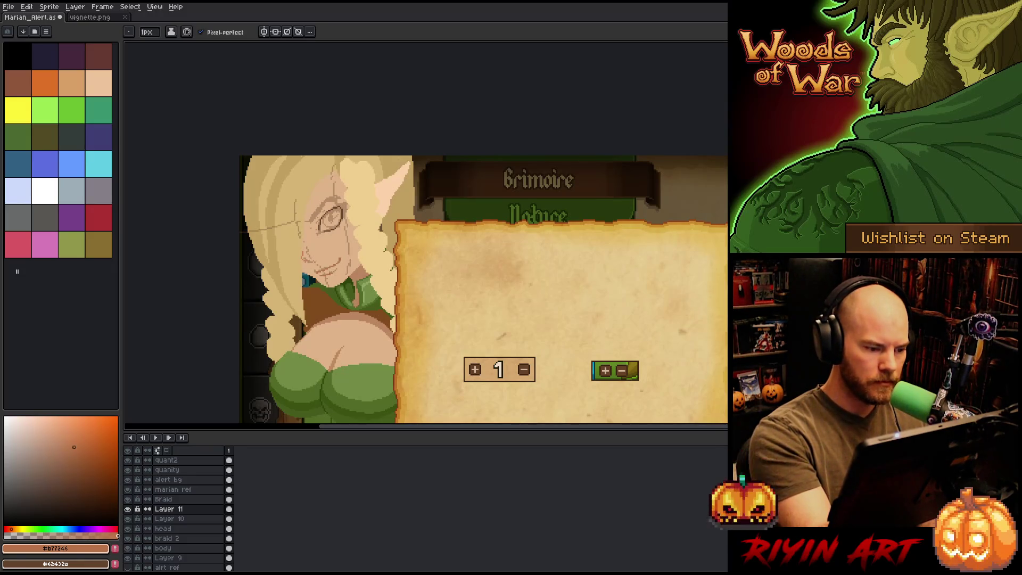
{"action": "key", "text": "e"}
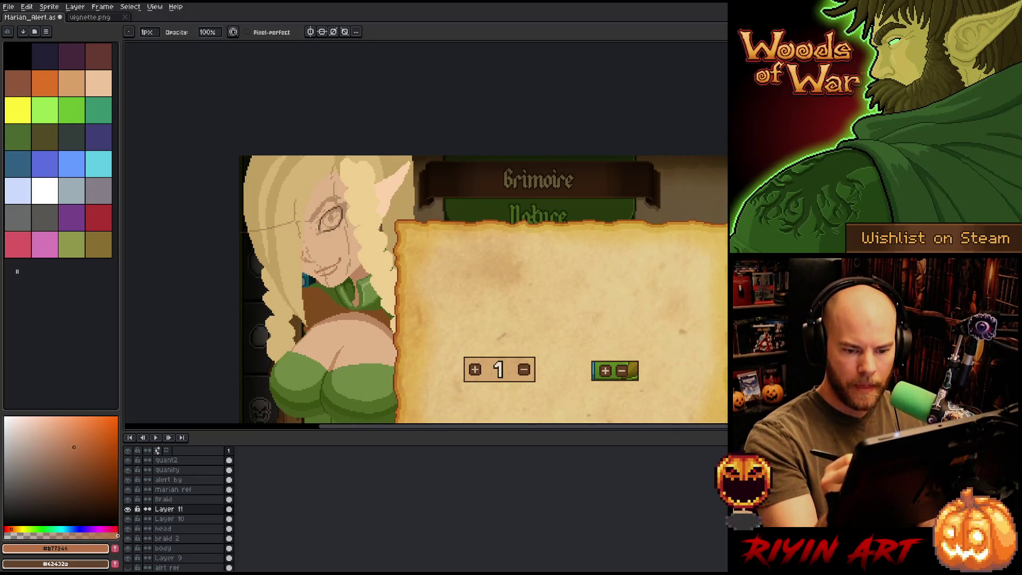
Step: Sample lime green and Magic Wand-select the eye and mouth line areas
{"action": "key", "text": "i"}
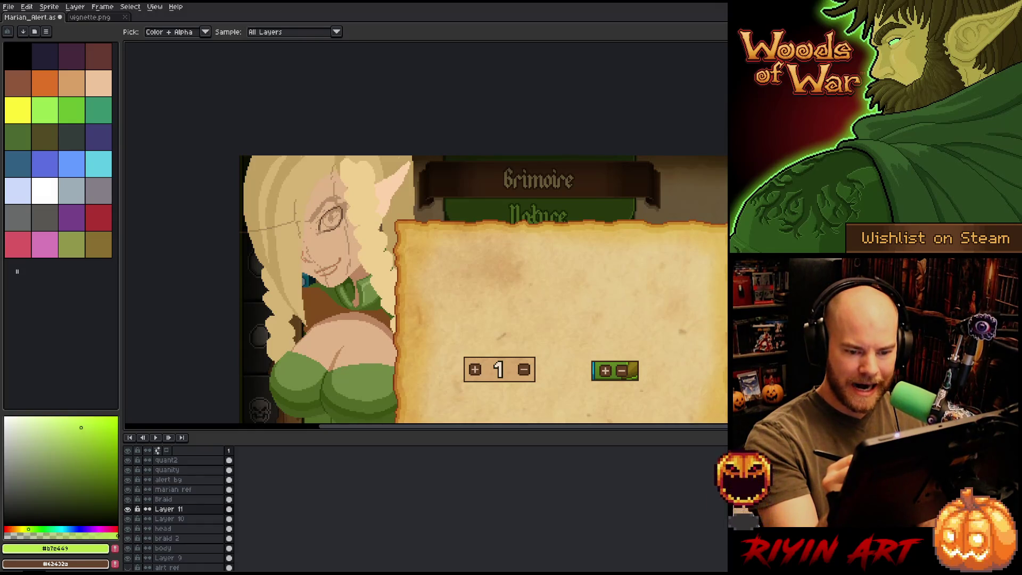
{"action": "key", "text": "w"}
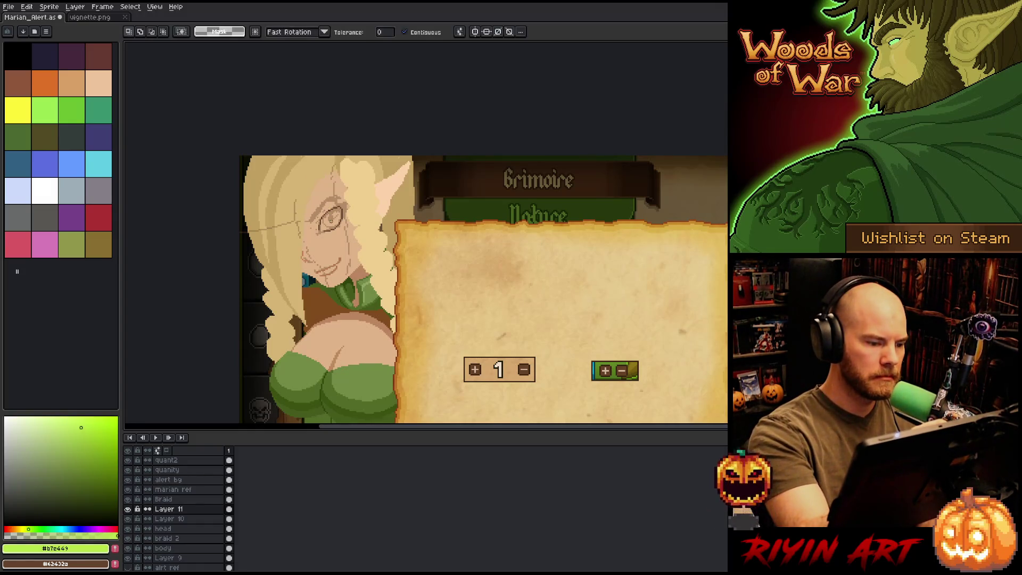
{"action": "key", "text": "b"}
{"action": "key", "text": "w"}
{"action": "left_click", "coordinate": [336, 216]}
{"action": "key", "text": "b"}
{"action": "key", "text": "ctrl+d"}
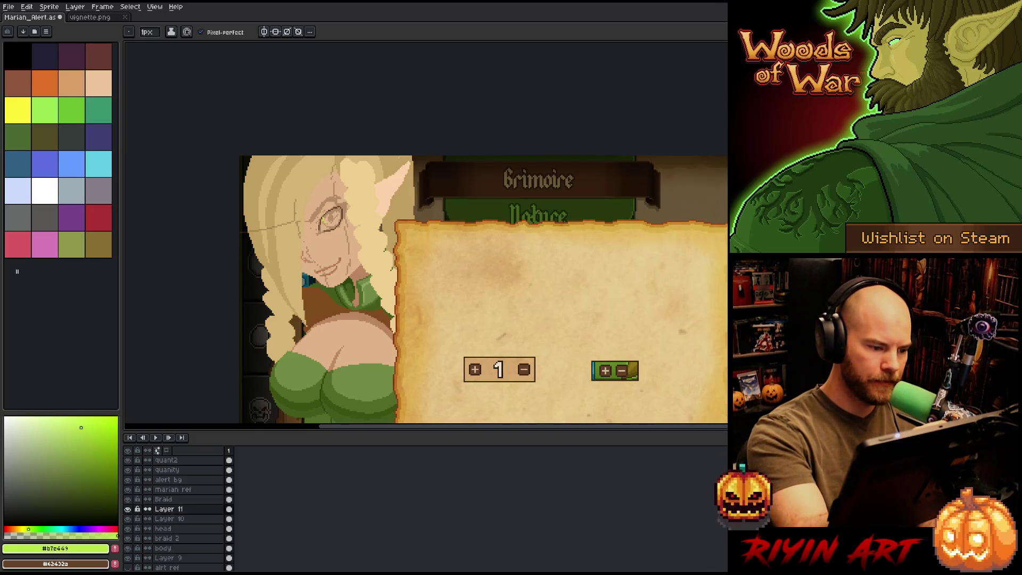
Step: Paint light green pixels into the eye and bucket-fill it with lime green
{"action": "left_click_drag", "start_coordinate": [328, 211], "coordinate": [337, 217]}
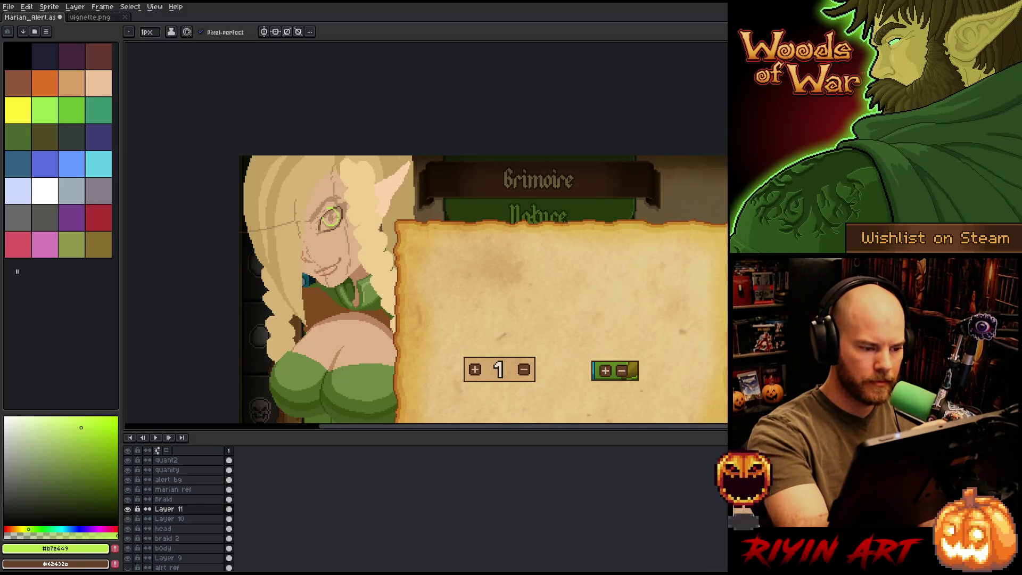
{"action": "key", "text": "e"}
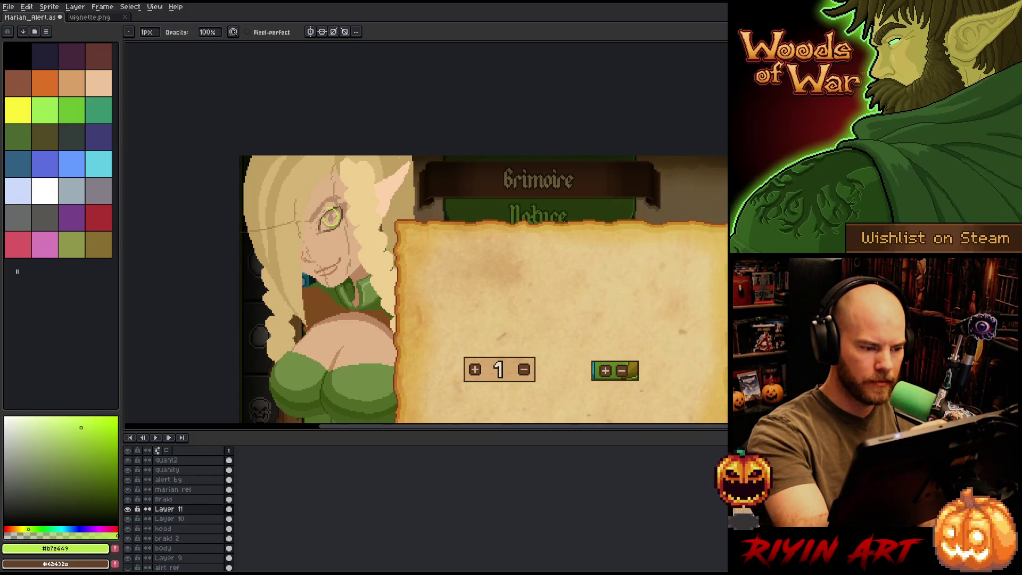
{"action": "key", "text": "g"}
{"action": "left_click", "coordinate": [331, 217]}
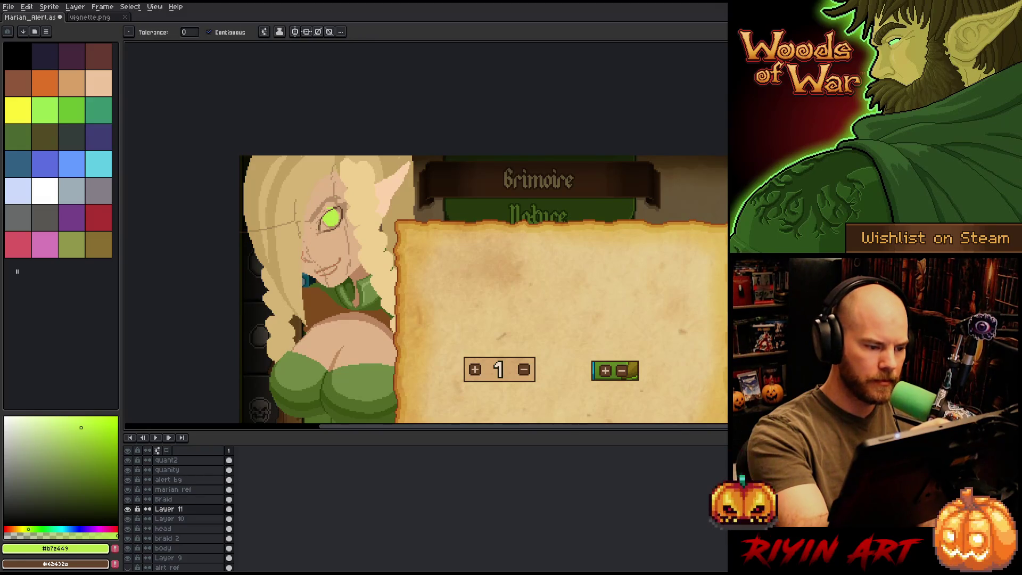
{"action": "scroll", "coordinate": [331, 217], "scroll_direction": "up", "scroll_amount": 2}
{"action": "key", "text": "b"}
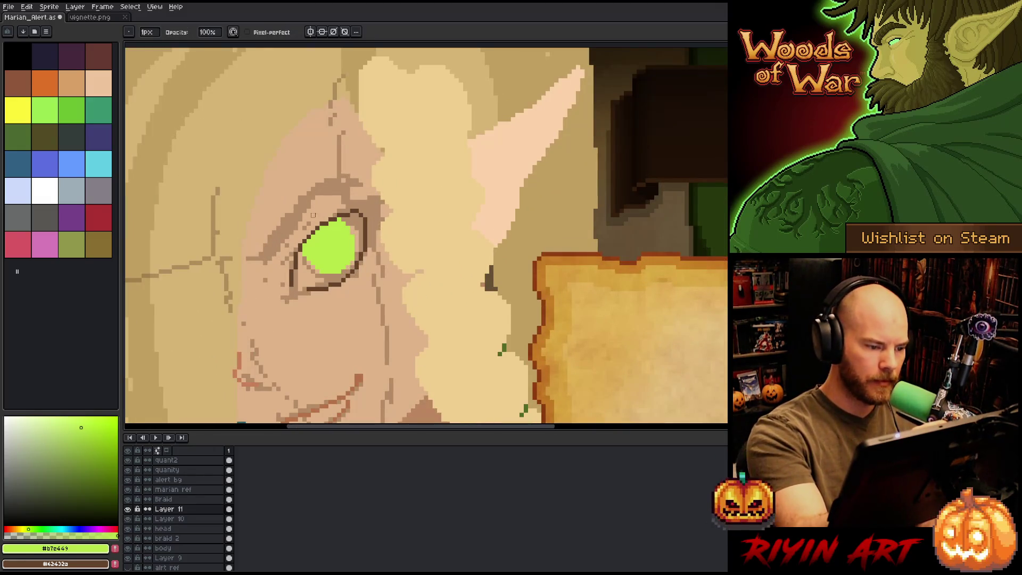
{"action": "scroll", "coordinate": [331, 218], "scroll_direction": "down", "scroll_amount": 3}
{"action": "left_click_drag", "start_coordinate": [718, 333], "coordinate": [488, 333]}
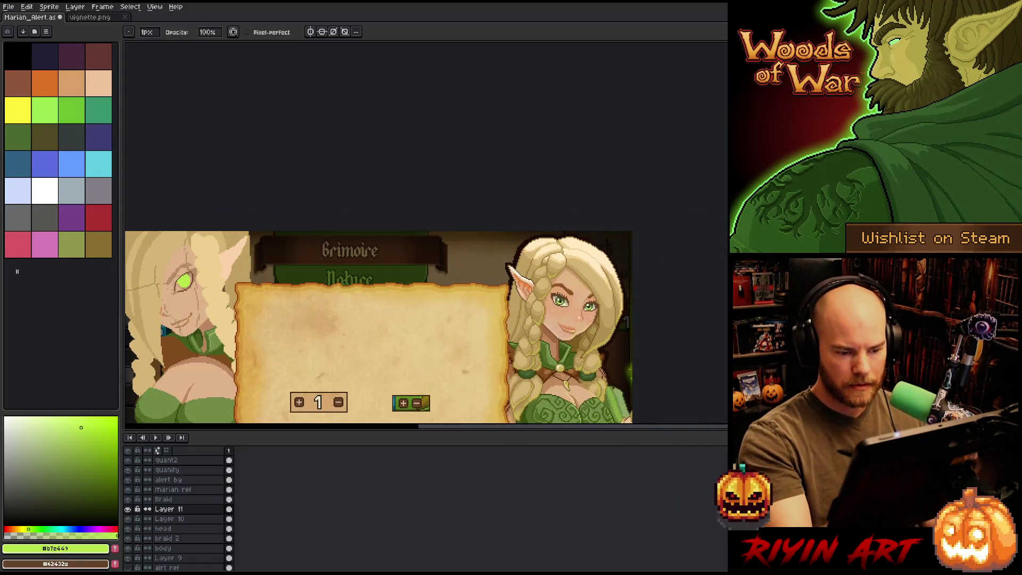
Step: Sample dark green #687840 from the reference eye and refill the sketched eye with it
{"action": "scroll", "coordinate": [604, 311], "scroll_direction": "up", "scroll_amount": 3}
{"action": "left_click", "coordinate": [591, 272], "text": "alt"}
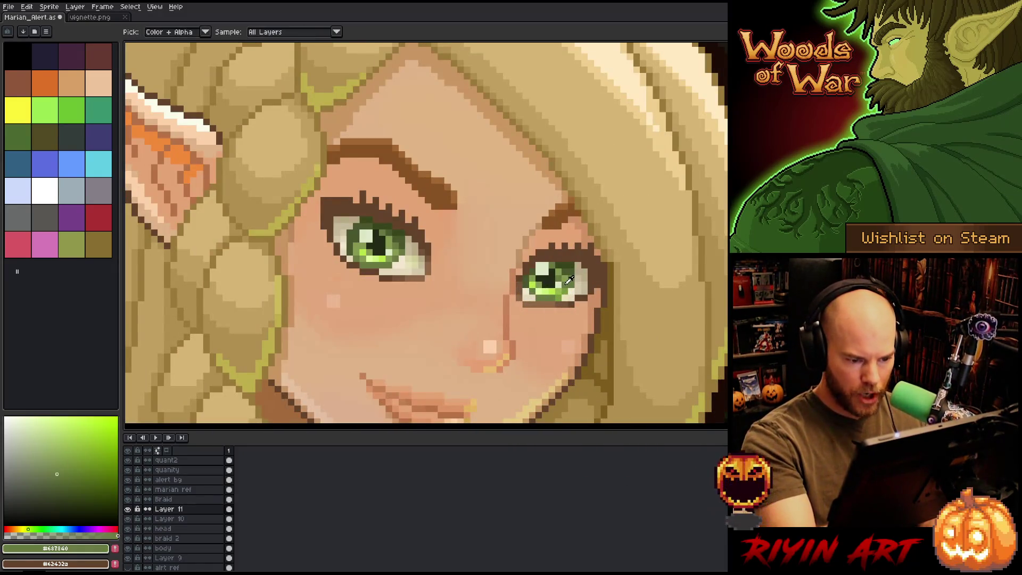
{"action": "scroll", "coordinate": [334, 301], "scroll_direction": "down", "scroll_amount": 4}
{"action": "scroll", "coordinate": [207, 296], "scroll_direction": "up", "scroll_amount": 4}
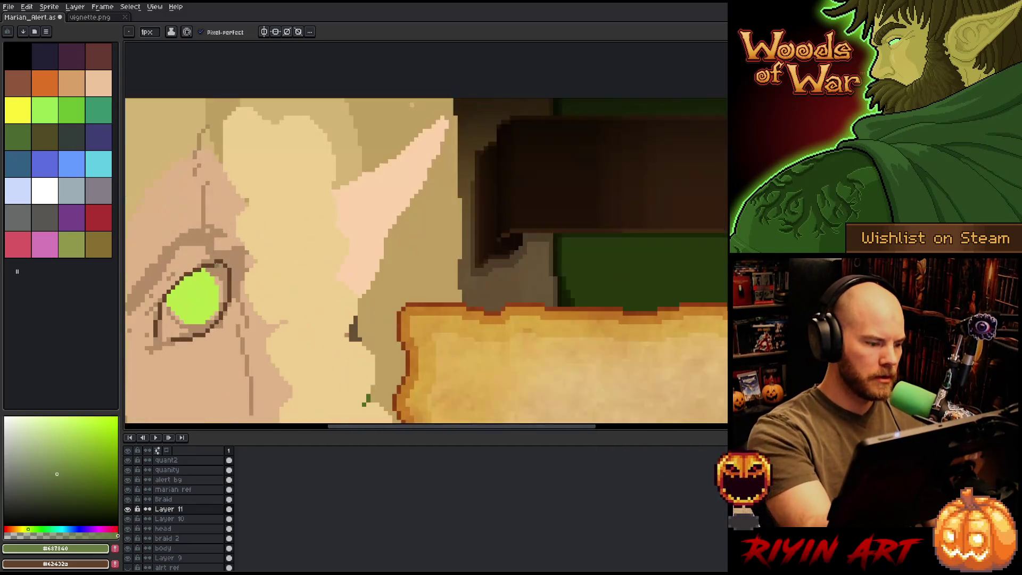
{"action": "left_click", "coordinate": [208, 296]}
{"action": "left_click_drag", "start_coordinate": [343, 300], "coordinate": [618, 256]}
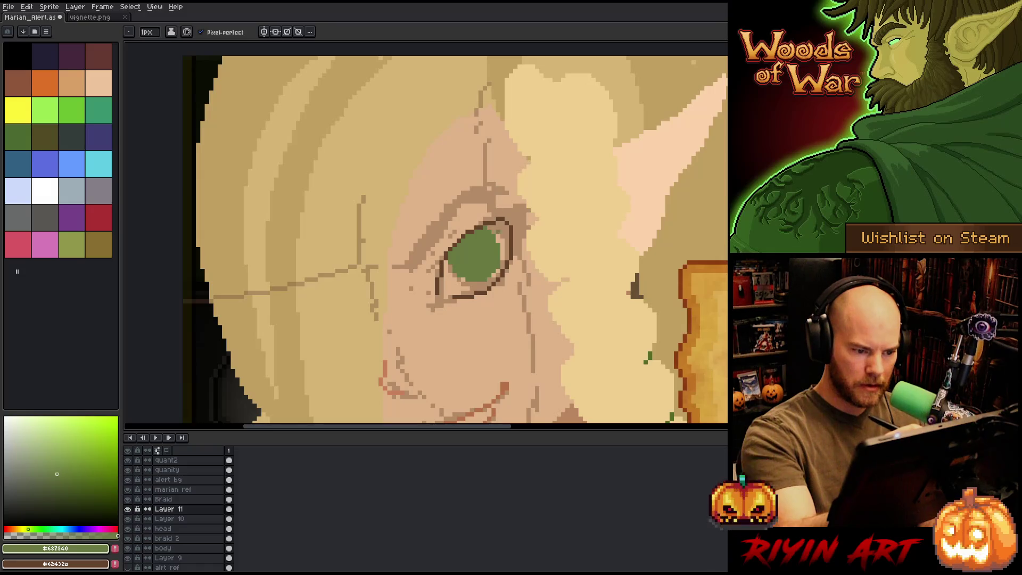
Step: Tidy the eye's lower-right edge
{"action": "key", "text": "b"}
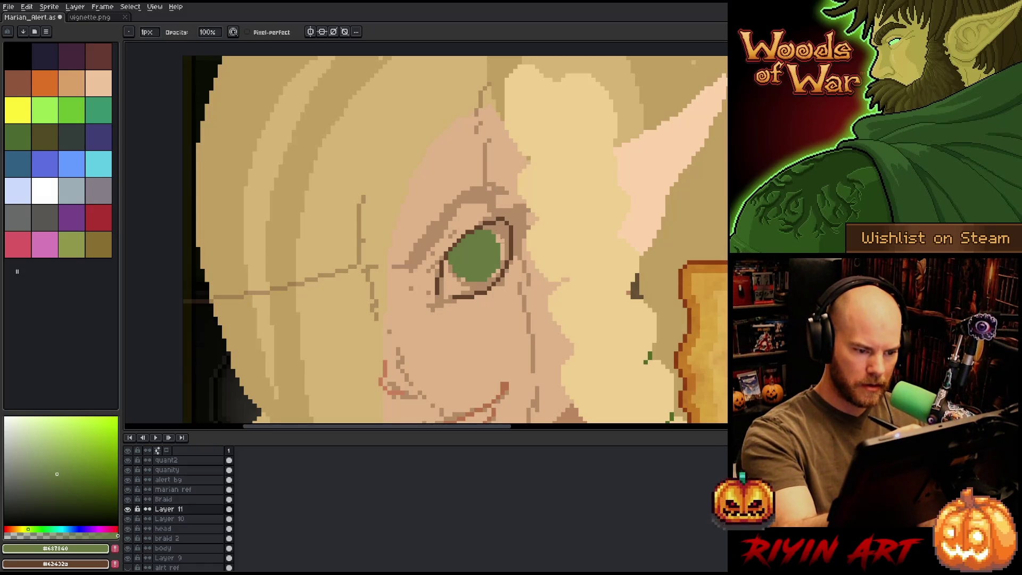
{"action": "scroll", "coordinate": [479, 256], "scroll_direction": "down", "scroll_amount": 1}
{"action": "scroll", "coordinate": [480, 256], "scroll_direction": "up", "scroll_amount": 1}
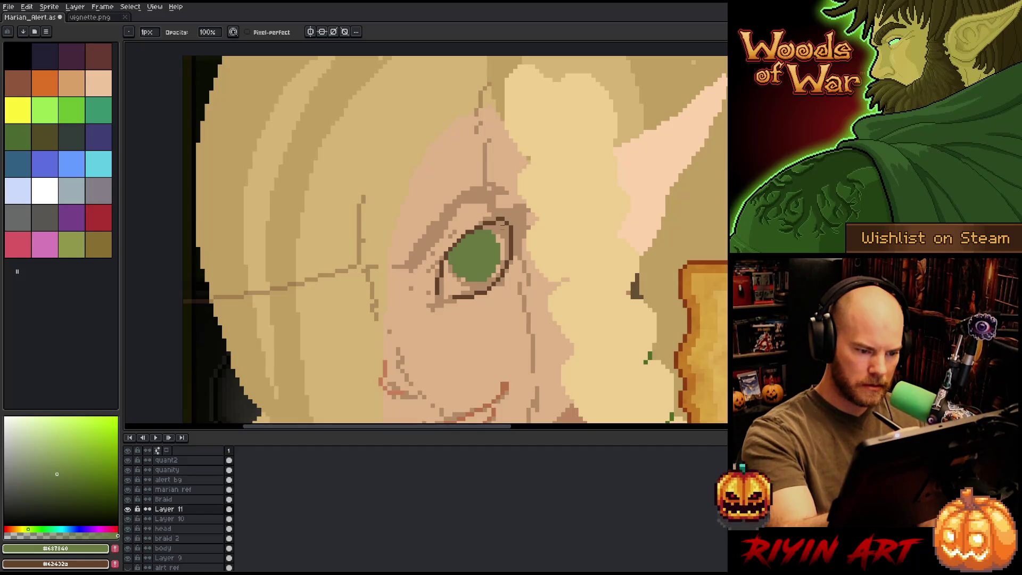
{"action": "scroll", "coordinate": [507, 206], "scroll_direction": "down", "scroll_amount": 1}
{"action": "scroll", "coordinate": [504, 221], "scroll_direction": "up", "scroll_amount": 1}
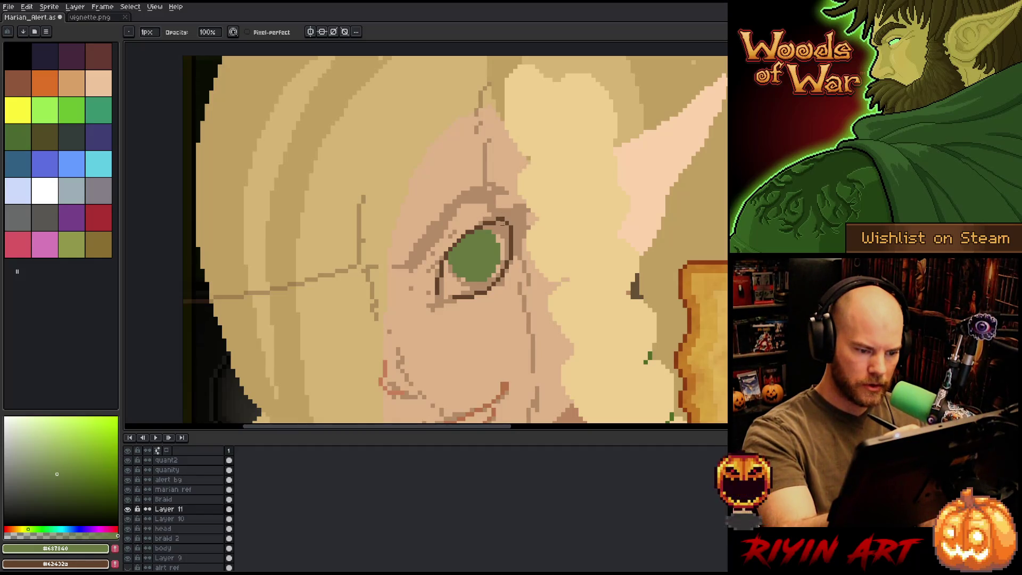
{"action": "left_click_drag", "start_coordinate": [496, 268], "coordinate": [491, 278]}
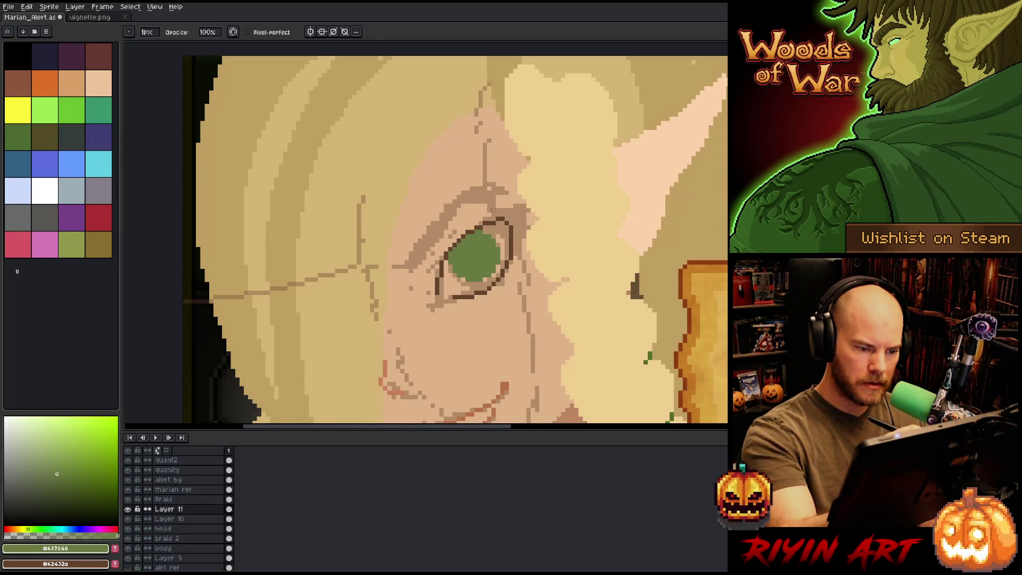
{"action": "key", "text": "b"}
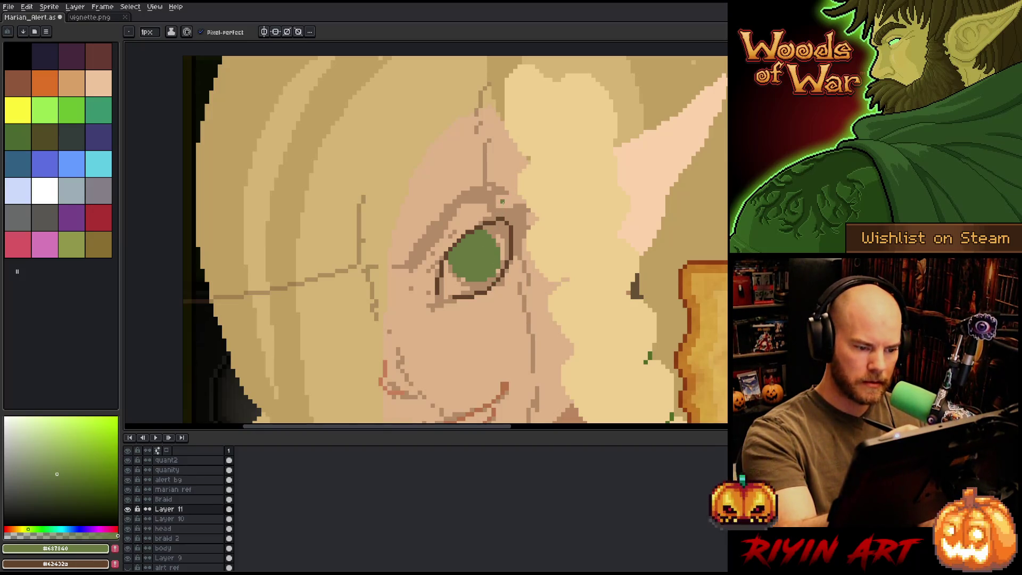
Step: Pick warm brown #875324 from the artwork as the foreground colour
{"action": "key", "text": "b"}
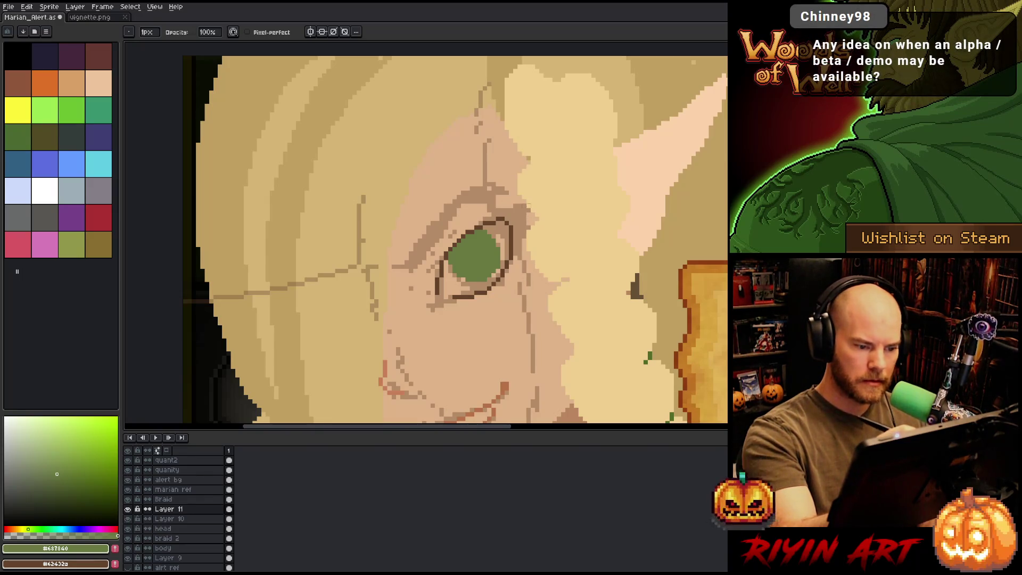
{"action": "scroll", "coordinate": [537, 254], "scroll_direction": "down", "scroll_amount": 4}
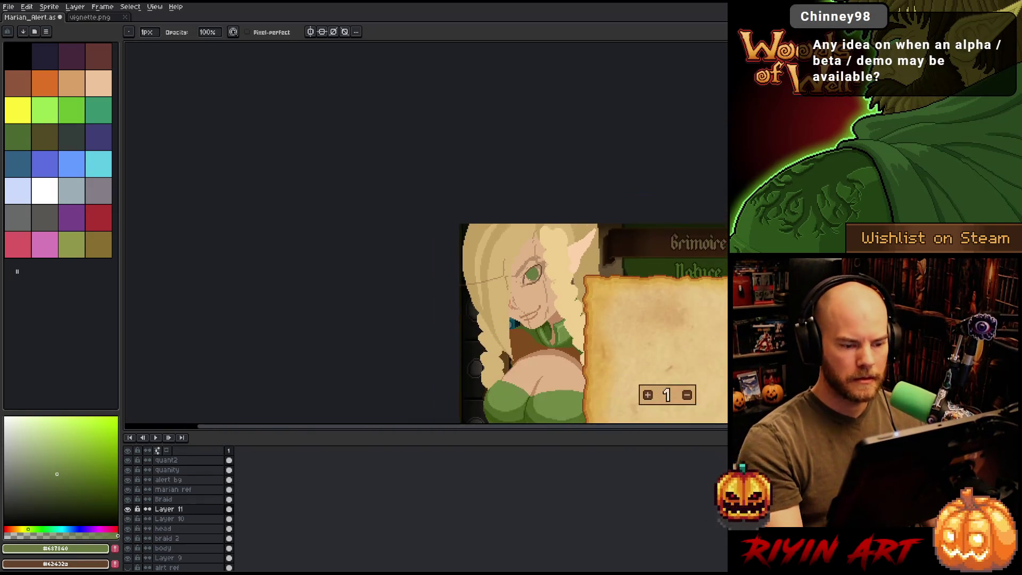
{"action": "scroll", "coordinate": [496, 234], "scroll_direction": "up", "scroll_amount": 1}
{"action": "mouse_move", "coordinate": [495, 235]}
{"action": "left_mouse_down"}
{"action": "mouse_move", "coordinate": [470, 228]}
{"action": "mouse_move", "coordinate": [466, 243]}
{"action": "left_mouse_up"}
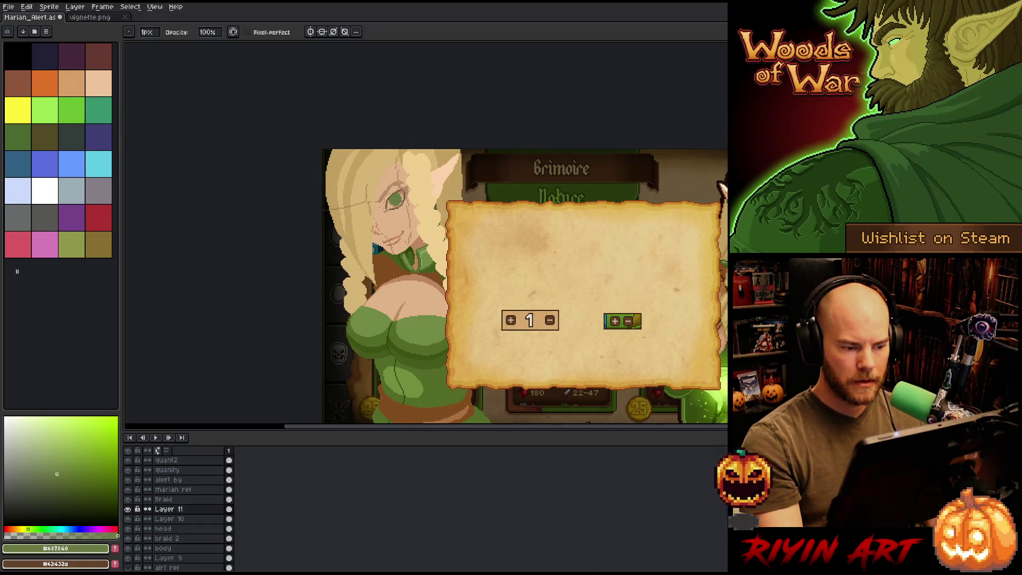
{"action": "left_click", "coordinate": [405, 410], "text": "alt"}
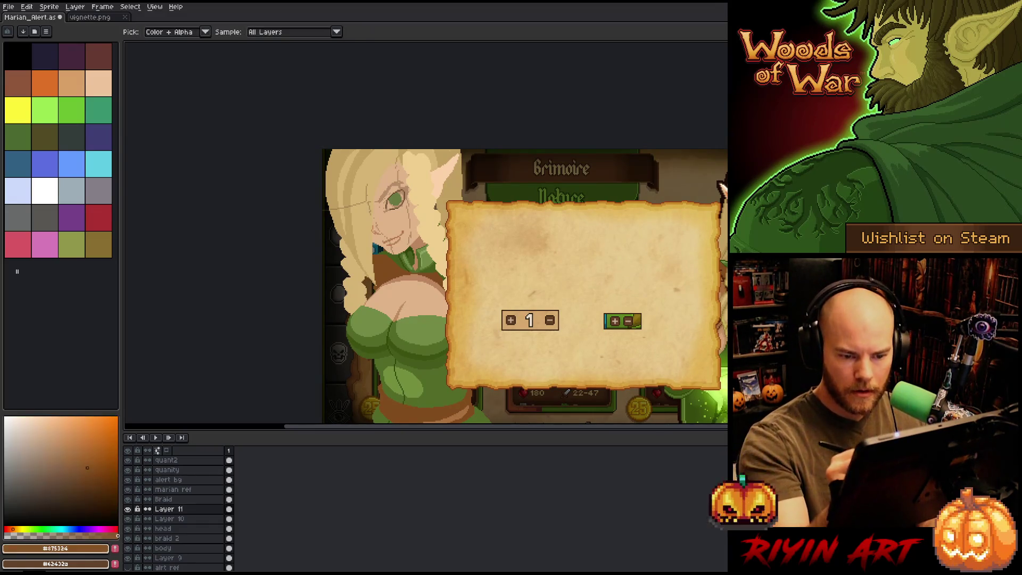
{"action": "key", "text": "e"}
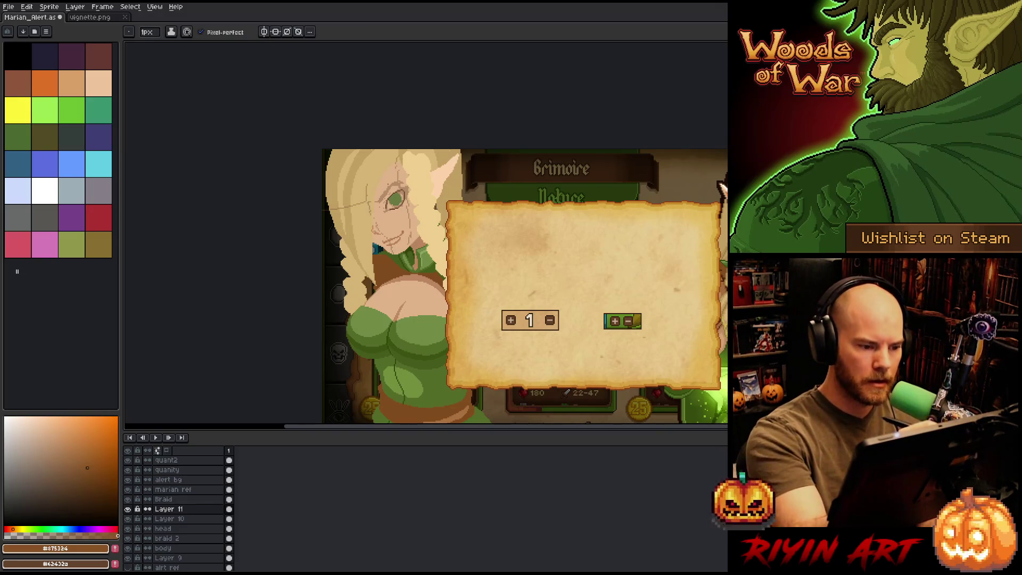
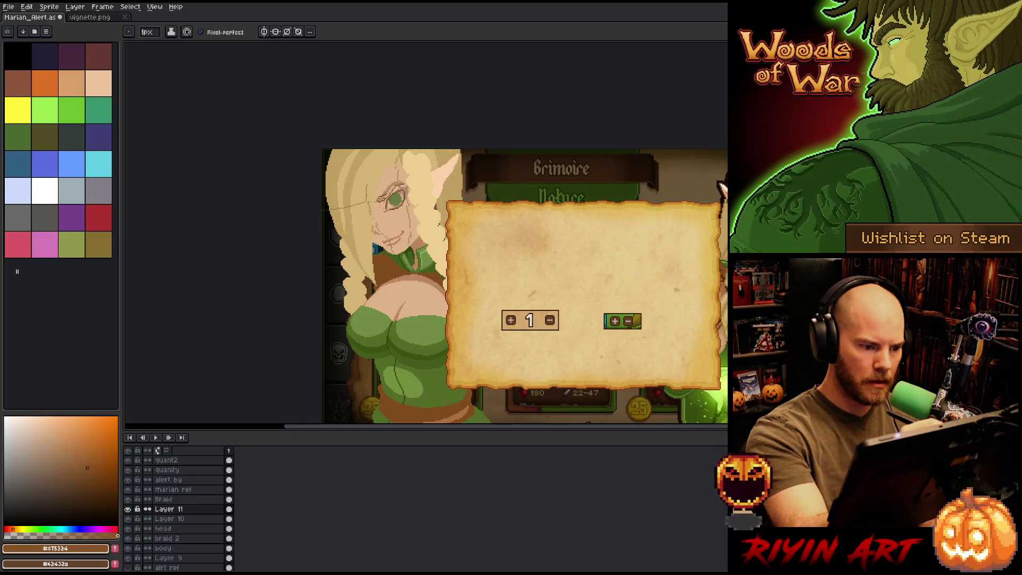
Step: Fill the elf's eyebrow with a darker brown using the Paint Bucket
{"action": "key", "text": "g"}
{"action": "left_click", "coordinate": [391, 188]}
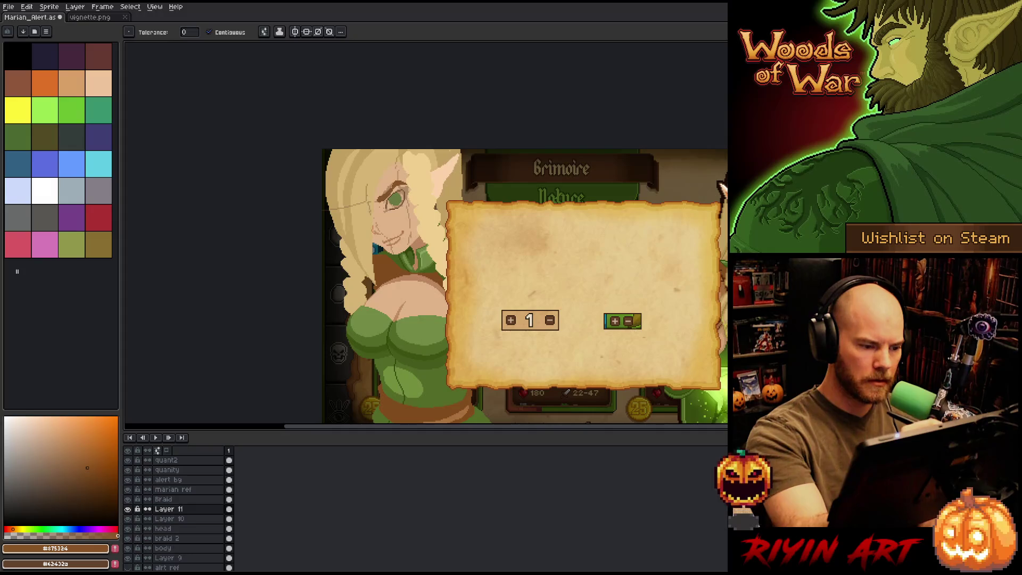
{"action": "key", "text": "b"}
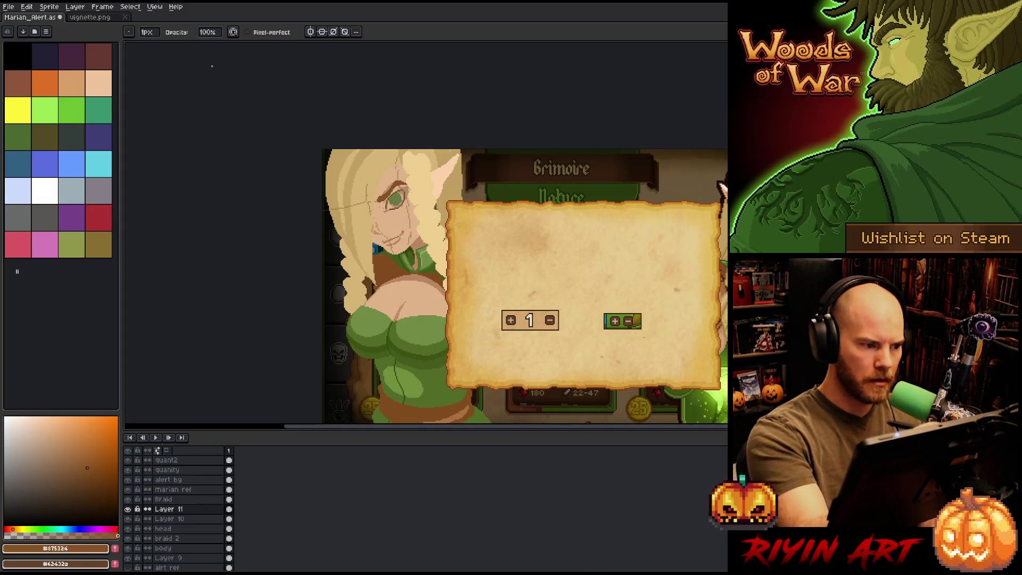
Step: Set the Pencil brush size to 4 pixels
{"action": "left_click", "coordinate": [148, 32]}
{"action": "left_click", "coordinate": [152, 45]}
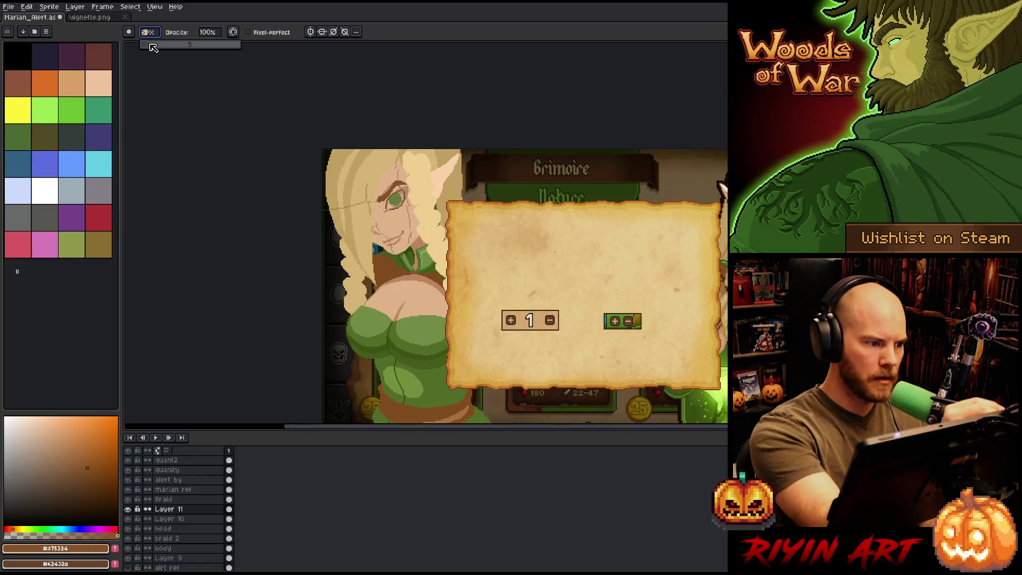
{"action": "left_click", "coordinate": [443, 46]}
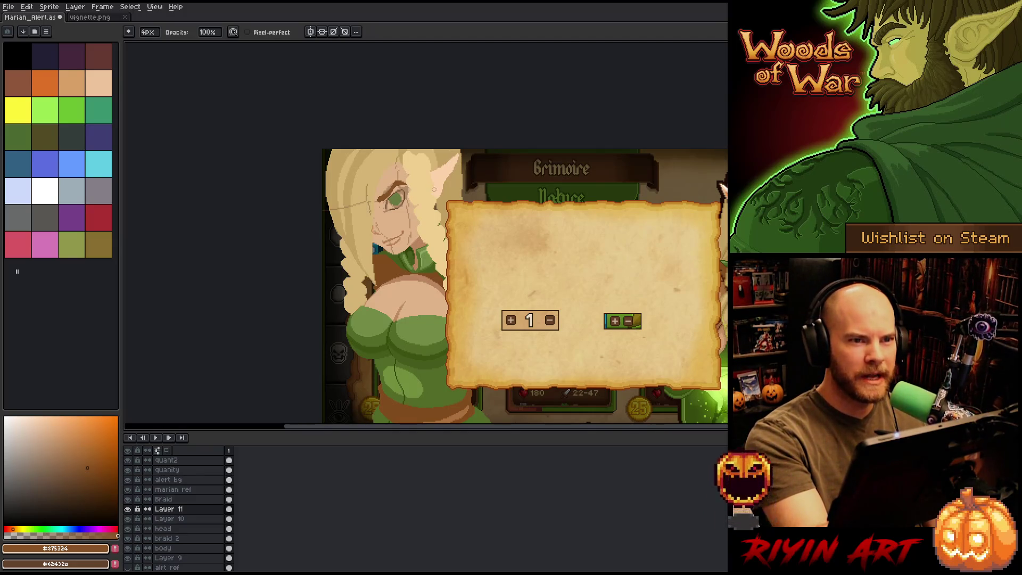
{"action": "scroll", "coordinate": [435, 189], "scroll_direction": "up", "scroll_amount": 2}
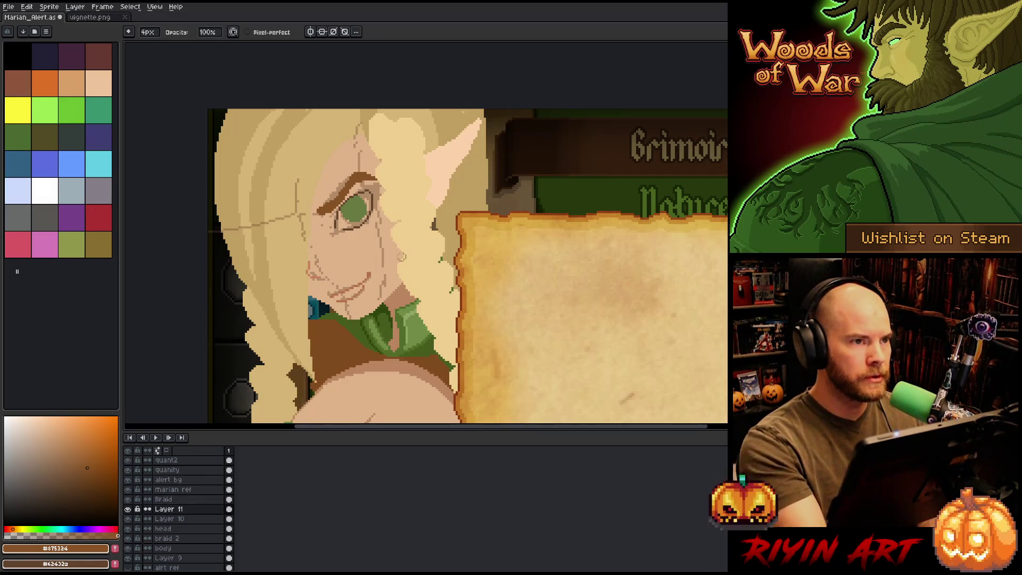
Step: Cut the eyebrow onto new Layer 12 and nudge it one pixel down-right
{"action": "key", "text": "w"}
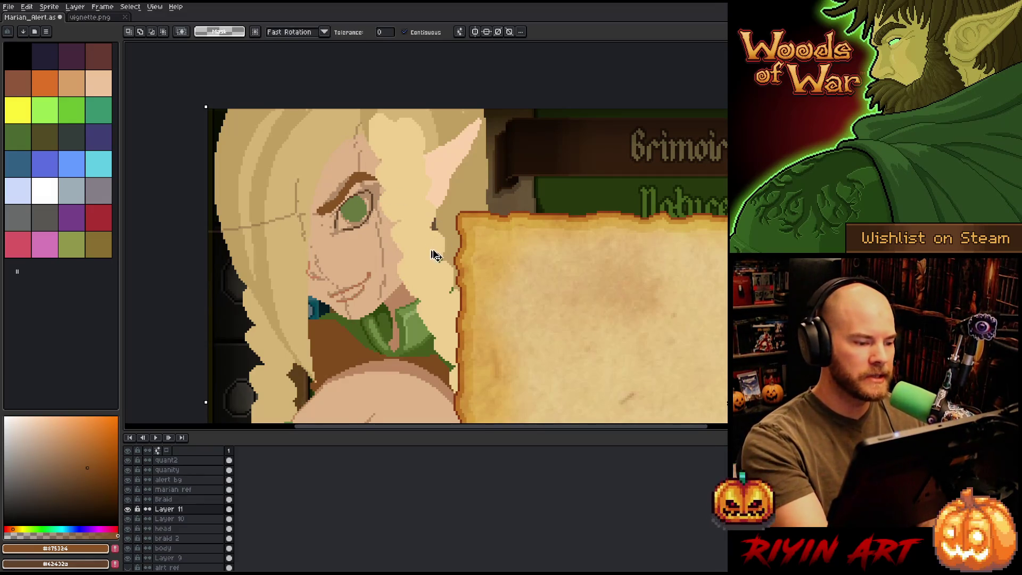
{"action": "left_click", "coordinate": [348, 195]}
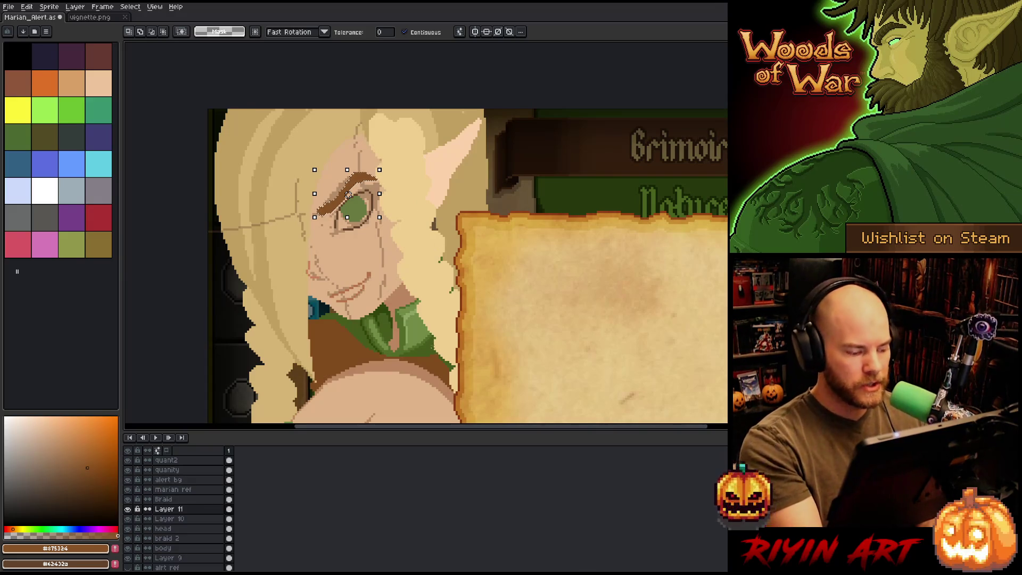
{"action": "key", "text": "ctrl+x"}
{"action": "key", "text": "shift+n"}
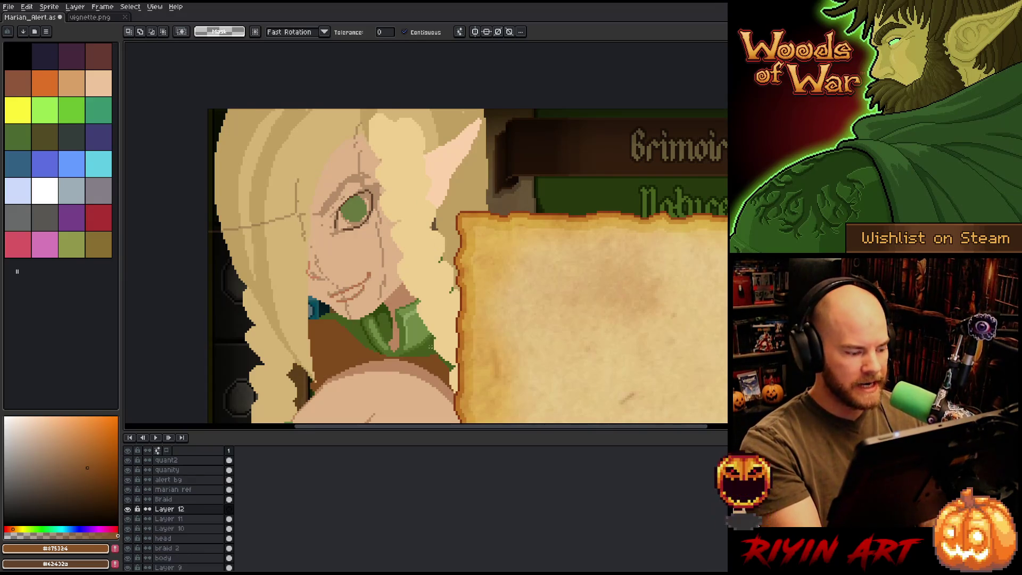
{"action": "key", "text": "ctrl+v"}
{"action": "left_click_drag", "start_coordinate": [348, 195], "coordinate": [348, 192]}
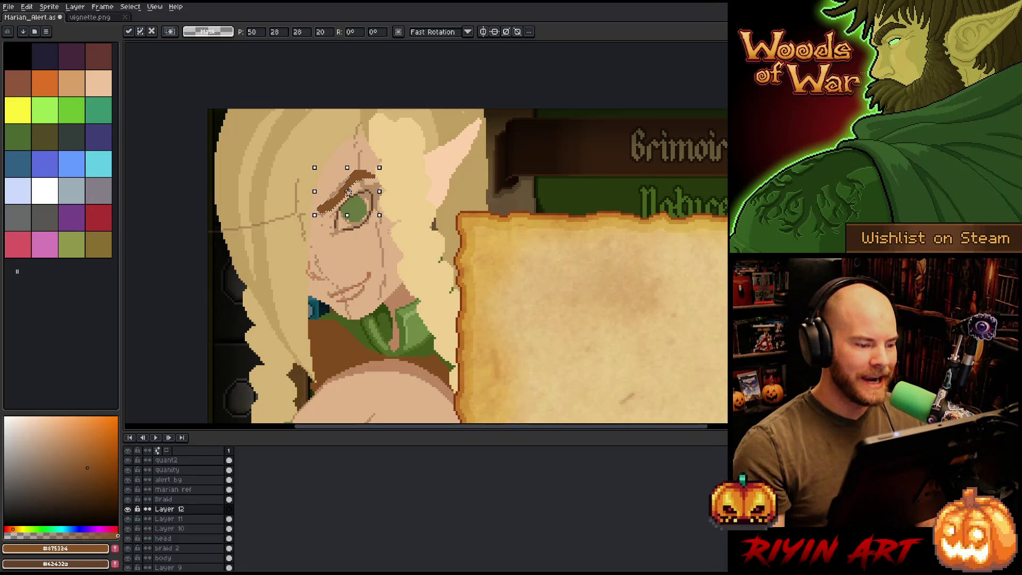
{"action": "key", "text": "Return"}
Step: Sample the dark olive colour from the elf's eye
{"action": "mouse_move", "coordinate": [333, 227]}
{"action": "left_mouse_down"}
{"action": "mouse_move", "coordinate": [348, 198]}
{"action": "mouse_move", "coordinate": [322, 243]}
{"action": "left_mouse_up"}
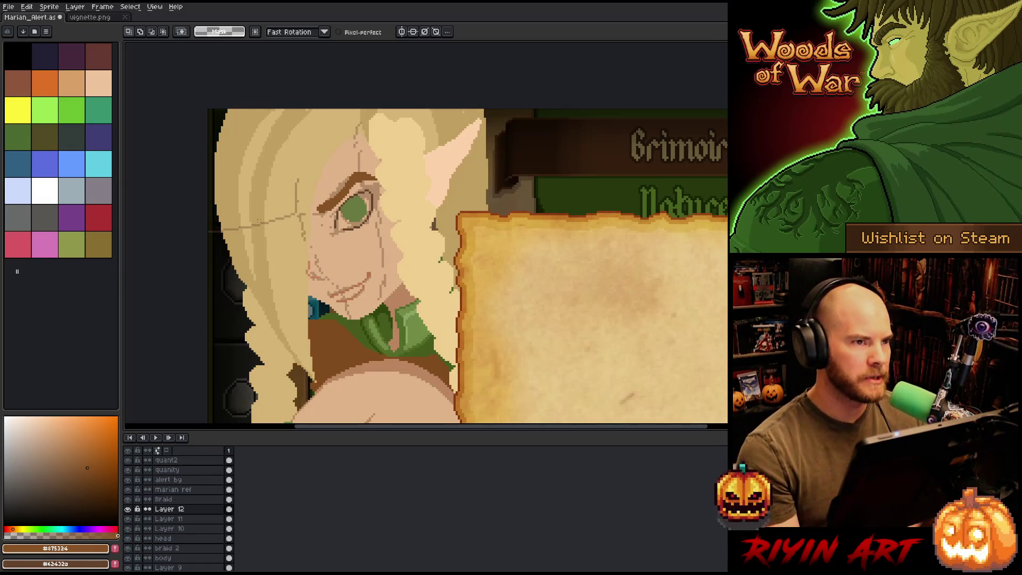
{"action": "scroll", "coordinate": [330, 256], "scroll_direction": "down", "scroll_amount": 3}
{"action": "scroll", "coordinate": [330, 256], "scroll_direction": "up", "scroll_amount": 3}
{"action": "left_click_drag", "start_coordinate": [256, 242], "coordinate": [380, 259]}
{"action": "scroll", "coordinate": [380, 260], "scroll_direction": "down", "scroll_amount": 1}
{"action": "left_click_drag", "start_coordinate": [468, 273], "coordinate": [405, 267]}
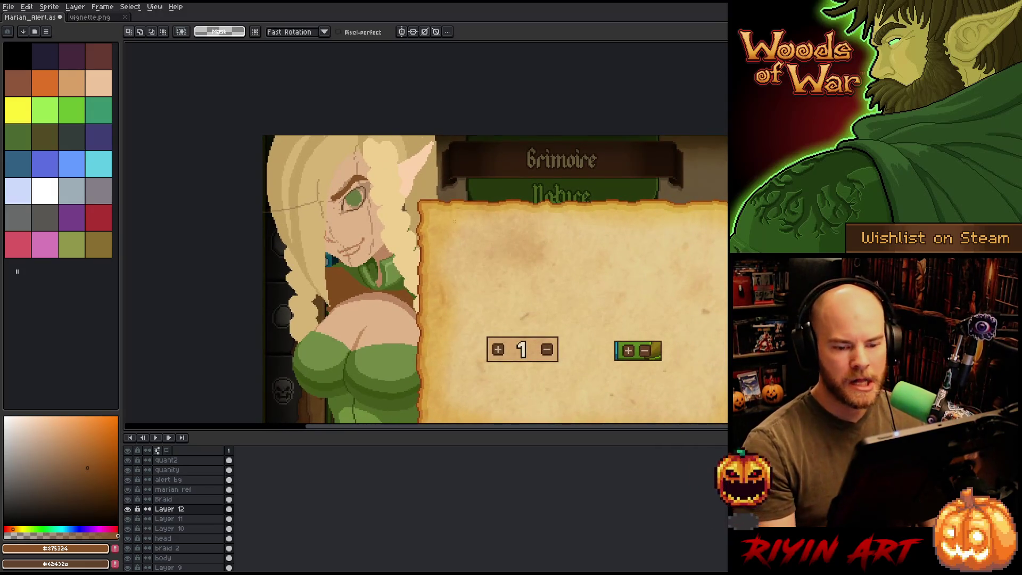
{"action": "scroll", "coordinate": [345, 249], "scroll_direction": "up", "scroll_amount": 4}
{"action": "left_click", "coordinate": [345, 250], "text": "alt"}
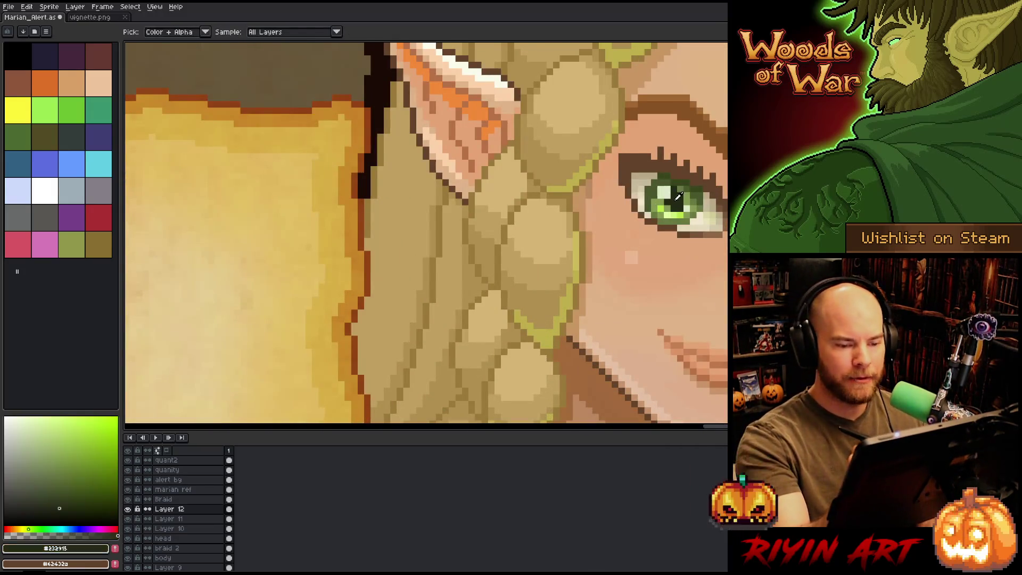
{"action": "scroll", "coordinate": [346, 250], "scroll_direction": "down", "scroll_amount": 5}
{"action": "scroll", "coordinate": [358, 282], "scroll_direction": "up", "scroll_amount": 1}
{"action": "left_click_drag", "start_coordinate": [359, 282], "coordinate": [223, 277]}
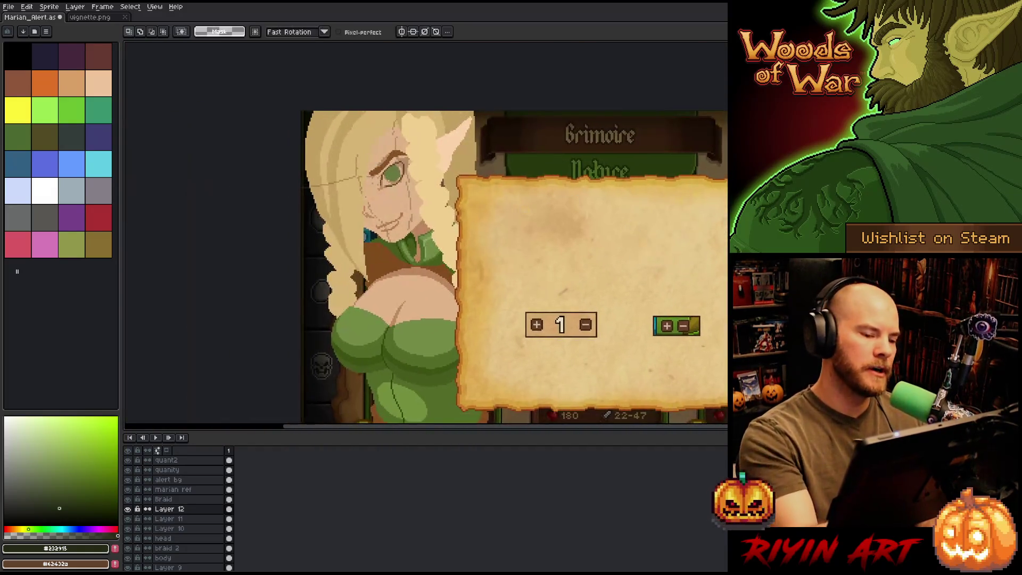
{"action": "scroll", "coordinate": [385, 116], "scroll_direction": "up", "scroll_amount": 5}
Step: Draw a dark olive pupil inside the green iris
{"action": "key", "text": "b"}
{"action": "mouse_move", "coordinate": [398, 220]}
{"action": "left_mouse_down"}
{"action": "mouse_move", "coordinate": [394, 234]}
{"action": "mouse_move", "coordinate": [407, 237]}
{"action": "mouse_move", "coordinate": [399, 219]}
{"action": "mouse_move", "coordinate": [408, 231]}
{"action": "left_mouse_up"}
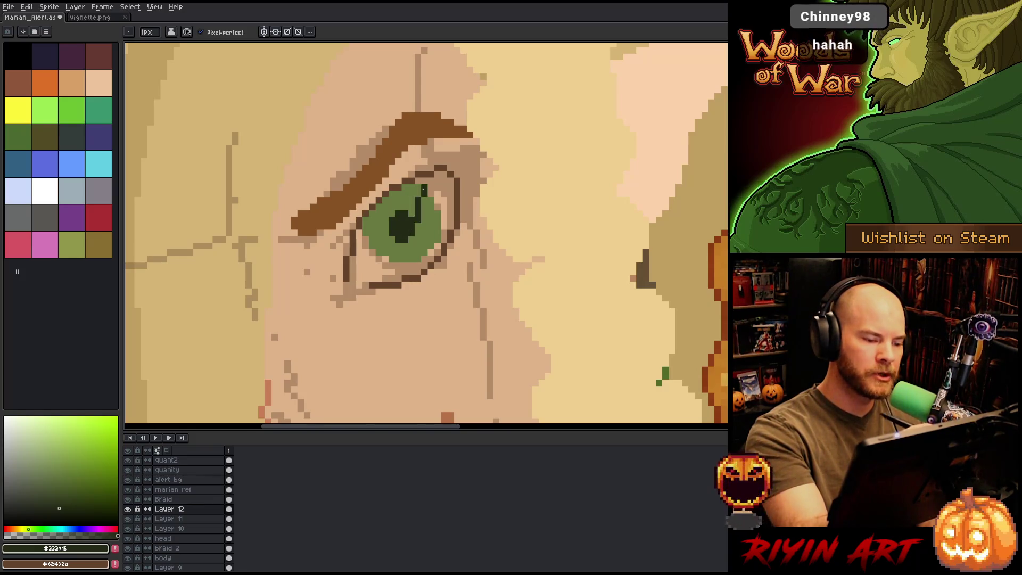
{"action": "left_click", "coordinate": [417, 226]}
{"action": "scroll", "coordinate": [413, 226], "scroll_direction": "down", "scroll_amount": 2}
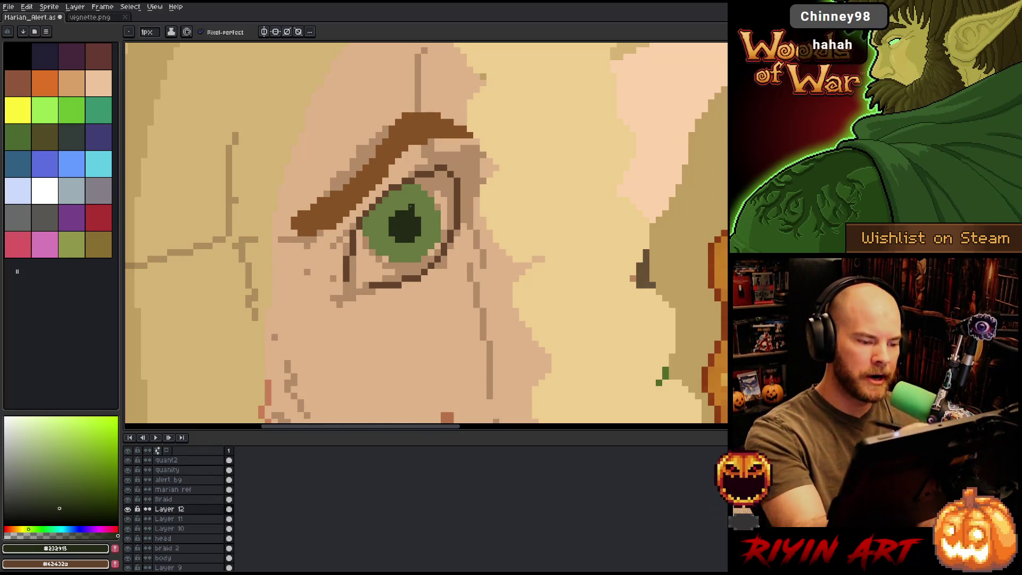
{"action": "scroll", "coordinate": [414, 225], "scroll_direction": "down", "scroll_amount": 2}
{"action": "scroll", "coordinate": [421, 235], "scroll_direction": "up", "scroll_amount": 1}
{"action": "scroll", "coordinate": [421, 234], "scroll_direction": "up", "scroll_amount": 2}
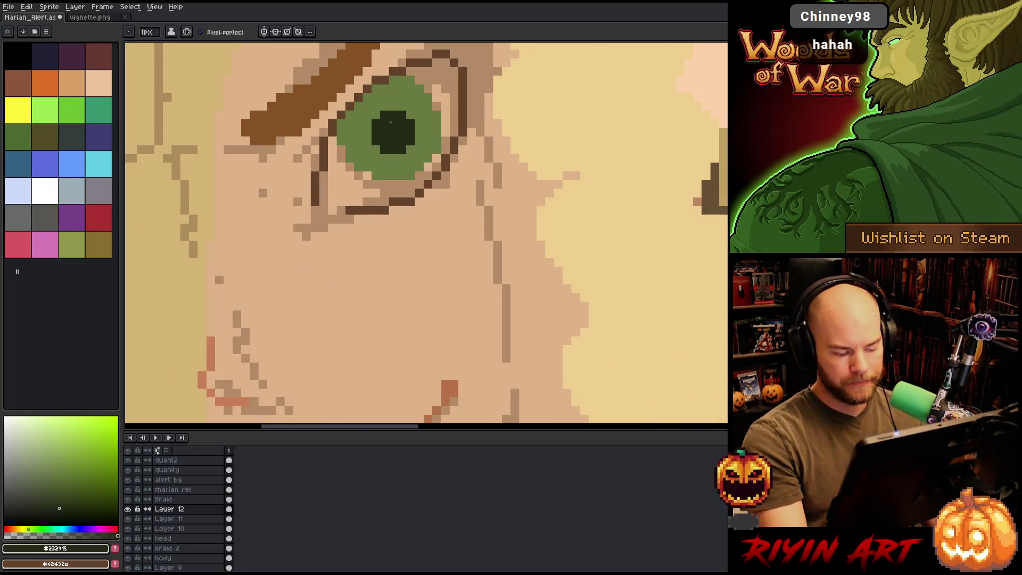
Step: Magic Wand the pupil, test shifting it, then deselect
{"action": "key", "text": "w"}
{"action": "left_click", "coordinate": [389, 133]}
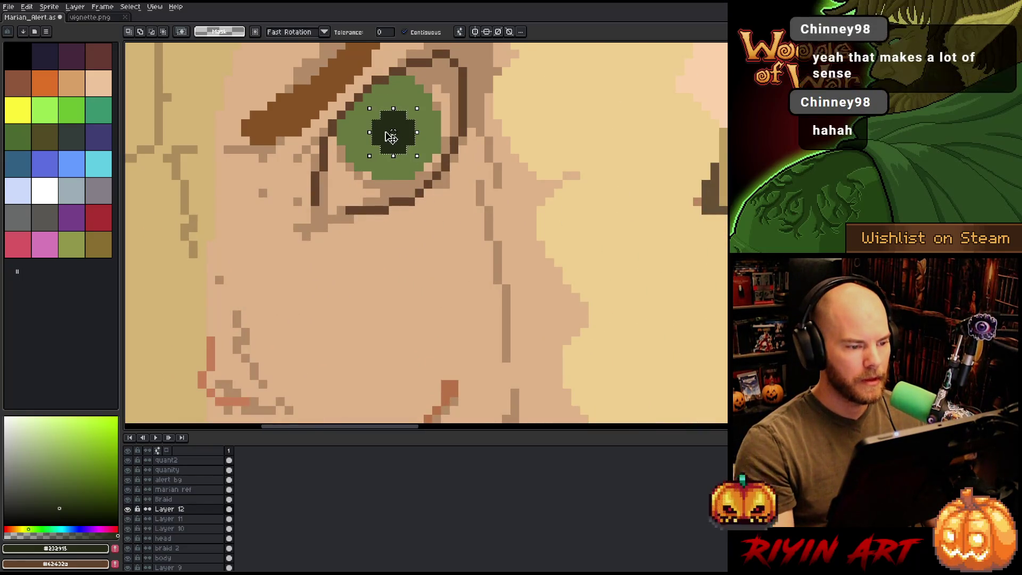
{"action": "mouse_move", "coordinate": [391, 137]}
{"action": "left_mouse_down"}
{"action": "mouse_move", "coordinate": [372, 134]}
{"action": "mouse_move", "coordinate": [394, 132]}
{"action": "left_mouse_up"}
{"action": "key", "text": "ctrl+d"}
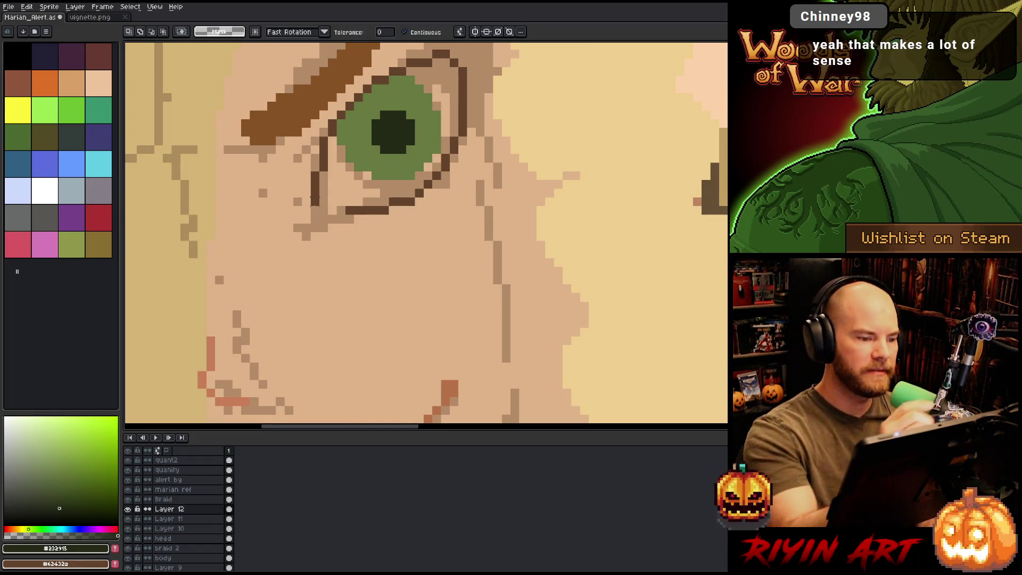
Step: Add dark pixels along the pupil's left, top and right edges
{"action": "key", "text": "b"}
{"action": "left_click", "coordinate": [367, 133]}
{"action": "left_click", "coordinate": [375, 115]}
{"action": "left_click", "coordinate": [367, 123]}
{"action": "key", "text": "v"}
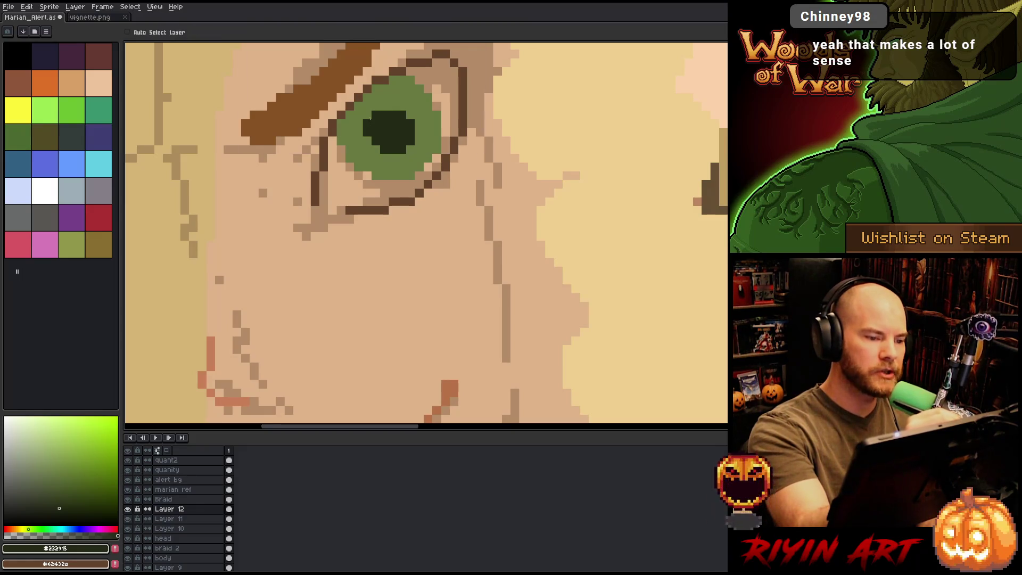
{"action": "key", "text": "b"}
{"action": "left_click_drag", "start_coordinate": [384, 107], "coordinate": [404, 107]}
{"action": "left_click", "coordinate": [419, 123]}
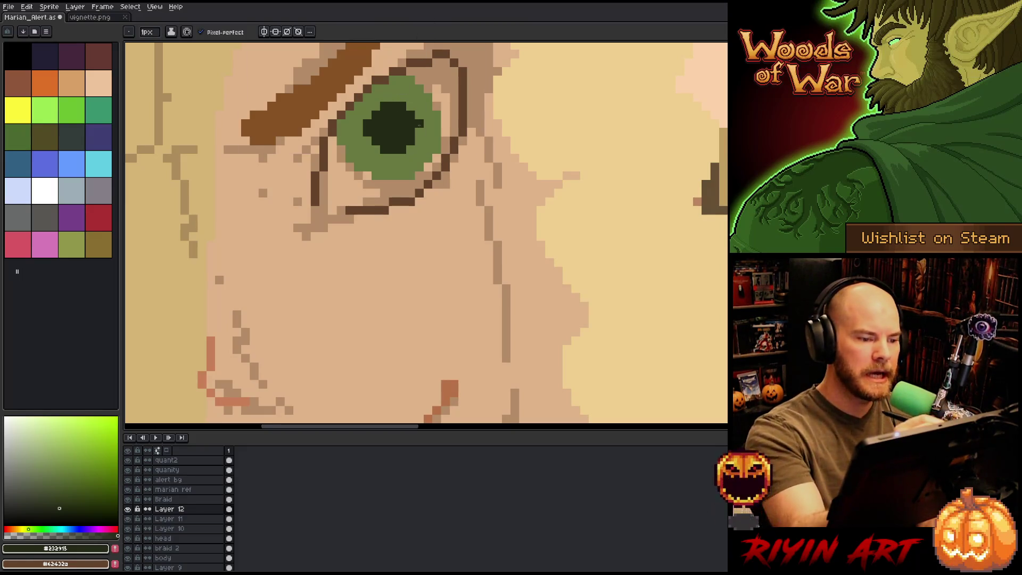
{"action": "scroll", "coordinate": [463, 201], "scroll_direction": "down", "scroll_amount": 5}
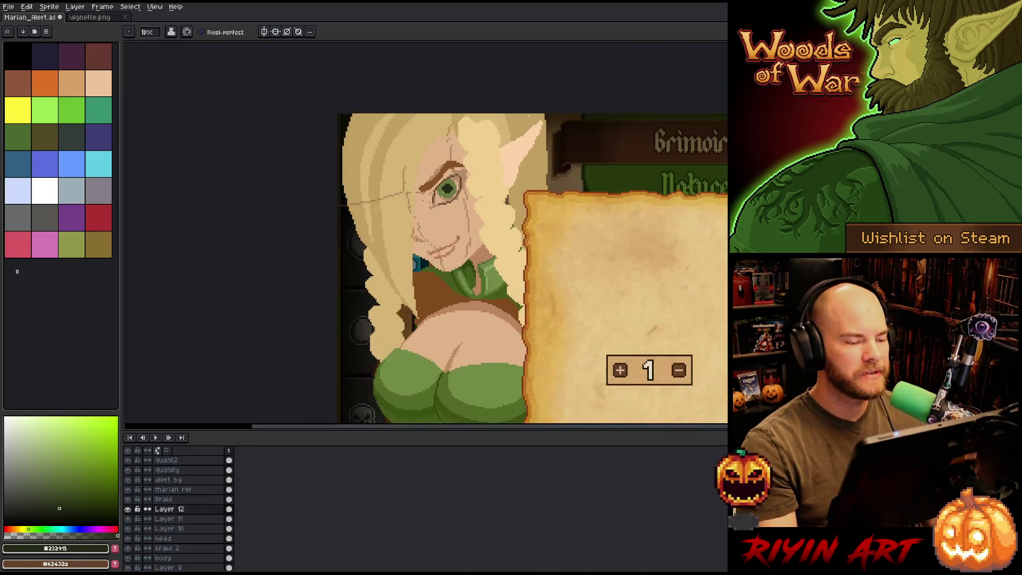
Step: Sample the iris green and try a freehand selection on the iris
{"action": "scroll", "coordinate": [466, 195], "scroll_direction": "up", "scroll_amount": 3}
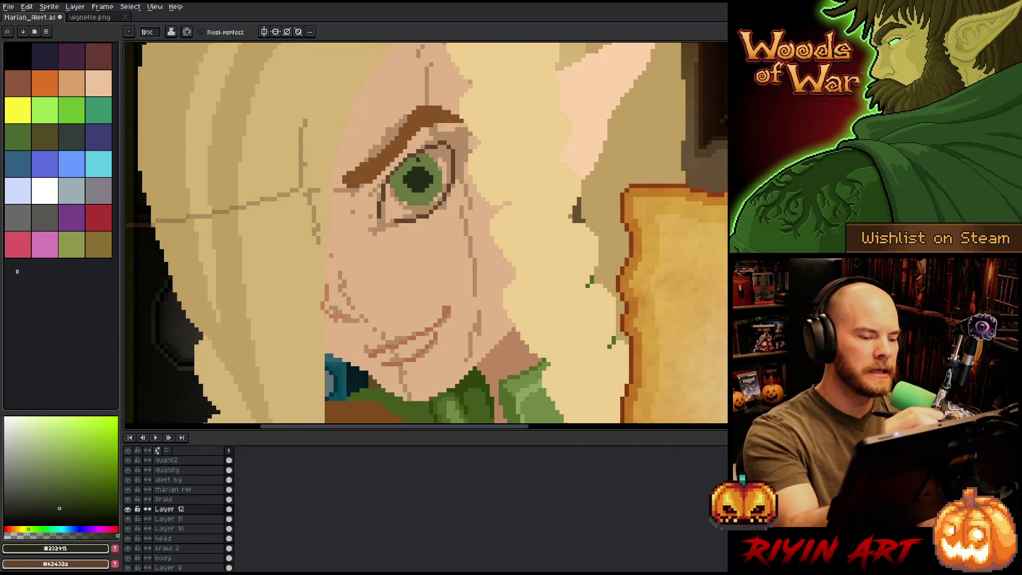
{"action": "left_click", "coordinate": [431, 179], "text": "alt"}
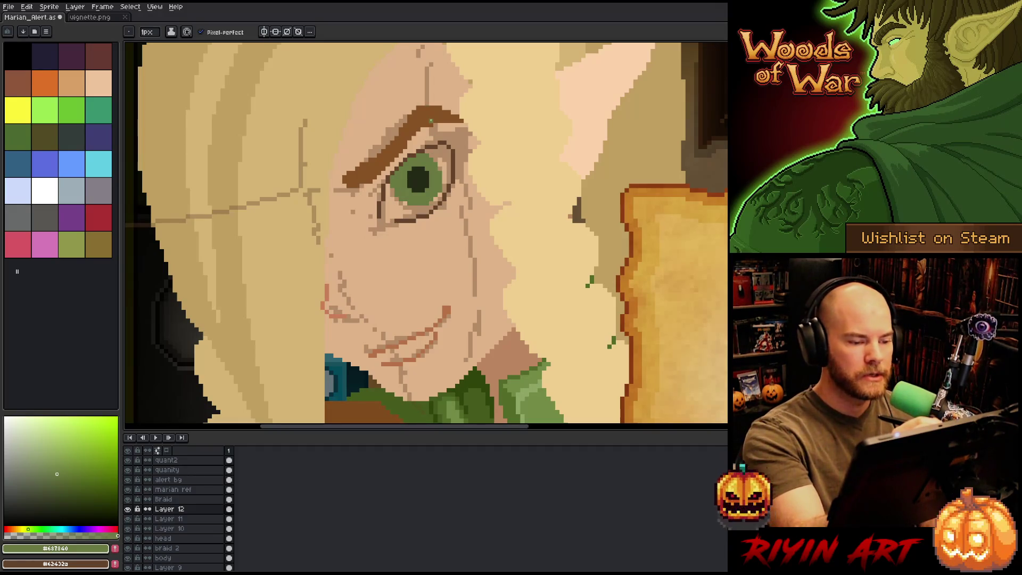
{"action": "key", "text": "m"}
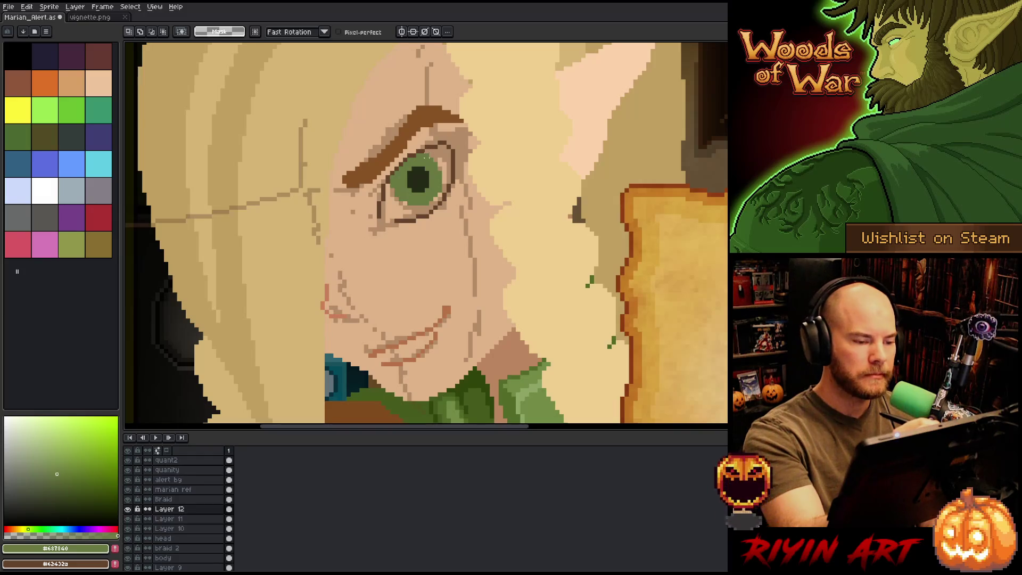
{"action": "mouse_move", "coordinate": [420, 155]}
{"action": "left_mouse_down"}
{"action": "mouse_move", "coordinate": [444, 175]}
{"action": "mouse_move", "coordinate": [413, 179]}
{"action": "mouse_move", "coordinate": [420, 155]}
{"action": "left_mouse_up"}
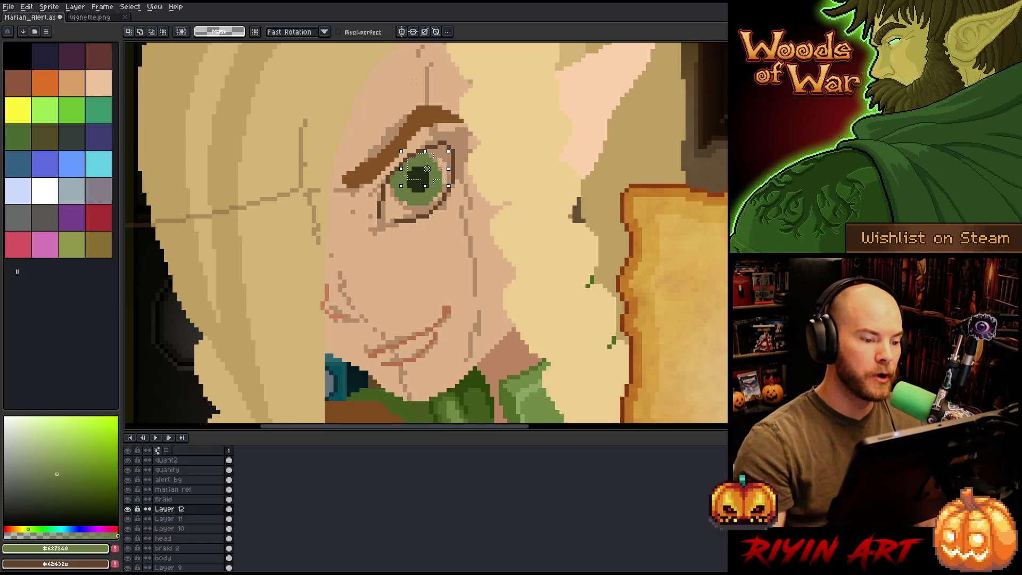
{"action": "key", "text": "ctrl+d"}
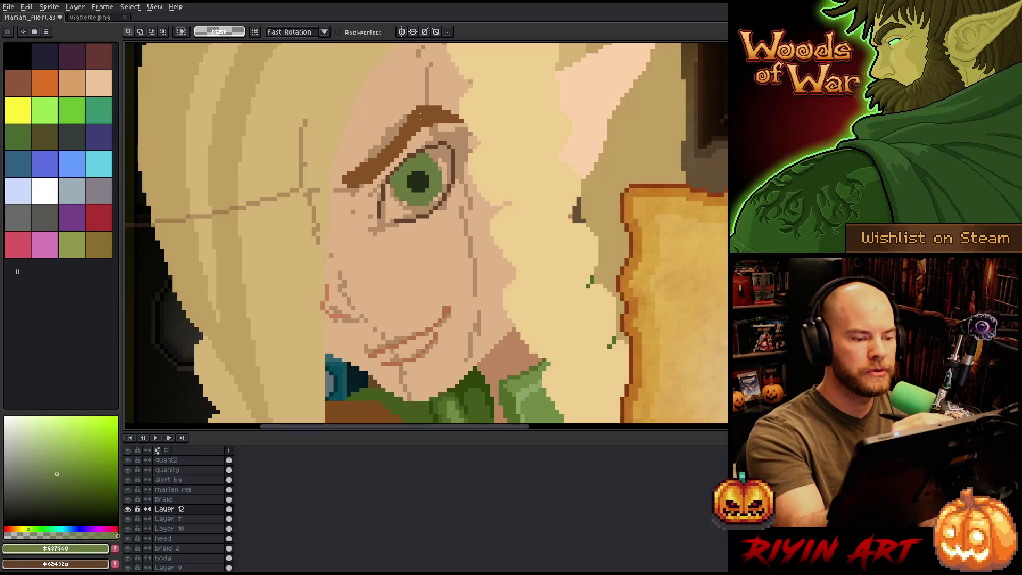
{"action": "key", "text": "b"}
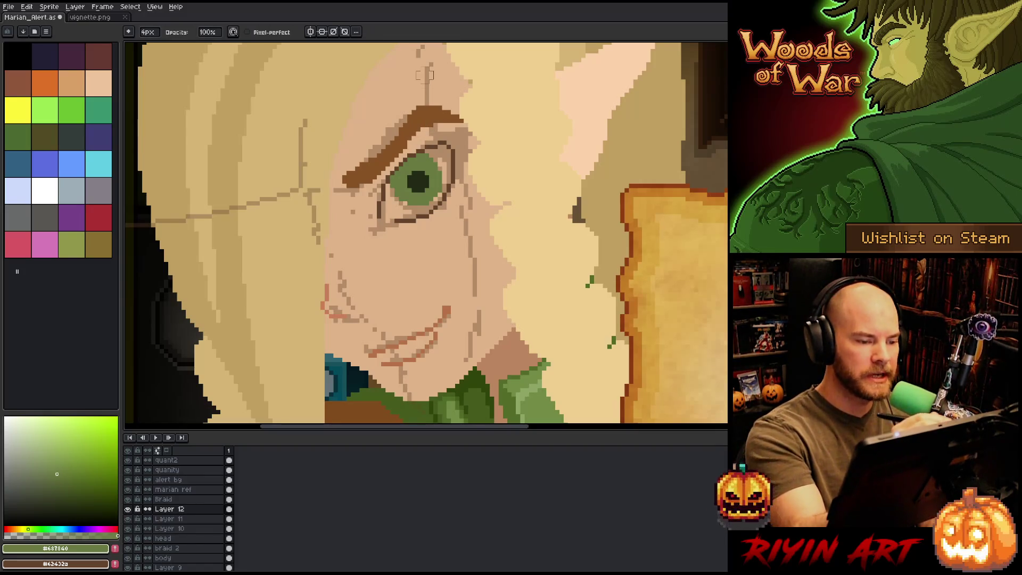
Step: On Layer 11, select the eyebrow and eye area and reposition it
{"action": "left_click", "coordinate": [176, 519]}
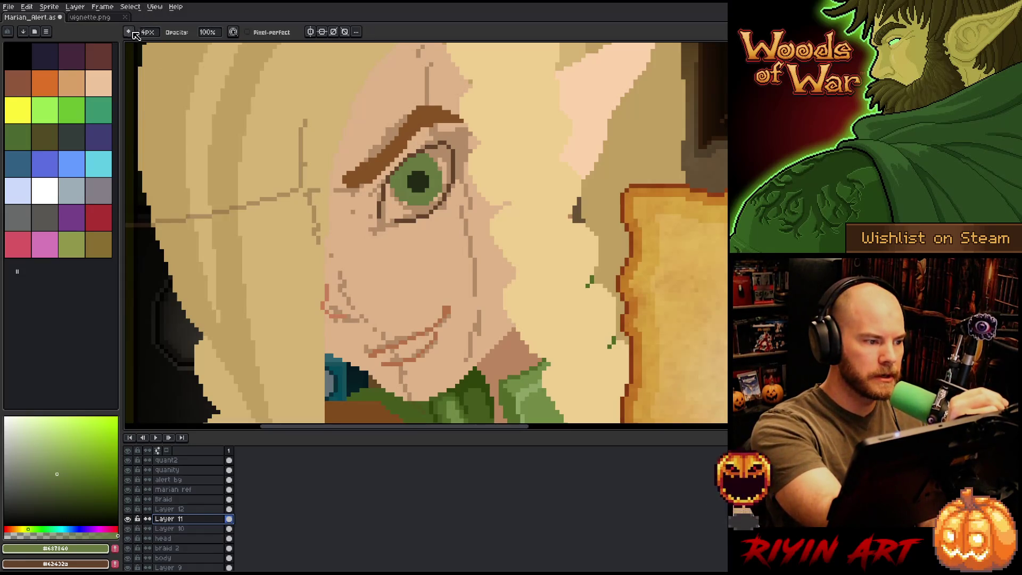
{"action": "key", "text": "m"}
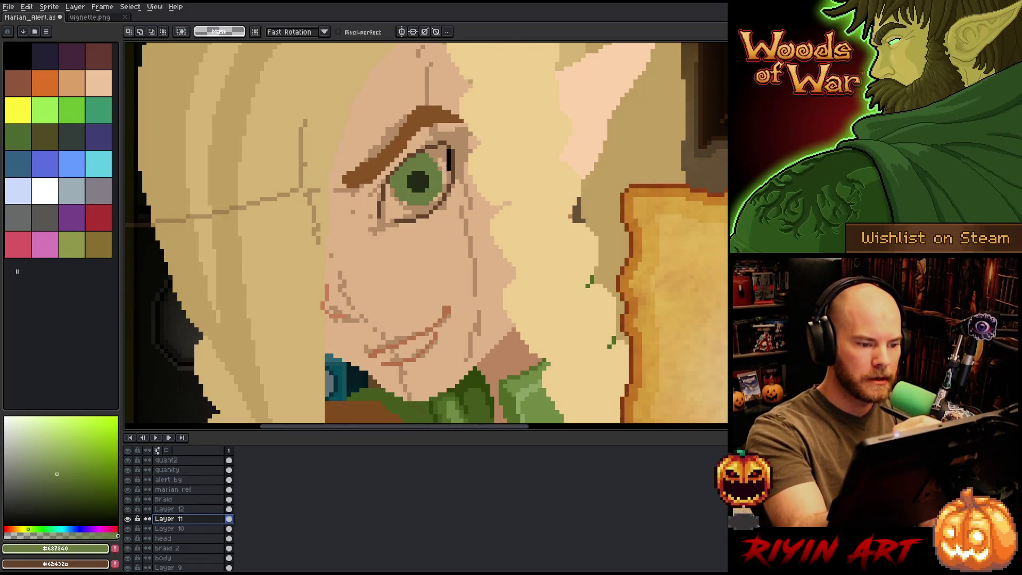
{"action": "left_click_drag", "start_coordinate": [397, 112], "coordinate": [461, 181]}
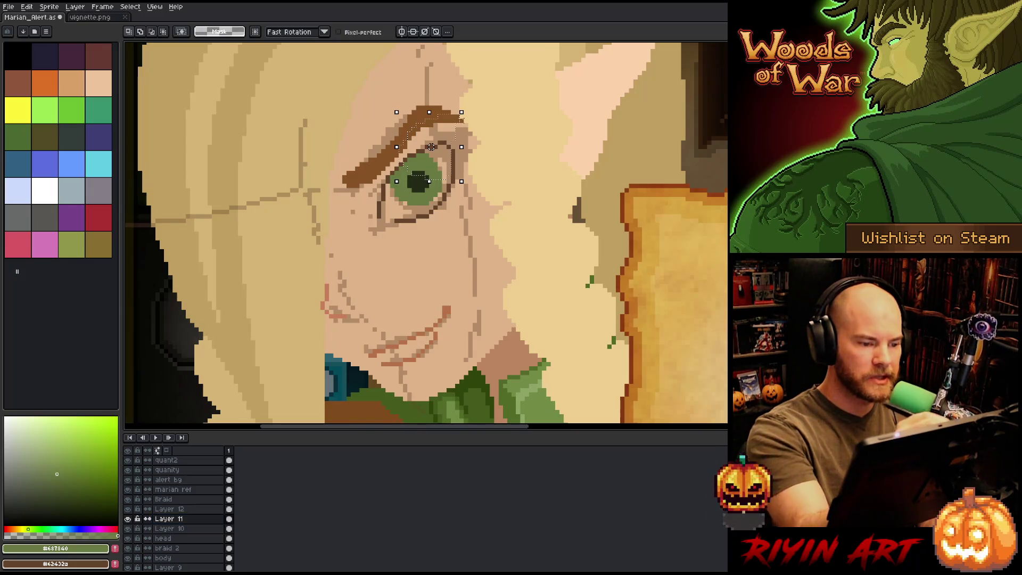
{"action": "left_click", "coordinate": [432, 146]}
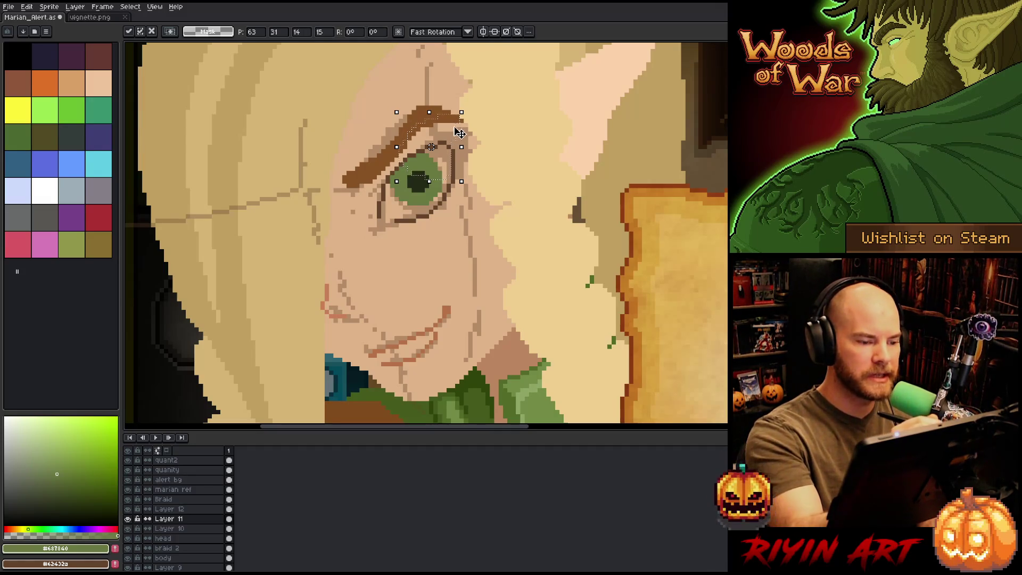
{"action": "left_click", "coordinate": [496, 116]}
Step: Select the green iris, subtract its lower-left part, commit, and zoom out
{"action": "key", "text": "w"}
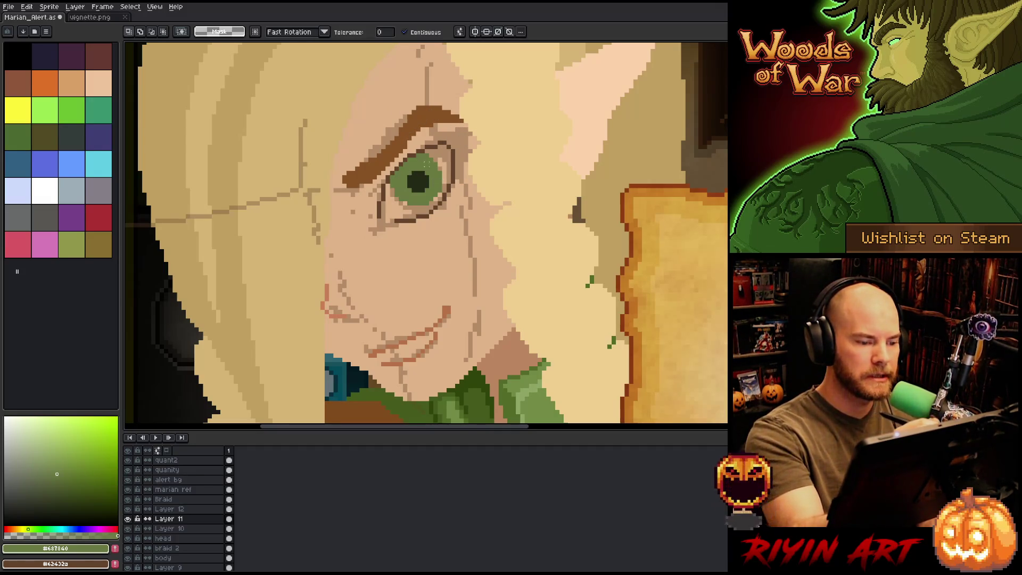
{"action": "left_click", "coordinate": [418, 182]}
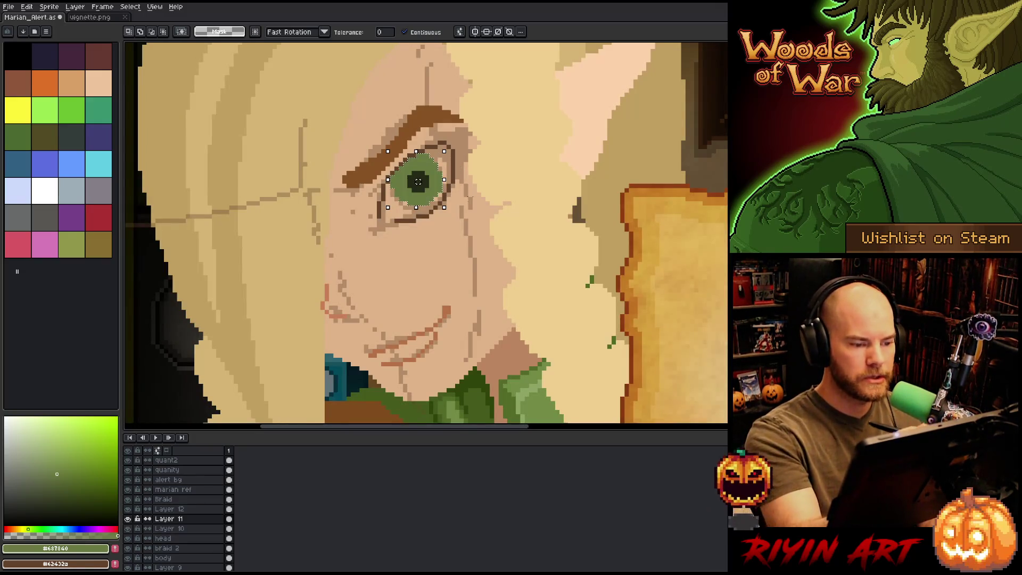
{"action": "key", "text": "q"}
{"action": "mouse_move", "coordinate": [410, 204]}
{"action": "left_mouse_down"}
{"action": "mouse_move", "coordinate": [463, 211]}
{"action": "mouse_move", "coordinate": [434, 184]}
{"action": "mouse_move", "coordinate": [375, 175]}
{"action": "left_mouse_up"}
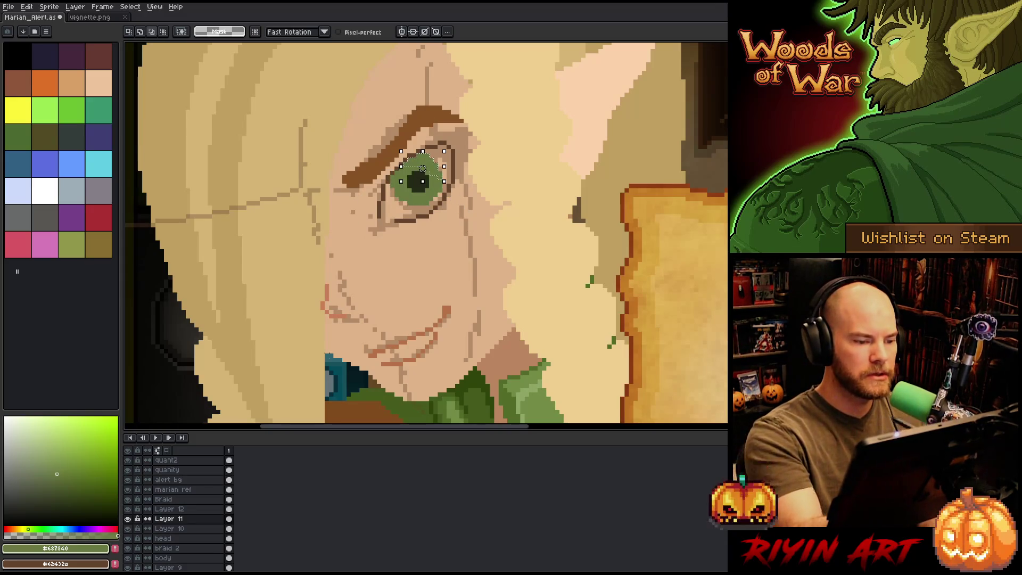
{"action": "key", "text": "ctrl+d"}
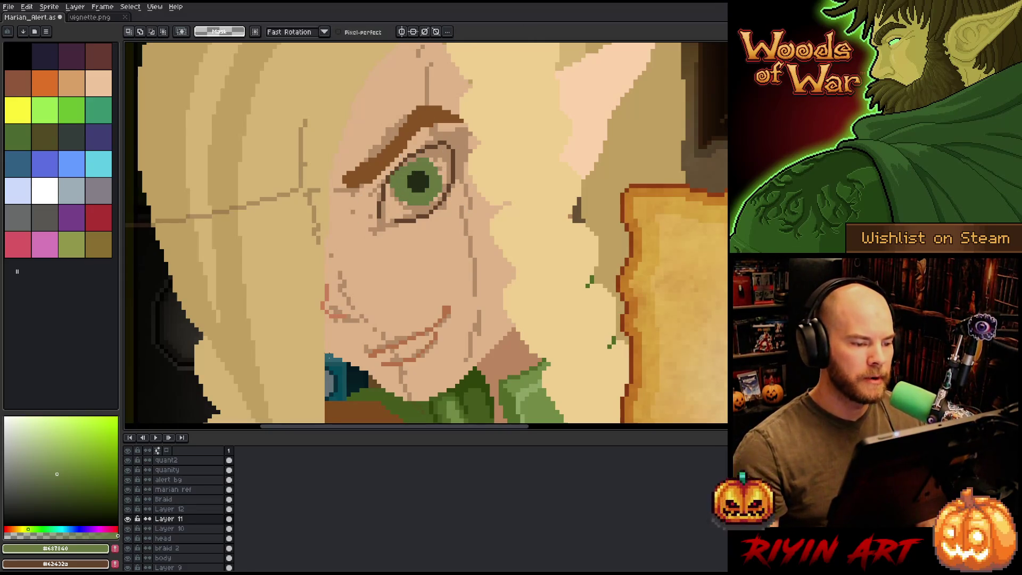
{"action": "key", "text": "b"}
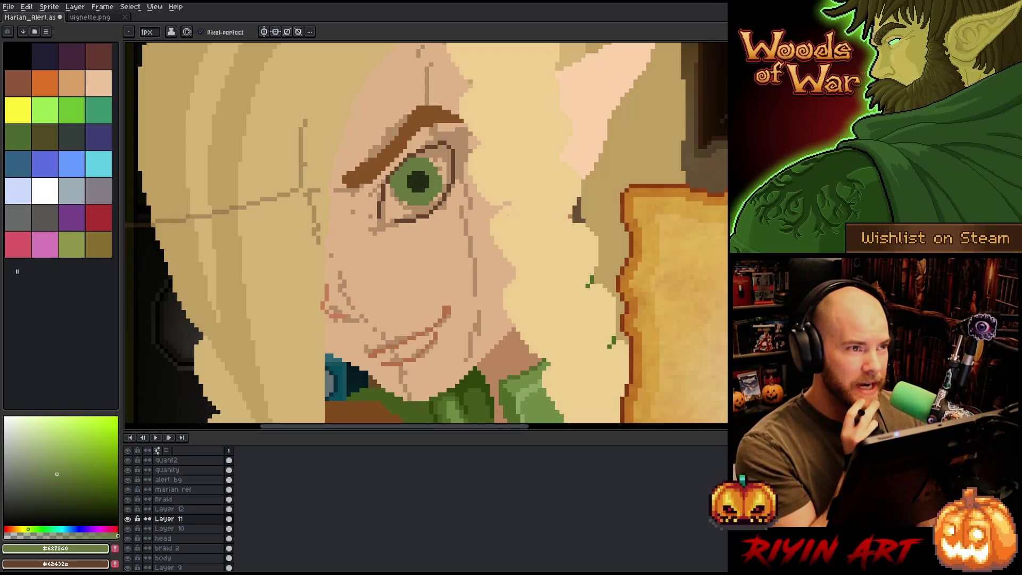
{"action": "scroll", "coordinate": [513, 217], "scroll_direction": "down", "scroll_amount": 3}
{"action": "mouse_move", "coordinate": [513, 217]}
{"action": "left_mouse_down"}
{"action": "mouse_move", "coordinate": [381, 187]}
{"action": "mouse_move", "coordinate": [386, 214]}
{"action": "left_mouse_up"}
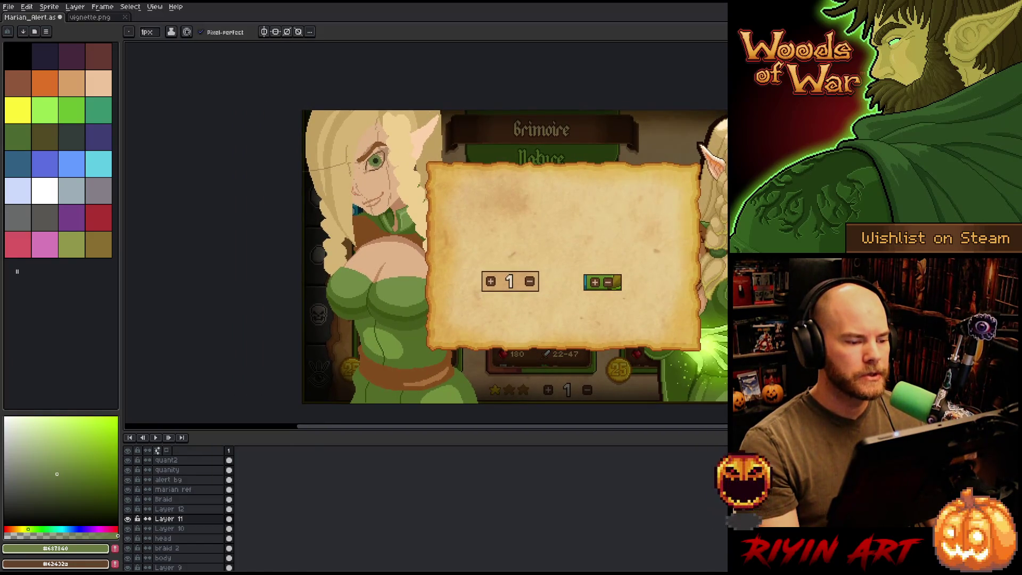
Step: Eyedrop the dark iris green #4a542d and zoom back in on the eye
{"action": "scroll", "coordinate": [362, 196], "scroll_direction": "up", "scroll_amount": 1}
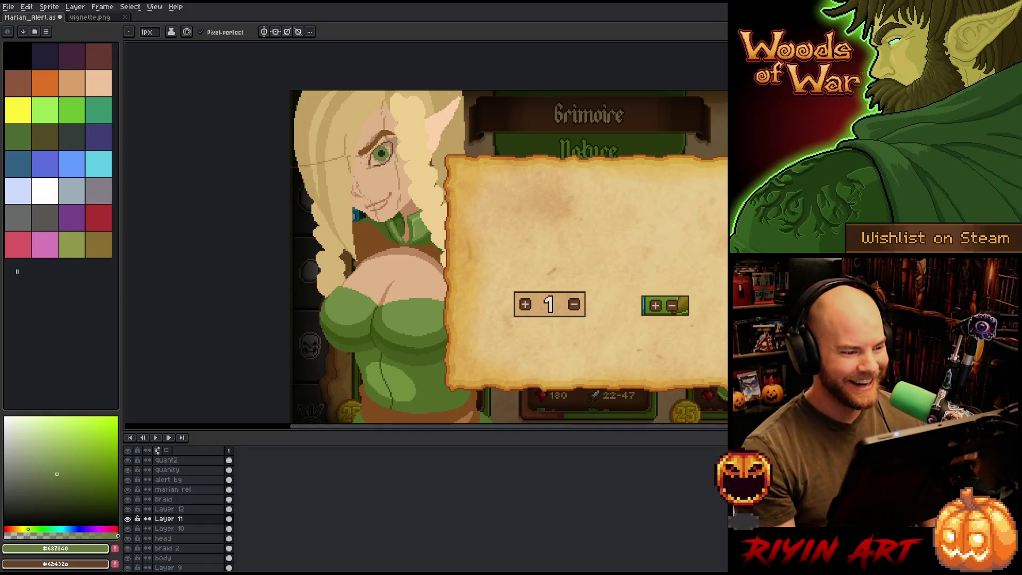
{"action": "scroll", "coordinate": [407, 141], "scroll_direction": "up", "scroll_amount": 3}
{"action": "scroll", "coordinate": [407, 141], "scroll_direction": "down", "scroll_amount": 4}
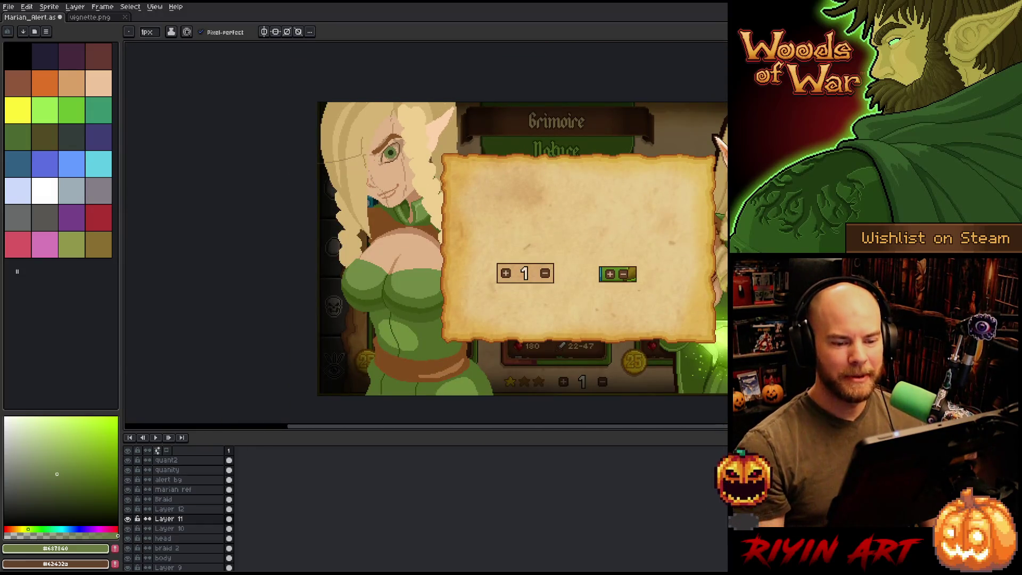
{"action": "scroll", "coordinate": [380, 134], "scroll_direction": "up", "scroll_amount": 3}
{"action": "scroll", "coordinate": [437, 252], "scroll_direction": "down", "scroll_amount": 3}
{"action": "left_click", "coordinate": [437, 253], "text": "alt"}
{"action": "scroll", "coordinate": [436, 253], "scroll_direction": "up", "scroll_amount": 3}
{"action": "scroll", "coordinate": [437, 253], "scroll_direction": "down", "scroll_amount": 3}
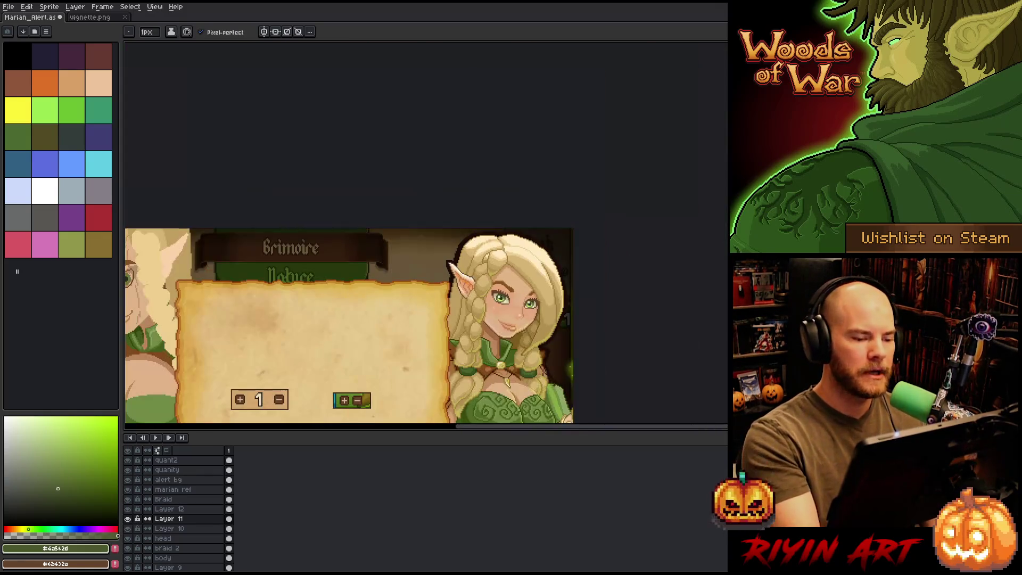
{"action": "scroll", "coordinate": [292, 311], "scroll_direction": "left", "scroll_amount": 3}
{"action": "scroll", "coordinate": [430, 258], "scroll_direction": "up", "scroll_amount": 3}
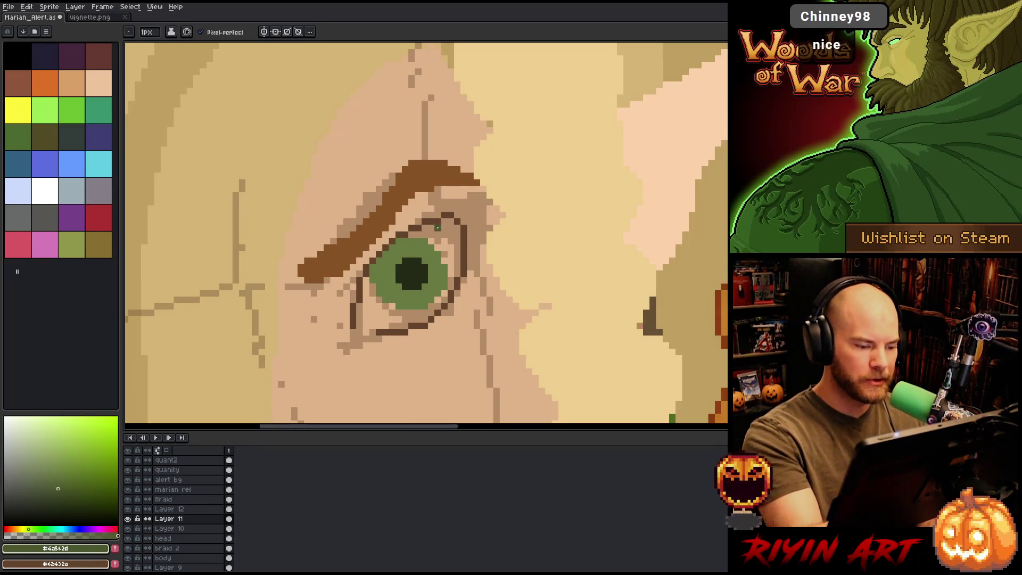
Step: Select and shift the lower-left iris pixels, then undo the move
{"action": "key", "text": "m"}
{"action": "left_click_drag", "start_coordinate": [405, 320], "coordinate": [367, 261]}
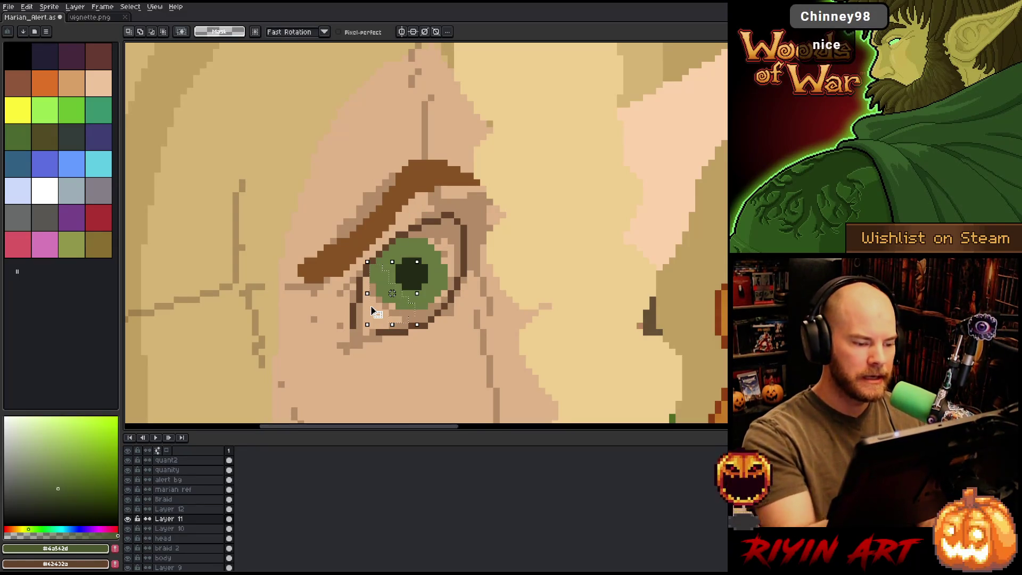
{"action": "left_click_drag", "start_coordinate": [376, 312], "coordinate": [372, 307]}
{"action": "key", "text": "ctrl+d"}
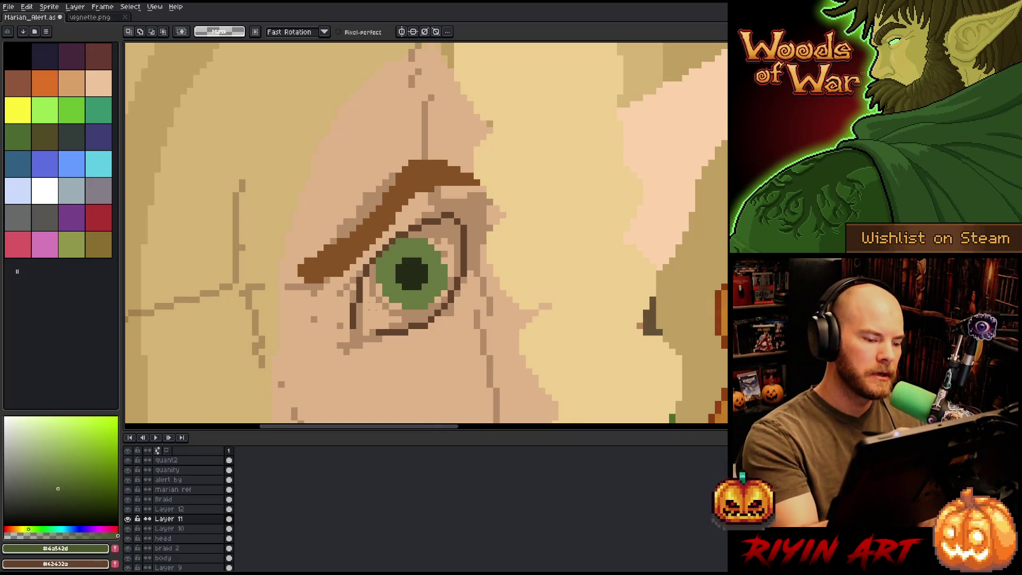
{"action": "key", "text": "ctrl+z"}
{"action": "key", "text": "ctrl+z"}
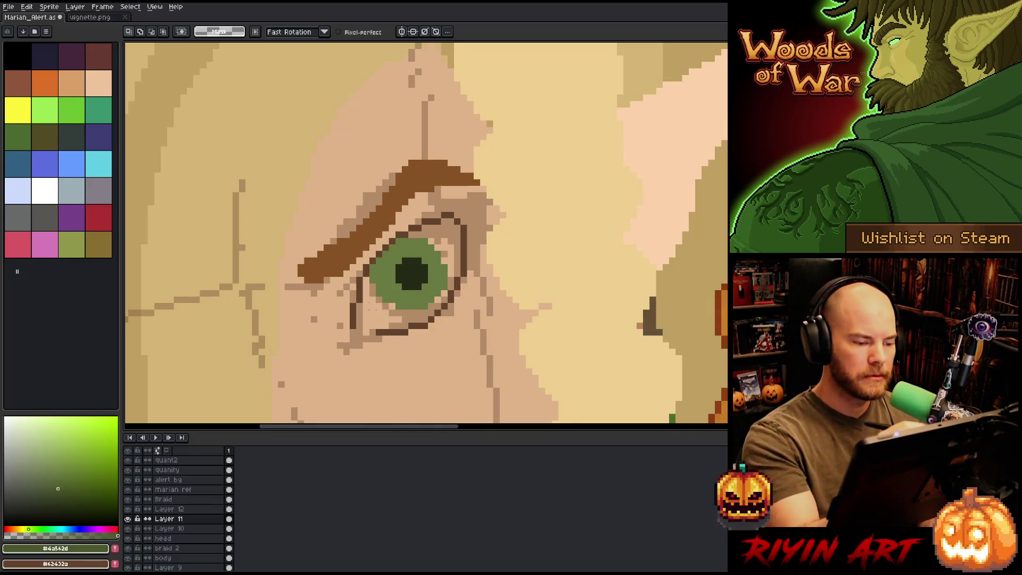
{"action": "key", "text": "b"}
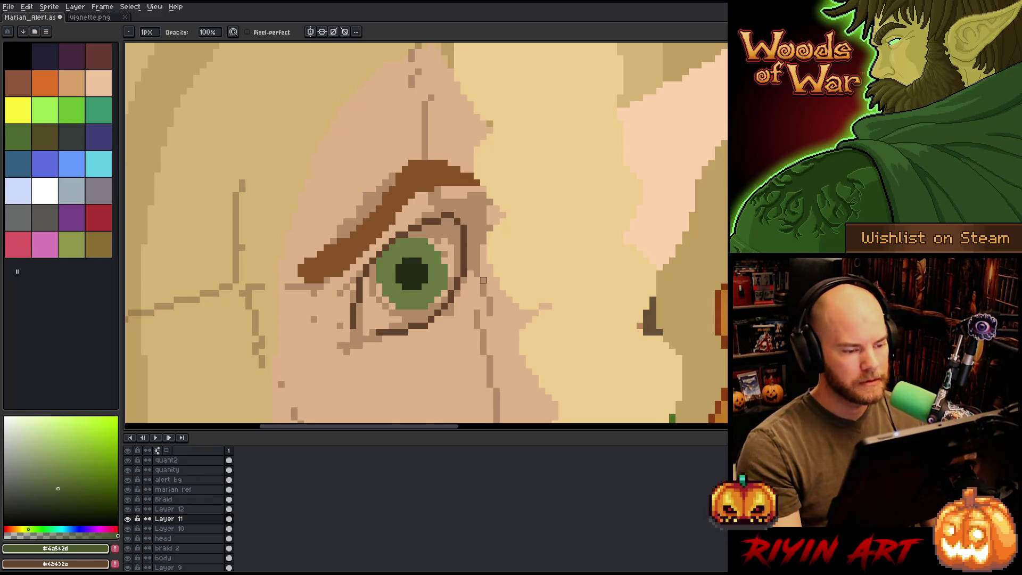
Step: Touch up the iris in green with Pencil and Eraser, and save Marian_Alert.ase
{"action": "scroll", "coordinate": [483, 279], "scroll_direction": "down", "scroll_amount": 3}
{"action": "scroll", "coordinate": [483, 280], "scroll_direction": "up", "scroll_amount": 4}
{"action": "left_click", "coordinate": [489, 273], "text": "alt"}
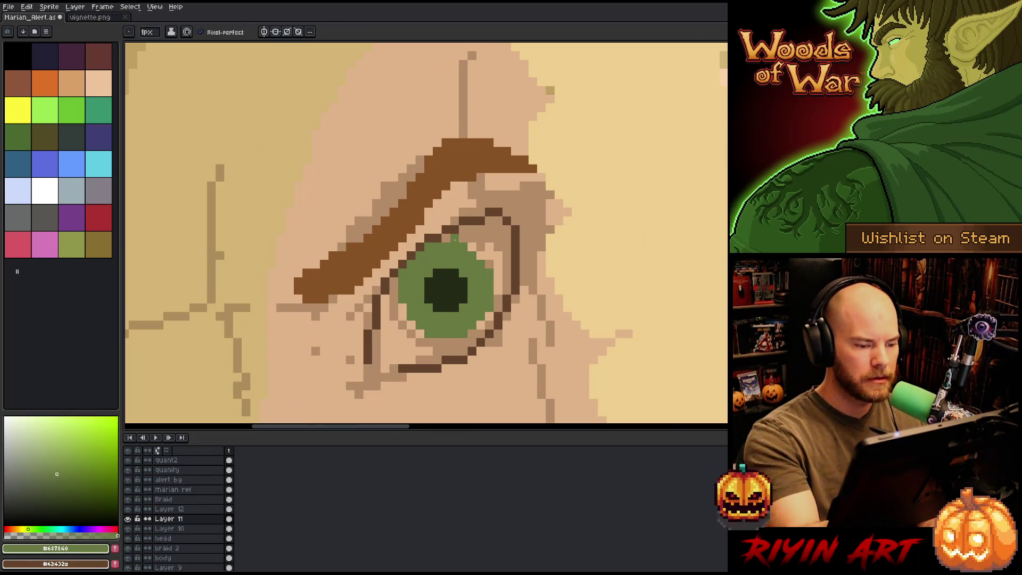
{"action": "key", "text": "e"}
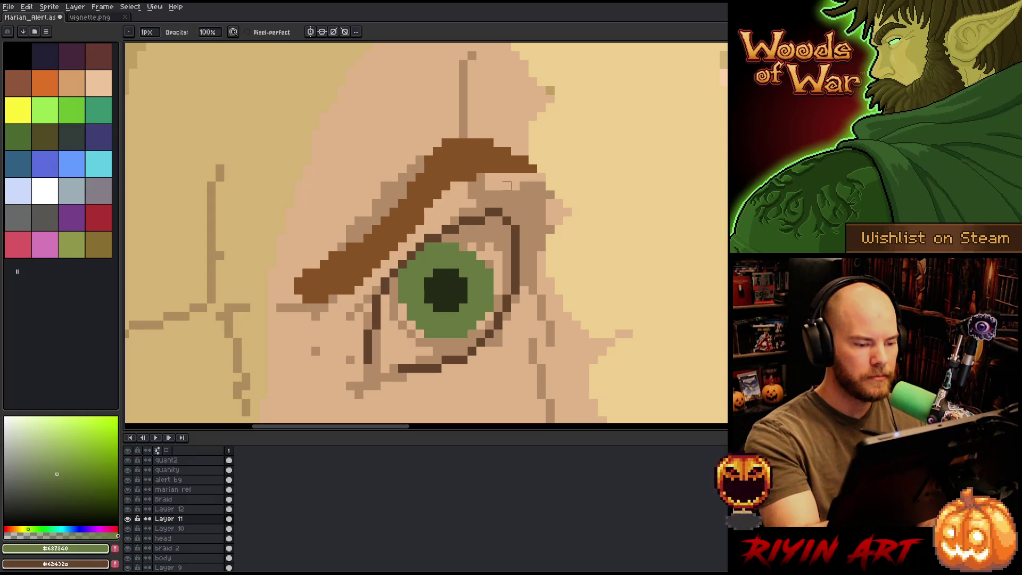
{"action": "key", "text": "b"}
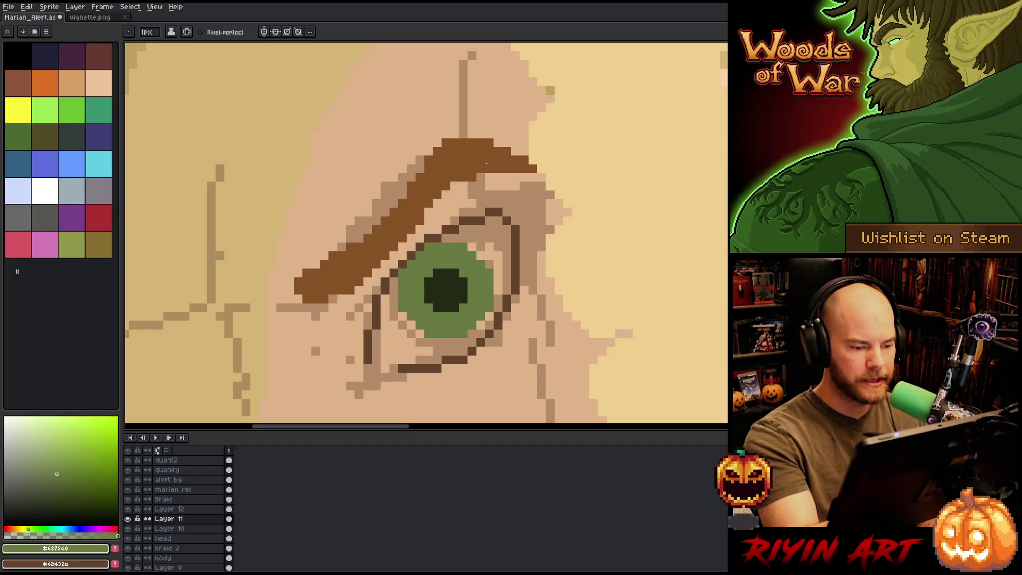
{"action": "scroll", "coordinate": [532, 194], "scroll_direction": "down", "scroll_amount": 3}
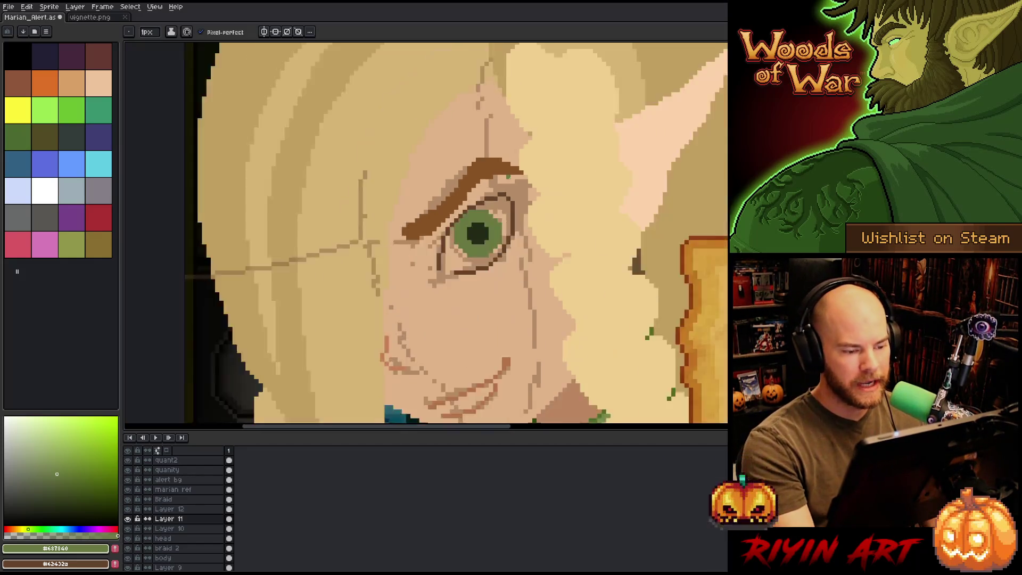
{"action": "key", "text": "ctrl+s"}
Step: Eyedrop light beige from the reference eye white and dot it below the eye
{"action": "scroll", "coordinate": [532, 240], "scroll_direction": "down", "scroll_amount": 2}
{"action": "mouse_move", "coordinate": [612, 293]}
{"action": "left_mouse_down"}
{"action": "mouse_move", "coordinate": [608, 267]}
{"action": "mouse_move", "coordinate": [498, 218]}
{"action": "left_mouse_up"}
{"action": "scroll", "coordinate": [499, 217], "scroll_direction": "up", "scroll_amount": 5}
{"action": "mouse_move", "coordinate": [721, 262]}
{"action": "left_mouse_down"}
{"action": "mouse_move", "coordinate": [626, 347]}
{"action": "mouse_move", "coordinate": [623, 291]}
{"action": "left_mouse_up"}
{"action": "left_click", "coordinate": [541, 230], "text": "alt"}
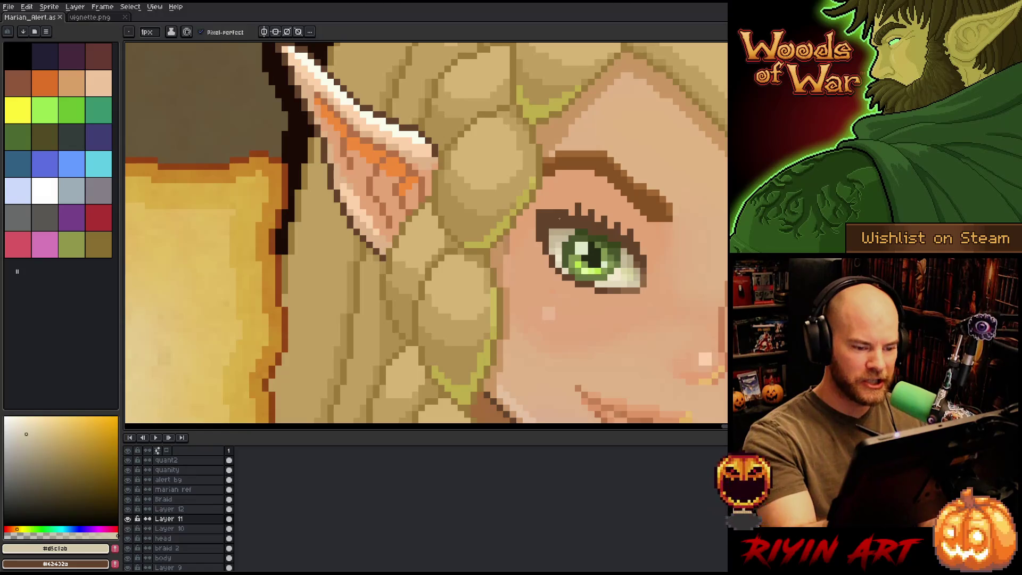
{"action": "scroll", "coordinate": [537, 228], "scroll_direction": "down", "scroll_amount": 1}
{"action": "scroll", "coordinate": [559, 267], "scroll_direction": "up", "scroll_amount": 1}
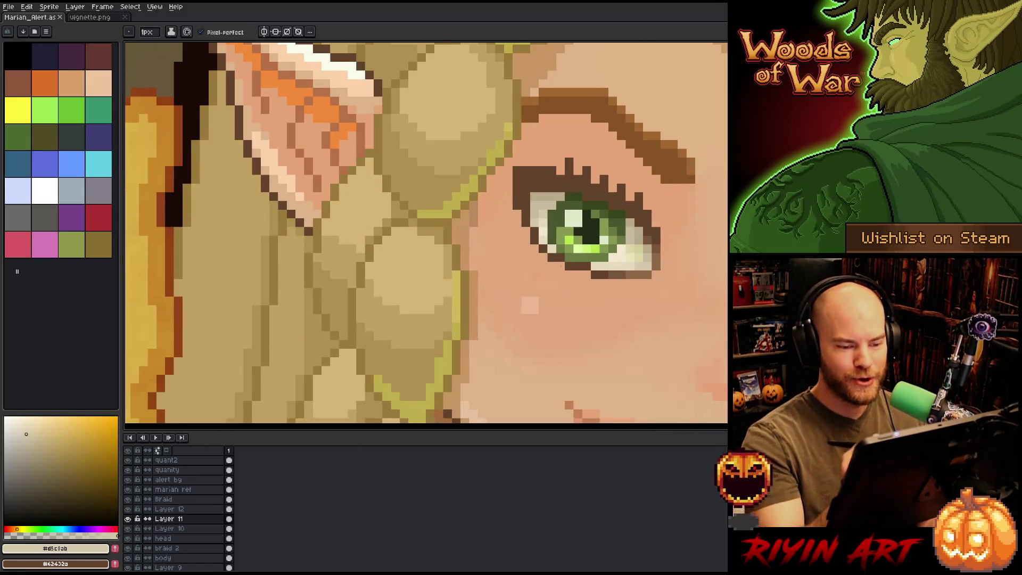
{"action": "scroll", "coordinate": [454, 248], "scroll_direction": "down", "scroll_amount": 3}
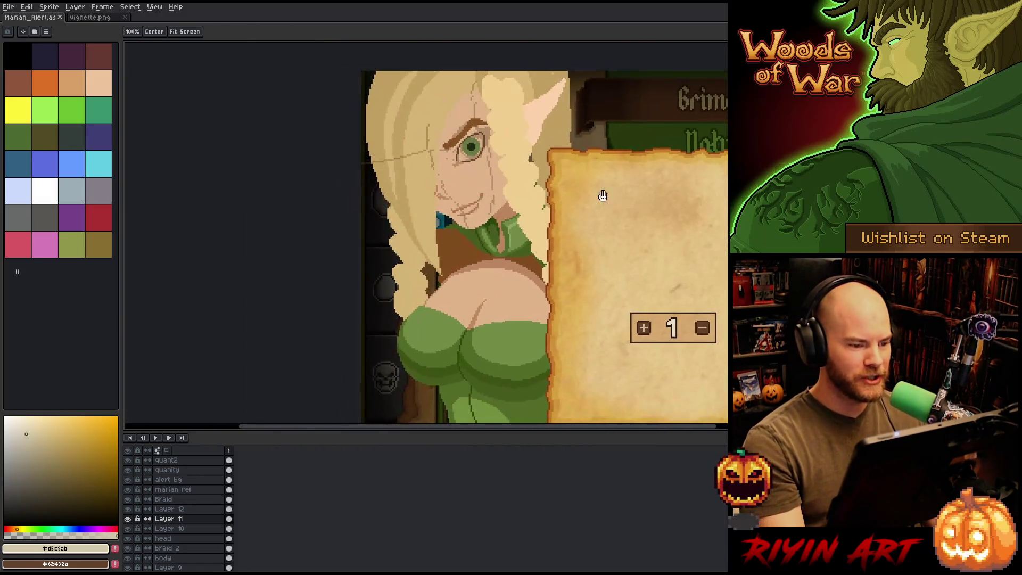
{"action": "scroll", "coordinate": [411, 141], "scroll_direction": "up", "scroll_amount": 4}
{"action": "scroll", "coordinate": [412, 142], "scroll_direction": "down", "scroll_amount": 1}
{"action": "scroll", "coordinate": [524, 154], "scroll_direction": "up", "scroll_amount": 2}
{"action": "left_click", "coordinate": [448, 260]}
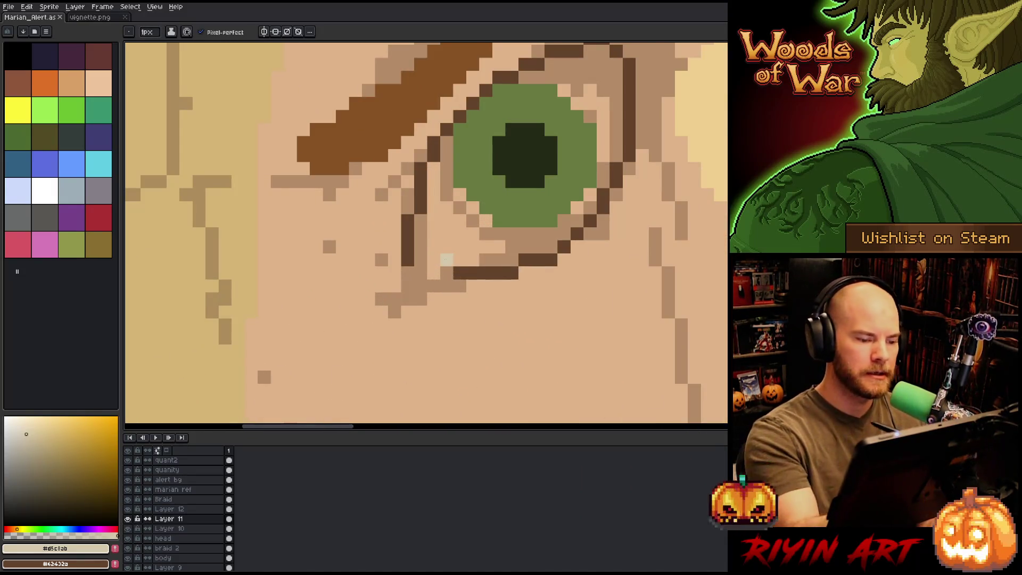
Step: Fill the eye-white regions with light beige
{"action": "key", "text": "g"}
{"action": "left_click", "coordinate": [537, 220]}
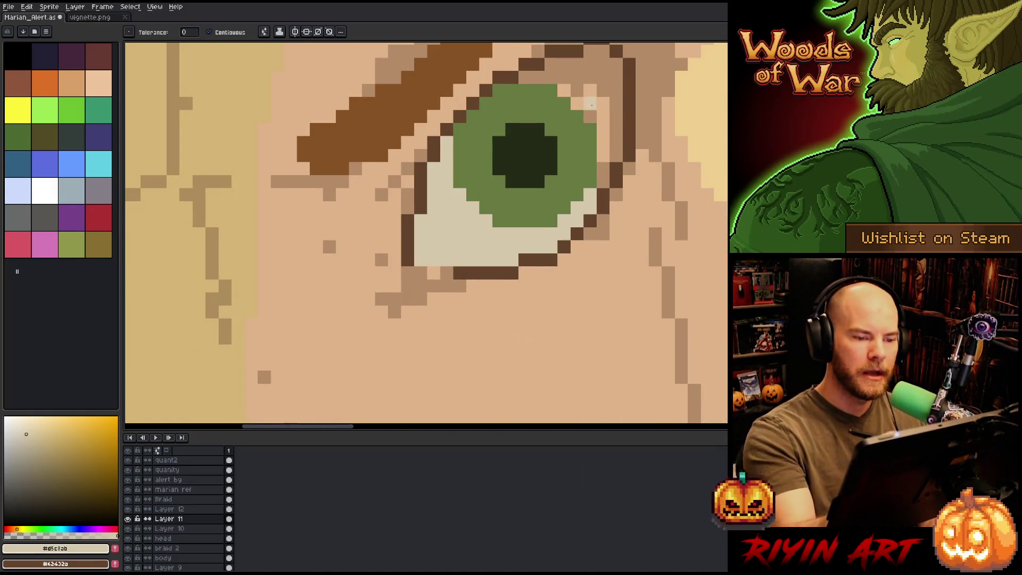
{"action": "left_click", "coordinate": [597, 101]}
{"action": "scroll", "coordinate": [603, 99], "scroll_direction": "down", "scroll_amount": 5}
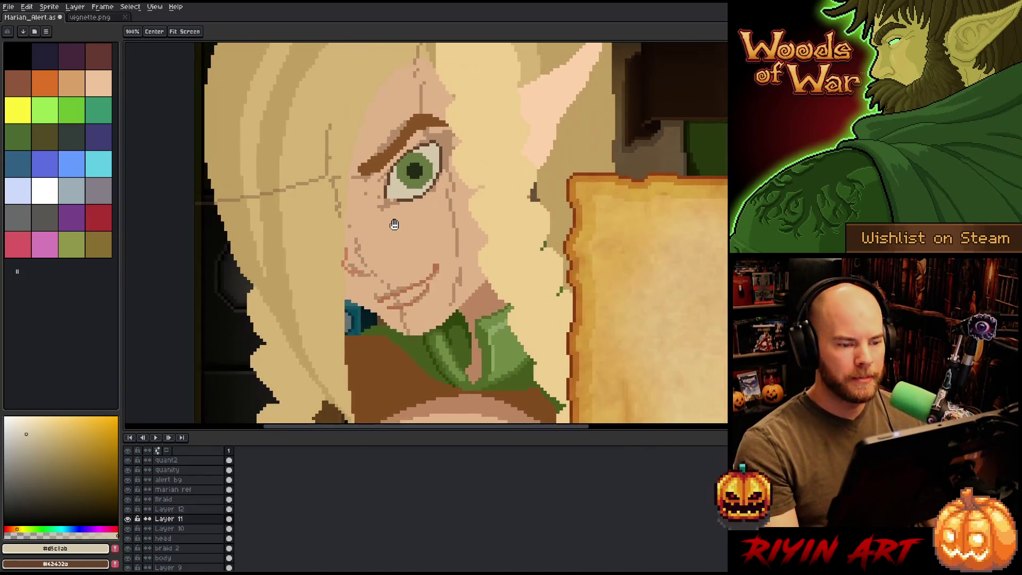
{"action": "scroll", "coordinate": [495, 235], "scroll_direction": "up", "scroll_amount": 2}
{"action": "scroll", "coordinate": [495, 234], "scroll_direction": "down", "scroll_amount": 3}
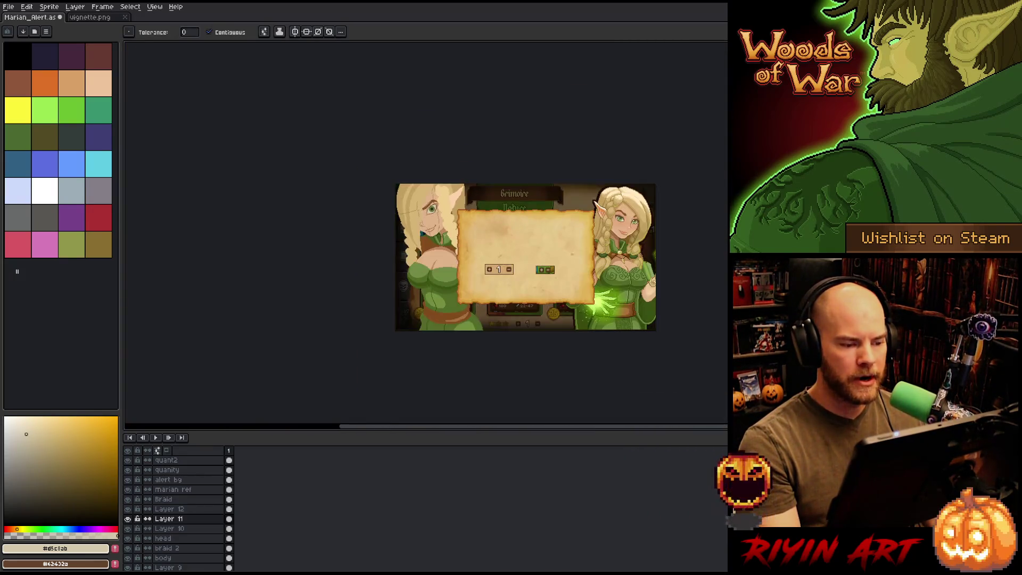
{"action": "scroll", "coordinate": [495, 234], "scroll_direction": "up", "scroll_amount": 2}
{"action": "scroll", "coordinate": [430, 236], "scroll_direction": "up", "scroll_amount": 1}
Step: Pan across the face and pick the brown outline and pale eye-white colours
{"action": "key", "text": "h"}
{"action": "left_click_drag", "start_coordinate": [512, 243], "coordinate": [312, 251]}
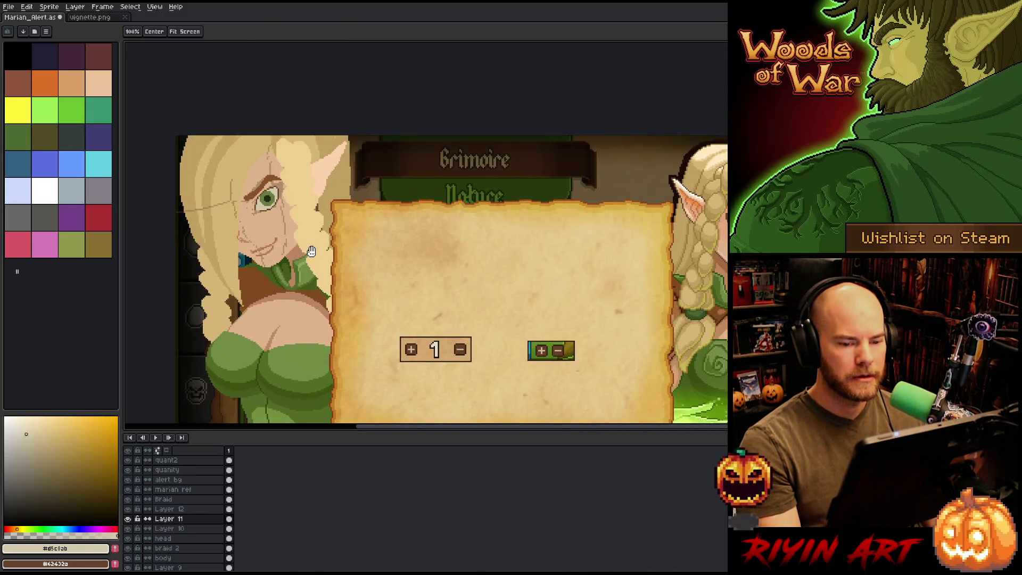
{"action": "key", "text": "g"}
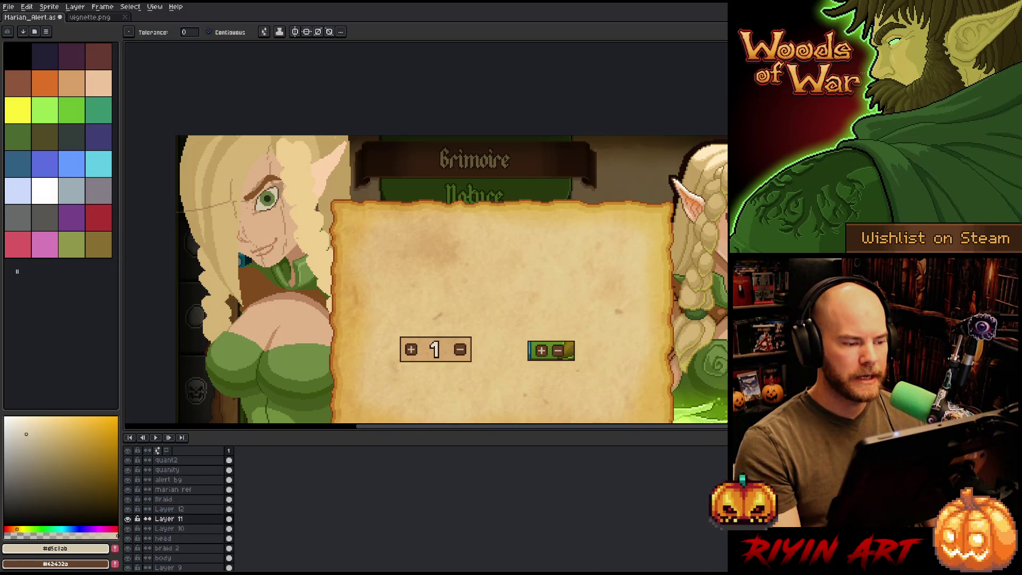
{"action": "scroll", "coordinate": [203, 181], "scroll_direction": "up", "scroll_amount": 5}
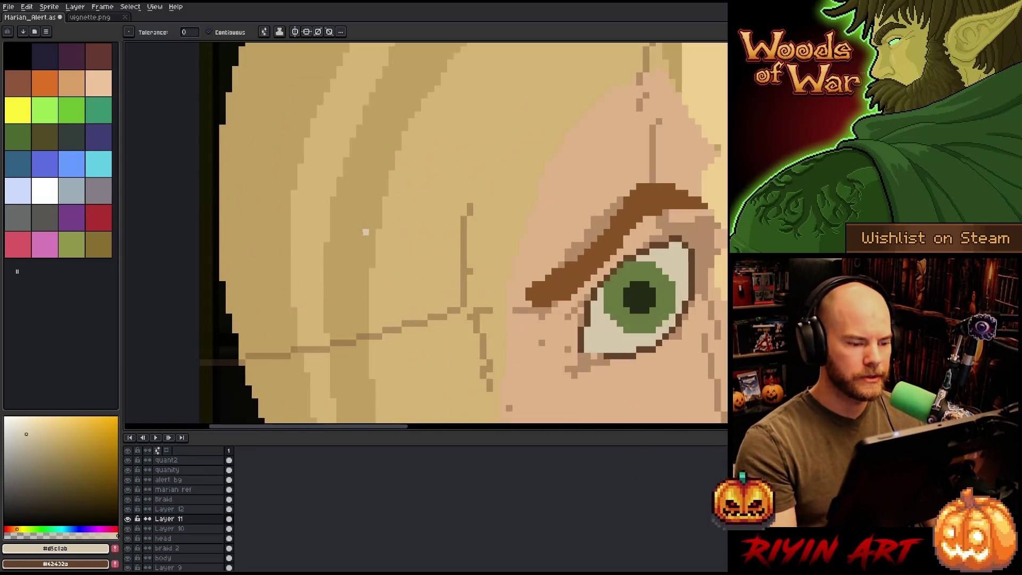
{"action": "left_click", "coordinate": [600, 289], "text": "alt"}
{"action": "key", "text": "b"}
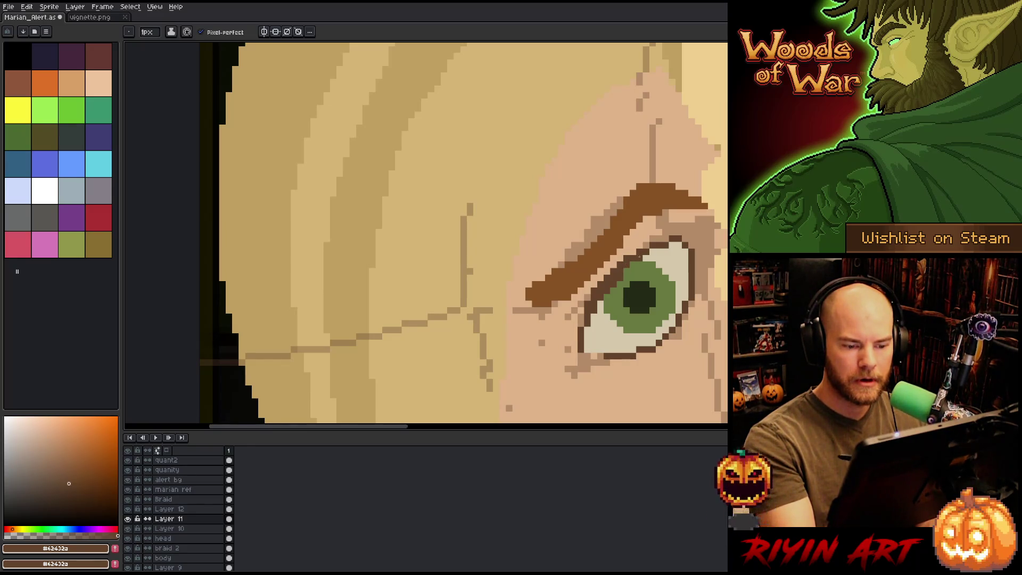
{"action": "left_click", "coordinate": [640, 258], "text": "alt"}
Step: Move the selected eyebrow one pixel left and pick its brown colour
{"action": "scroll", "coordinate": [641, 258], "scroll_direction": "down", "scroll_amount": 2}
{"action": "key", "text": "m"}
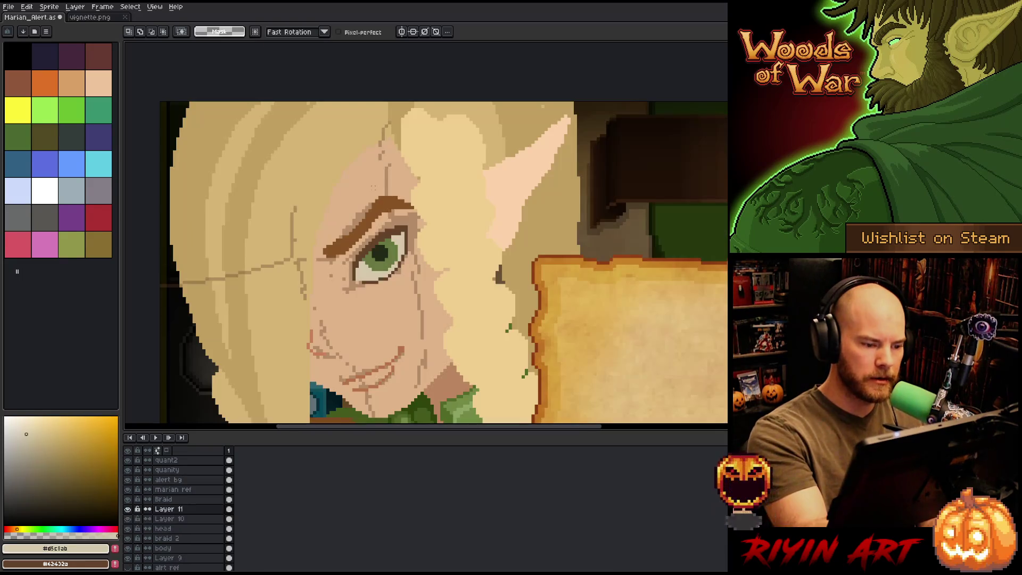
{"action": "left_click_drag", "start_coordinate": [343, 243], "coordinate": [390, 191]}
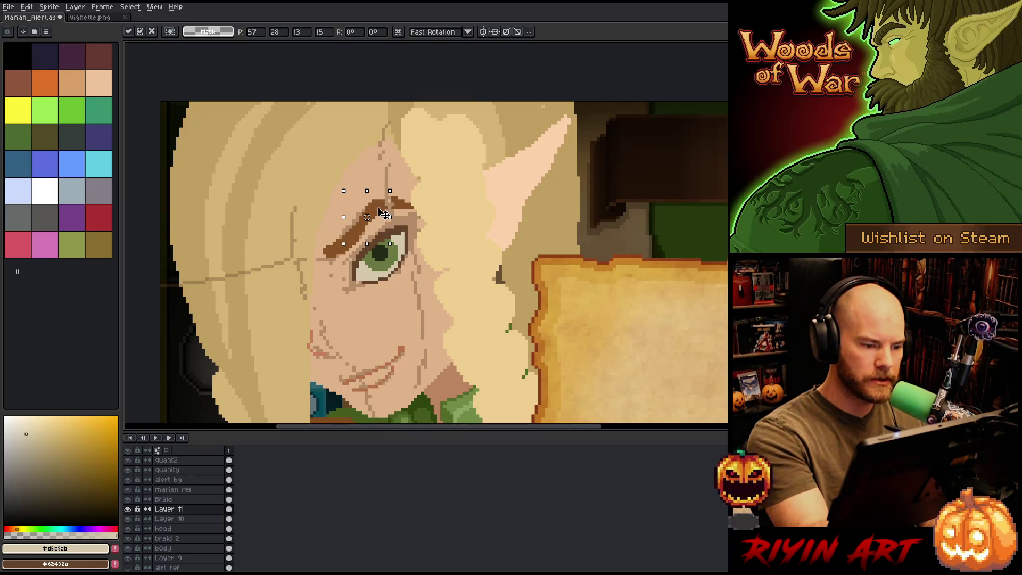
{"action": "key", "text": "Left"}
{"action": "key", "text": "ctrl+d"}
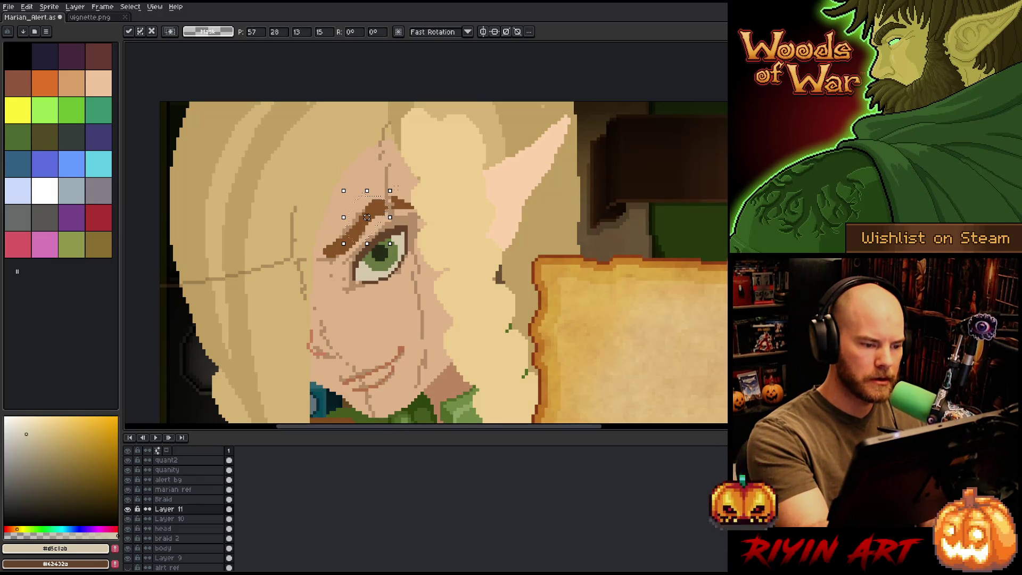
{"action": "key", "text": "b"}
{"action": "left_click", "coordinate": [393, 203], "text": "alt"}
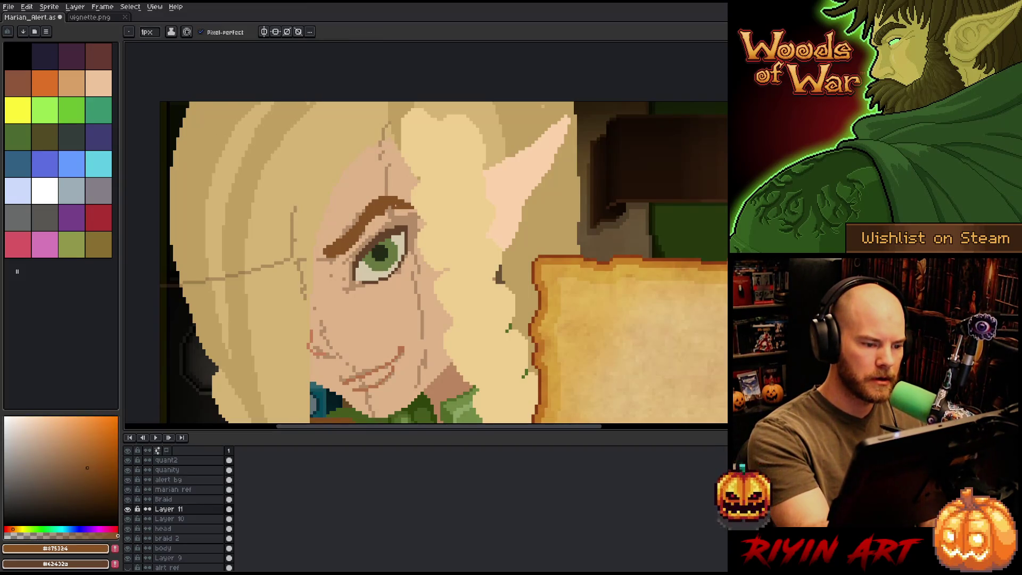
Step: Alternate between Eraser and Pencil while shifting the view across the face
{"action": "key", "text": "e"}
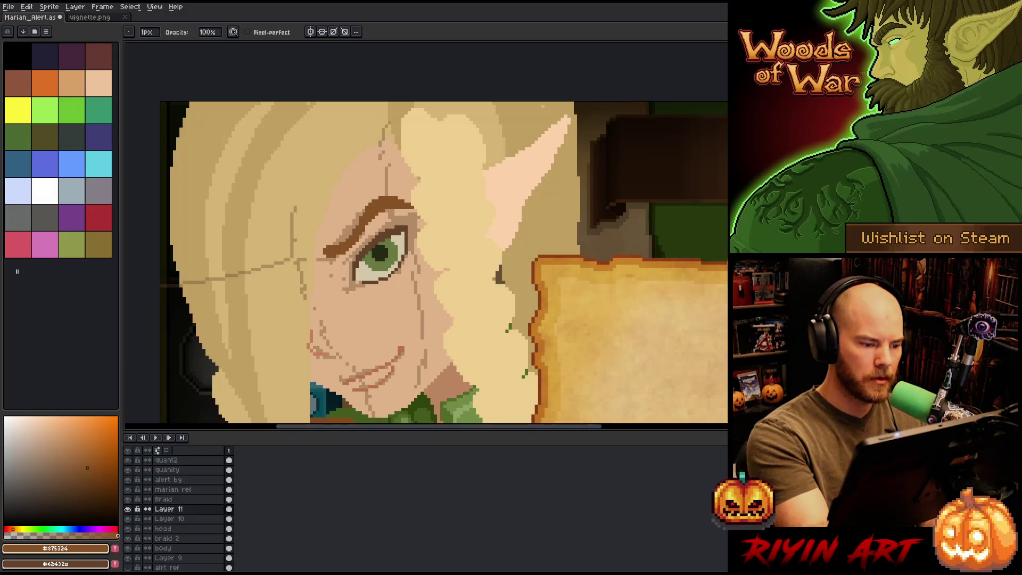
{"action": "key", "text": "e"}
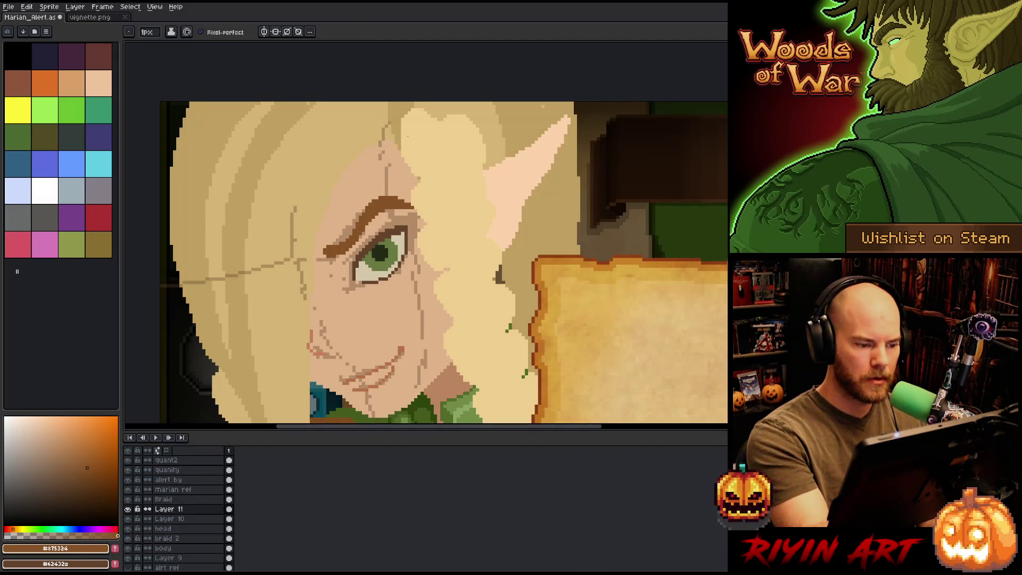
{"action": "key", "text": "b"}
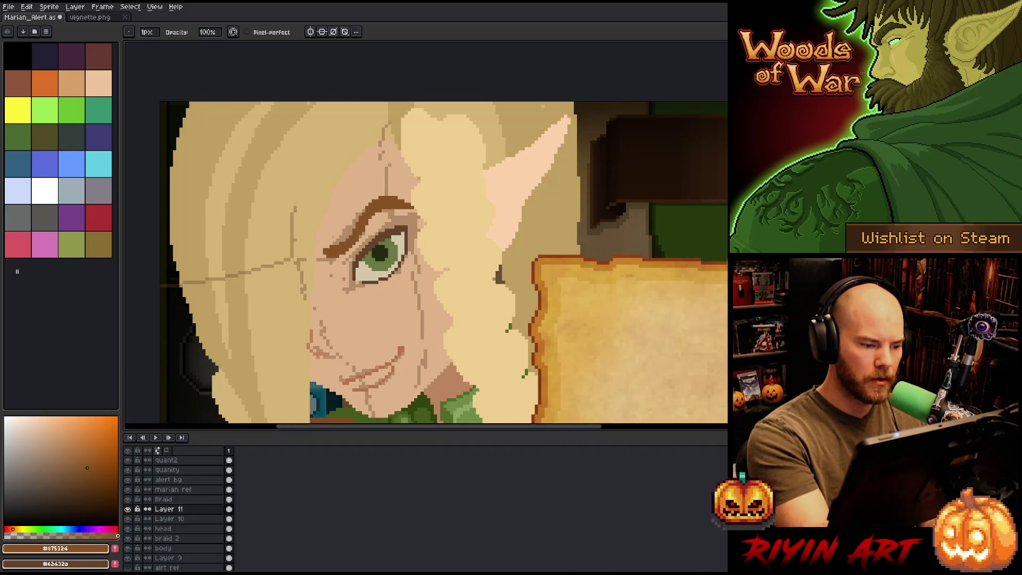
{"action": "left_click_drag", "start_coordinate": [422, 139], "coordinate": [480, 113]}
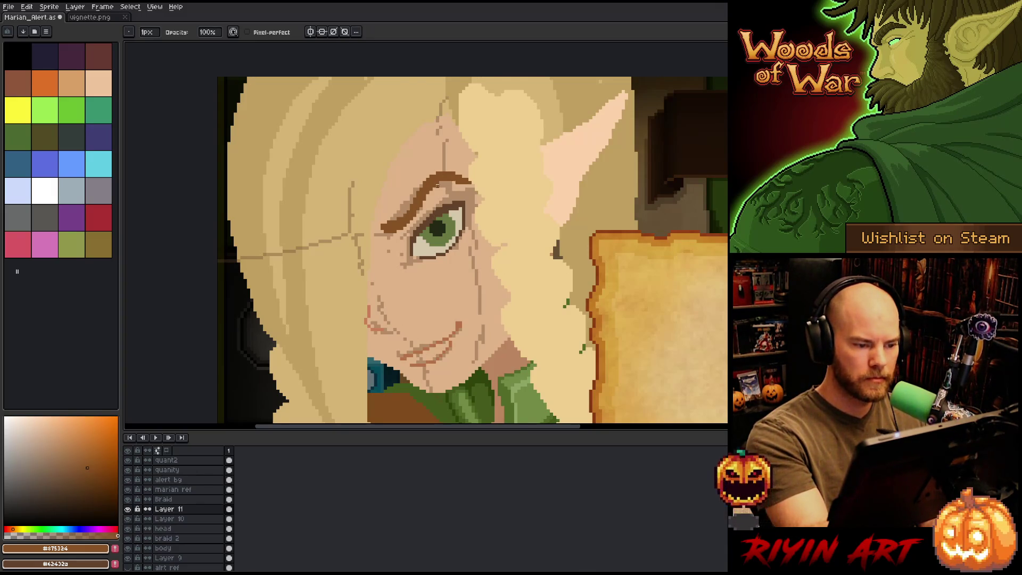
{"action": "key", "text": "e"}
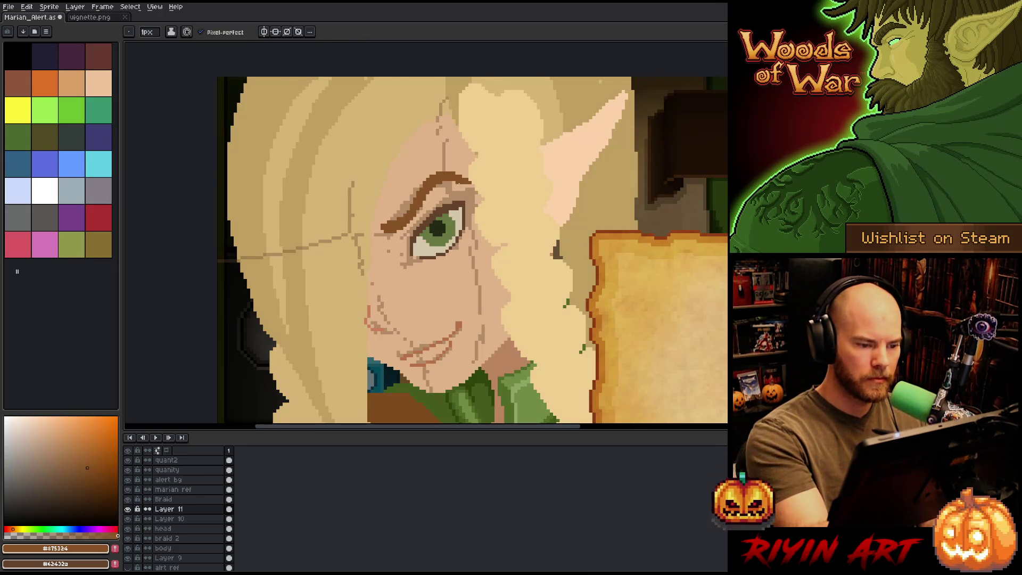
{"action": "key", "text": "h"}
{"action": "left_click_drag", "start_coordinate": [500, 217], "coordinate": [525, 221]}
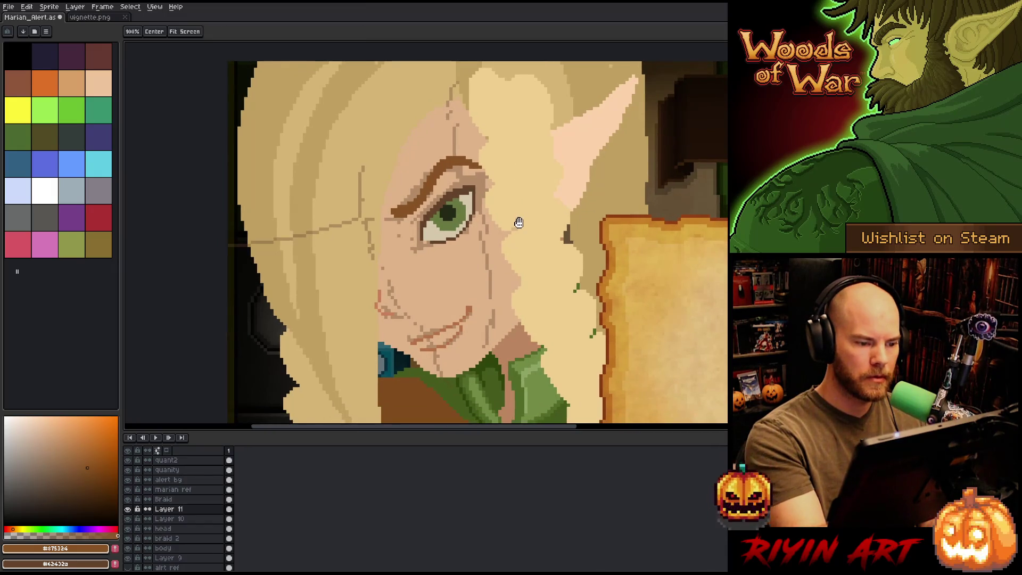
Step: Clear a rectangular area around the eyebrow and recenter the view on the face
{"action": "key", "text": "m"}
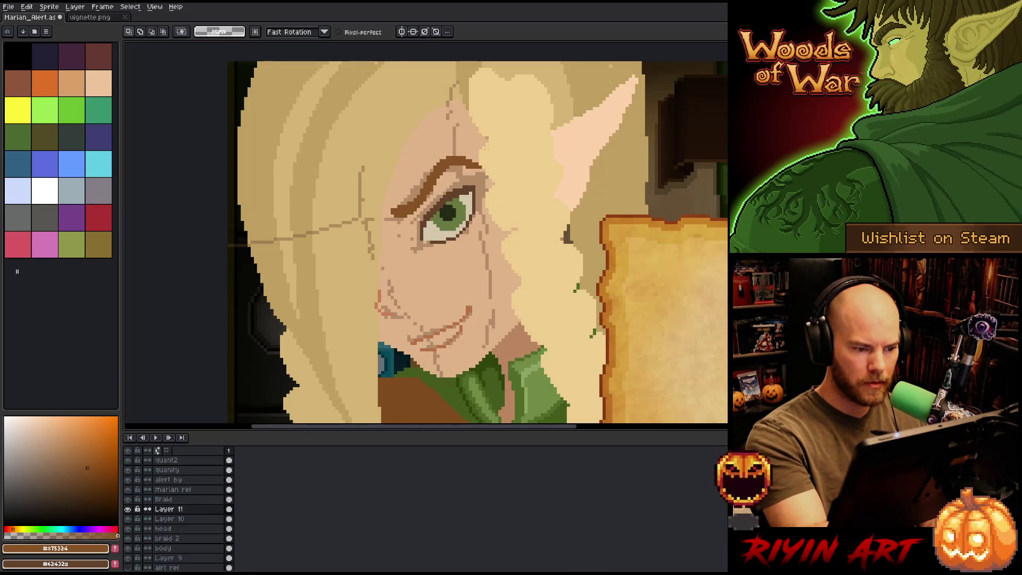
{"action": "mouse_move", "coordinate": [494, 154]}
{"action": "left_mouse_down"}
{"action": "mouse_move", "coordinate": [436, 187]}
{"action": "mouse_move", "coordinate": [420, 163]}
{"action": "mouse_move", "coordinate": [418, 192]}
{"action": "left_mouse_up"}
{"action": "key", "text": "Delete"}
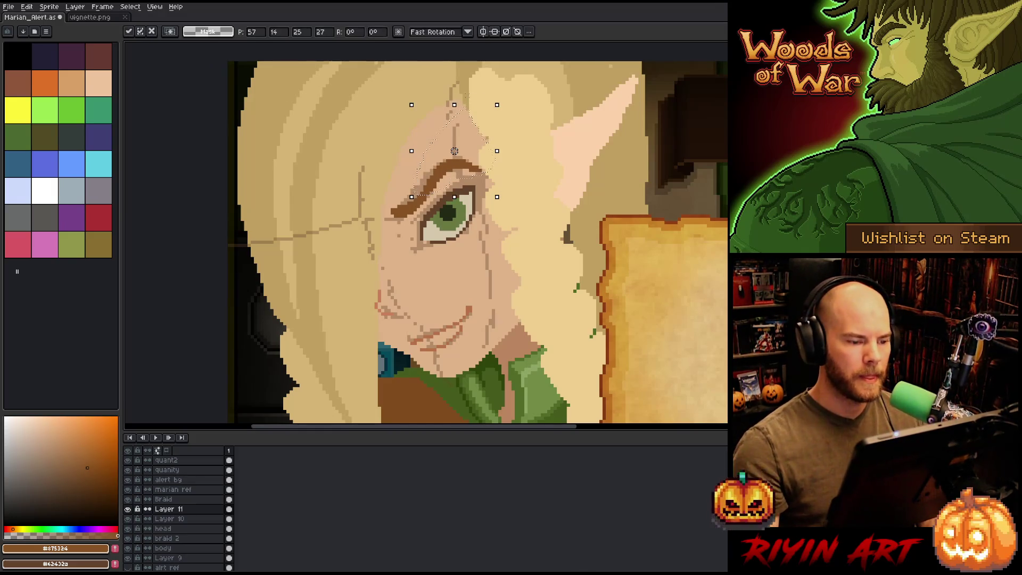
{"action": "scroll", "coordinate": [421, 273], "scroll_direction": "down", "scroll_amount": 2}
{"action": "mouse_move", "coordinate": [421, 274]}
{"action": "left_mouse_down"}
{"action": "mouse_move", "coordinate": [275, 237]}
{"action": "mouse_move", "coordinate": [282, 241]}
{"action": "left_mouse_up"}
{"action": "scroll", "coordinate": [282, 241], "scroll_direction": "up", "scroll_amount": 1}
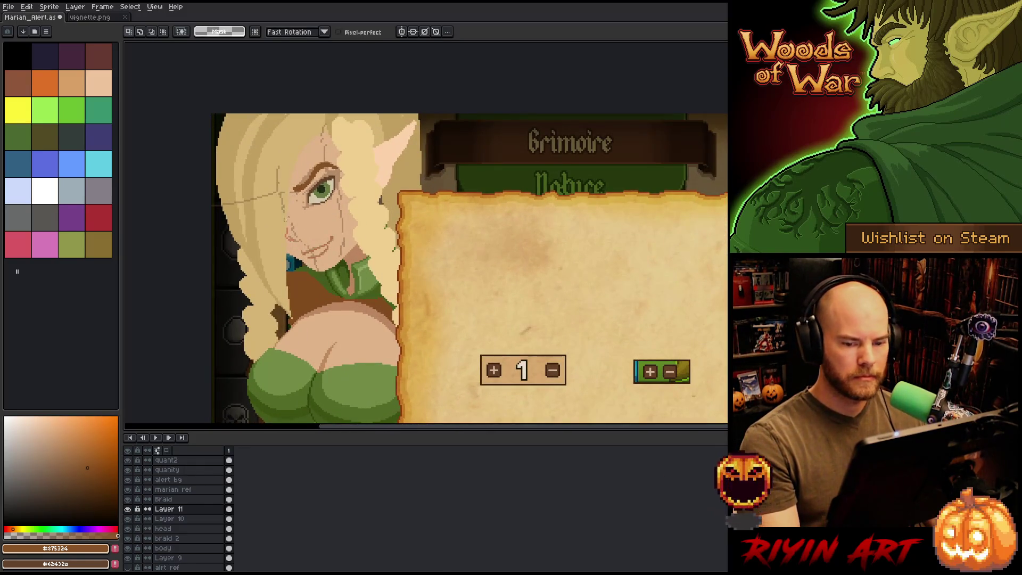
Step: Try a short dark-brown line at the eye's edge, then undo it
{"action": "scroll", "coordinate": [215, 187], "scroll_direction": "up", "scroll_amount": 2}
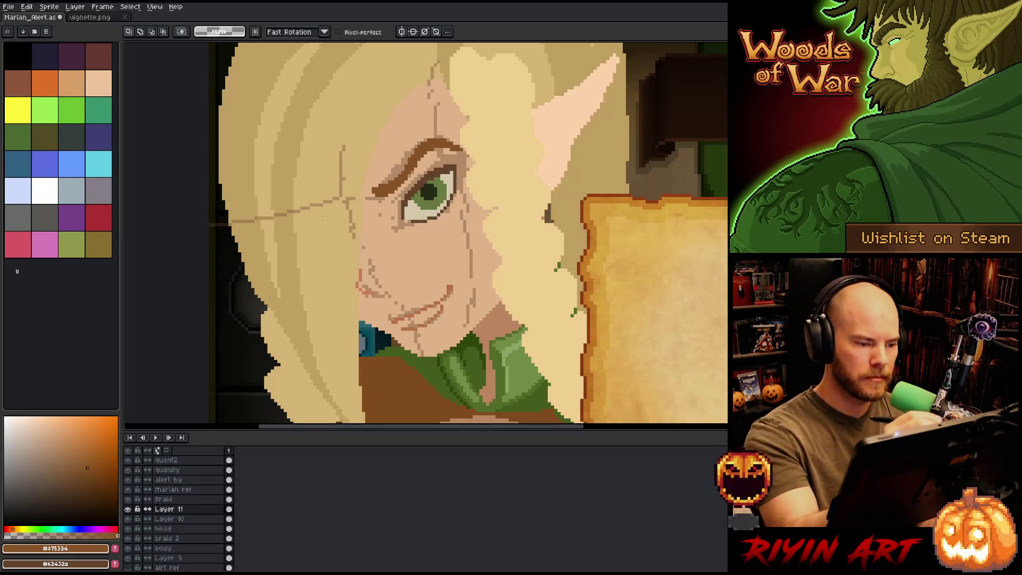
{"action": "key", "text": "b"}
{"action": "left_click", "coordinate": [415, 155], "text": "alt"}
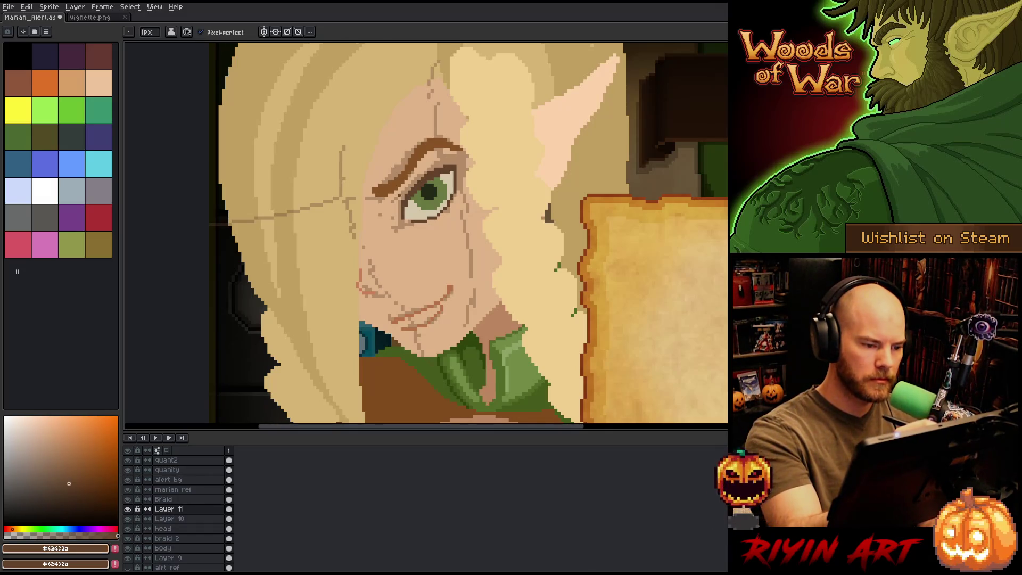
{"action": "left_click_drag", "start_coordinate": [400, 192], "coordinate": [400, 206]}
{"action": "key", "text": "ctrl+z"}
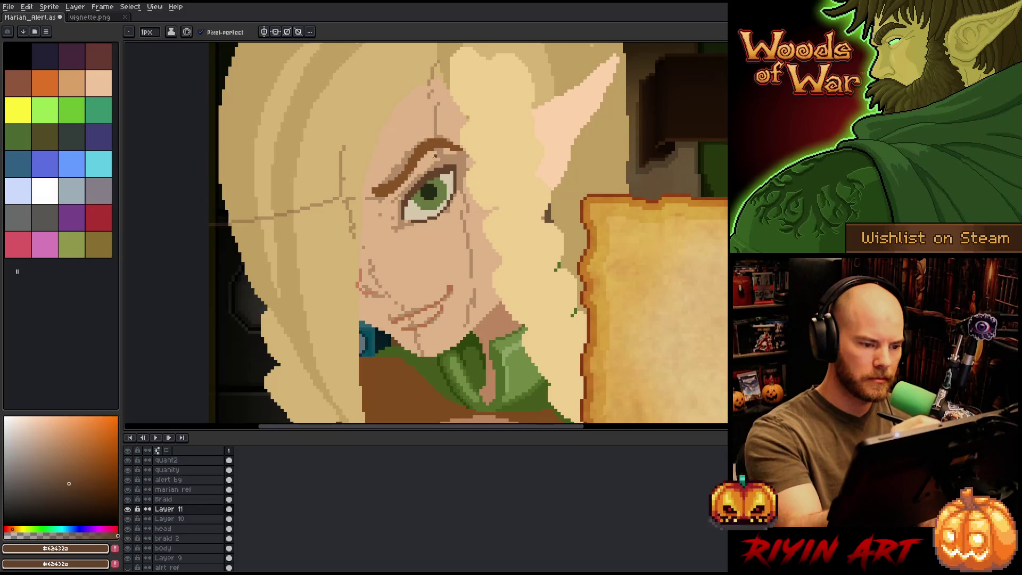
Step: Sample the reddish-brown face-line colour and draw a small mark under the eyebrow
{"action": "left_click", "coordinate": [364, 271], "text": "alt"}
{"action": "left_click", "coordinate": [453, 284], "text": "alt"}
{"action": "mouse_move", "coordinate": [434, 163]}
{"action": "left_mouse_down"}
{"action": "mouse_move", "coordinate": [446, 164]}
{"action": "mouse_move", "coordinate": [430, 163]}
{"action": "left_mouse_up"}
{"action": "key", "text": "ctrl+z"}
{"action": "key", "text": "ctrl+z"}
{"action": "key", "text": "ctrl+z"}
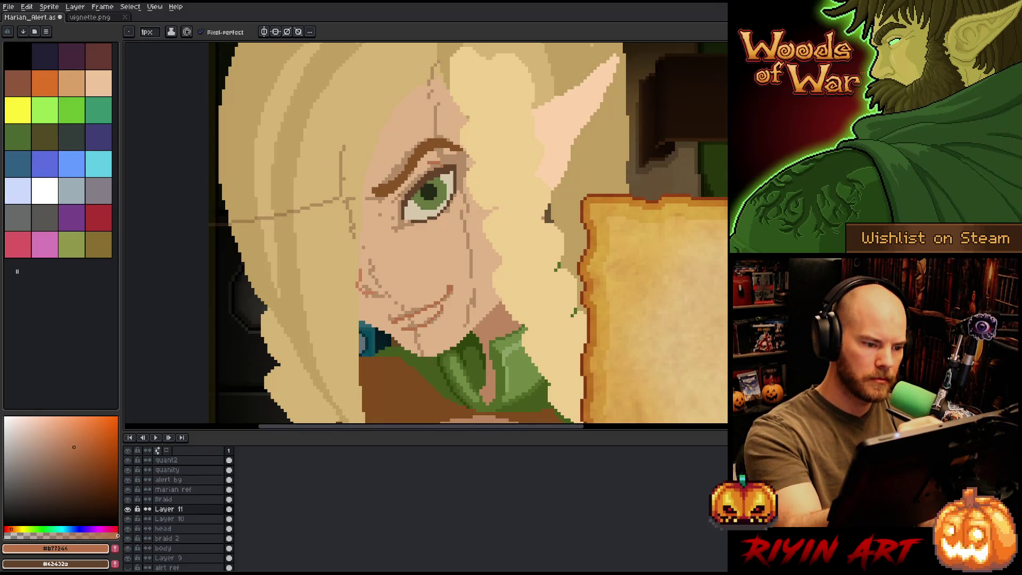
{"action": "left_click_drag", "start_coordinate": [437, 155], "coordinate": [440, 154]}
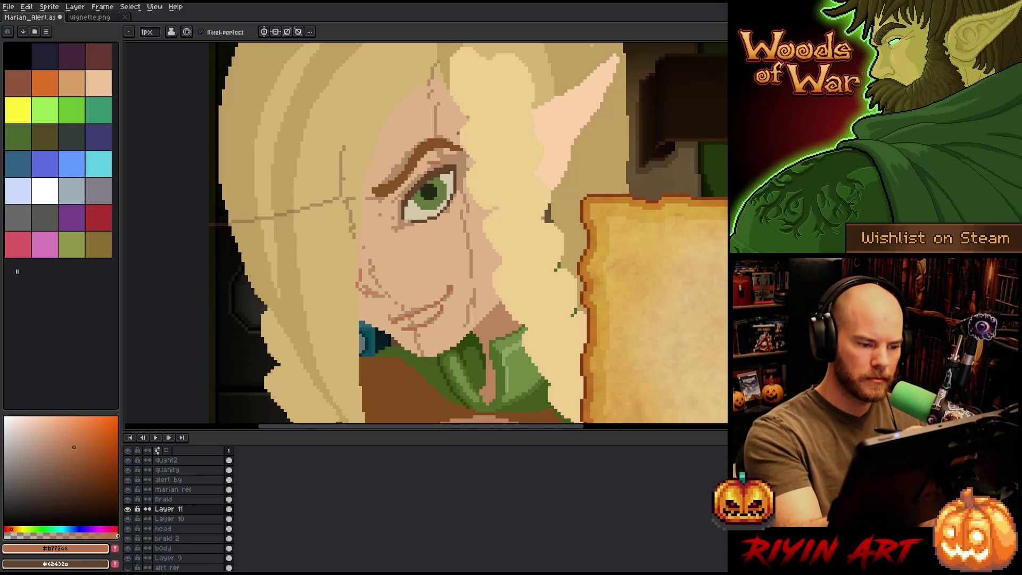
Step: Sample the light skin colour, frame the whole alert, and make Layer 10 active
{"action": "scroll", "coordinate": [545, 302], "scroll_direction": "down", "scroll_amount": 3}
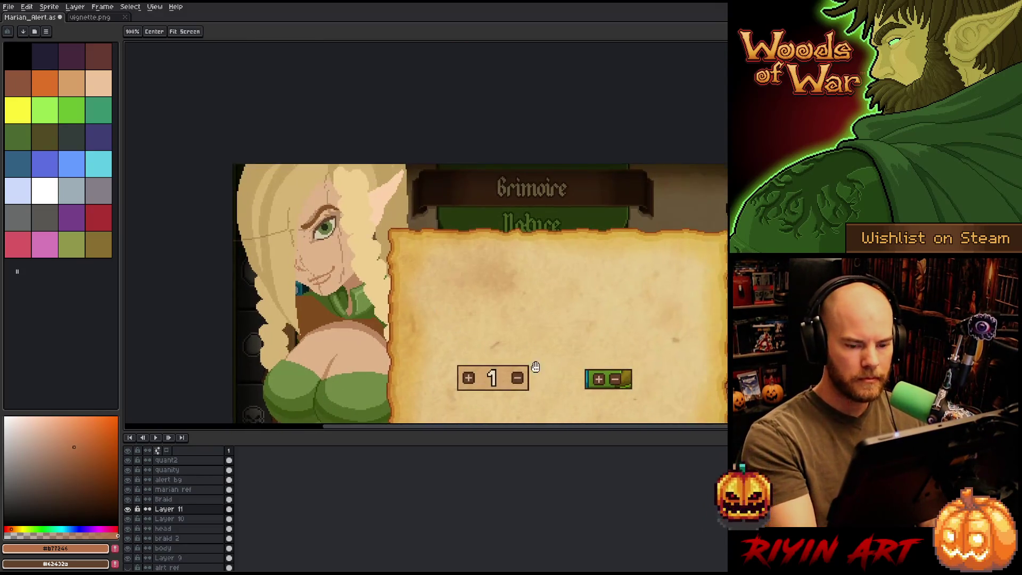
{"action": "left_click", "coordinate": [340, 250], "text": "alt"}
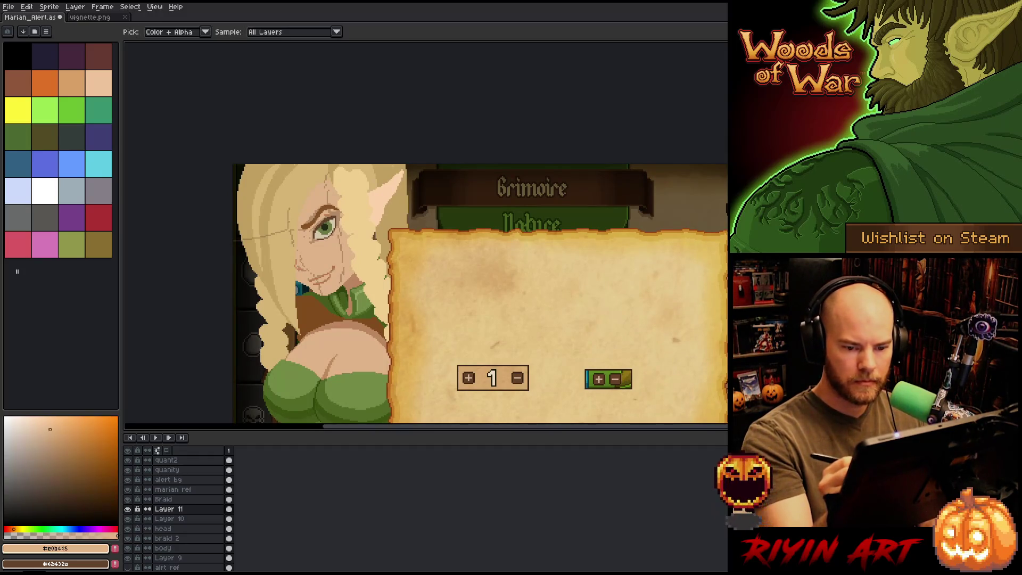
{"action": "left_click_drag", "start_coordinate": [479, 282], "coordinate": [498, 255]}
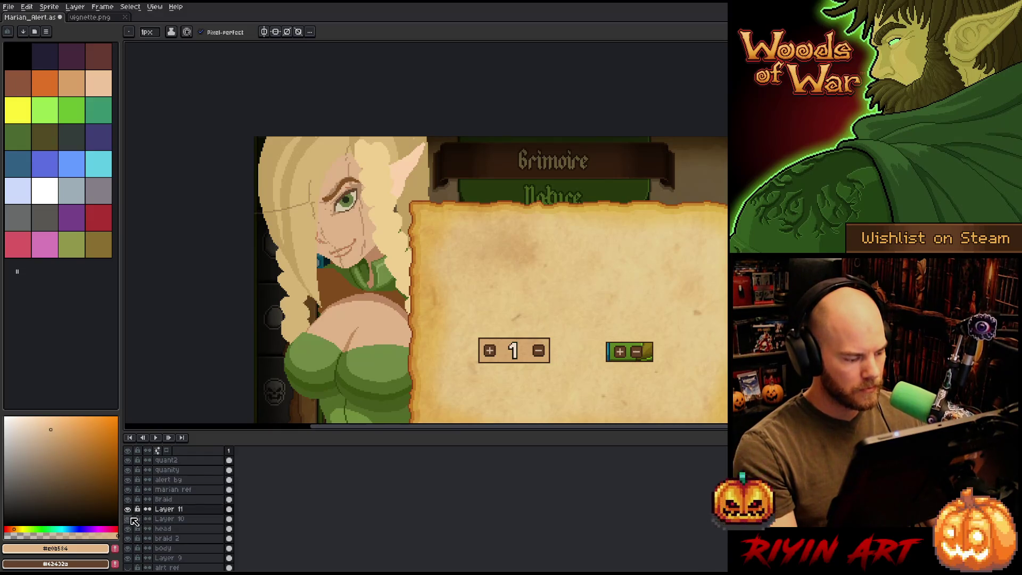
{"action": "left_click", "coordinate": [168, 521]}
Step: Hide Layer 10's sketch lines and zoom in toward the face
{"action": "right_click", "coordinate": [168, 526]}
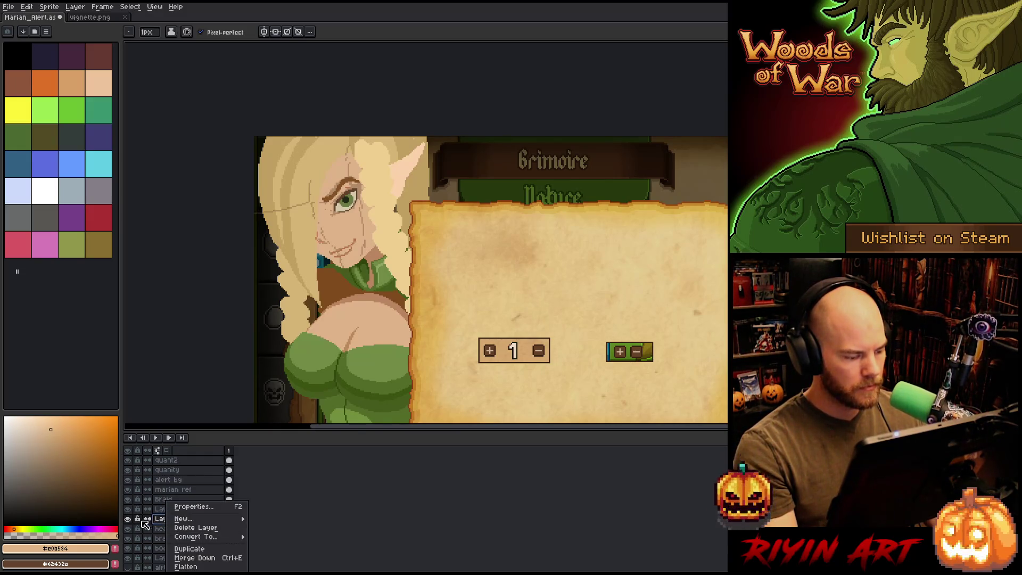
{"action": "left_click", "coordinate": [130, 521]}
{"action": "left_click", "coordinate": [128, 520]}
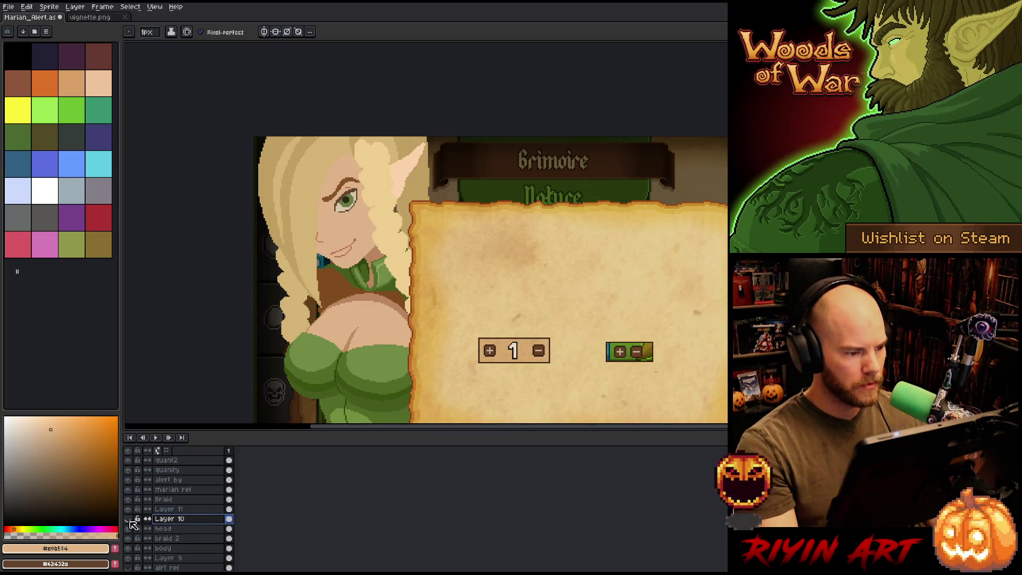
{"action": "mouse_move", "coordinate": [246, 290]}
{"action": "left_mouse_down"}
{"action": "mouse_move", "coordinate": [304, 230]}
{"action": "mouse_move", "coordinate": [313, 190]}
{"action": "left_mouse_up"}
{"action": "scroll", "coordinate": [397, 159], "scroll_direction": "up", "scroll_amount": 1}
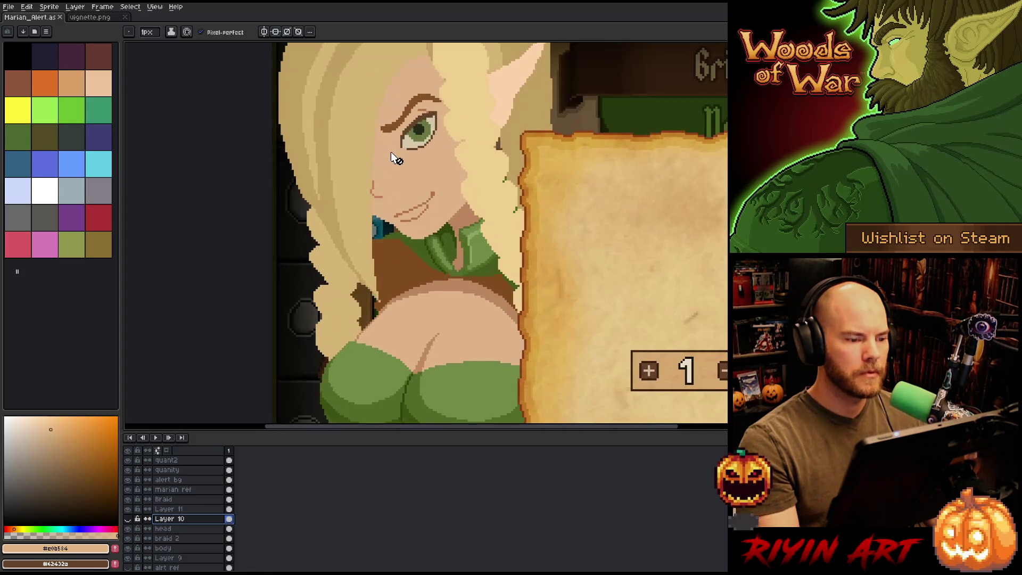
Step: Make Layer 11 active and lasso the face region, then deselect it
{"action": "left_click", "coordinate": [169, 509]}
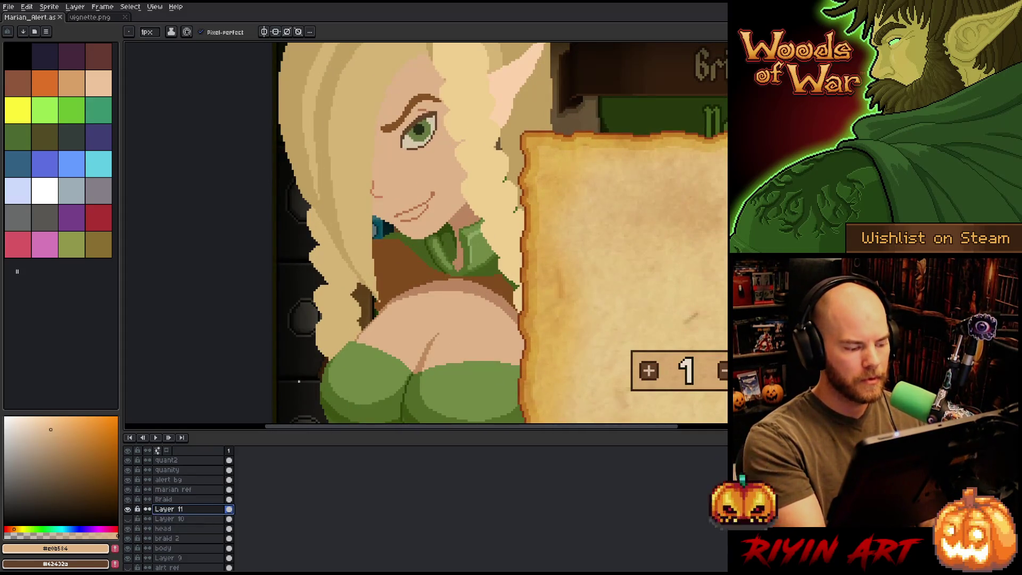
{"action": "key", "text": "m"}
{"action": "mouse_move", "coordinate": [463, 154]}
{"action": "left_mouse_down"}
{"action": "mouse_move", "coordinate": [418, 73]}
{"action": "mouse_move", "coordinate": [458, 160]}
{"action": "left_mouse_up"}
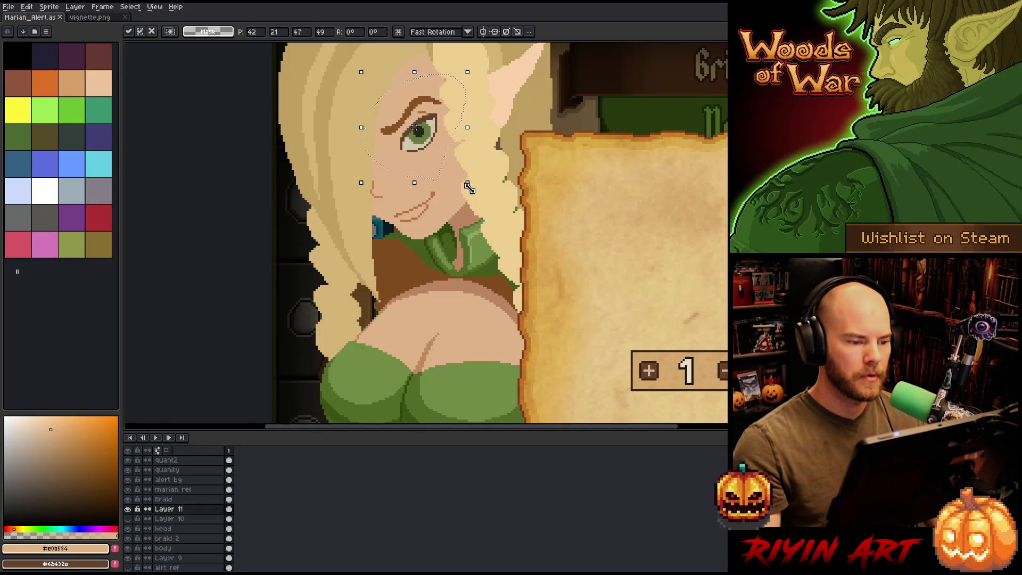
{"action": "scroll", "coordinate": [508, 224], "scroll_direction": "down", "scroll_amount": 3}
{"action": "scroll", "coordinate": [508, 224], "scroll_direction": "up", "scroll_amount": 2}
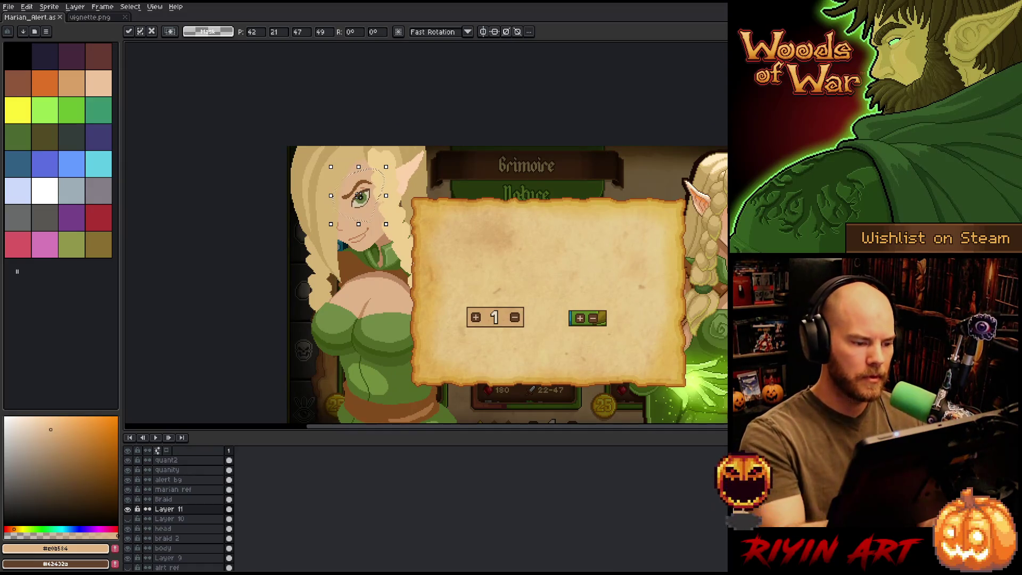
{"action": "key", "text": "ctrl+d"}
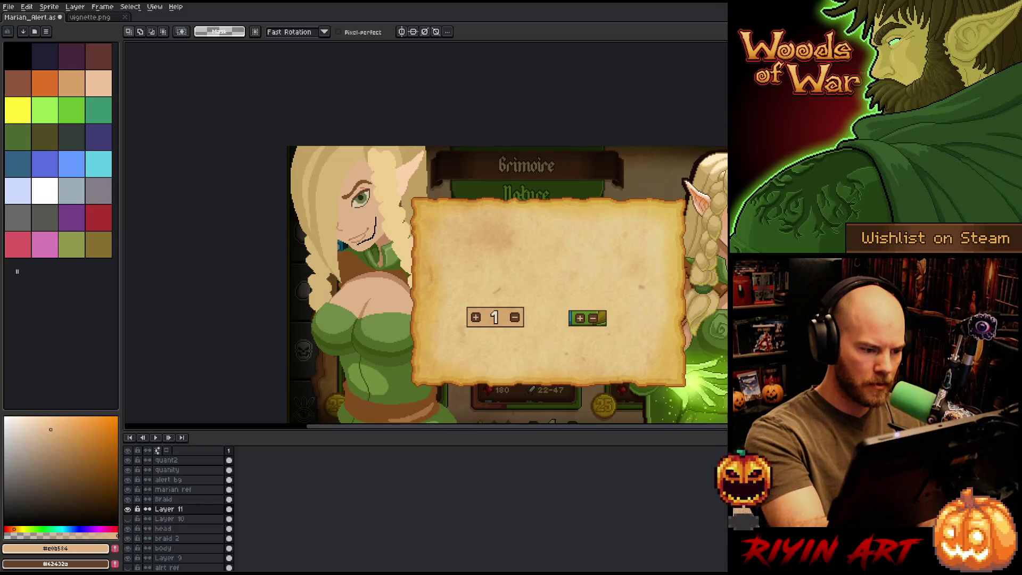
Step: Lasso the mouth and chin and shift them two pixels left
{"action": "left_click_drag", "start_coordinate": [358, 242], "coordinate": [376, 216]}
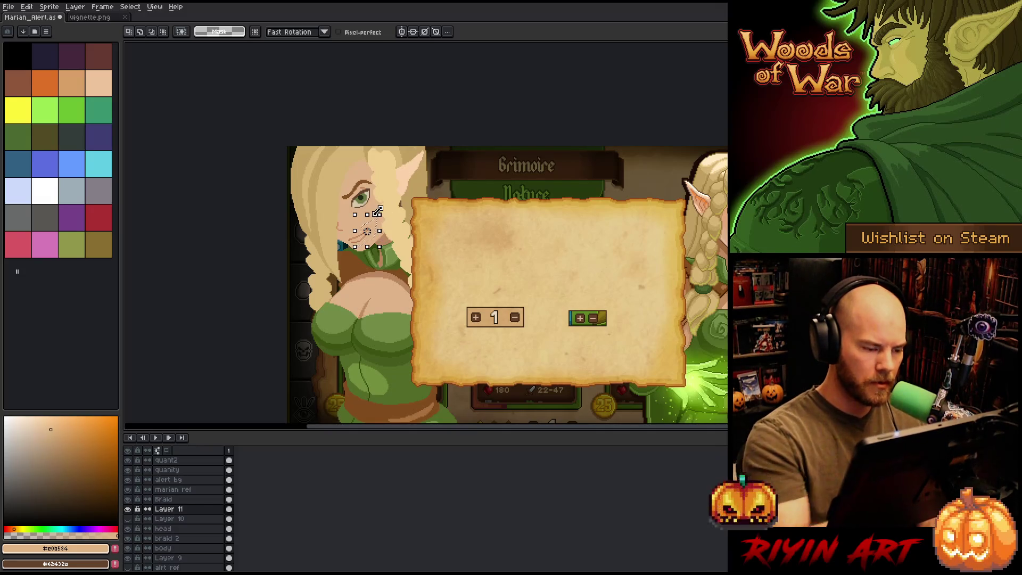
{"action": "key", "text": "Left"}
{"action": "key", "text": "Left"}
{"action": "key", "text": "ctrl+d"}
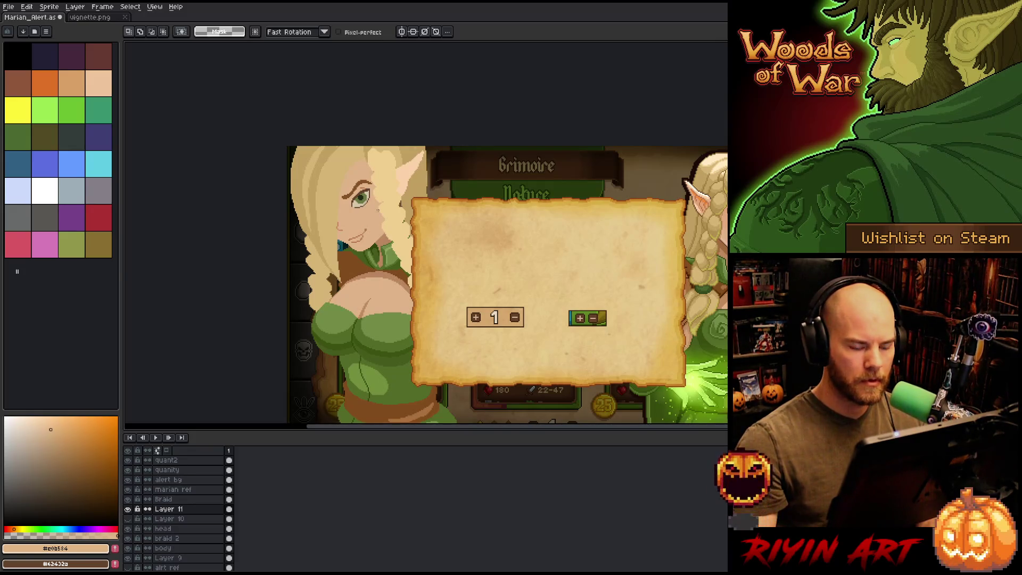
{"action": "left_click_drag", "start_coordinate": [377, 218], "coordinate": [356, 242]}
{"action": "key", "text": "ctrl+d"}
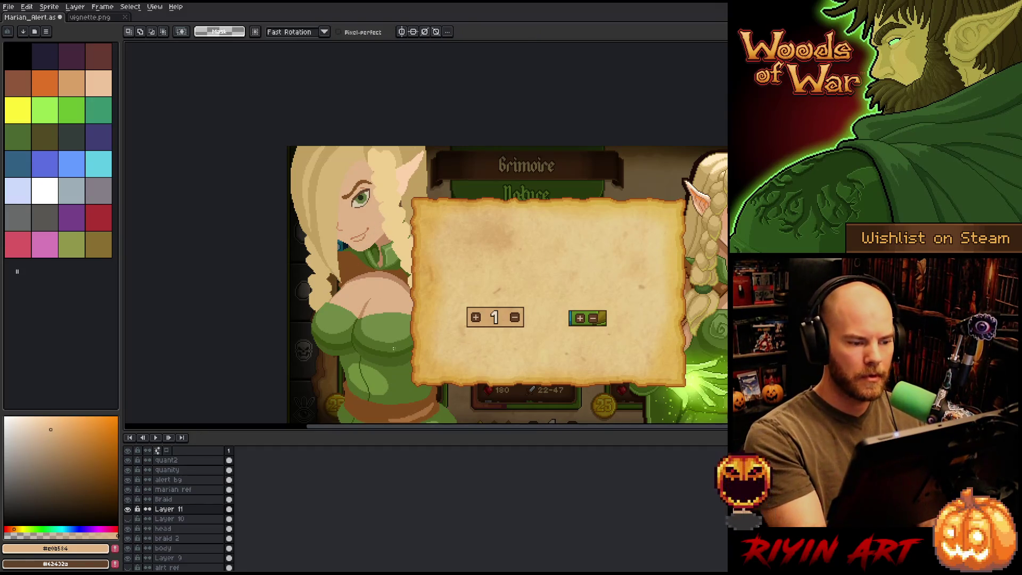
Step: Lasso the eyebrow's left end and move it up one pixel, committing with Enter
{"action": "mouse_move", "coordinate": [446, 279]}
{"action": "left_mouse_down"}
{"action": "mouse_move", "coordinate": [434, 315]}
{"action": "mouse_move", "coordinate": [450, 276]}
{"action": "mouse_move", "coordinate": [446, 338]}
{"action": "left_mouse_up"}
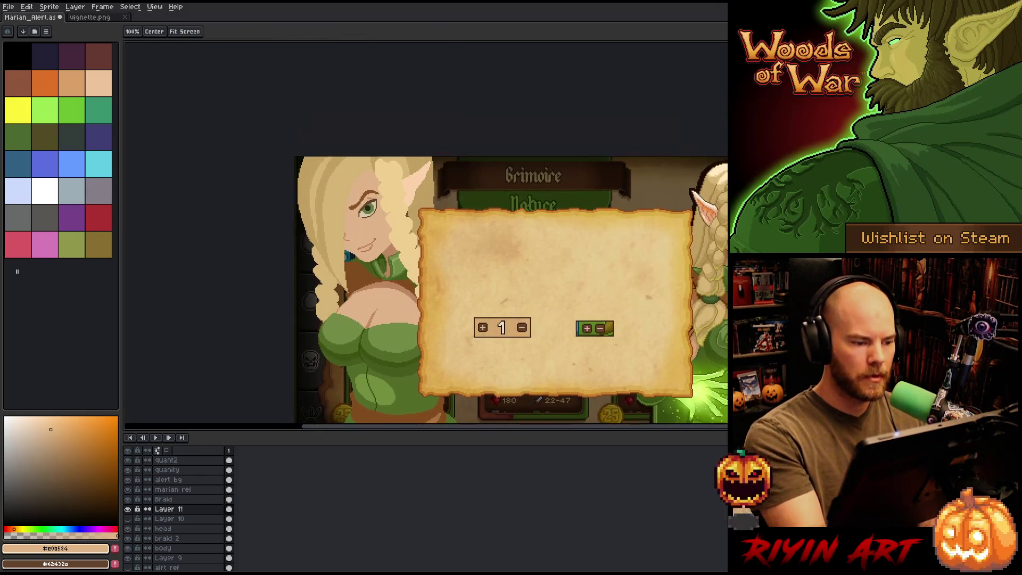
{"action": "key", "text": "q"}
{"action": "mouse_move", "coordinate": [355, 197]}
{"action": "left_mouse_down"}
{"action": "mouse_move", "coordinate": [356, 213]}
{"action": "mouse_move", "coordinate": [354, 198]}
{"action": "left_mouse_up"}
{"action": "scroll", "coordinate": [369, 165], "scroll_direction": "up", "scroll_amount": 5}
{"action": "left_click", "coordinate": [404, 241]}
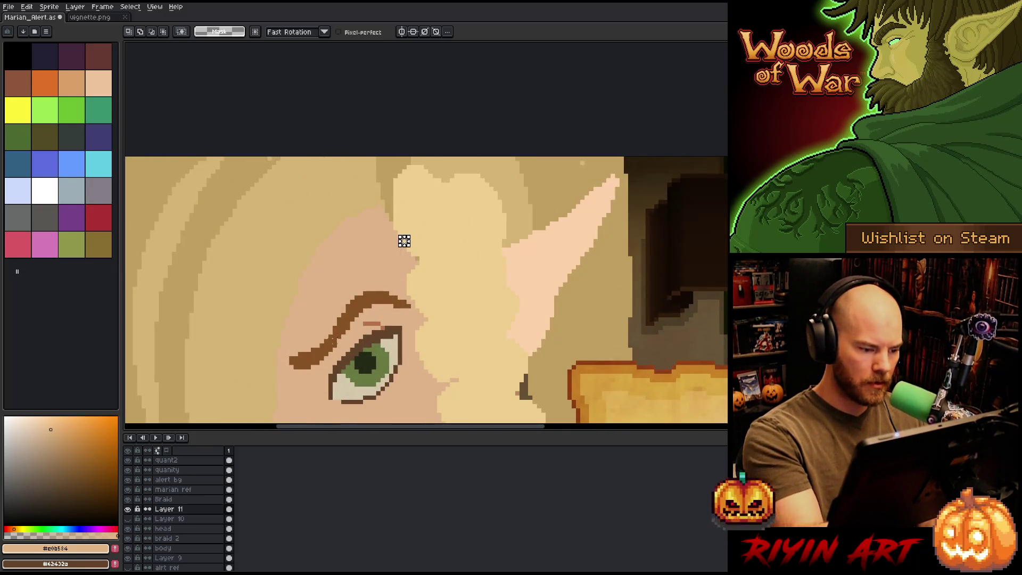
{"action": "left_click_drag", "start_coordinate": [335, 330], "coordinate": [333, 334]}
{"action": "left_click_drag", "start_coordinate": [315, 367], "coordinate": [319, 363]}
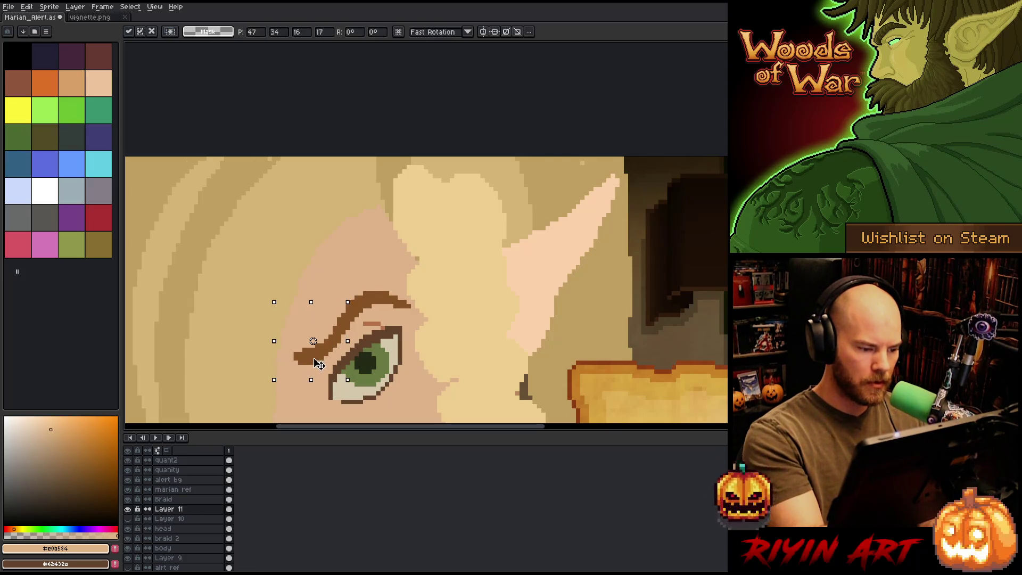
{"action": "key", "text": "Return"}
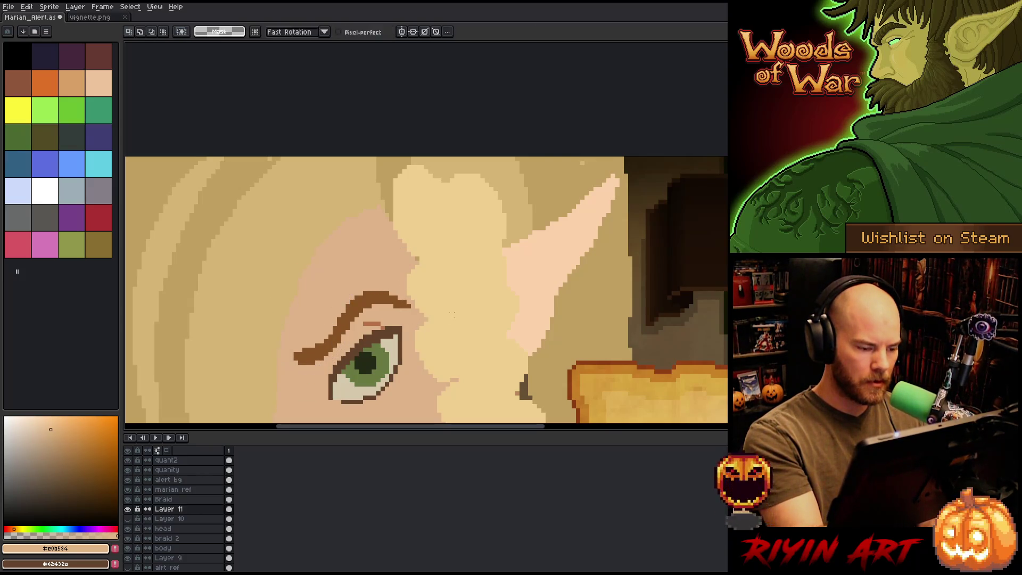
{"action": "scroll", "coordinate": [450, 153], "scroll_direction": "down", "scroll_amount": 1}
{"action": "scroll", "coordinate": [449, 153], "scroll_direction": "down", "scroll_amount": 2}
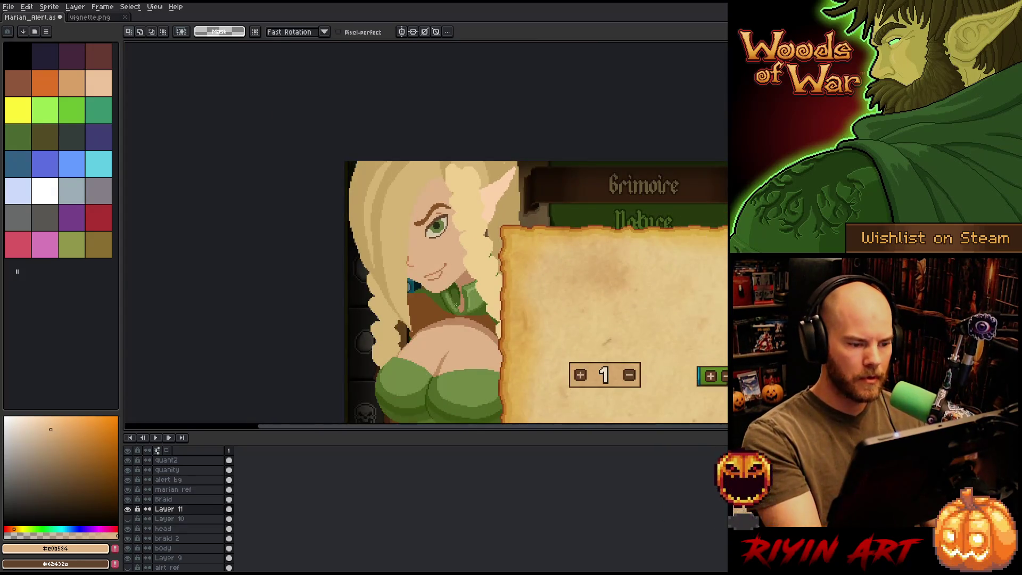
{"action": "scroll", "coordinate": [466, 271], "scroll_direction": "down", "scroll_amount": 1}
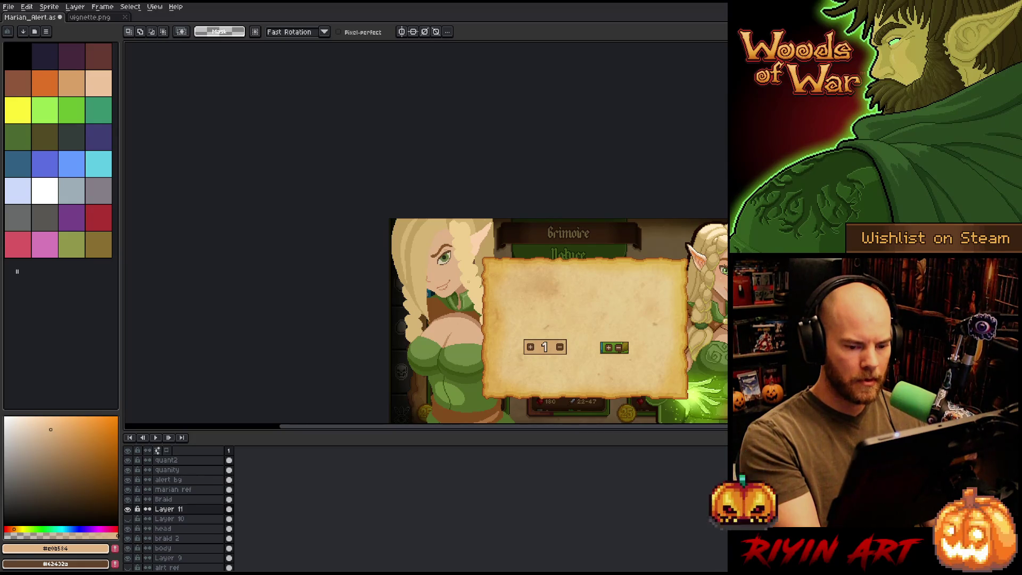
{"action": "scroll", "coordinate": [497, 268], "scroll_direction": "up", "scroll_amount": 1}
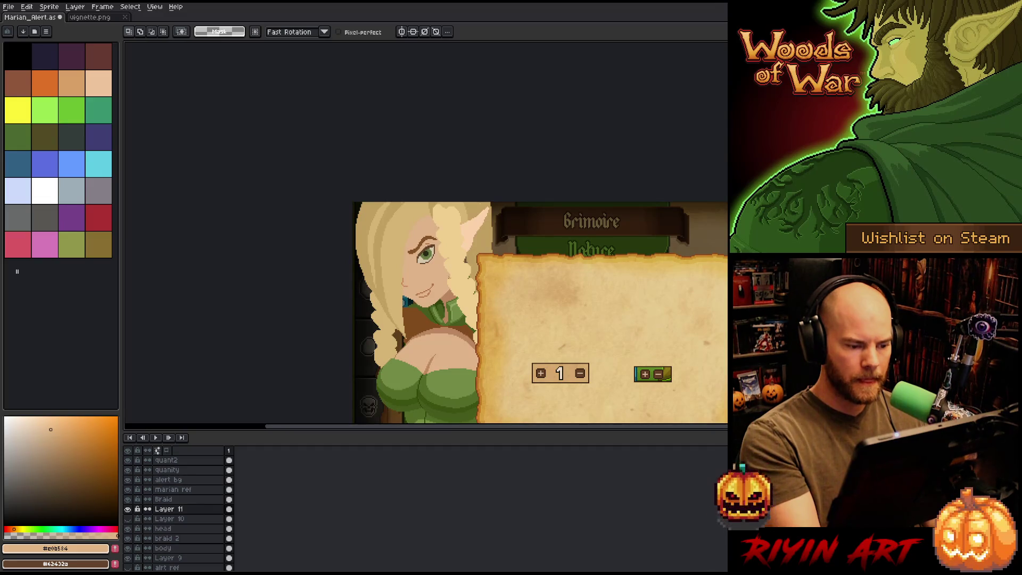
{"action": "left_click_drag", "start_coordinate": [448, 308], "coordinate": [408, 269]}
{"action": "key", "text": "ctrl+d"}
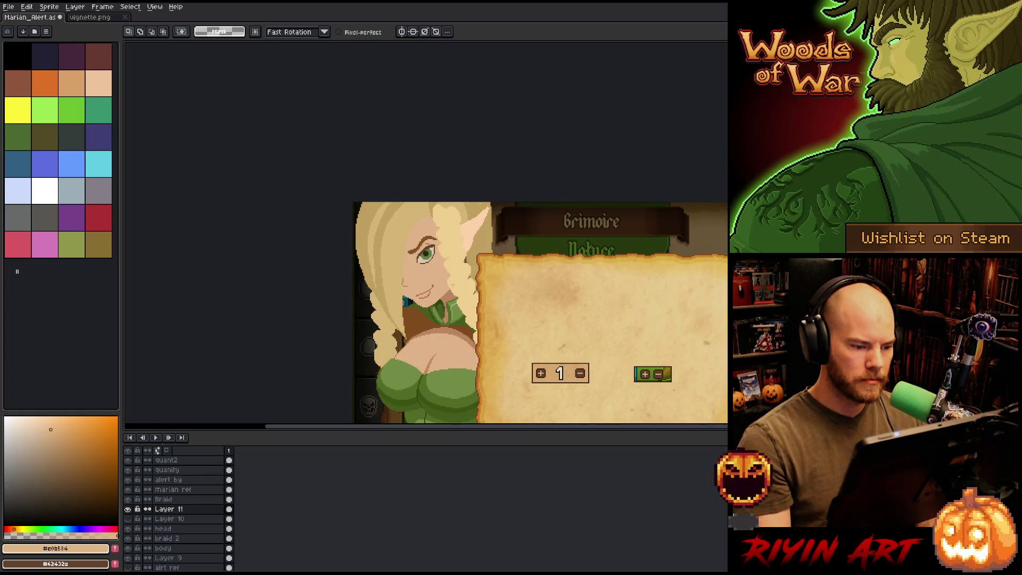
{"action": "scroll", "coordinate": [431, 285], "scroll_direction": "up", "scroll_amount": 3}
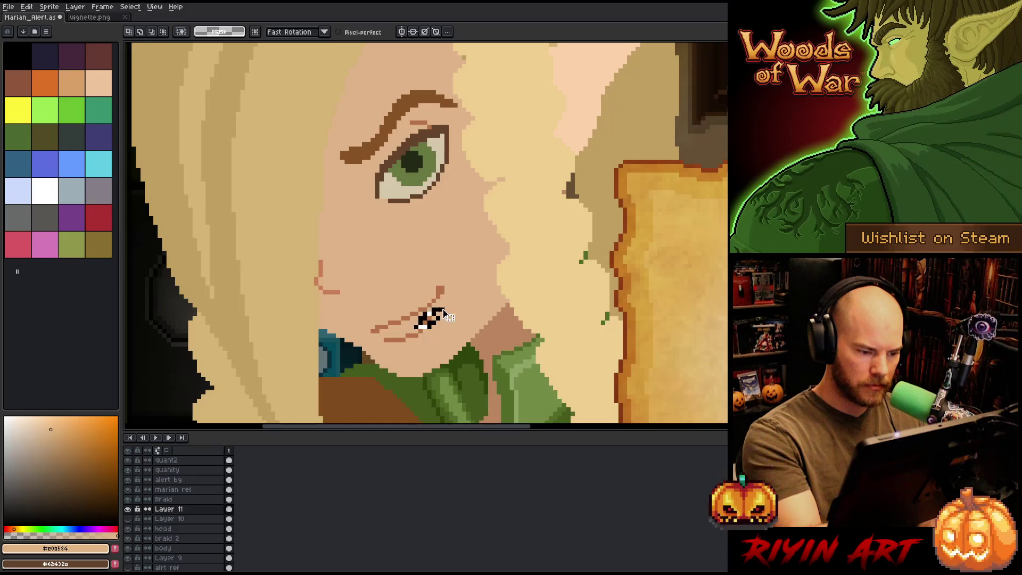
Step: Commit the mouth selection and sample the mouth line colour
{"action": "left_click_drag", "start_coordinate": [451, 330], "coordinate": [416, 305]}
{"action": "key", "text": "ctrl+d"}
{"action": "key", "text": "b"}
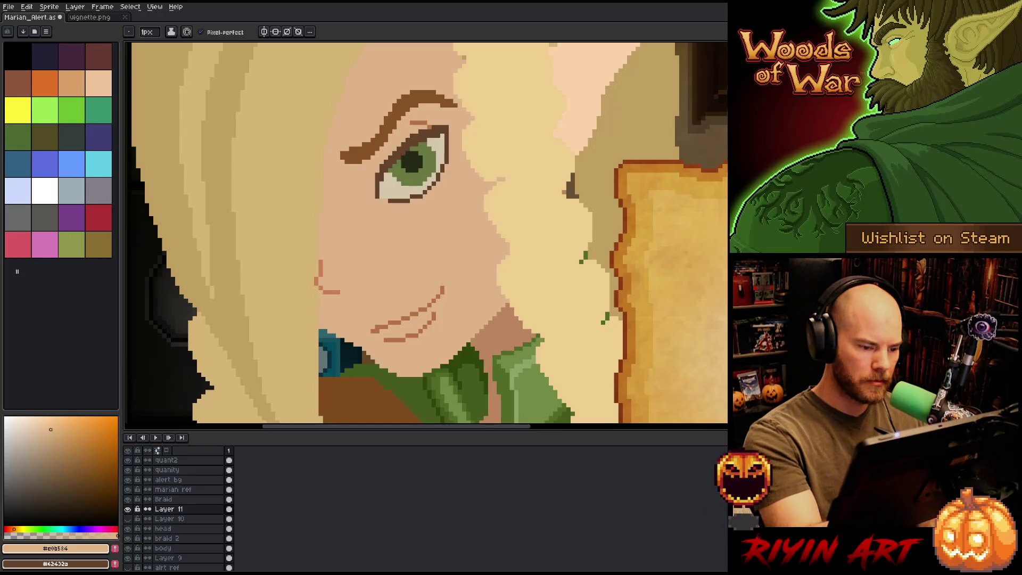
{"action": "left_click", "coordinate": [443, 289], "text": "alt"}
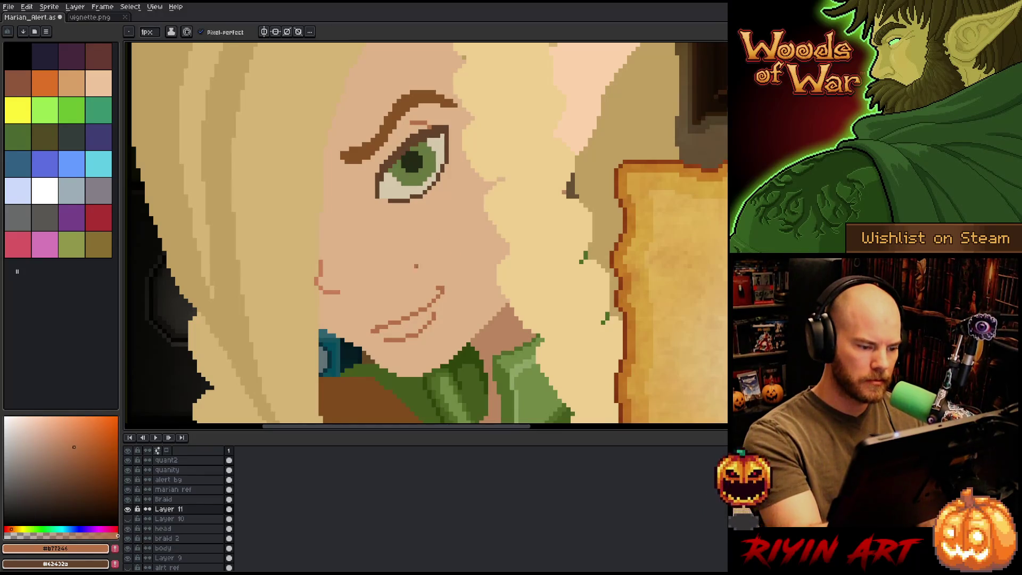
{"action": "key", "text": "e"}
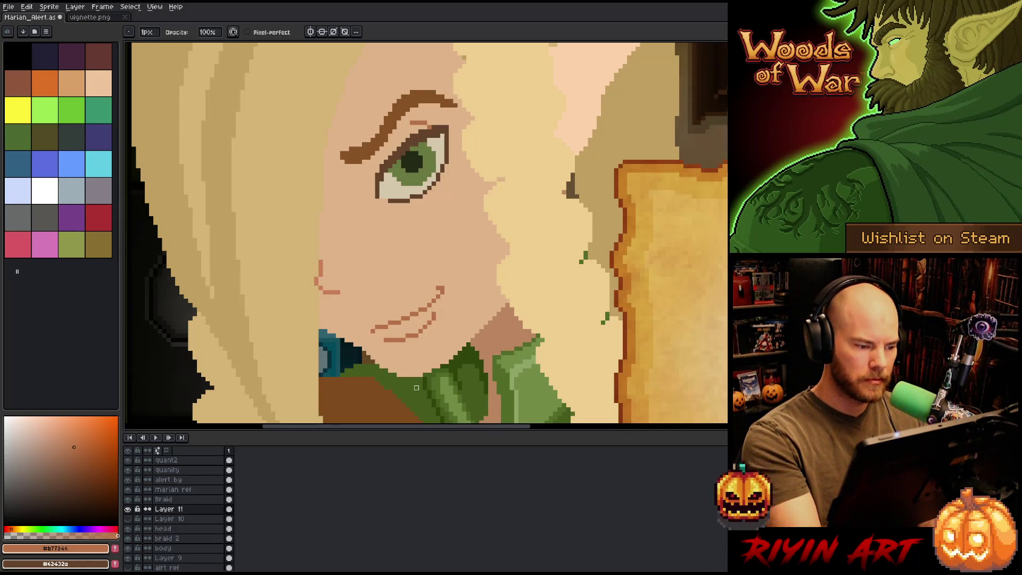
Step: Sample the salmon nose-line colour and draw a short crease line under the eyebrow
{"action": "left_click_drag", "start_coordinate": [448, 251], "coordinate": [486, 289]}
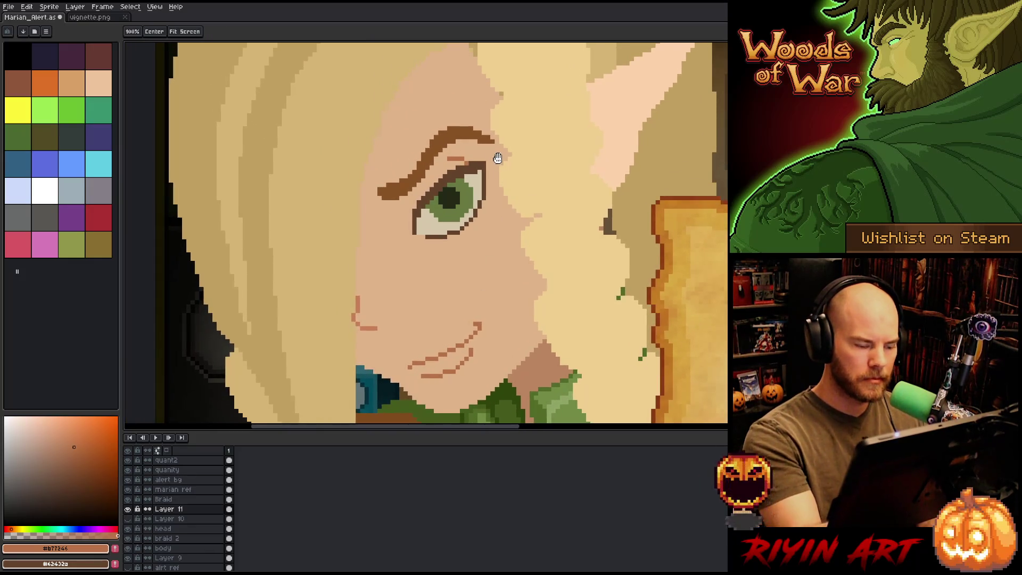
{"action": "left_click", "coordinate": [358, 311], "text": "alt"}
{"action": "key", "text": "b"}
{"action": "left_click", "coordinate": [456, 162]}
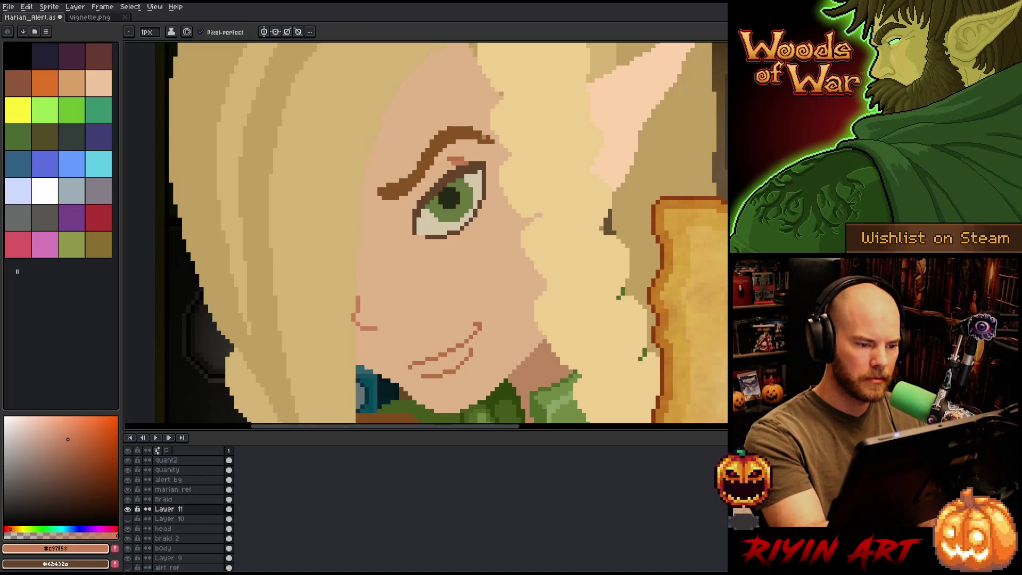
{"action": "left_click_drag", "start_coordinate": [451, 161], "coordinate": [463, 159]}
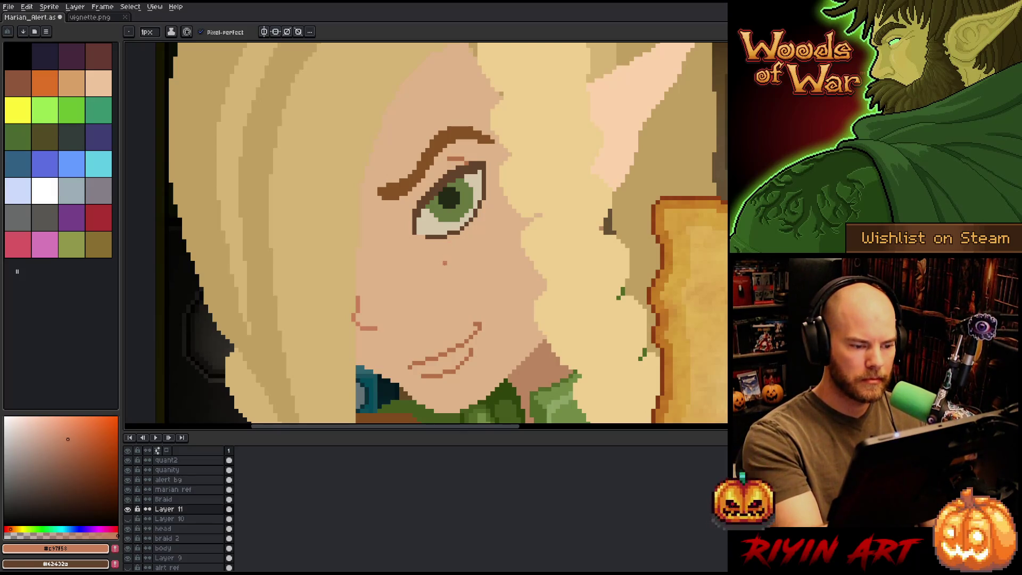
{"action": "scroll", "coordinate": [560, 297], "scroll_direction": "down", "scroll_amount": 5}
Step: Frame the whole artwork and sample a tan colour with the eyedropper
{"action": "key", "text": "h"}
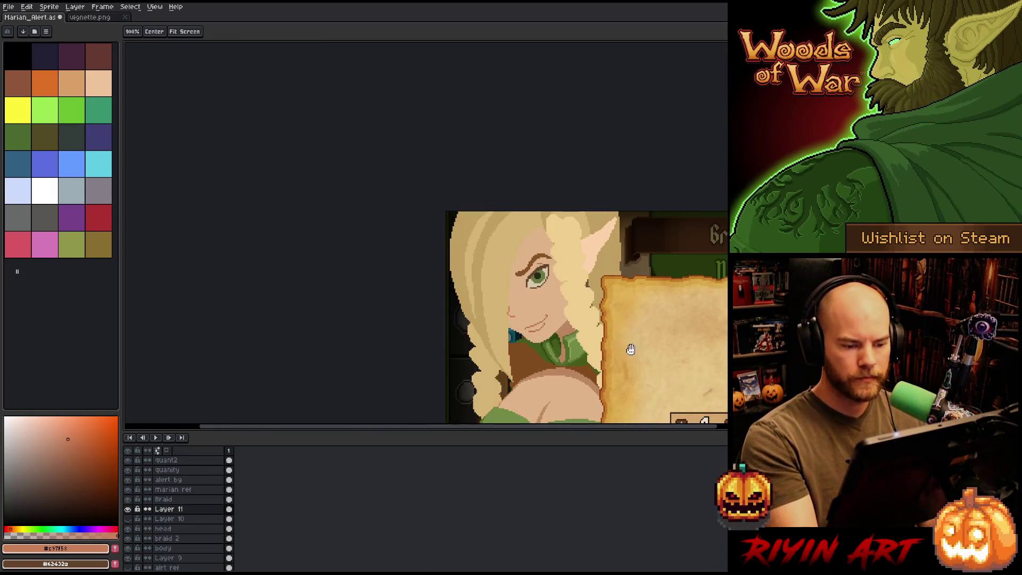
{"action": "scroll", "coordinate": [627, 346], "scroll_direction": "up", "scroll_amount": 2}
{"action": "left_click_drag", "start_coordinate": [460, 320], "coordinate": [456, 330]}
{"action": "key", "text": "b"}
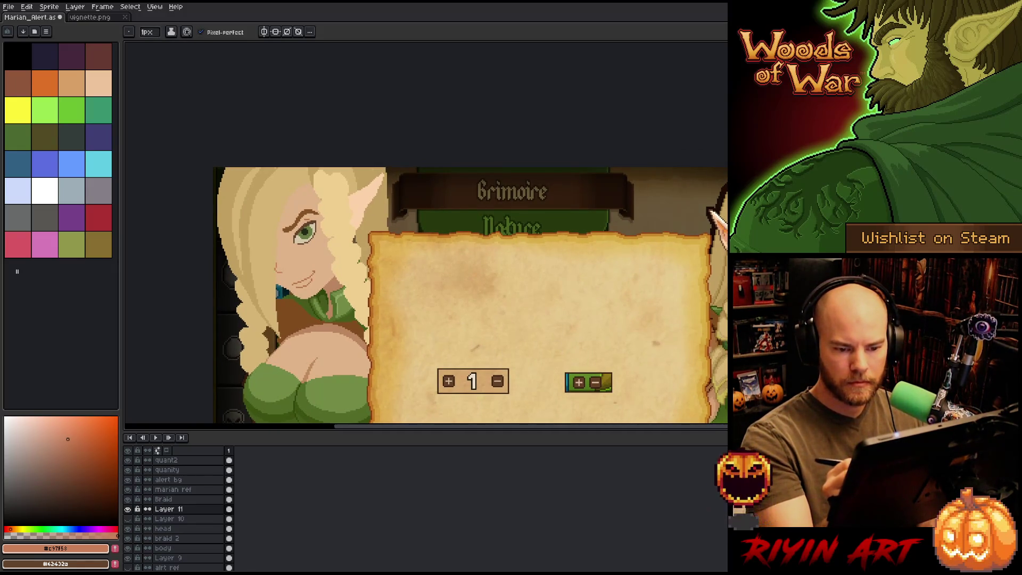
{"action": "key", "text": "i"}
{"action": "key", "text": "b"}
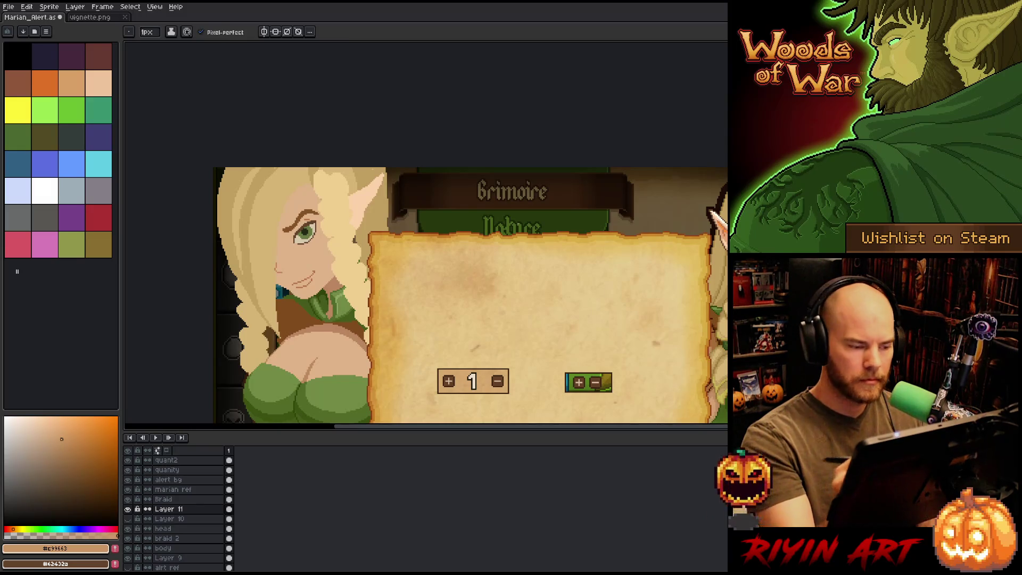
Step: Make the head layer active and set the Pencil brush size to 4
{"action": "key", "text": "w"}
{"action": "key", "text": "ctrl+a"}
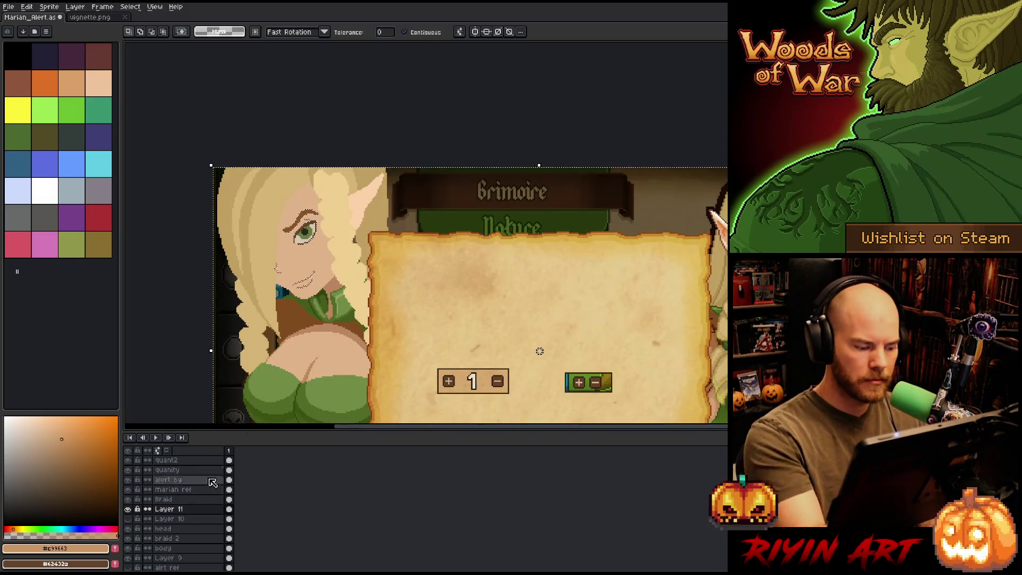
{"action": "left_click", "coordinate": [163, 528]}
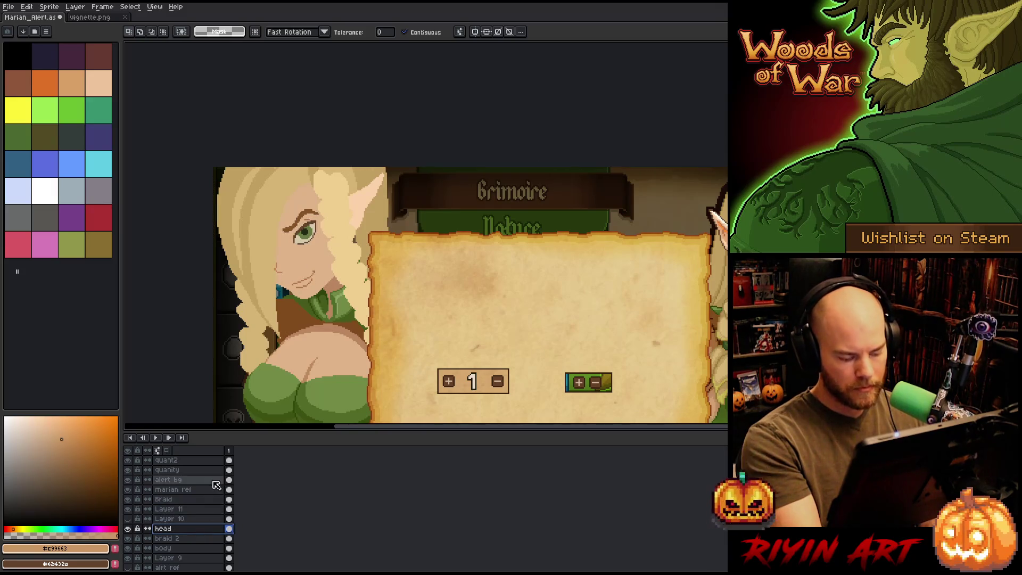
{"action": "left_click", "coordinate": [330, 277]}
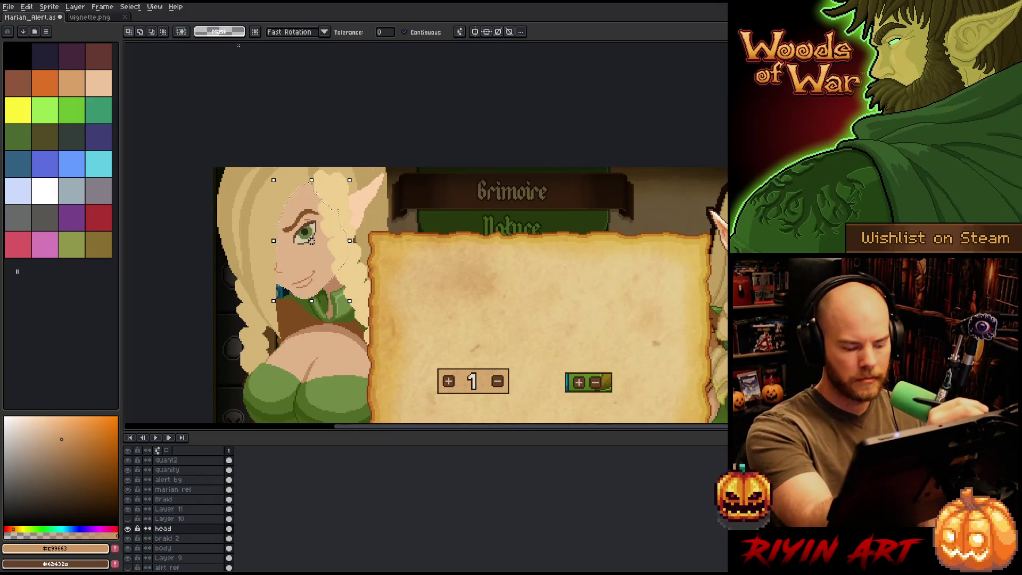
{"action": "key", "text": "b"}
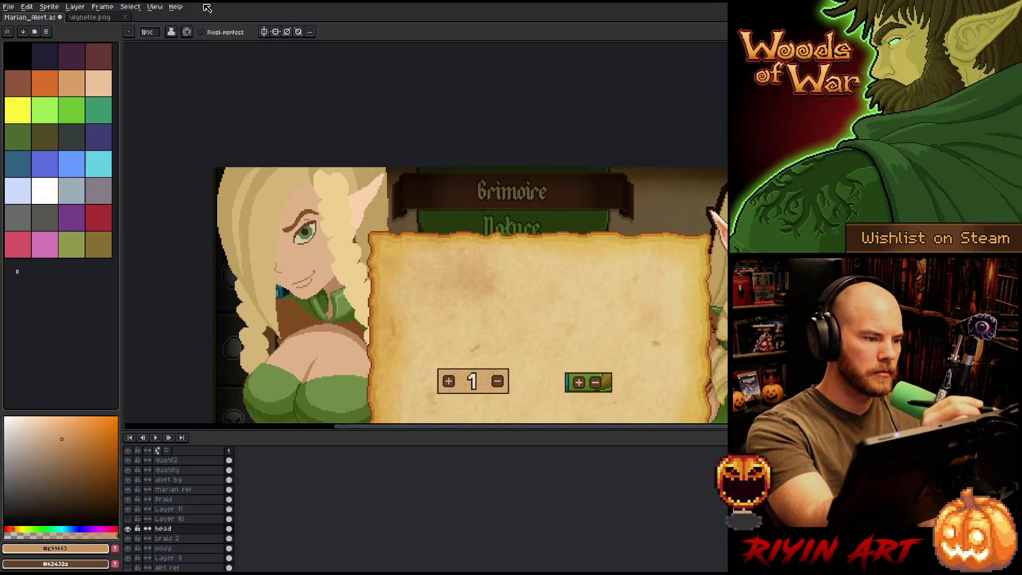
{"action": "left_click", "coordinate": [149, 33]}
{"action": "left_click_drag", "start_coordinate": [152, 44], "coordinate": [147, 45]}
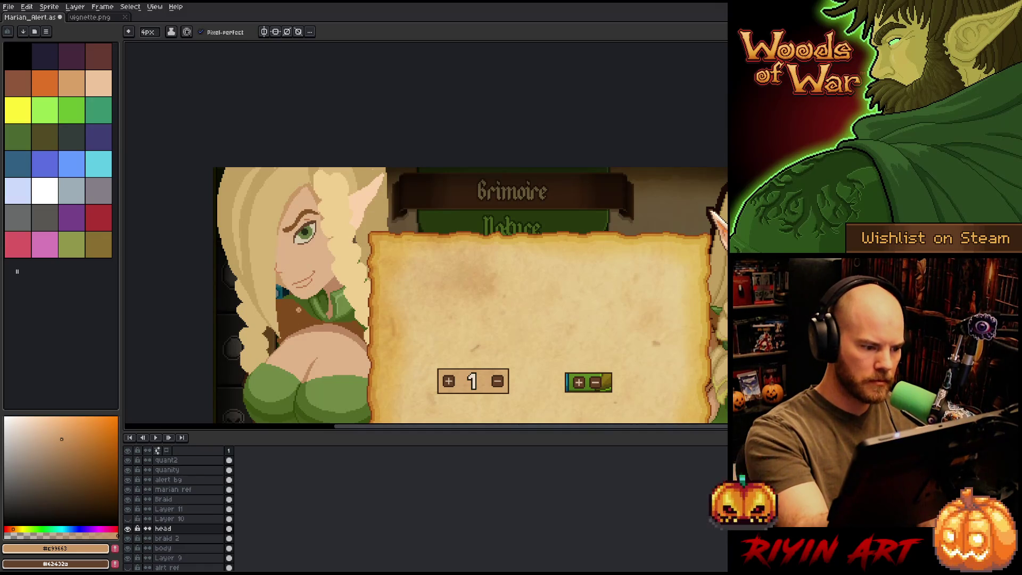
{"action": "left_click_drag", "start_coordinate": [294, 299], "coordinate": [357, 264]}
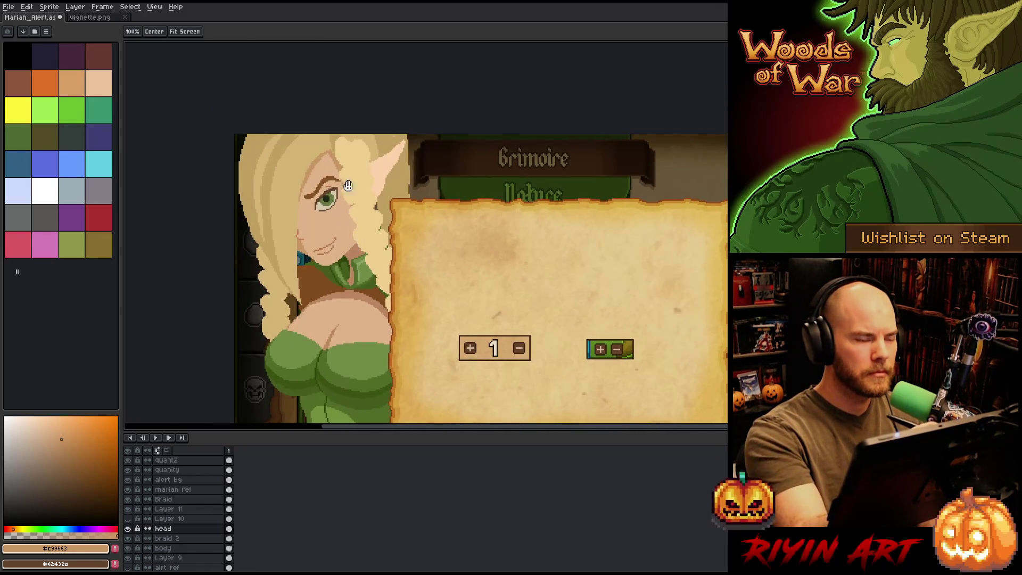
{"action": "key", "text": "b"}
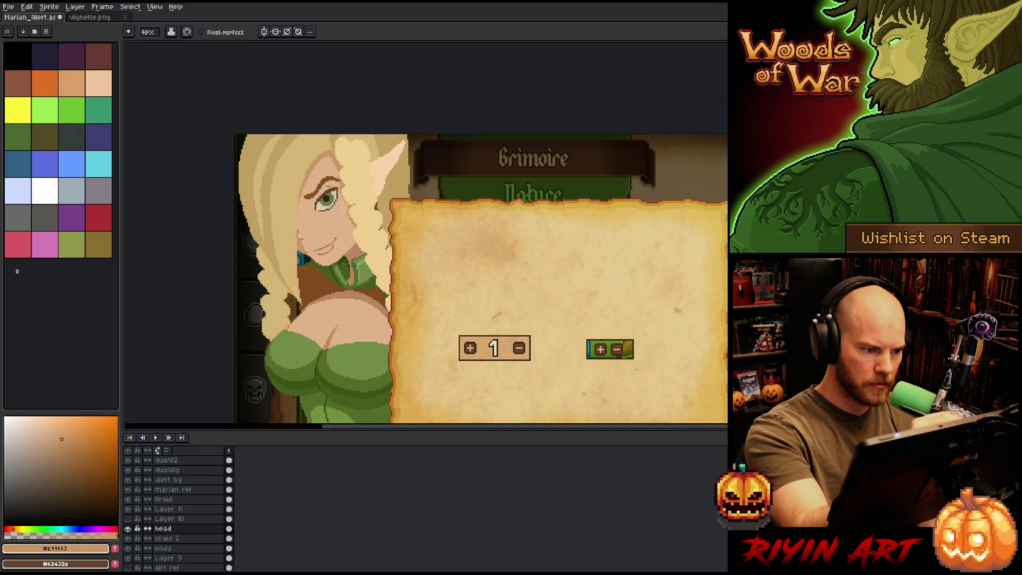
{"action": "mouse_move", "coordinate": [349, 155]}
{"action": "left_mouse_down"}
{"action": "mouse_move", "coordinate": [359, 146]}
{"action": "mouse_move", "coordinate": [362, 162]}
{"action": "left_mouse_up"}
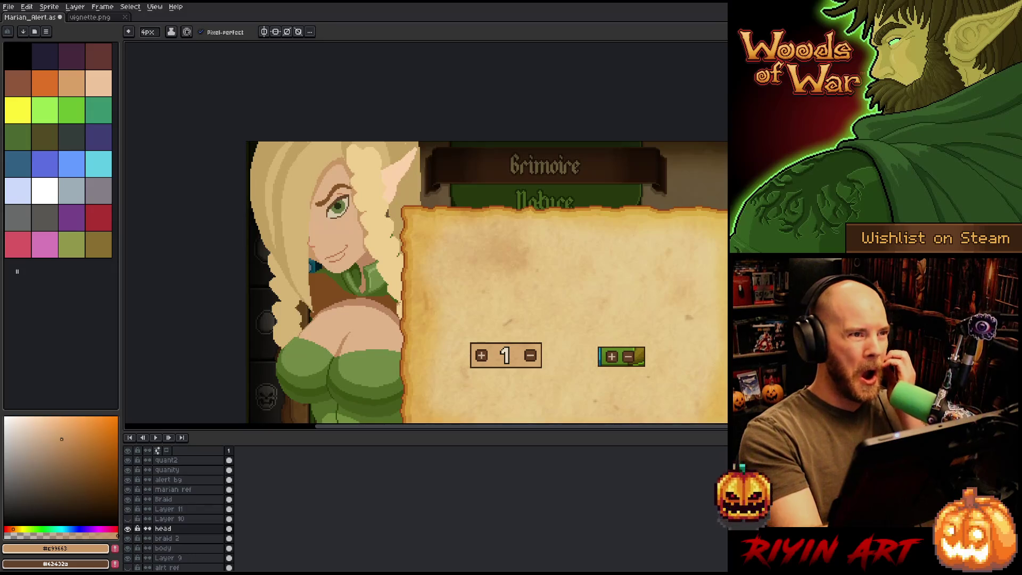
{"action": "left_click_drag", "start_coordinate": [397, 304], "coordinate": [404, 324]}
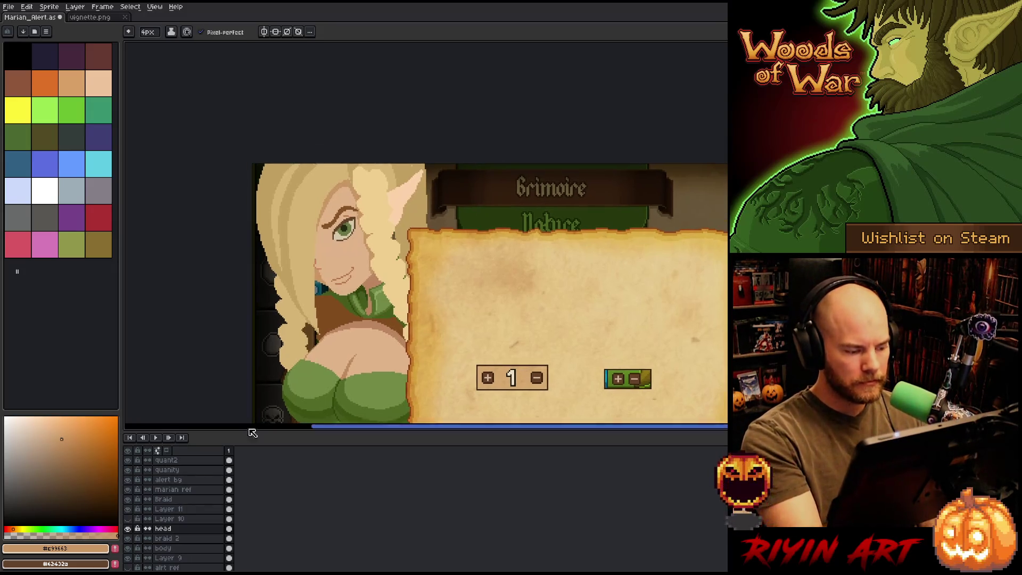
Step: On Layer 11, lasso the eye and face area and shift it one pixel left
{"action": "left_click", "coordinate": [169, 509]}
{"action": "key", "text": "m"}
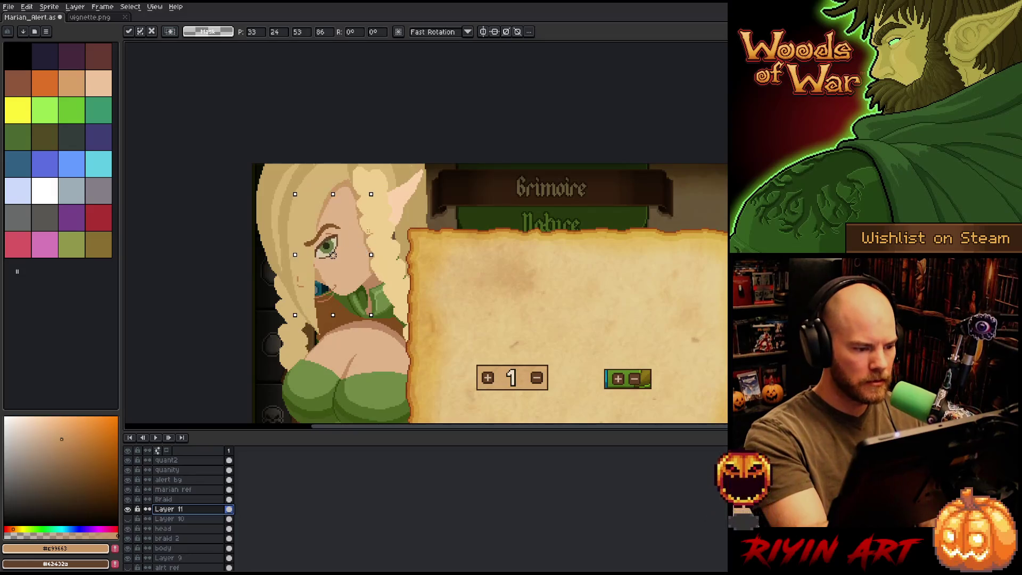
{"action": "mouse_move", "coordinate": [351, 237]}
{"action": "left_mouse_down"}
{"action": "mouse_move", "coordinate": [346, 184]}
{"action": "mouse_move", "coordinate": [383, 229]}
{"action": "mouse_move", "coordinate": [355, 218]}
{"action": "left_mouse_up"}
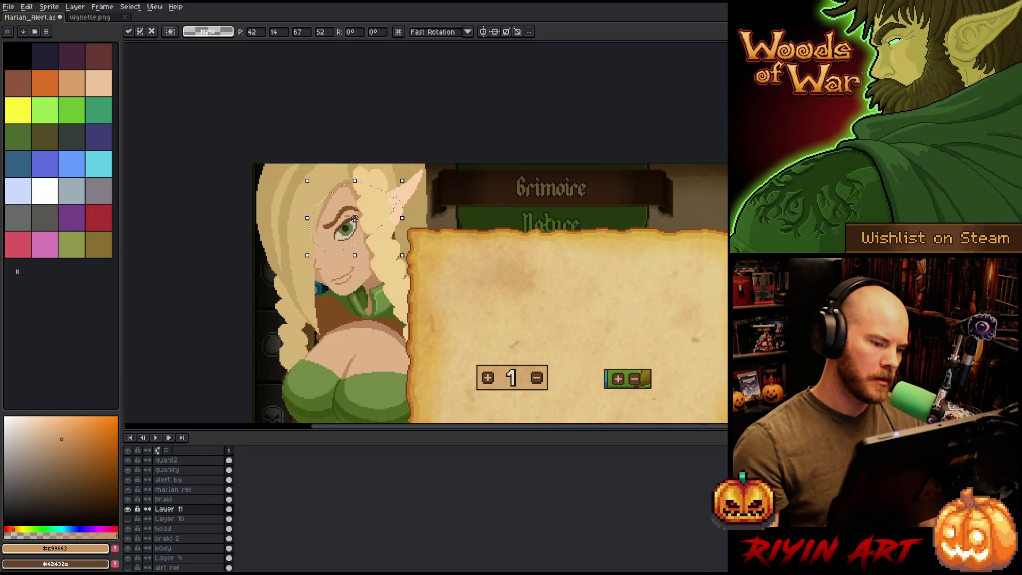
{"action": "mouse_move", "coordinate": [355, 218]}
{"action": "left_mouse_down"}
{"action": "mouse_move", "coordinate": [332, 226]}
{"action": "mouse_move", "coordinate": [346, 212]}
{"action": "left_mouse_up"}
{"action": "left_click", "coordinate": [432, 286]}
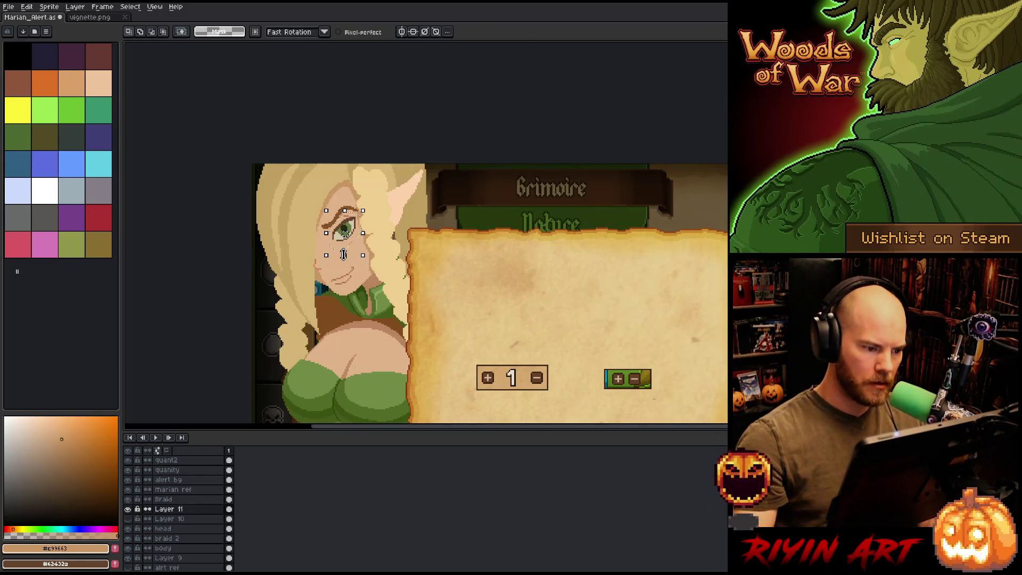
Step: Lasso the eye and move it one pixel up and left, committing with Enter
{"action": "left_click", "coordinate": [343, 254]}
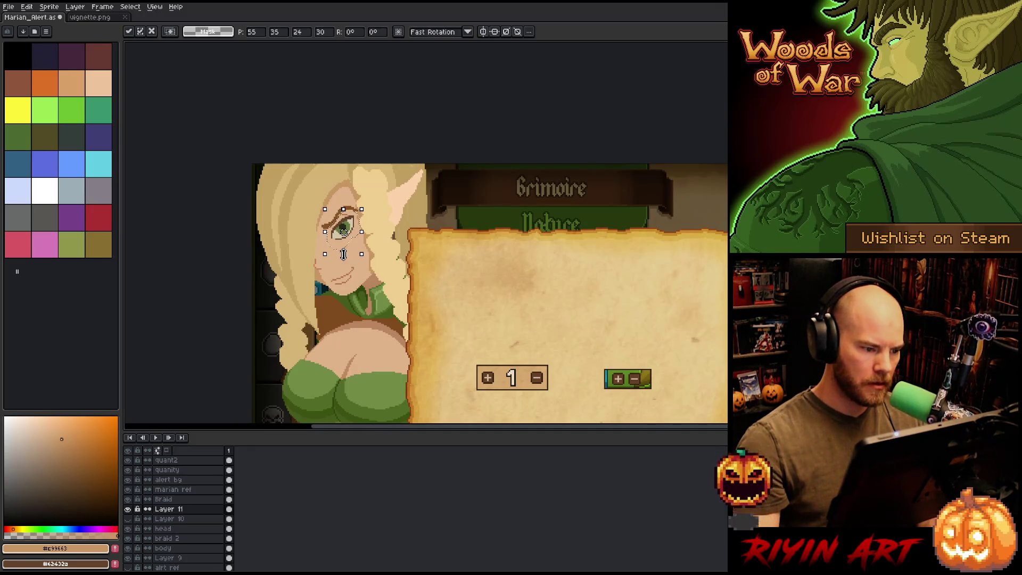
{"action": "left_click", "coordinate": [343, 259]}
{"action": "mouse_move", "coordinate": [384, 174]}
{"action": "left_mouse_down"}
{"action": "mouse_move", "coordinate": [409, 172]}
{"action": "mouse_move", "coordinate": [384, 175]}
{"action": "left_mouse_up"}
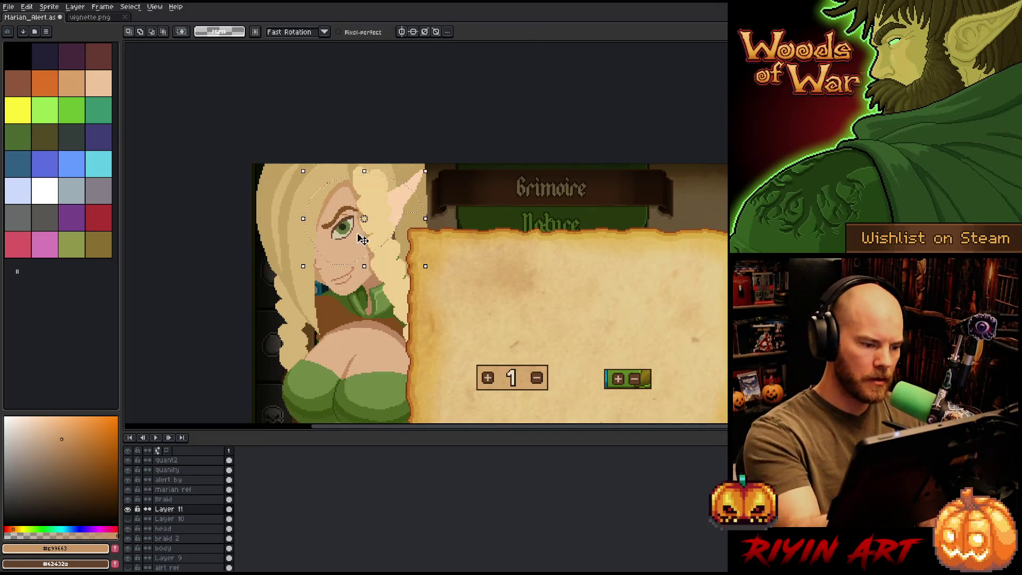
{"action": "left_click", "coordinate": [356, 236]}
{"action": "left_click_drag", "start_coordinate": [351, 234], "coordinate": [350, 233]}
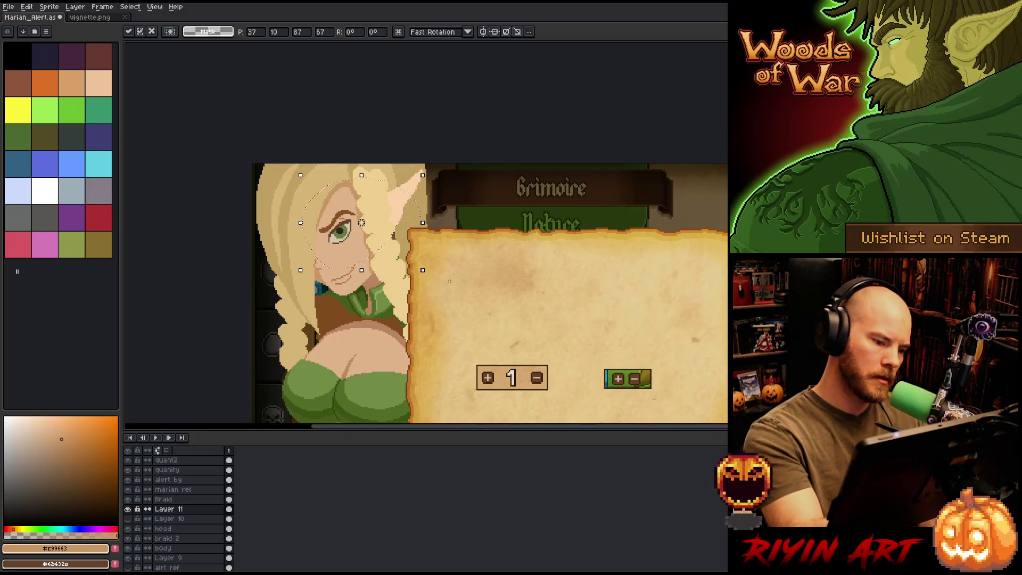
{"action": "key", "text": "Return"}
Step: Select the mouth and nudge it up one pixel
{"action": "left_click_drag", "start_coordinate": [354, 296], "coordinate": [356, 301]}
{"action": "key", "text": "Up"}
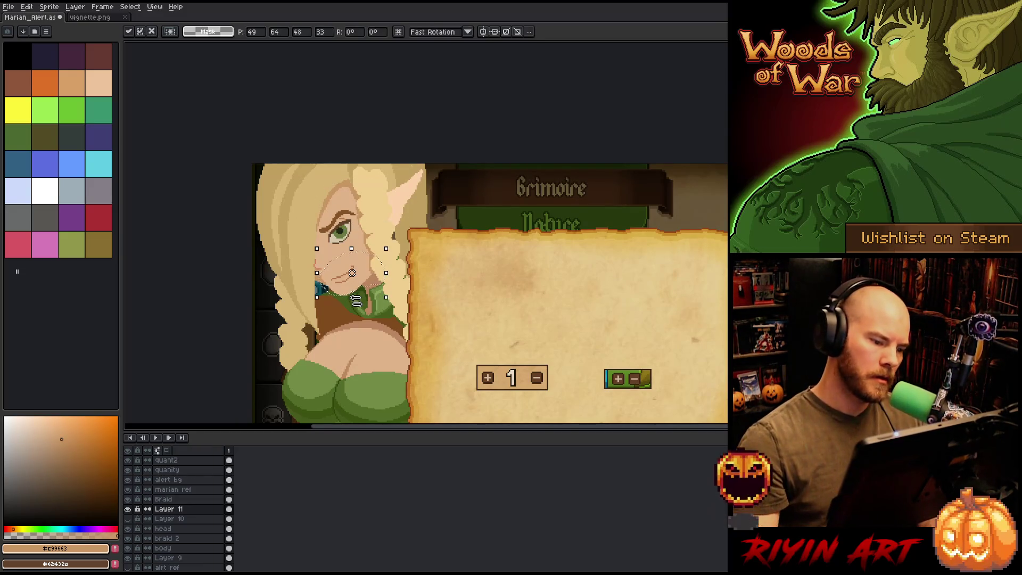
{"action": "key", "text": "ctrl+d"}
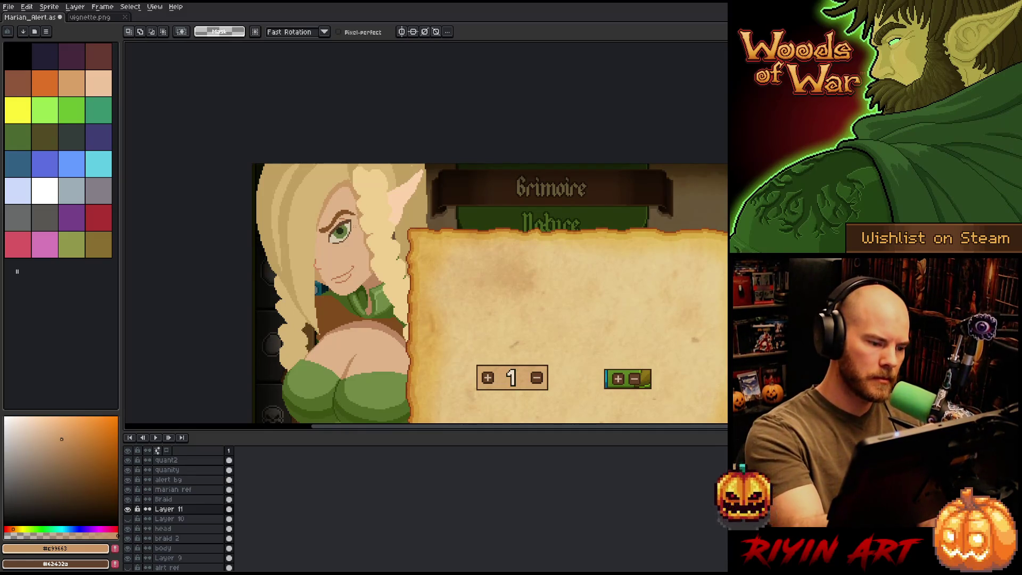
Step: Reselect the eye, drop the adjustment in place, and pan to see both elves
{"action": "mouse_move", "coordinate": [364, 207]}
{"action": "left_mouse_down"}
{"action": "mouse_move", "coordinate": [354, 243]}
{"action": "mouse_move", "coordinate": [383, 192]}
{"action": "mouse_move", "coordinate": [370, 205]}
{"action": "left_mouse_up"}
{"action": "left_click", "coordinate": [345, 220]}
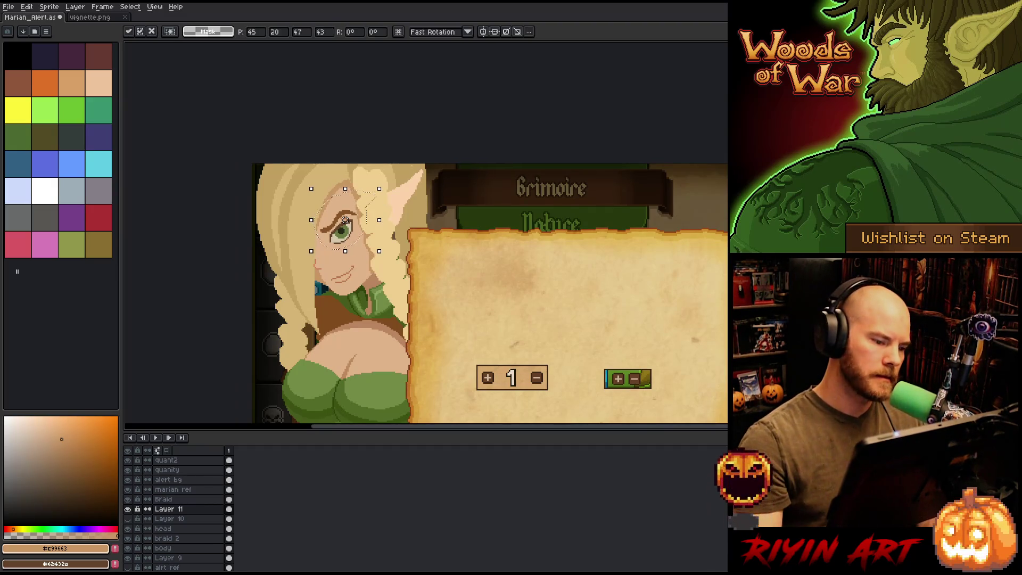
{"action": "scroll", "coordinate": [336, 250], "scroll_direction": "down", "scroll_amount": 3}
{"action": "scroll", "coordinate": [337, 250], "scroll_direction": "up", "scroll_amount": 2}
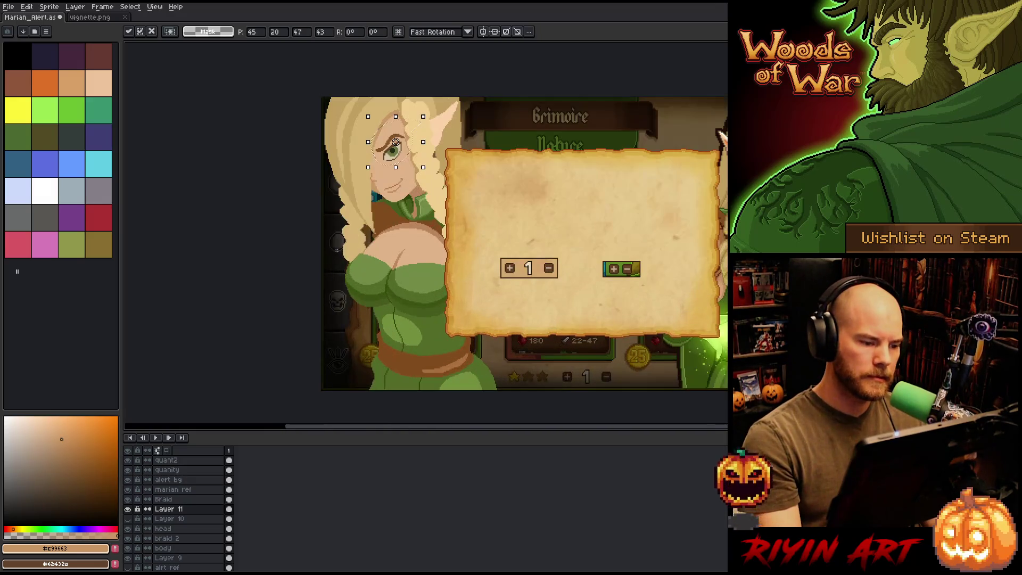
{"action": "scroll", "coordinate": [395, 142], "scroll_direction": "down", "scroll_amount": 1}
{"action": "scroll", "coordinate": [386, 149], "scroll_direction": "up", "scroll_amount": 2}
{"action": "key", "text": "ctrl+s"}
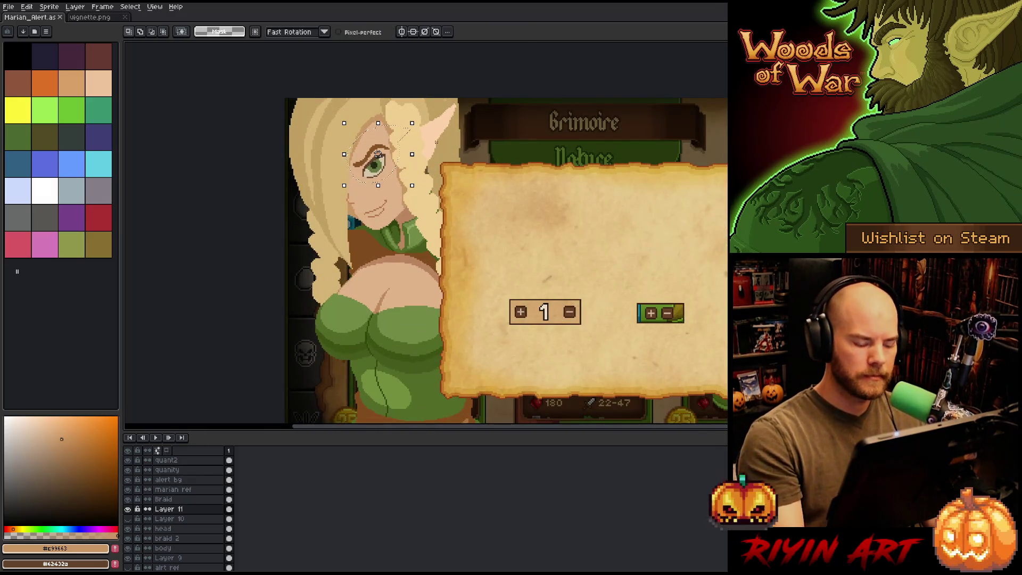
{"action": "scroll", "coordinate": [378, 154], "scroll_direction": "down", "scroll_amount": 1}
{"action": "left_click_drag", "start_coordinate": [453, 176], "coordinate": [417, 277]}
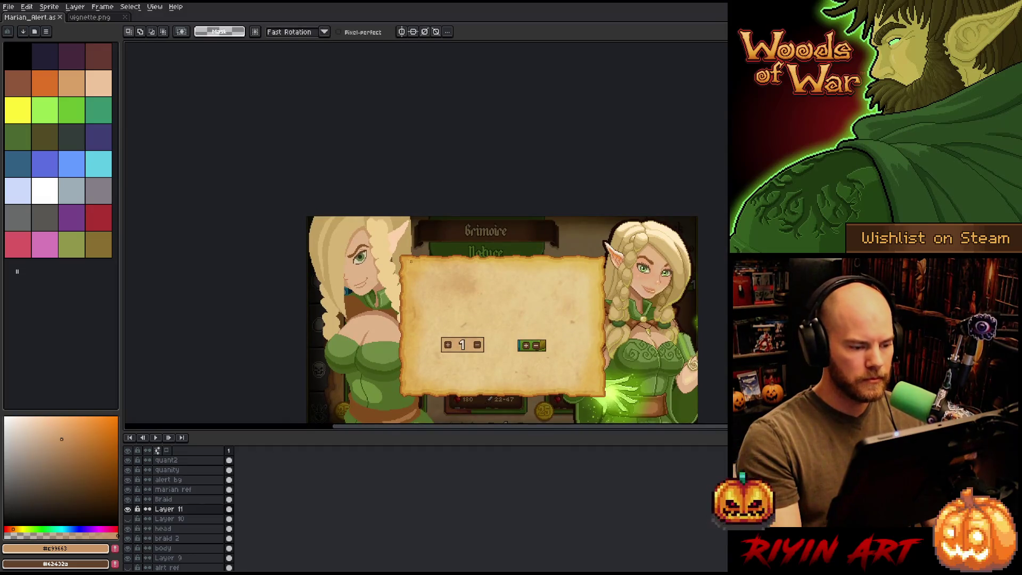
{"action": "scroll", "coordinate": [375, 238], "scroll_direction": "up", "scroll_amount": 1}
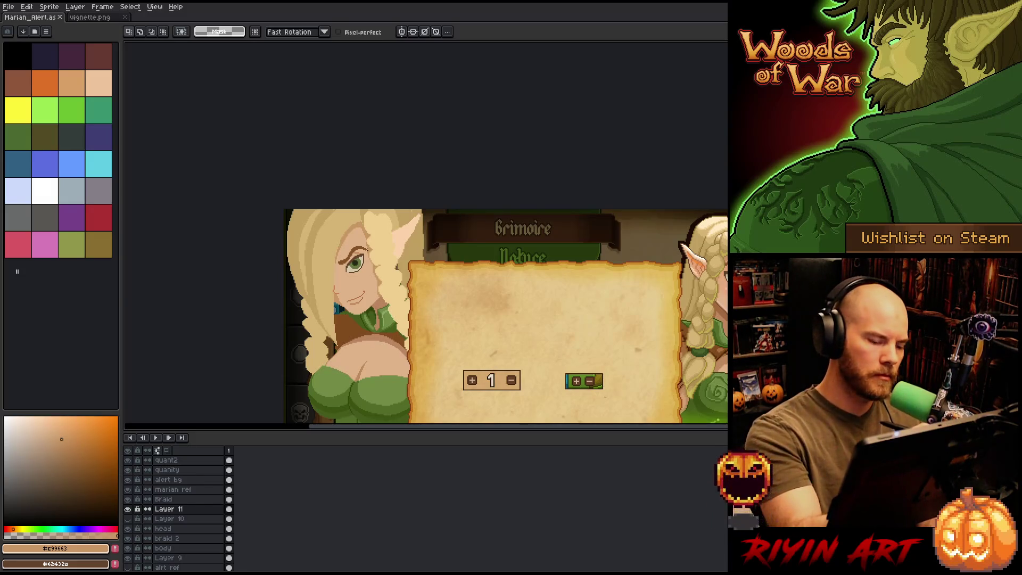
{"action": "scroll", "coordinate": [357, 260], "scroll_direction": "up", "scroll_amount": 3}
Step: Lasso the green eye, nudge it a few pixels upward, and drop it in place
{"action": "mouse_move", "coordinate": [387, 238]}
{"action": "left_mouse_down"}
{"action": "mouse_move", "coordinate": [393, 274]}
{"action": "mouse_move", "coordinate": [296, 287]}
{"action": "mouse_move", "coordinate": [368, 223]}
{"action": "left_mouse_up"}
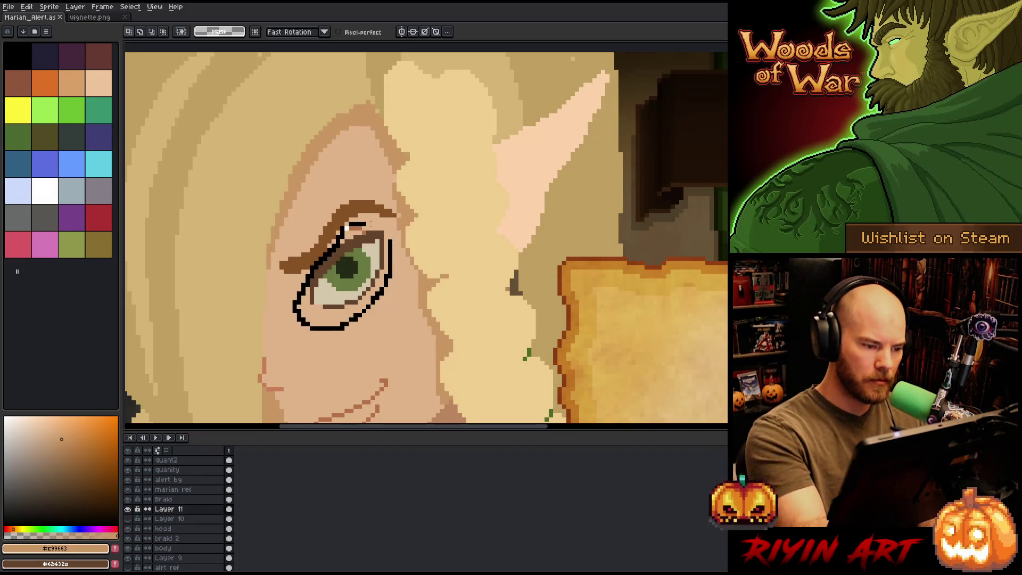
{"action": "key", "text": "ctrl+z"}
{"action": "left_click_drag", "start_coordinate": [368, 281], "coordinate": [372, 282]}
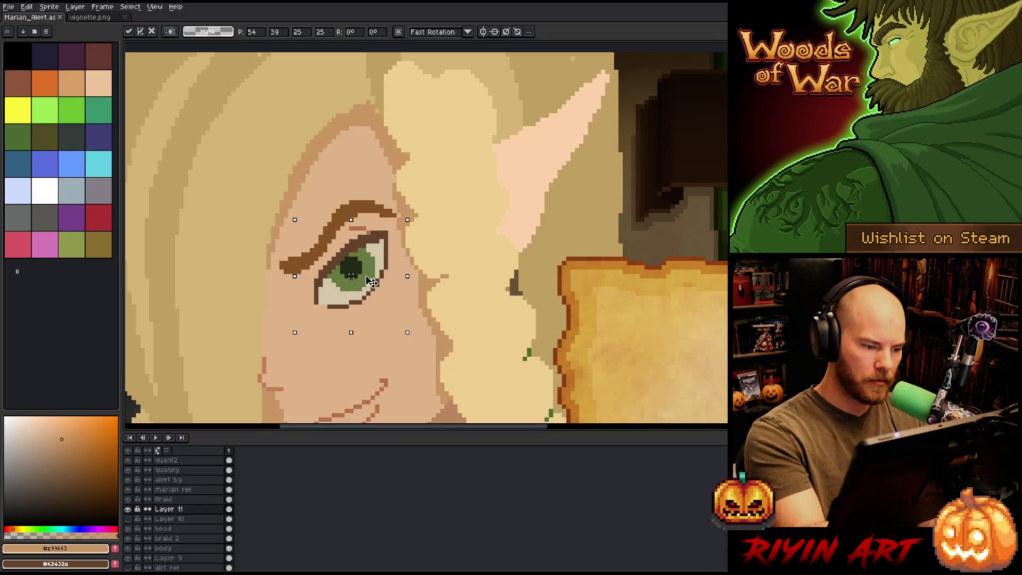
{"action": "key", "text": "q"}
{"action": "mouse_move", "coordinate": [453, 256]}
{"action": "left_mouse_down"}
{"action": "mouse_move", "coordinate": [379, 321]}
{"action": "mouse_move", "coordinate": [456, 220]}
{"action": "mouse_move", "coordinate": [454, 254]}
{"action": "left_mouse_up"}
{"action": "left_click_drag", "start_coordinate": [378, 278], "coordinate": [377, 267]}
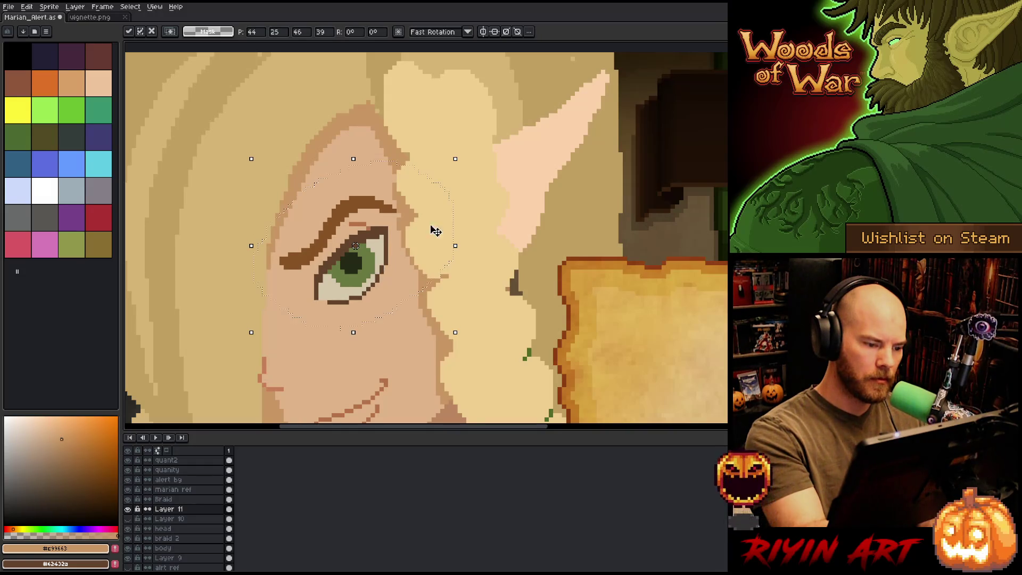
{"action": "left_click", "coordinate": [479, 212]}
{"action": "key", "text": "b"}
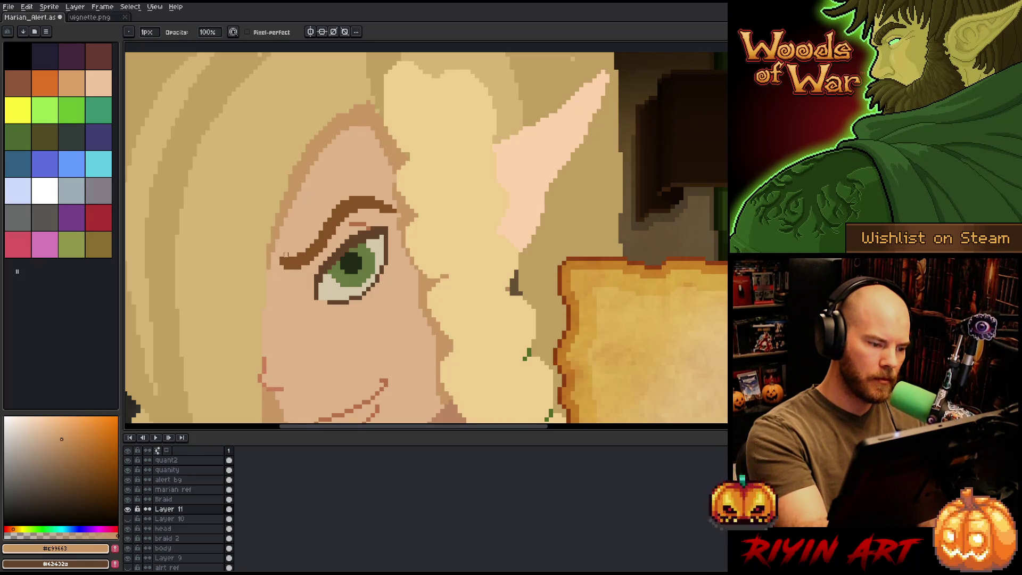
{"action": "scroll", "coordinate": [410, 199], "scroll_direction": "down", "scroll_amount": 3}
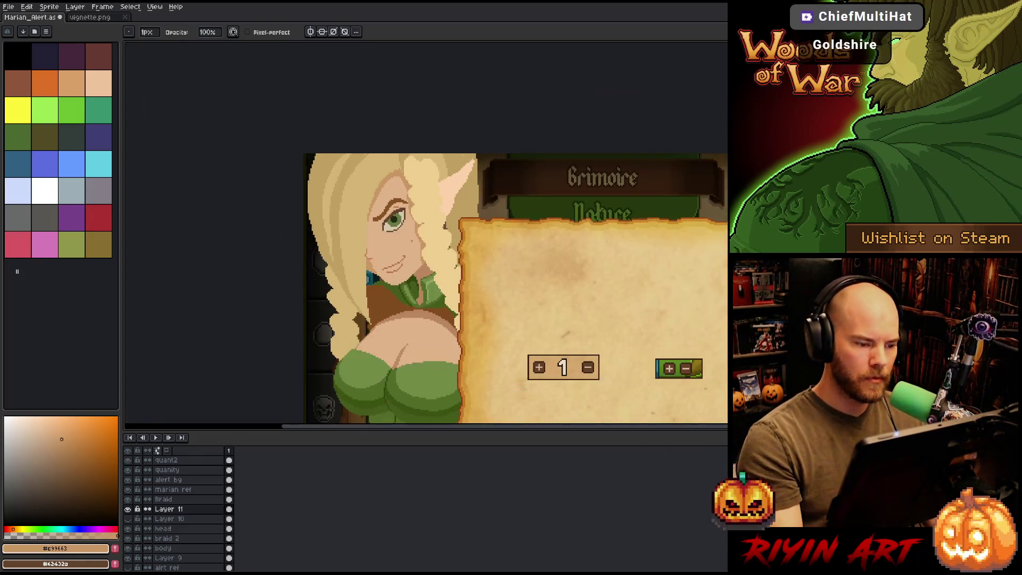
Step: Sample the right elf's light skin tone with the eyedropper
{"action": "scroll", "coordinate": [393, 224], "scroll_direction": "up", "scroll_amount": 4}
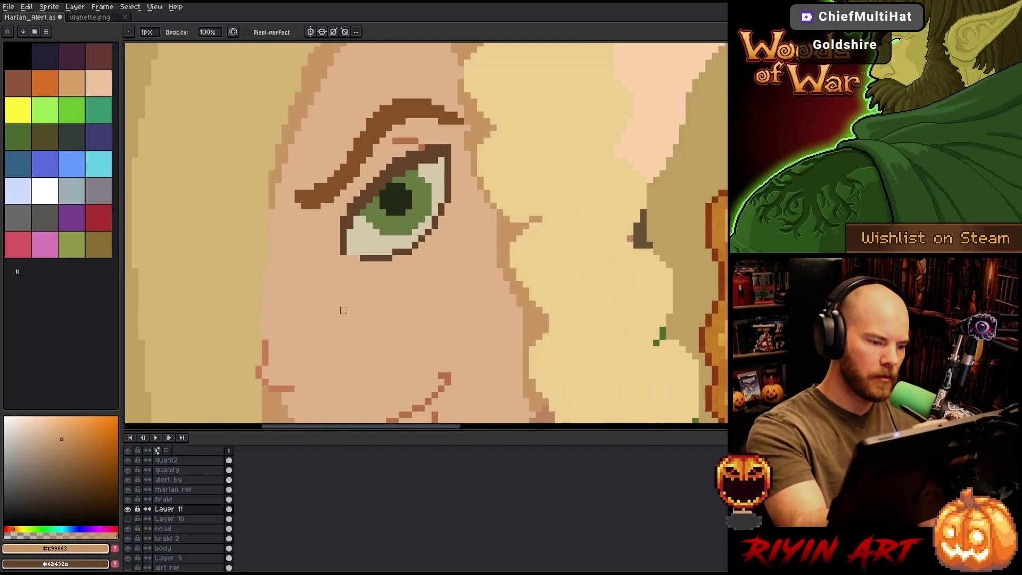
{"action": "scroll", "coordinate": [343, 310], "scroll_direction": "down", "scroll_amount": 3}
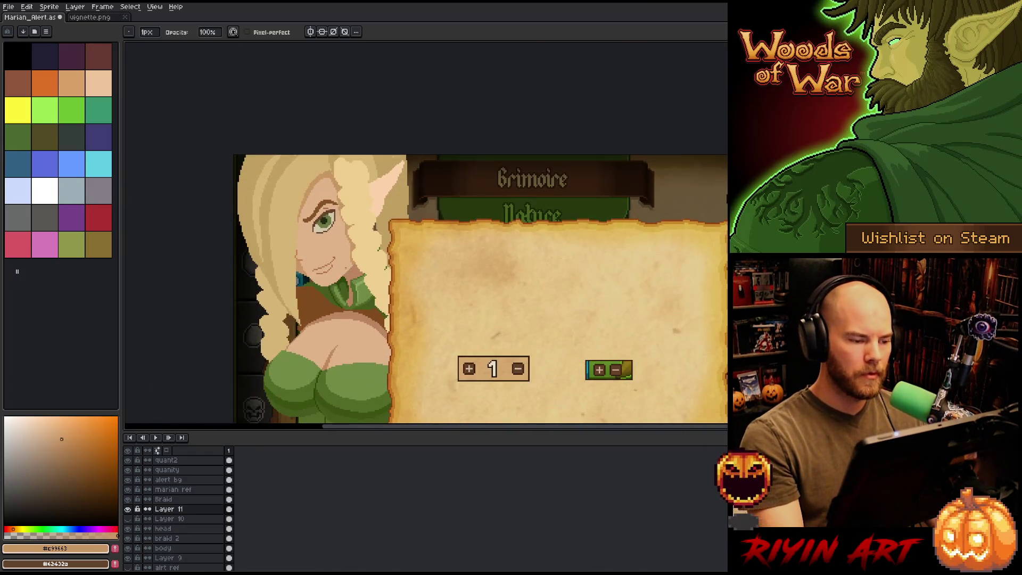
{"action": "right_click", "coordinate": [492, 259]}
{"action": "scroll", "coordinate": [305, 294], "scroll_direction": "down", "scroll_amount": 2}
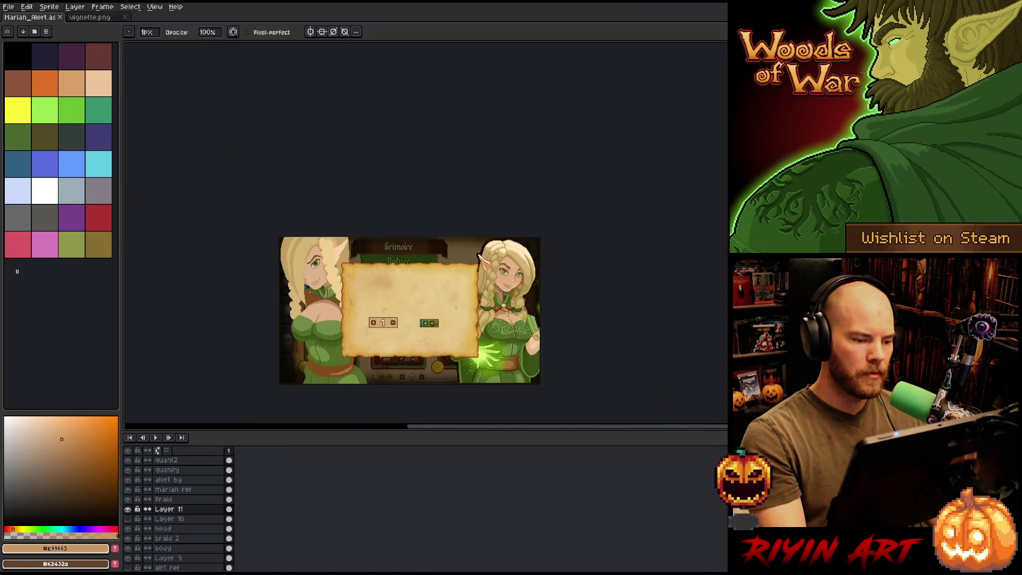
{"action": "scroll", "coordinate": [316, 254], "scroll_direction": "up", "scroll_amount": 1}
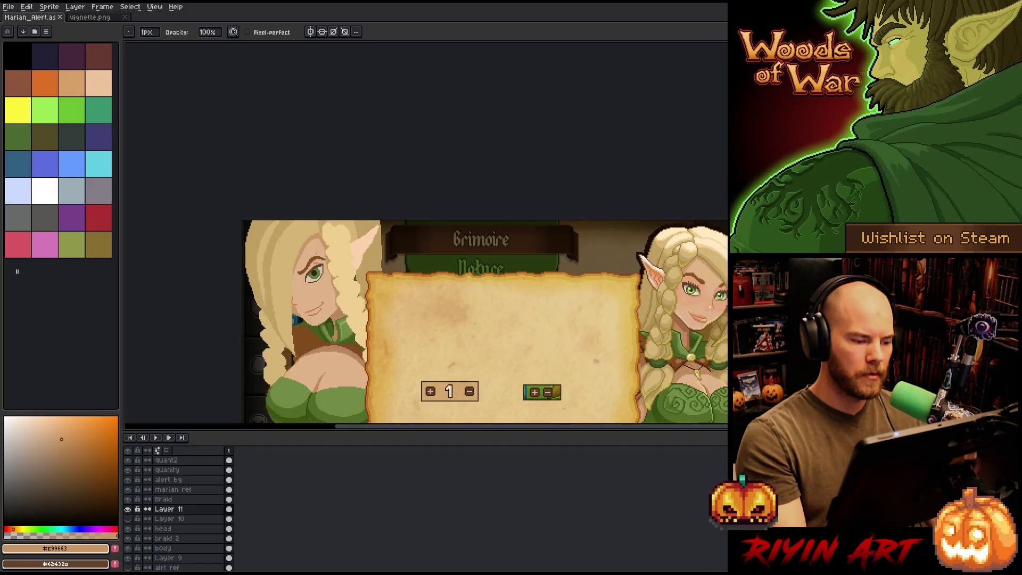
{"action": "scroll", "coordinate": [324, 247], "scroll_direction": "down", "scroll_amount": 1}
{"action": "scroll", "coordinate": [457, 320], "scroll_direction": "up", "scroll_amount": 1}
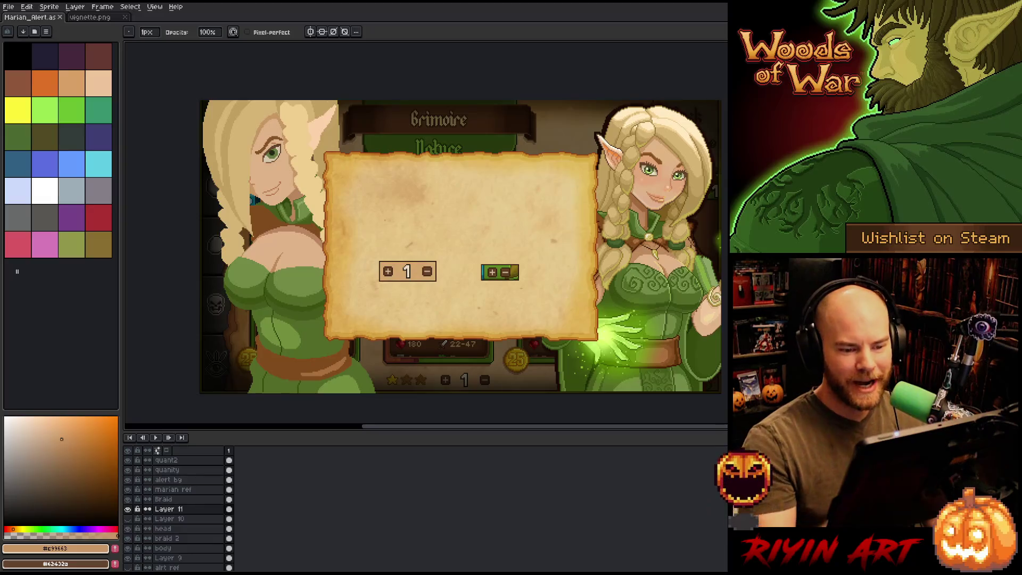
{"action": "key", "text": "i"}
{"action": "left_click", "coordinate": [662, 184]}
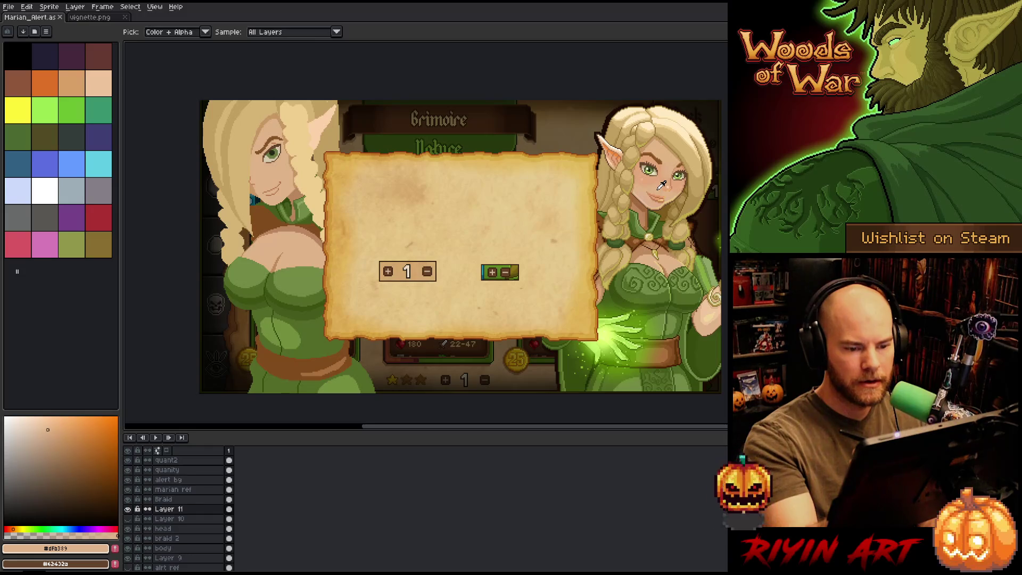
Step: Paint a touch of the sampled skin tone, save the sprite, and solo the head layer
{"action": "key", "text": "b"}
{"action": "left_click", "coordinate": [276, 181]}
{"action": "key", "text": "ctrl+s"}
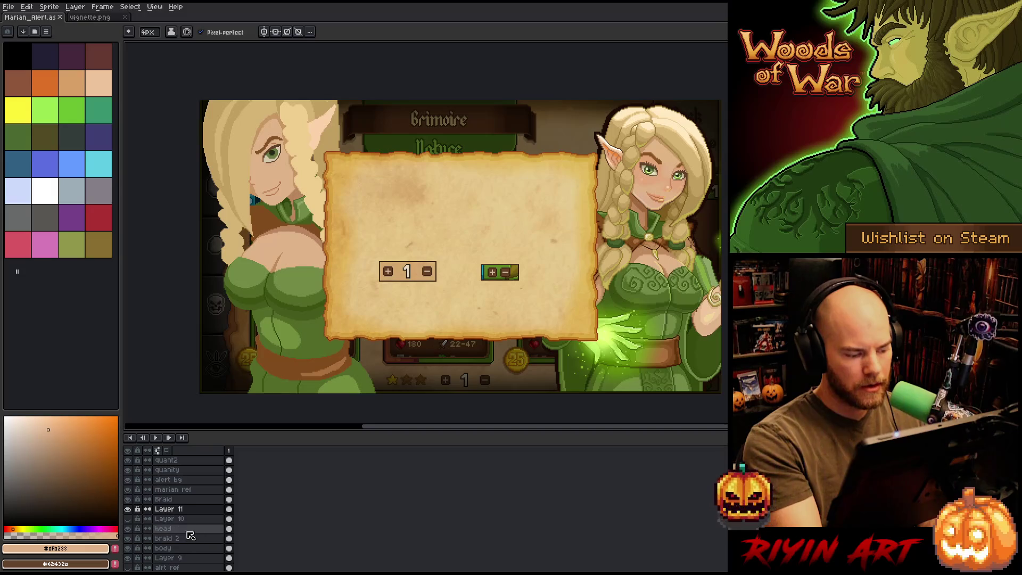
{"action": "left_click", "coordinate": [189, 532]}
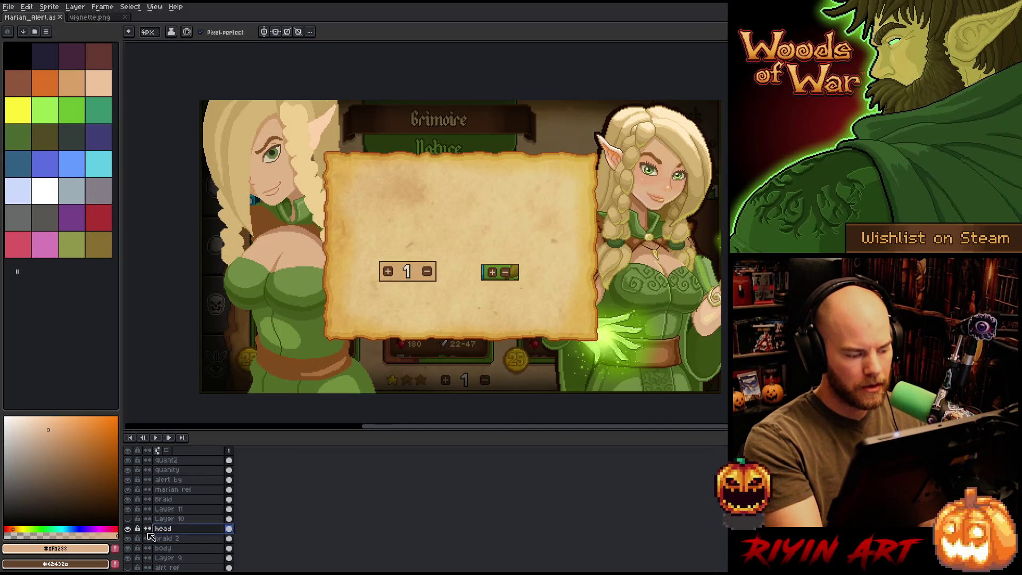
Step: With only the head layer visible, bucket-fill the face's shadow stripe
{"action": "left_click", "coordinate": [130, 533], "text": "alt"}
{"action": "left_click", "coordinate": [128, 530], "text": "alt"}
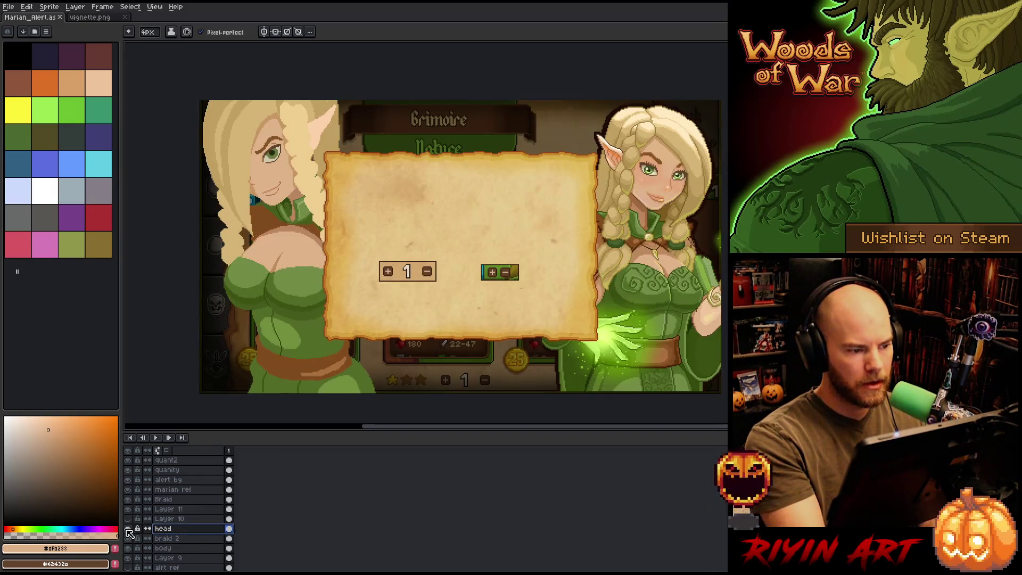
{"action": "left_click", "coordinate": [129, 530], "text": "alt"}
{"action": "key", "text": "g"}
{"action": "left_click", "coordinate": [292, 157], "text": "alt"}
{"action": "left_click", "coordinate": [298, 159]}
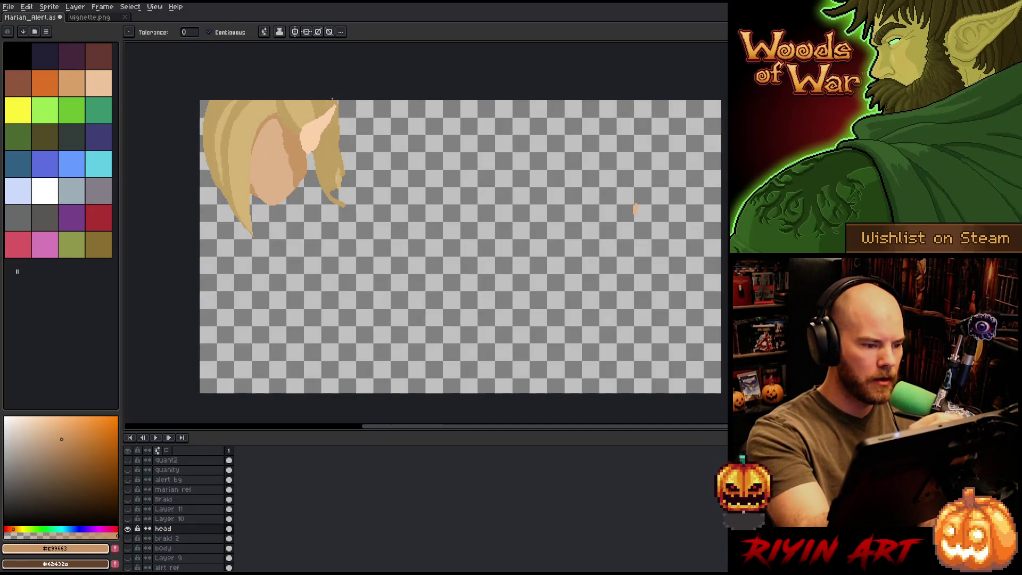
Step: Pencil the hair edge in the sampled hair colour and show all layers again
{"action": "key", "text": "b"}
{"action": "left_click", "coordinate": [339, 176], "text": "alt"}
{"action": "left_click_drag", "start_coordinate": [339, 168], "coordinate": [339, 187]}
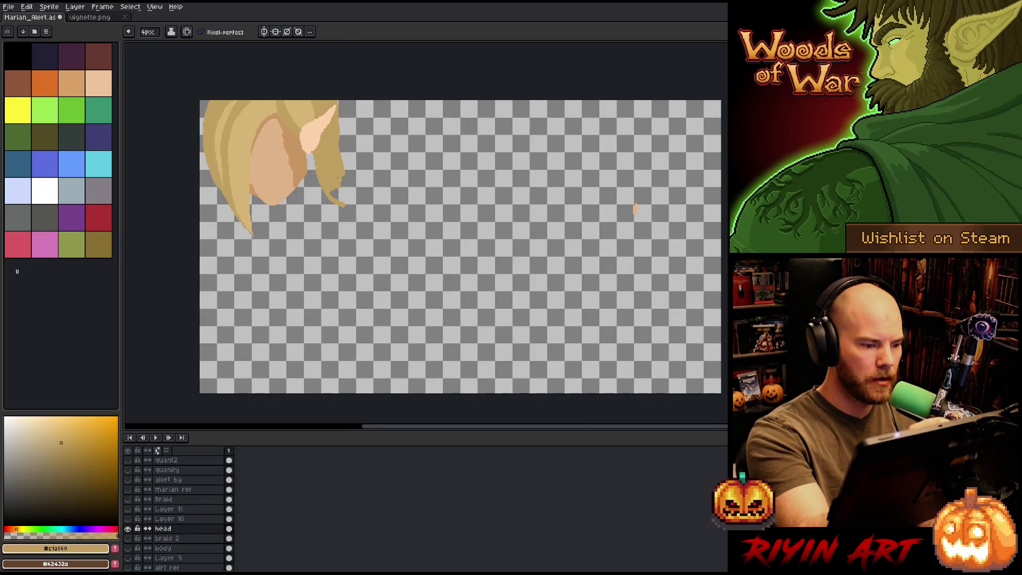
{"action": "left_click", "coordinate": [128, 529], "text": "alt"}
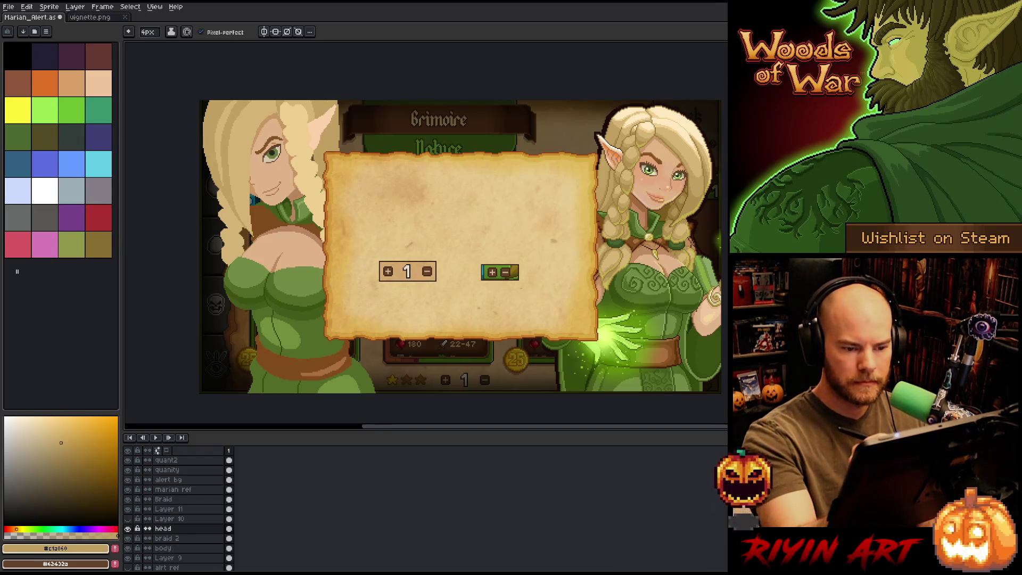
Step: Pick a light skin tone and add a new empty Layer 12 for the blush
{"action": "left_click", "coordinate": [652, 171], "text": "alt"}
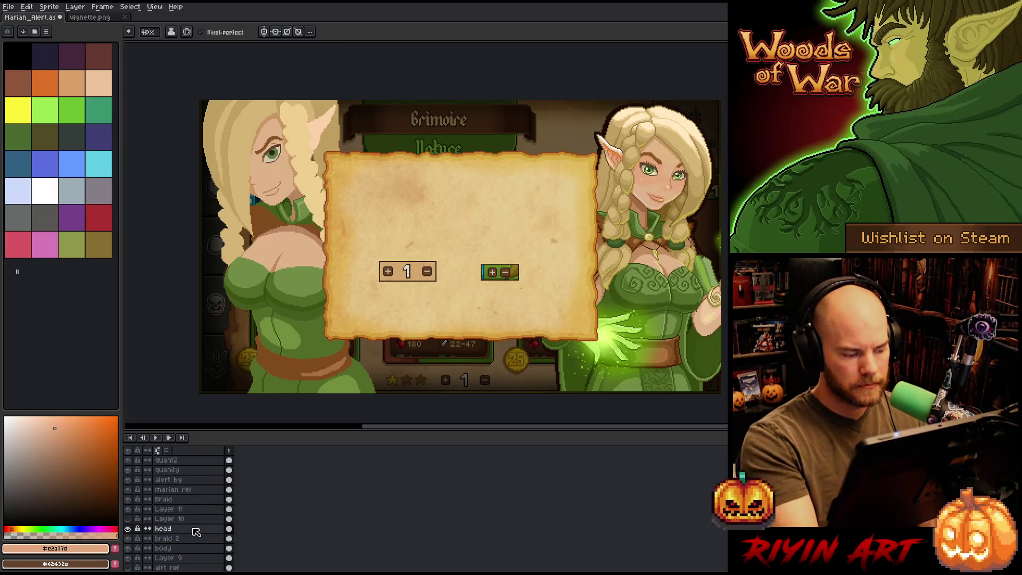
{"action": "left_click_drag", "start_coordinate": [354, 341], "coordinate": [360, 392]}
{"action": "key", "text": "ctrl+z"}
{"action": "key", "text": "shift+n"}
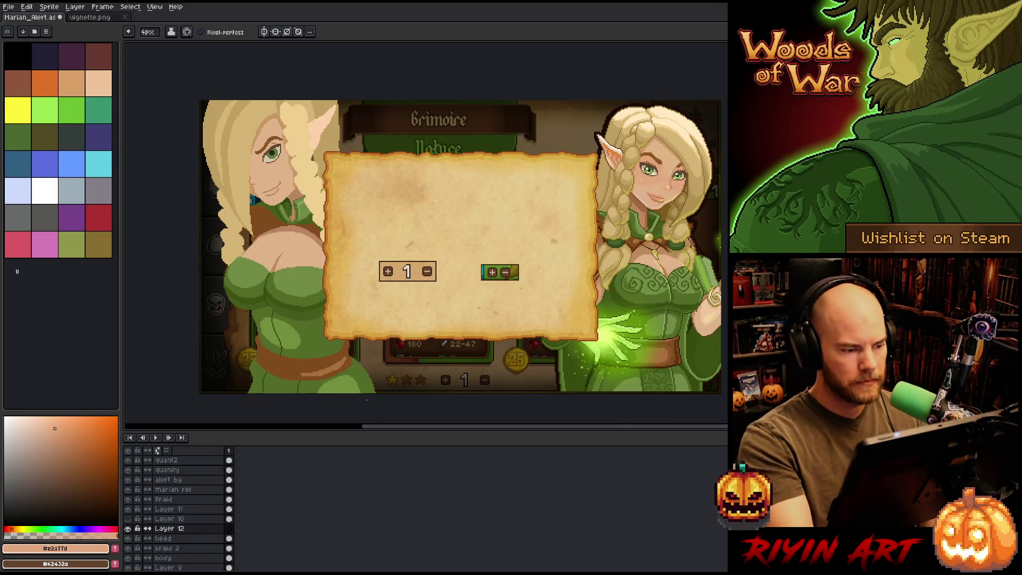
Step: Paint a curved pink blush stroke under and beside the left elf's eye
{"action": "left_click", "coordinate": [244, 66]}
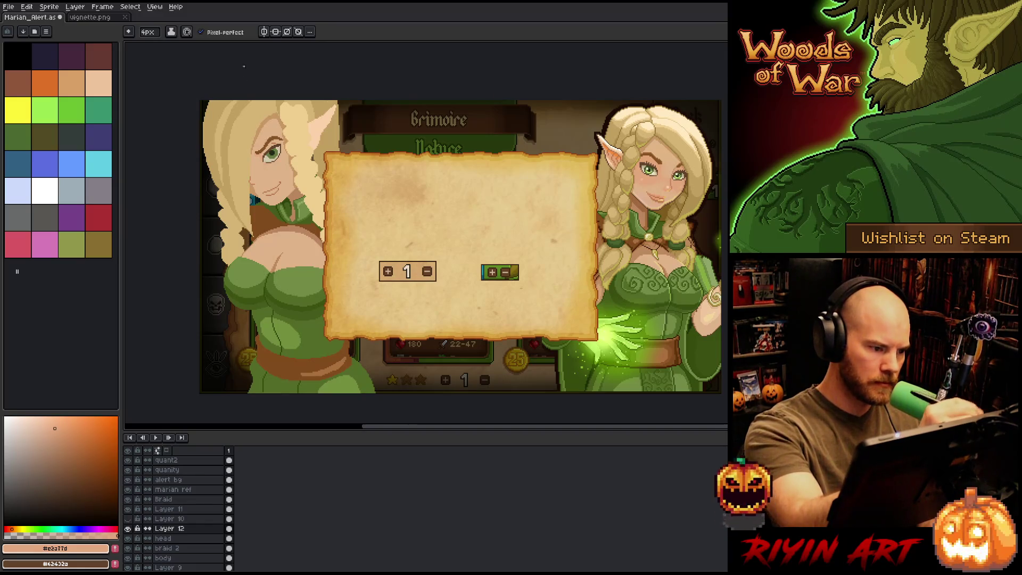
{"action": "scroll", "coordinate": [219, 226], "scroll_direction": "up", "scroll_amount": 1}
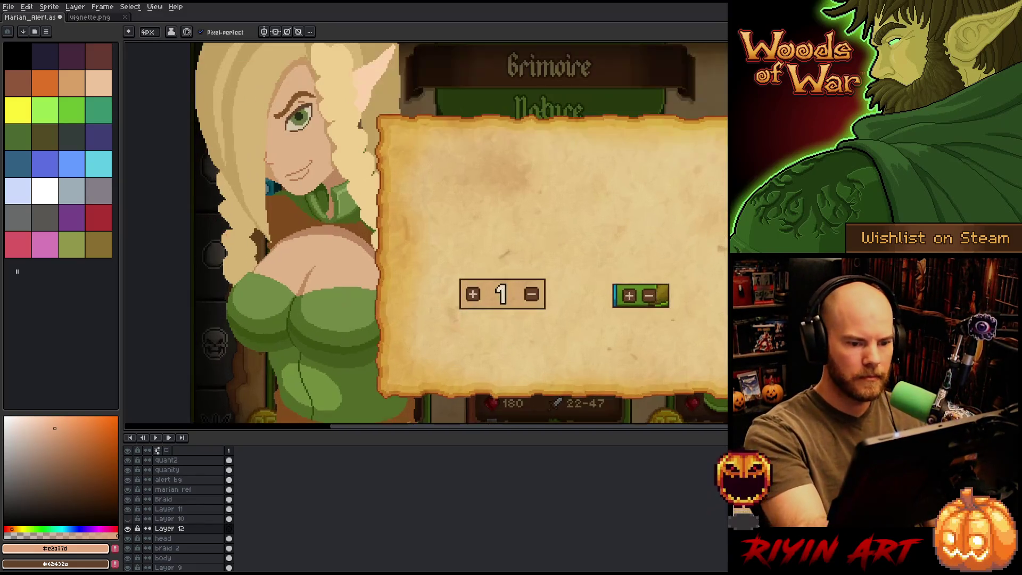
{"action": "left_click_drag", "start_coordinate": [296, 224], "coordinate": [330, 271]}
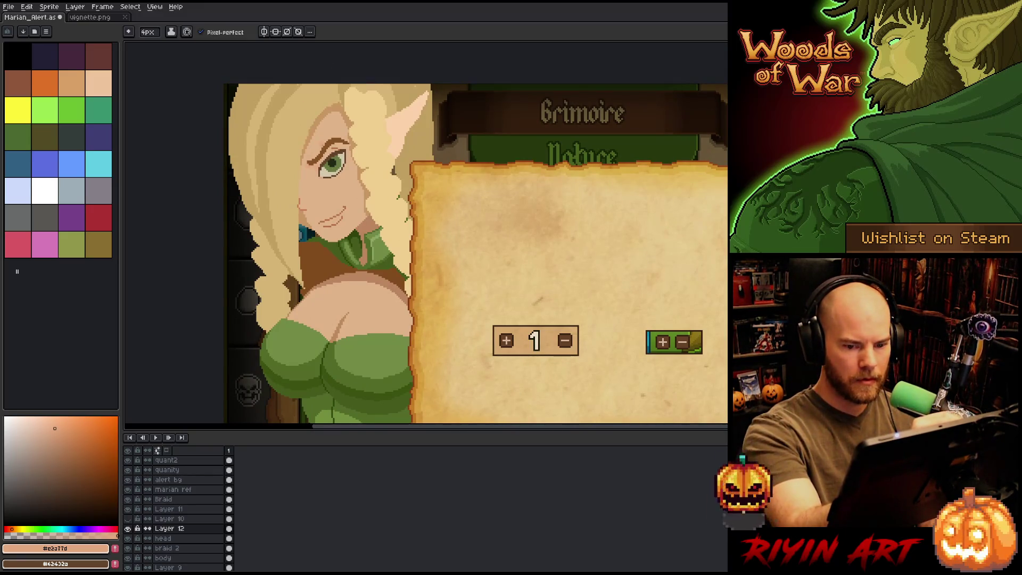
{"action": "left_click_drag", "start_coordinate": [320, 180], "coordinate": [321, 189]}
{"action": "key", "text": "ctrl+z"}
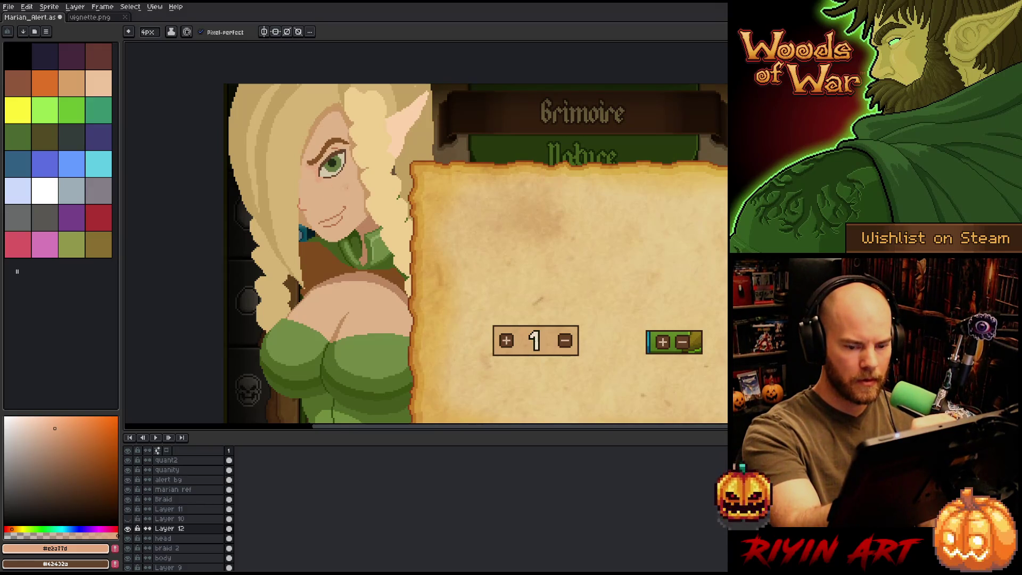
{"action": "left_click_drag", "start_coordinate": [321, 186], "coordinate": [362, 169]}
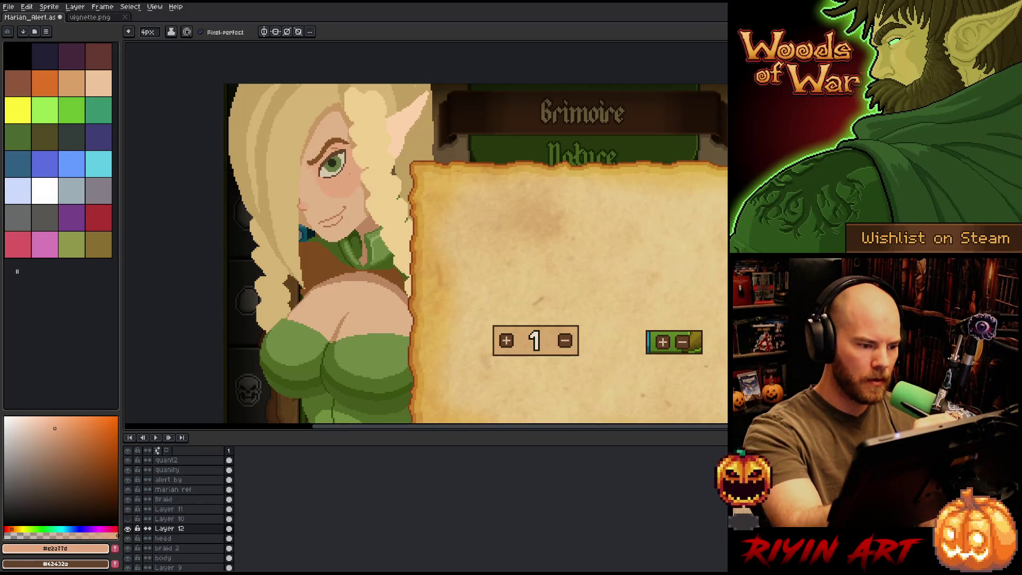
Step: Resample the face's skin tones, pick a 19px soft brush and make Layer 12 active
{"action": "left_click", "coordinate": [322, 186], "text": "alt"}
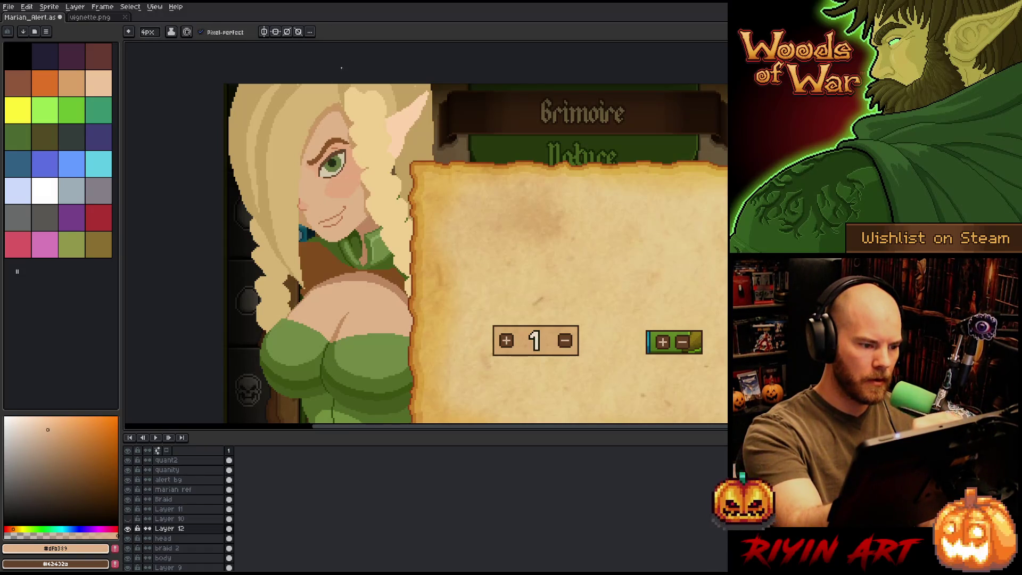
{"action": "left_click", "coordinate": [341, 298], "text": "alt"}
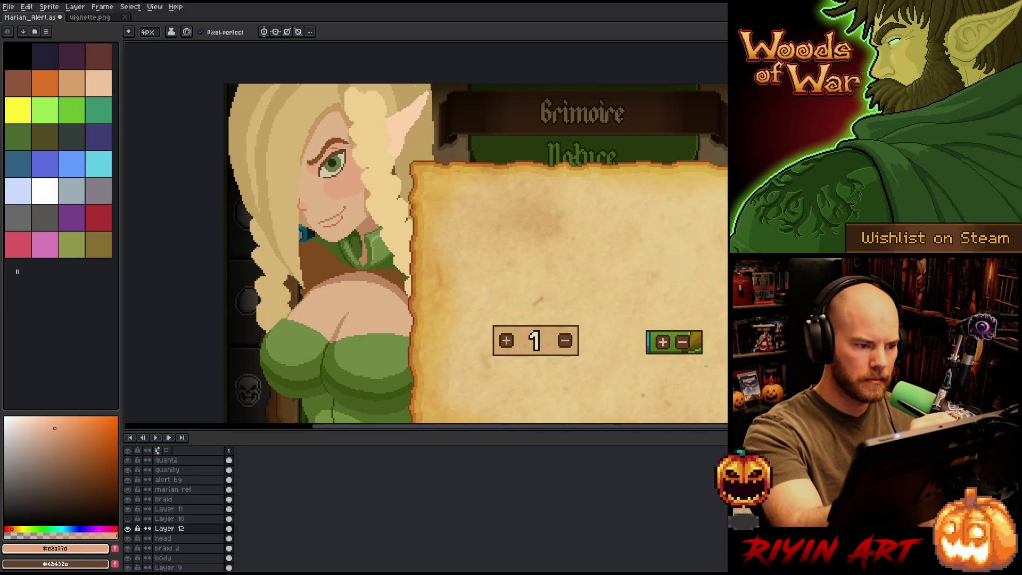
{"action": "left_click_drag", "start_coordinate": [327, 185], "coordinate": [341, 192]}
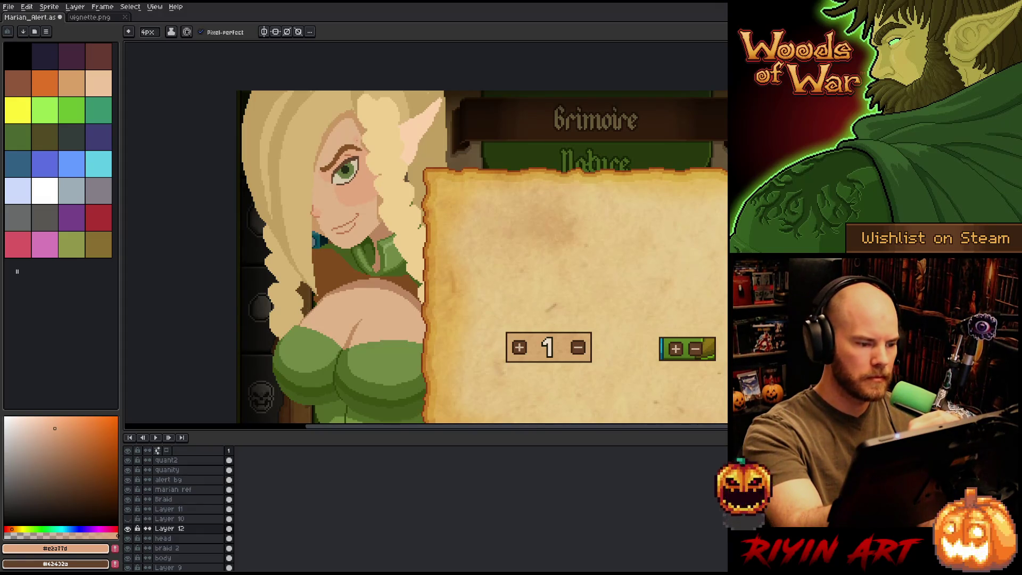
{"action": "key", "text": "g"}
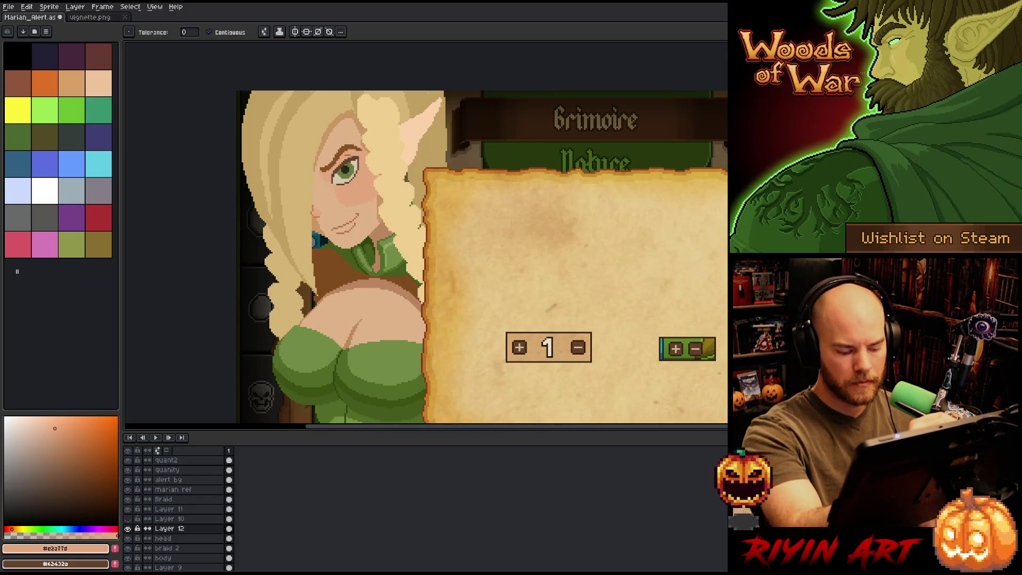
{"action": "key", "text": "e"}
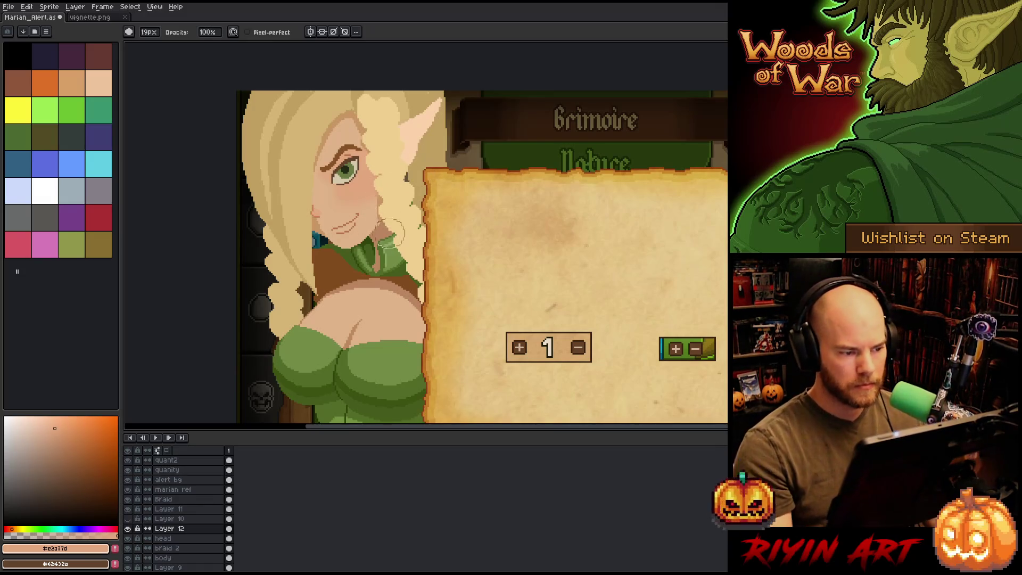
{"action": "left_click", "coordinate": [188, 530]}
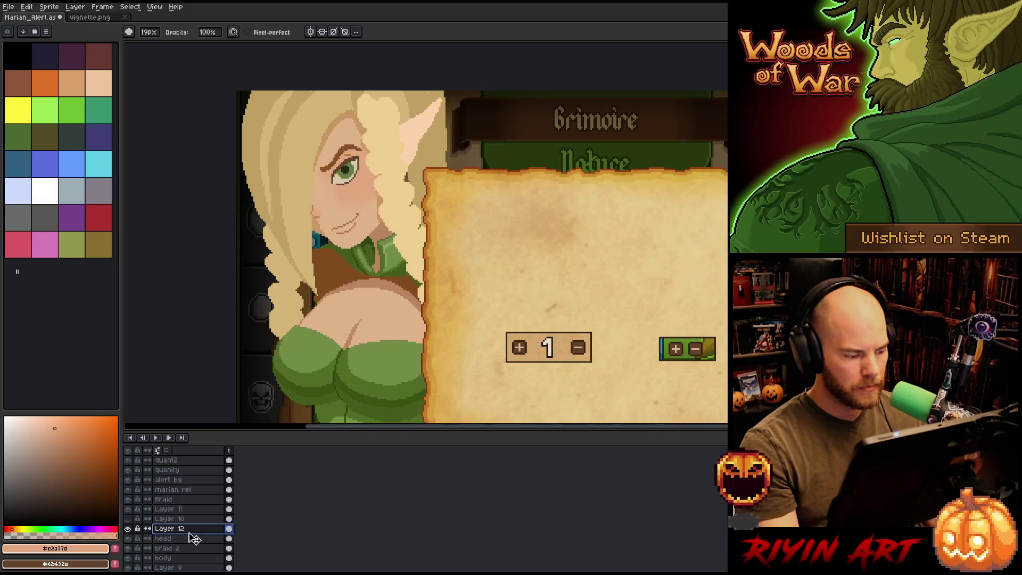
Step: Make Layer 11 active and sample a pale highlight colour from the artwork
{"action": "left_click", "coordinate": [186, 511]}
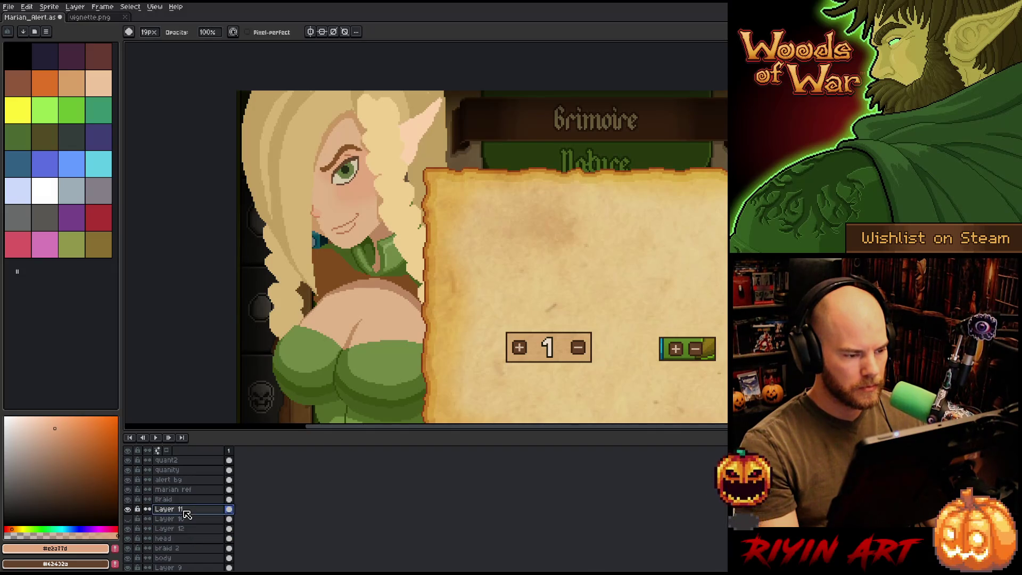
{"action": "scroll", "coordinate": [303, 264], "scroll_direction": "down", "scroll_amount": 3}
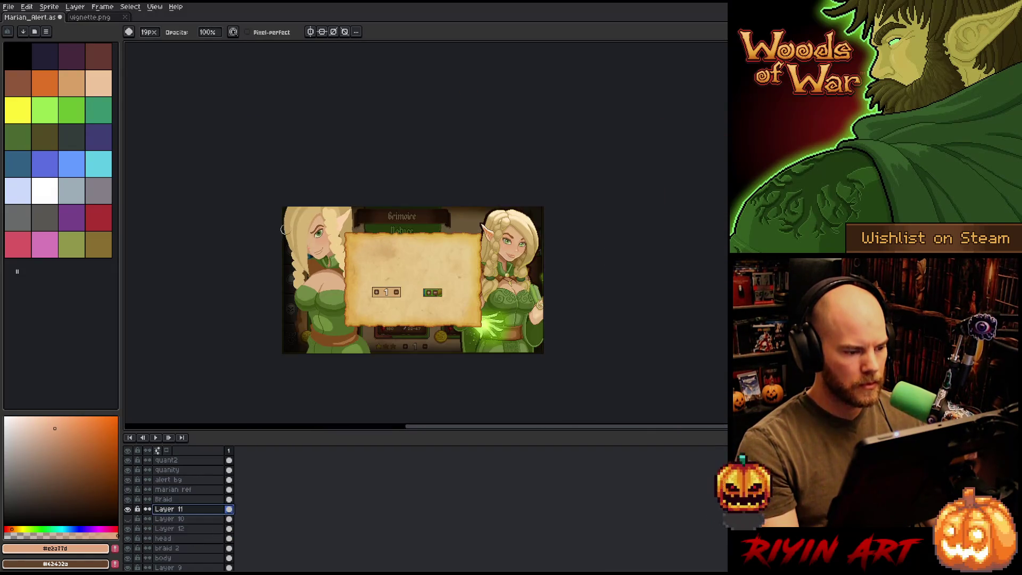
{"action": "scroll", "coordinate": [286, 229], "scroll_direction": "up", "scroll_amount": 2}
{"action": "scroll", "coordinate": [286, 229], "scroll_direction": "down", "scroll_amount": 1}
{"action": "scroll", "coordinate": [314, 250], "scroll_direction": "up", "scroll_amount": 2}
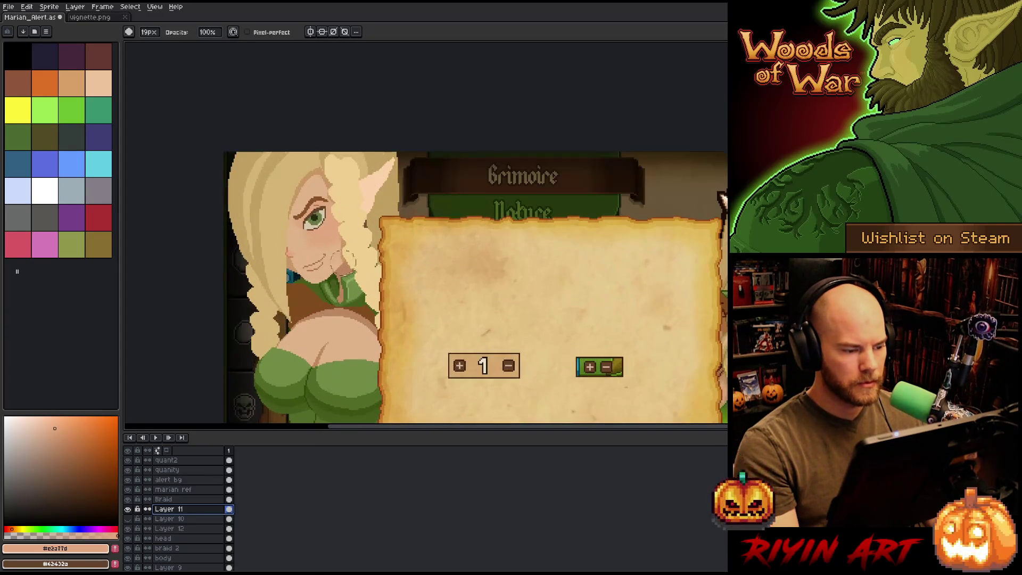
{"action": "scroll", "coordinate": [318, 258], "scroll_direction": "down", "scroll_amount": 1}
{"action": "scroll", "coordinate": [261, 242], "scroll_direction": "up", "scroll_amount": 1}
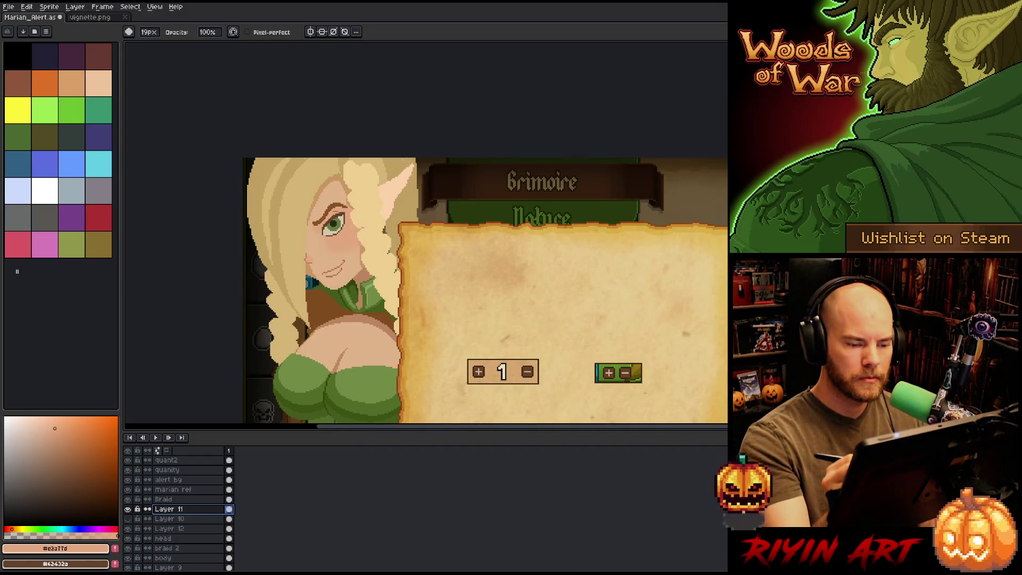
{"action": "key", "text": "b"}
{"action": "key", "text": "i"}
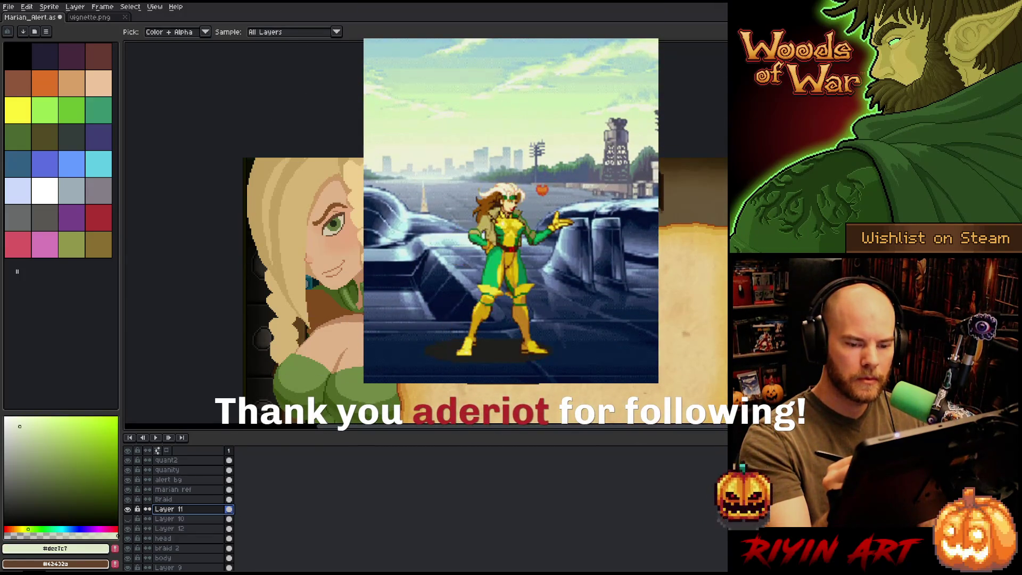
{"action": "key", "text": "b"}
{"action": "scroll", "coordinate": [332, 223], "scroll_direction": "up", "scroll_amount": 3}
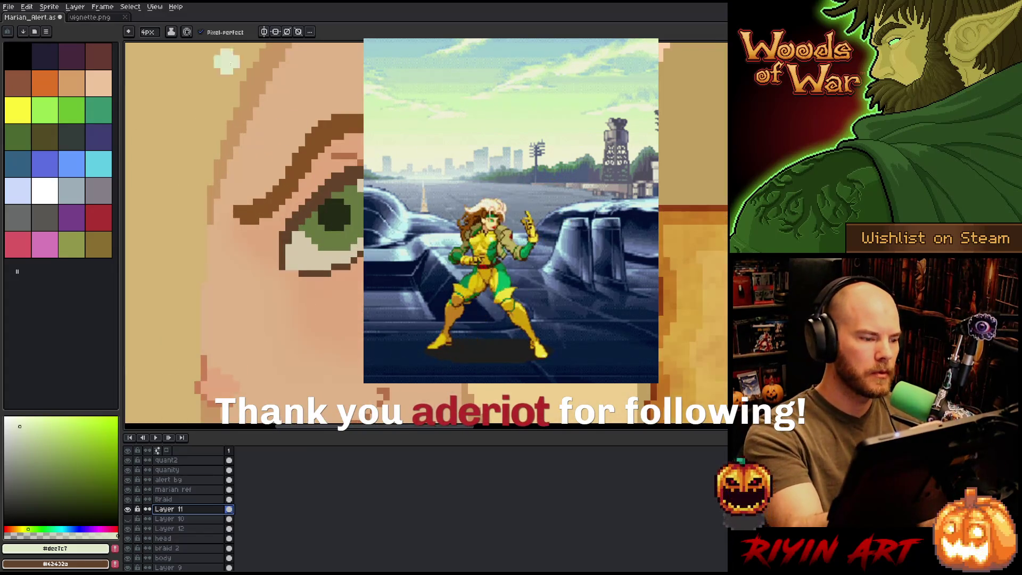
Step: Set the pencil to 2px and add a pale highlight pixel to the green iris
{"action": "left_click", "coordinate": [148, 32]}
{"action": "left_click", "coordinate": [151, 47]}
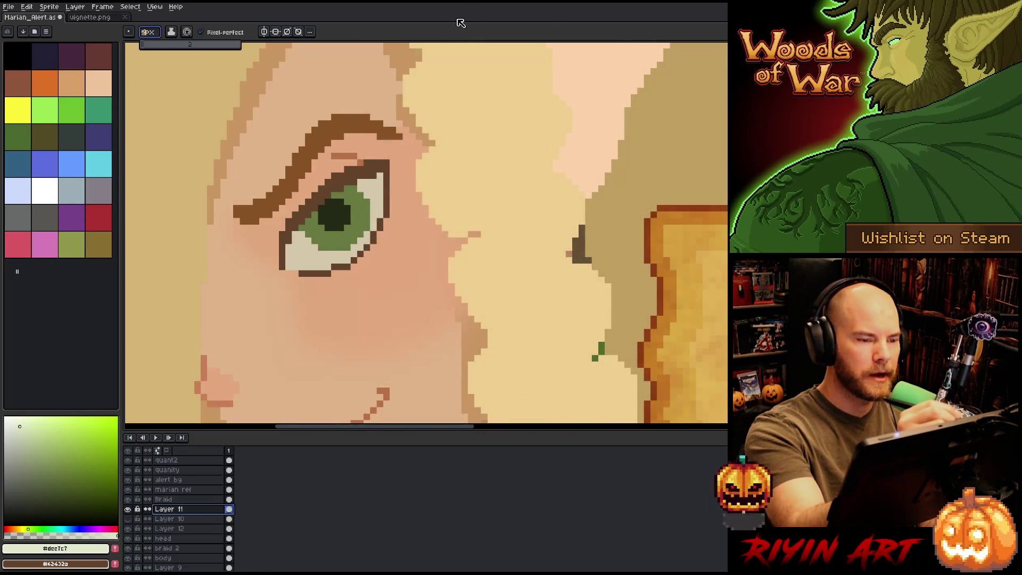
{"action": "left_click", "coordinate": [344, 206]}
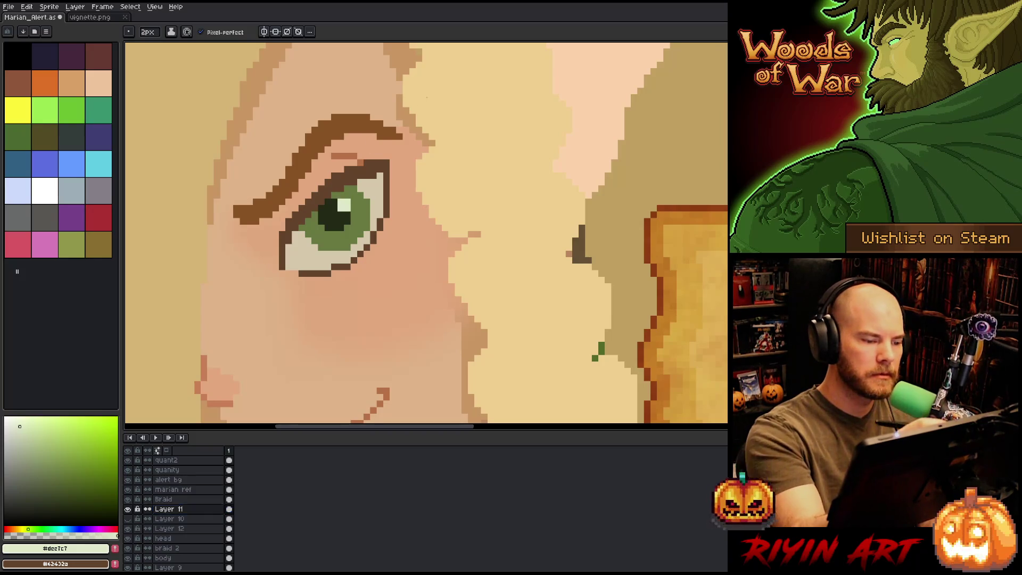
{"action": "scroll", "coordinate": [512, 341], "scroll_direction": "down", "scroll_amount": 5}
{"action": "left_click_drag", "start_coordinate": [513, 340], "coordinate": [416, 285]}
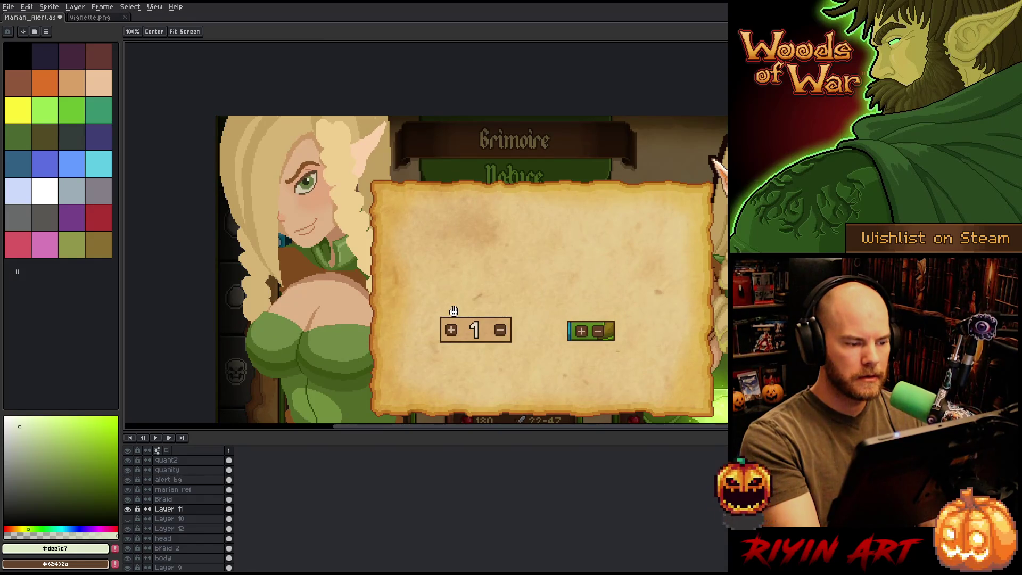
{"action": "key", "text": "b"}
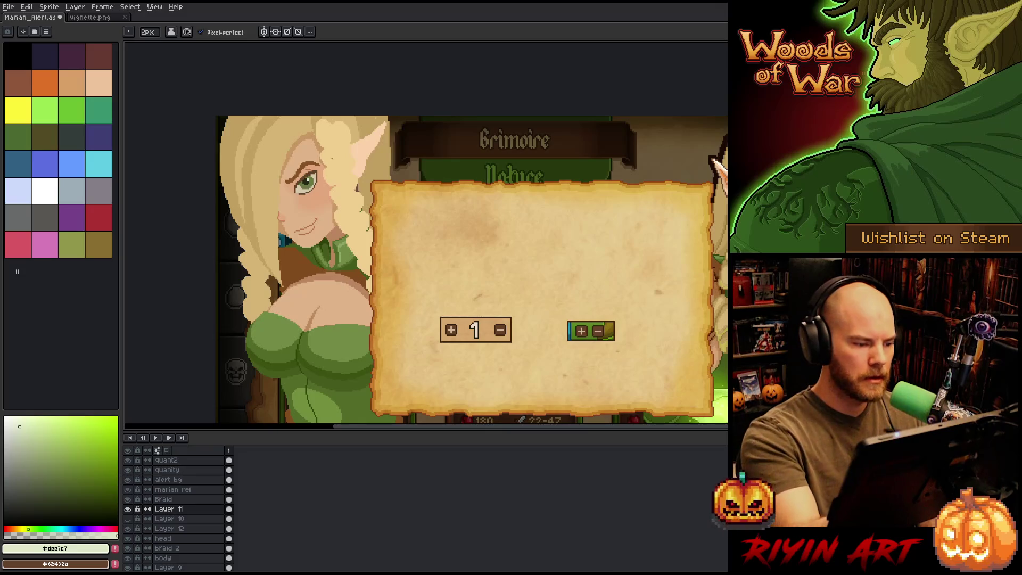
Step: Oval-select the left elf's eye and nudge it about one pixel, committing twice
{"action": "key", "text": "m"}
{"action": "left_click_drag", "start_coordinate": [269, 134], "coordinate": [333, 207]}
{"action": "left_click_drag", "start_coordinate": [302, 170], "coordinate": [303, 172]}
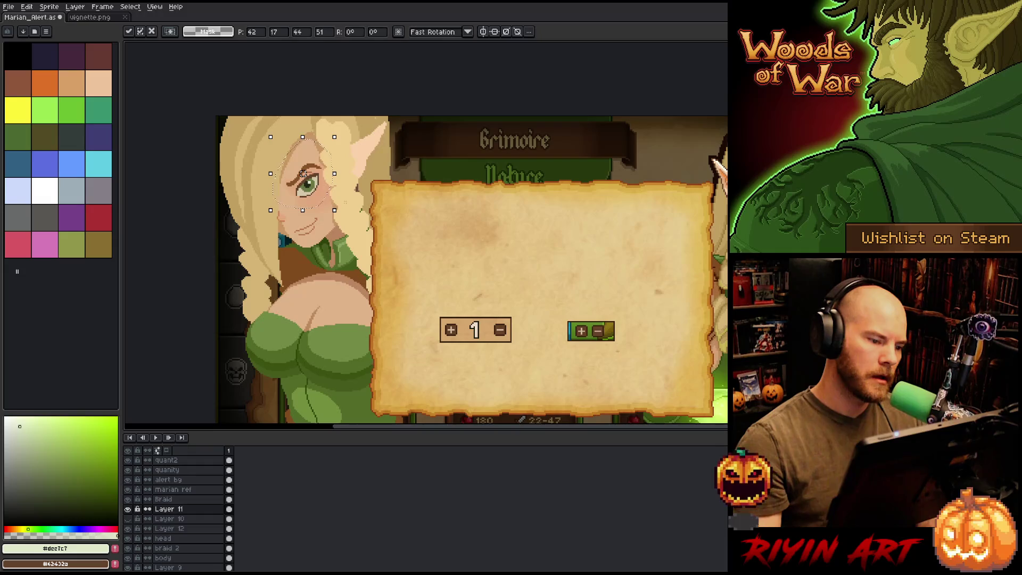
{"action": "left_click_drag", "start_coordinate": [305, 175], "coordinate": [303, 175]}
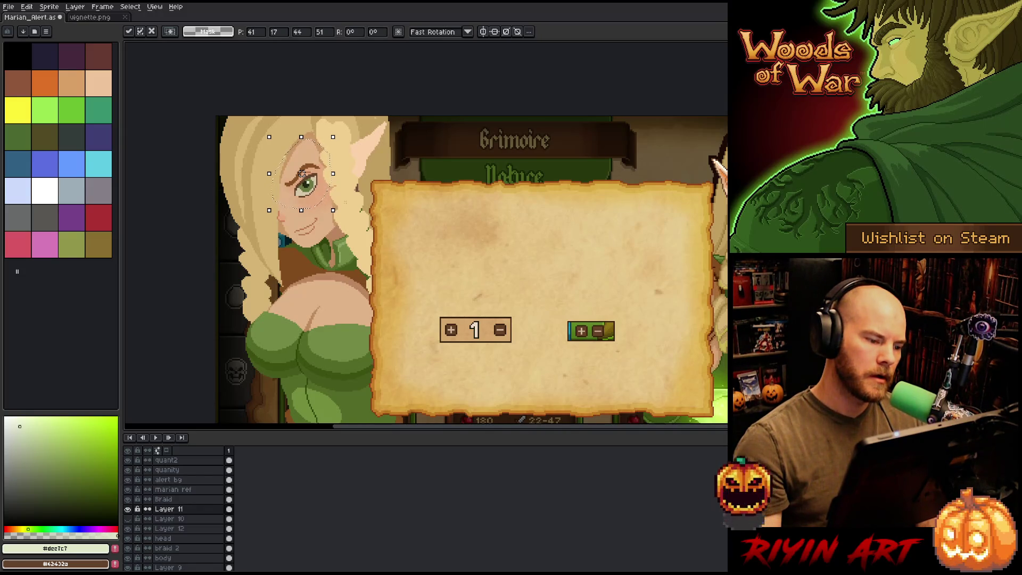
{"action": "left_click_drag", "start_coordinate": [303, 173], "coordinate": [303, 172]}
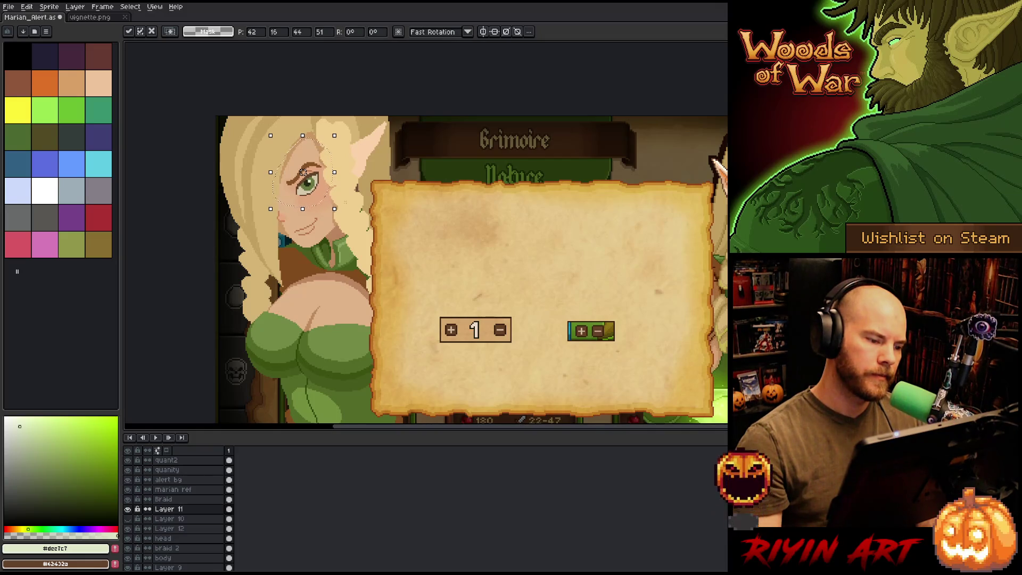
{"action": "key", "text": "ctrl+d"}
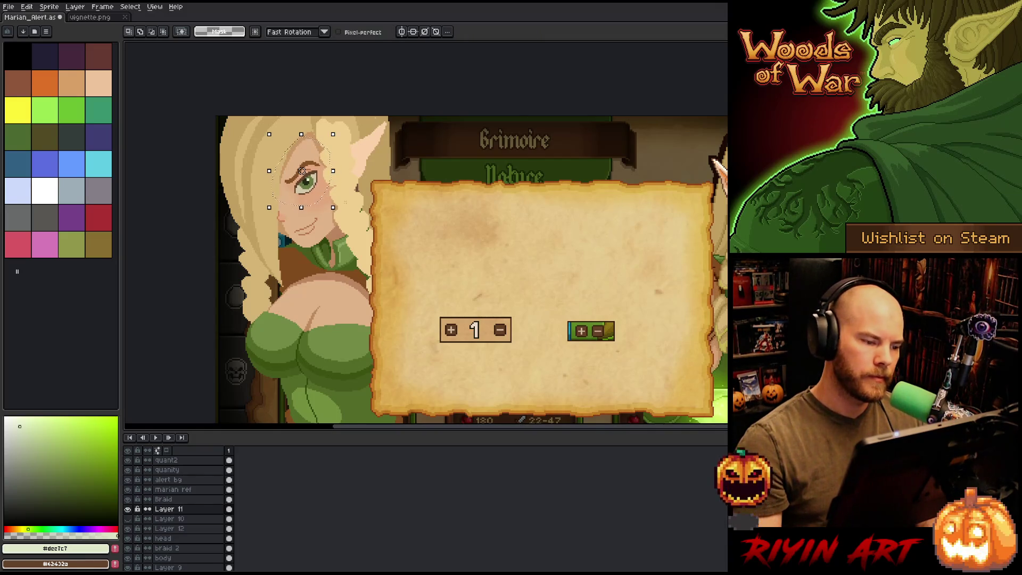
{"action": "left_click_drag", "start_coordinate": [302, 171], "coordinate": [300, 172]}
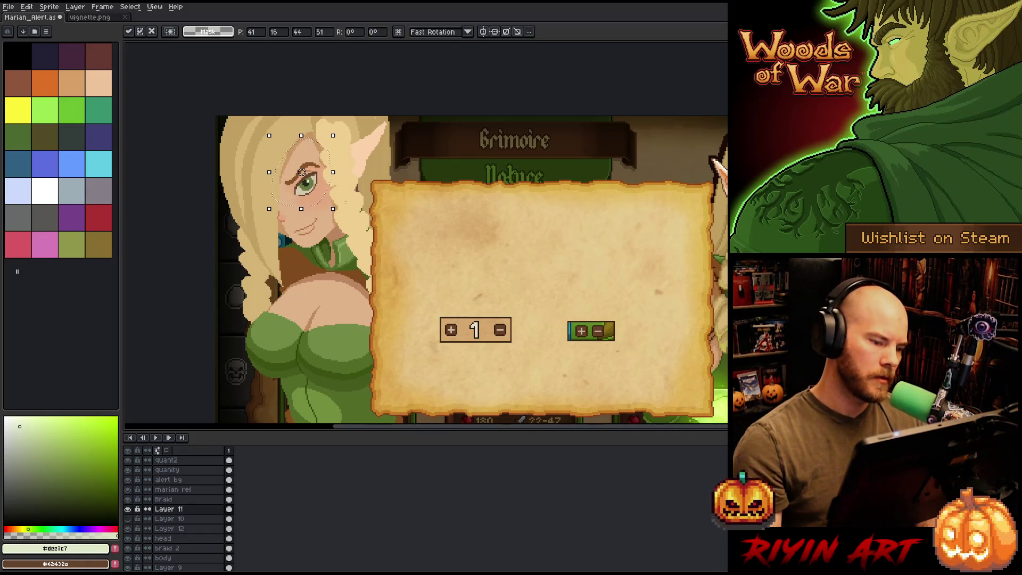
{"action": "key", "text": "ctrl+d"}
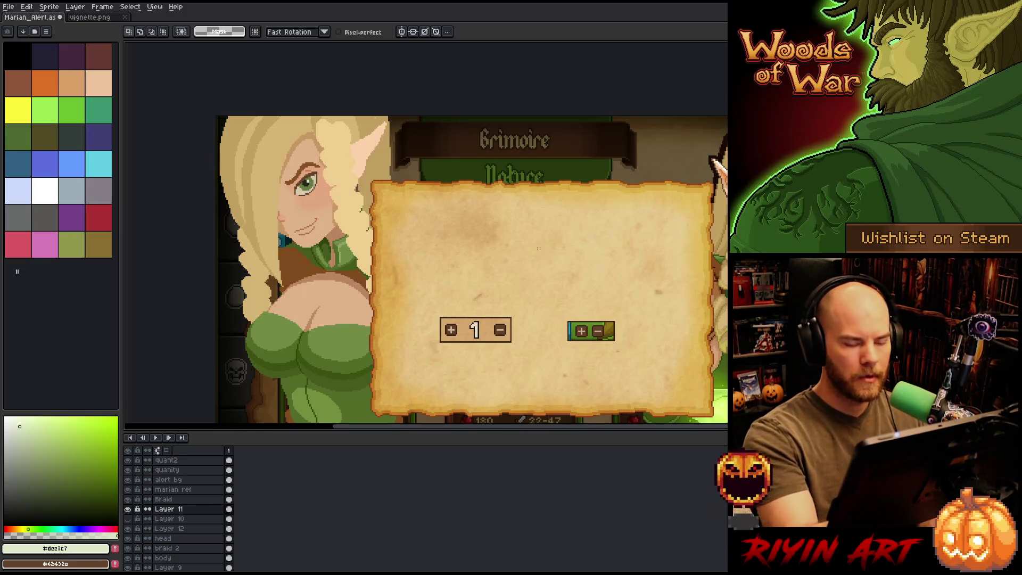
{"action": "scroll", "coordinate": [264, 176], "scroll_direction": "up", "scroll_amount": 5}
Step: Sample a dark green, shrink the pencil to 1px and toggle Layer 11 to compare
{"action": "key", "text": "i"}
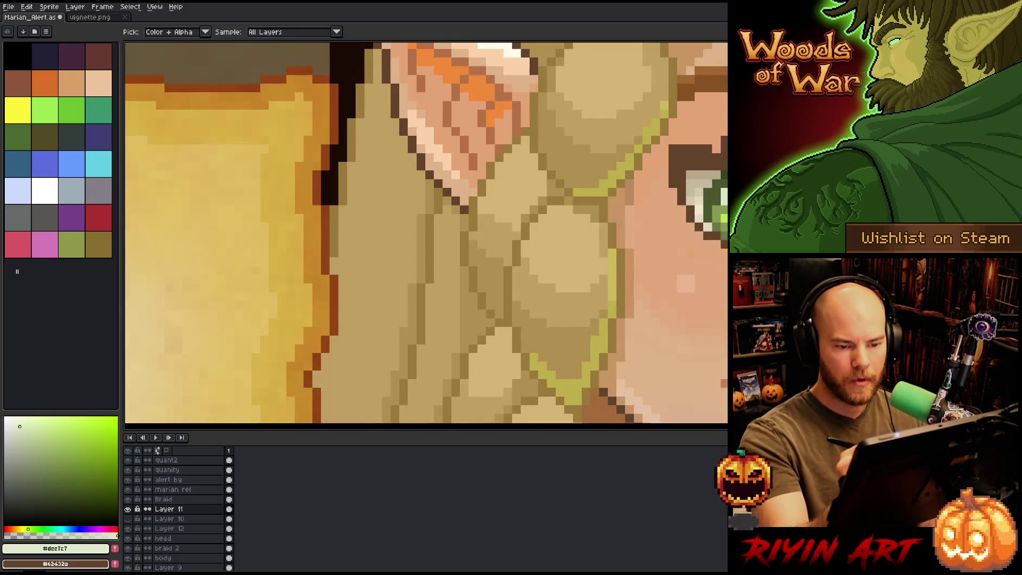
{"action": "left_click", "coordinate": [71, 496]}
{"action": "key", "text": "m"}
{"action": "key", "text": "1"}
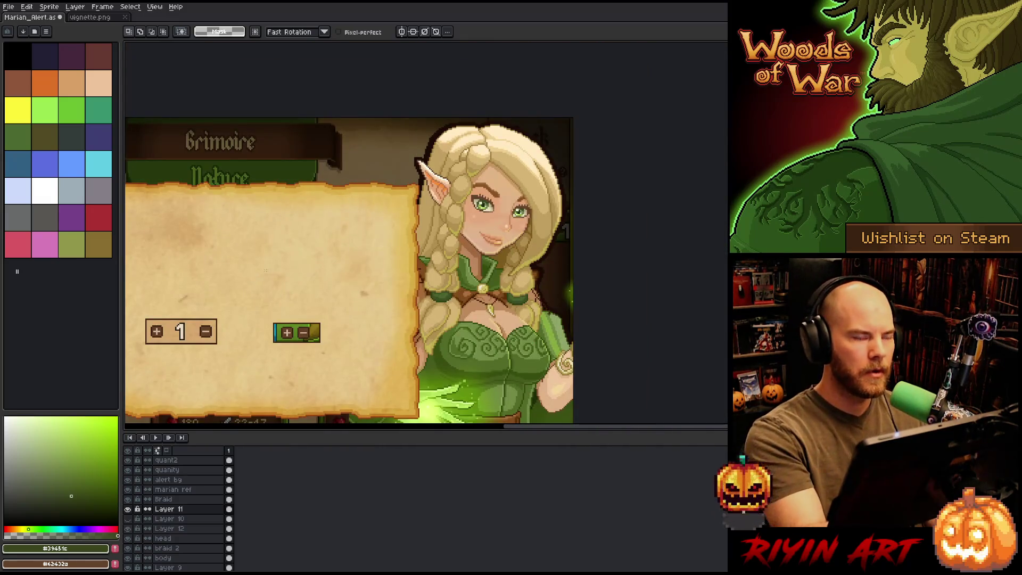
{"action": "scroll", "coordinate": [461, 198], "scroll_direction": "up", "scroll_amount": 5}
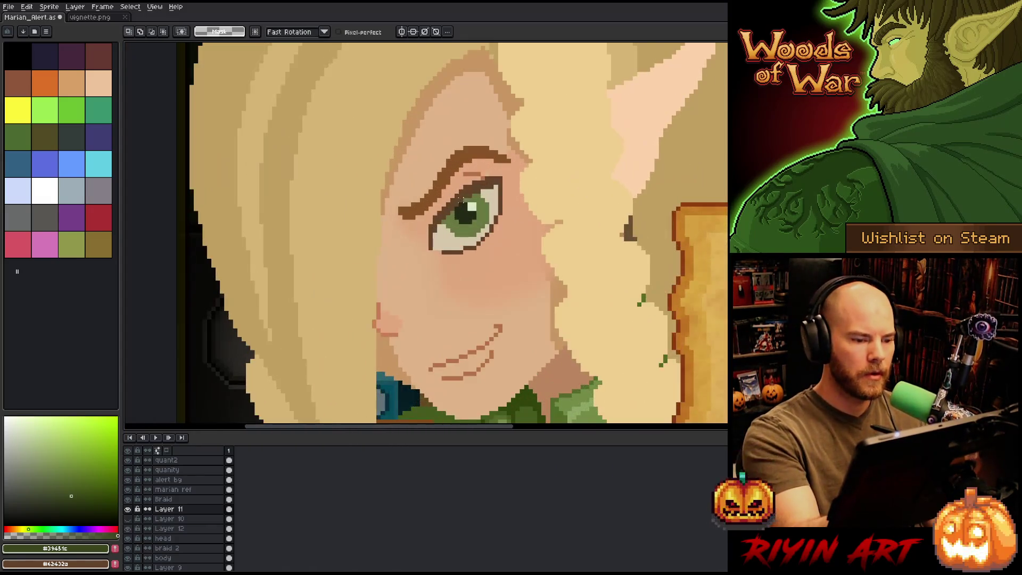
{"action": "key", "text": "b"}
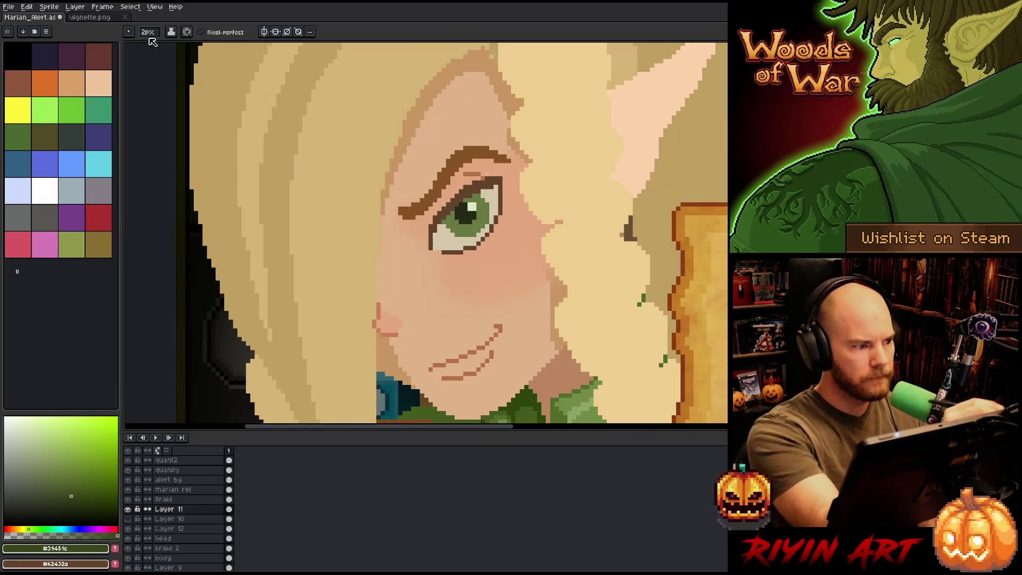
{"action": "left_click_drag", "start_coordinate": [151, 39], "coordinate": [144, 39]}
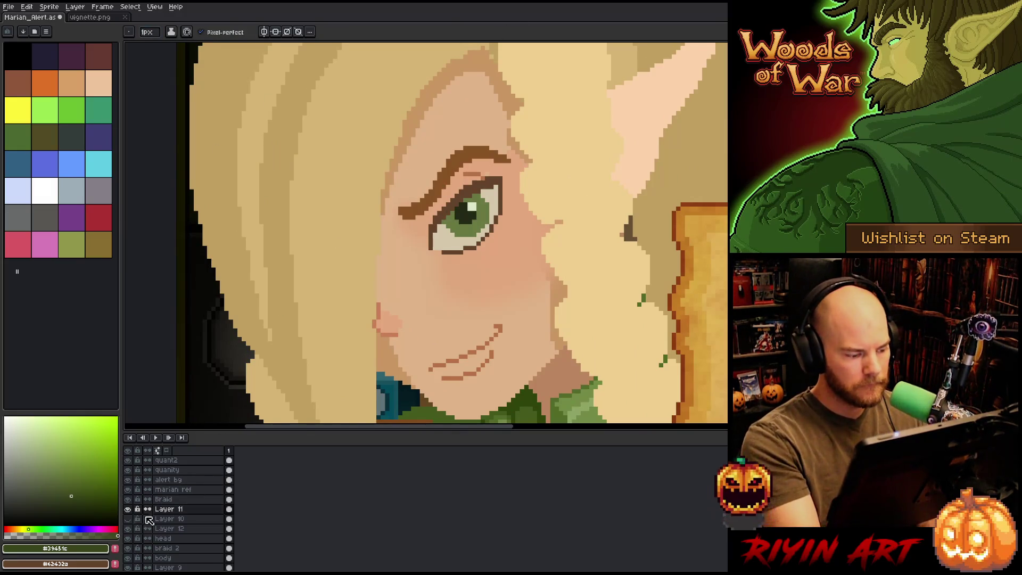
{"action": "left_click", "coordinate": [128, 509]}
{"action": "left_click", "coordinate": [128, 509]}
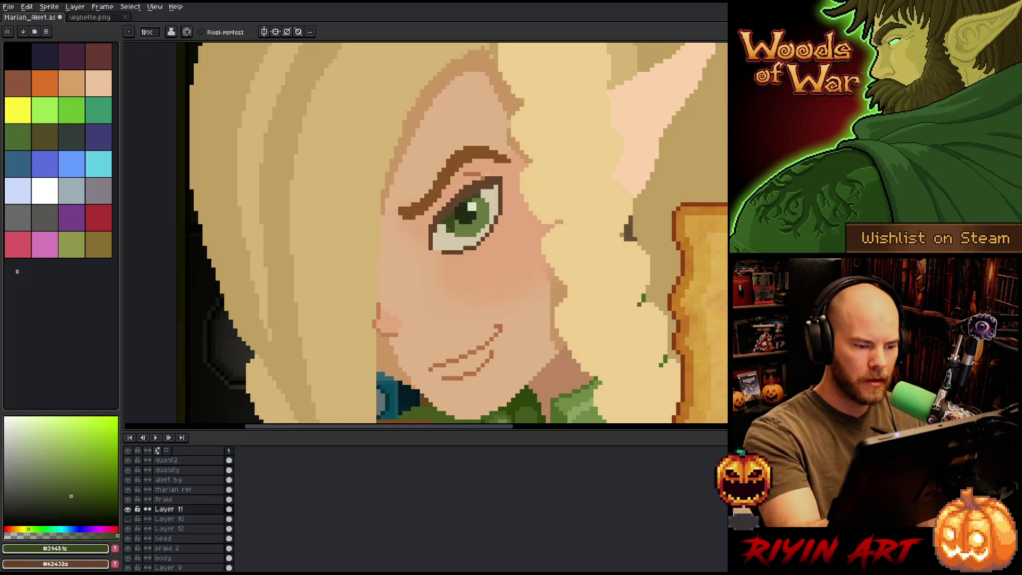
Step: Sample the eye-white beige, #39451c, #849951, olive and #4a542d greens from the reference eye
{"action": "left_click", "coordinate": [452, 240], "text": "alt"}
{"action": "left_click", "coordinate": [457, 210], "text": "alt"}
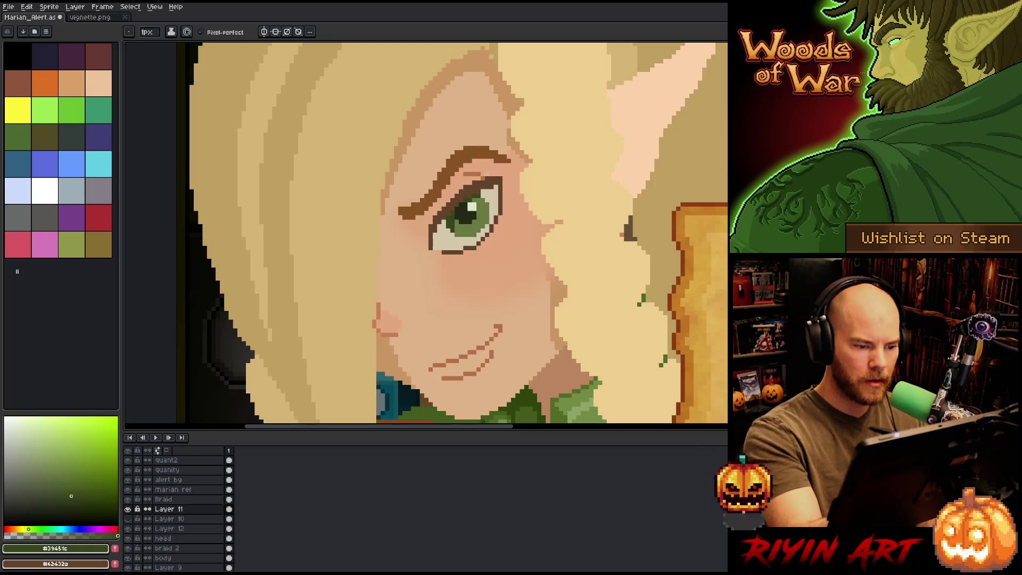
{"action": "key", "text": "space"}
{"action": "left_click_drag", "start_coordinate": [593, 337], "coordinate": [426, 276]}
{"action": "mouse_move", "coordinate": [679, 320]}
{"action": "left_mouse_down"}
{"action": "mouse_move", "coordinate": [602, 306]}
{"action": "mouse_move", "coordinate": [425, 306]}
{"action": "mouse_move", "coordinate": [593, 296]}
{"action": "left_mouse_up"}
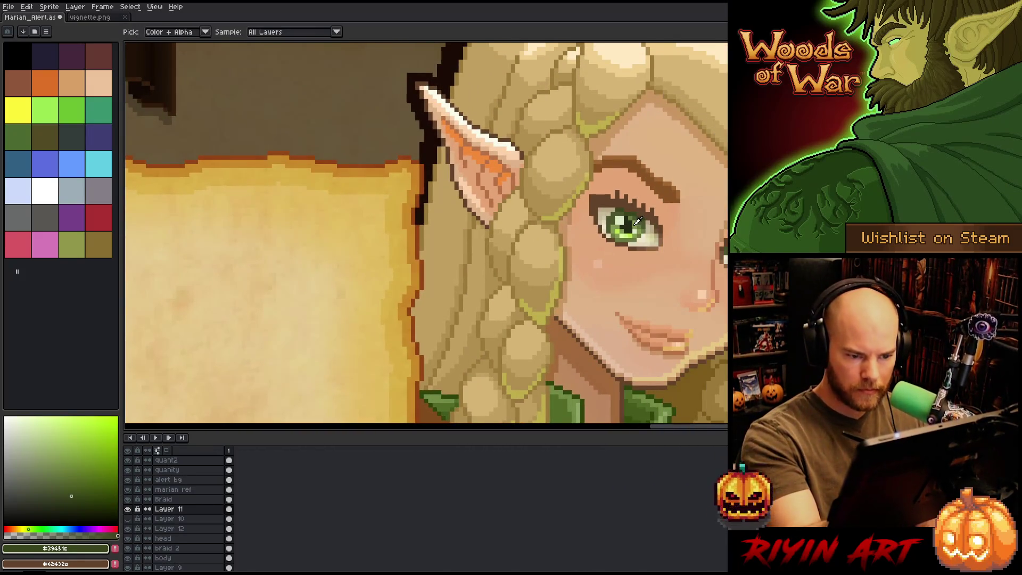
{"action": "left_click", "coordinate": [637, 220], "text": "alt"}
{"action": "key", "text": "space"}
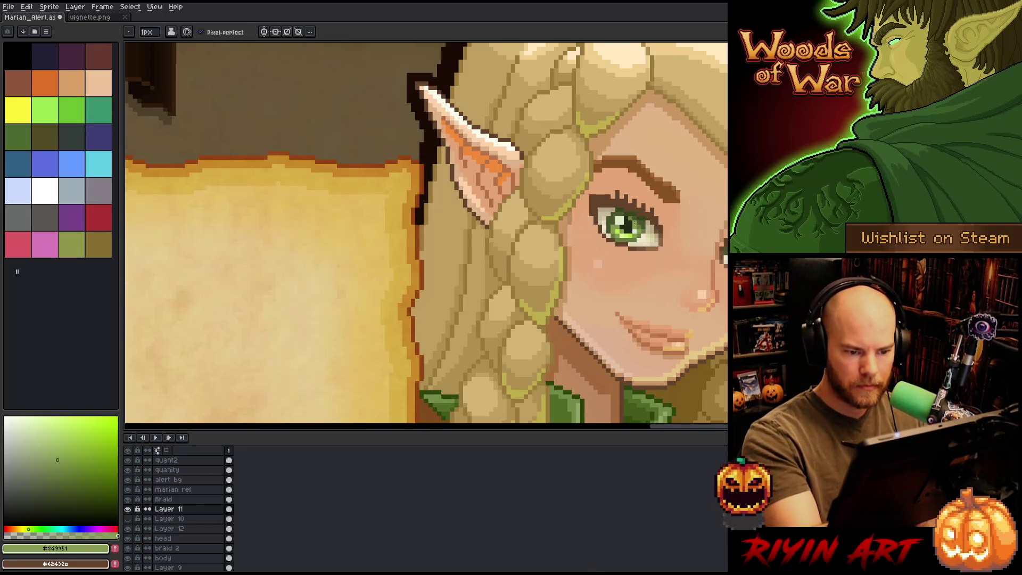
{"action": "key", "text": "x"}
{"action": "left_click", "coordinate": [661, 210], "text": "alt"}
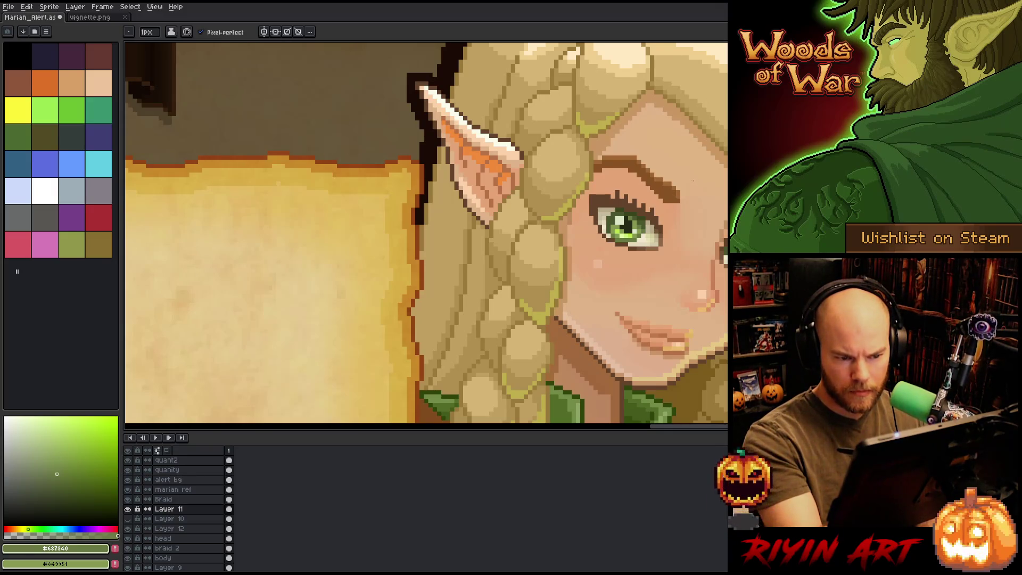
{"action": "left_click", "coordinate": [623, 205], "text": "alt"}
{"action": "key", "text": "x"}
{"action": "left_click", "coordinate": [616, 215], "text": "alt"}
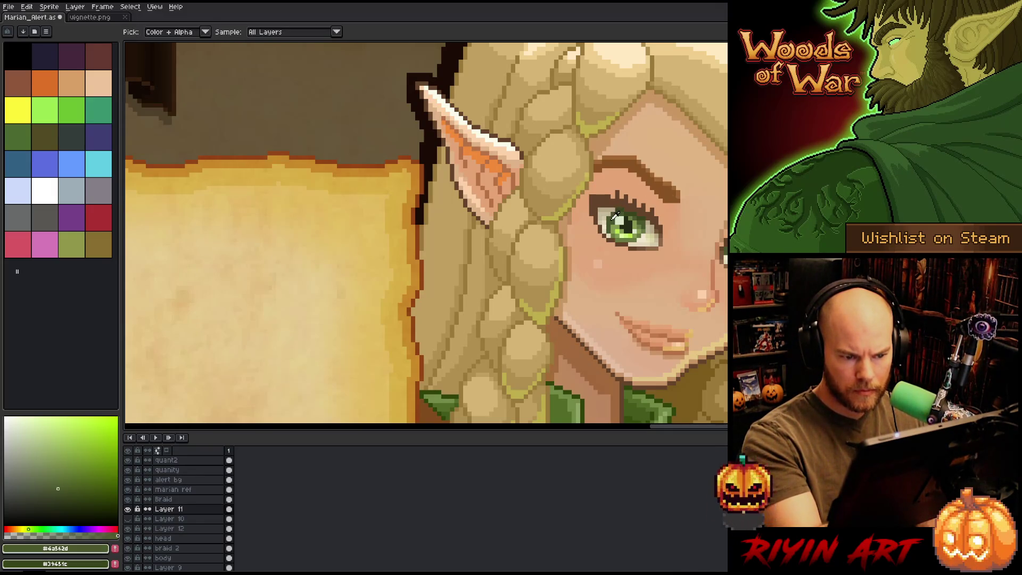
Step: Back at Marian's face, sample #687840, #4a542d and #39451c greens from her iris
{"action": "scroll", "coordinate": [616, 214], "scroll_direction": "down", "scroll_amount": 3}
{"action": "left_click_drag", "start_coordinate": [413, 262], "coordinate": [422, 290]}
{"action": "scroll", "coordinate": [422, 290], "scroll_direction": "up", "scroll_amount": 3}
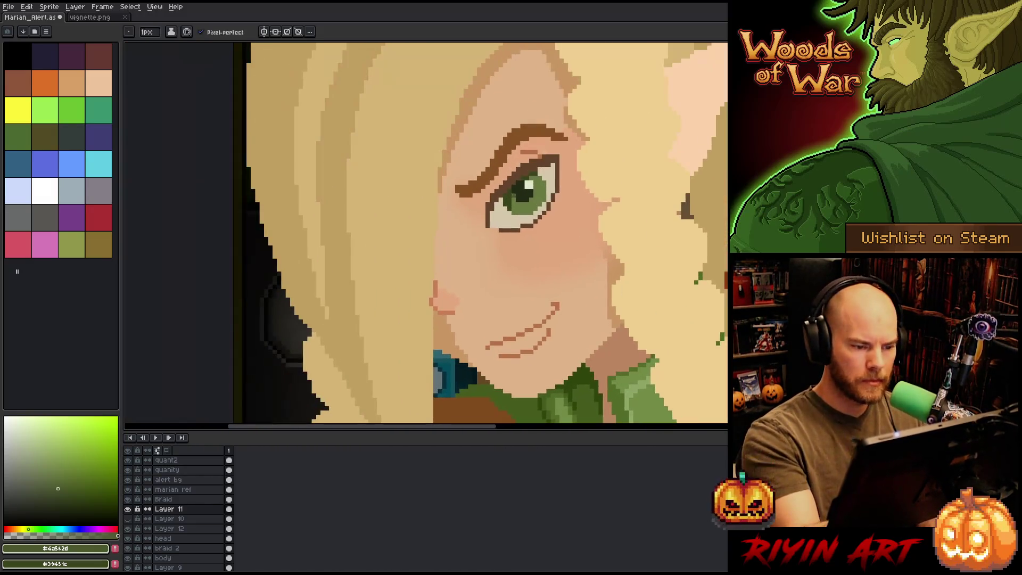
{"action": "key", "text": "x"}
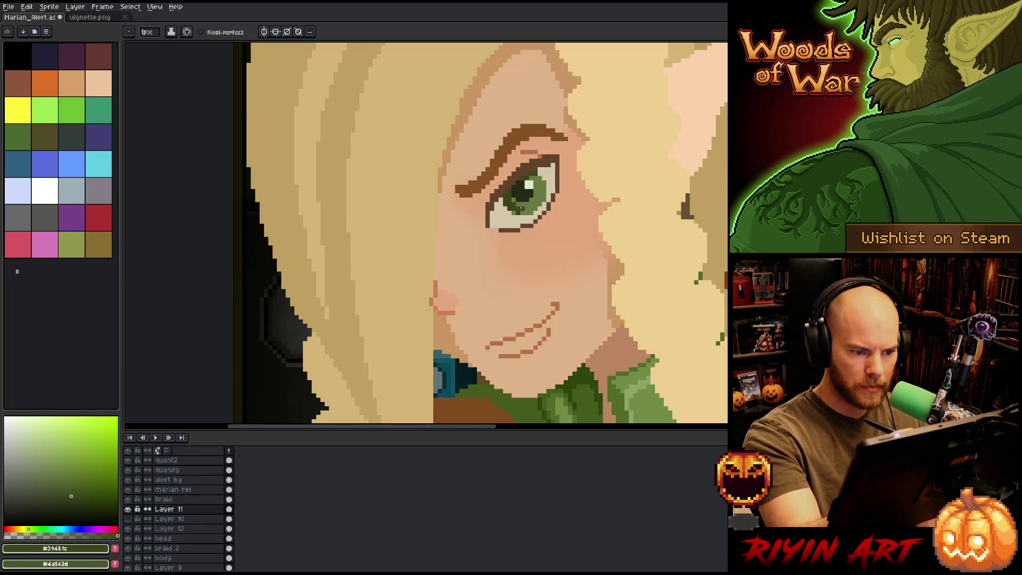
{"action": "key", "text": "x"}
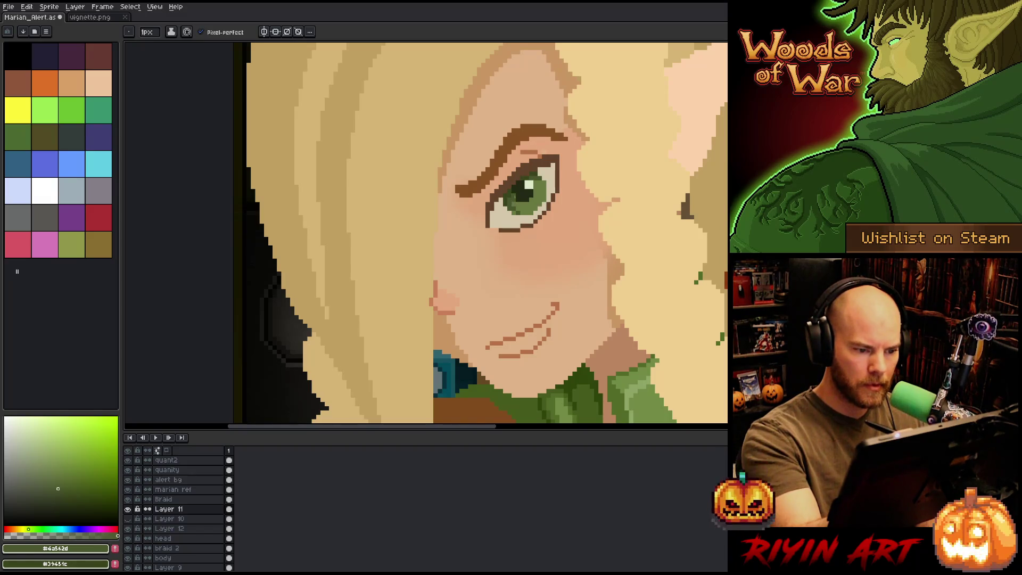
{"action": "left_click", "coordinate": [516, 206], "text": "alt"}
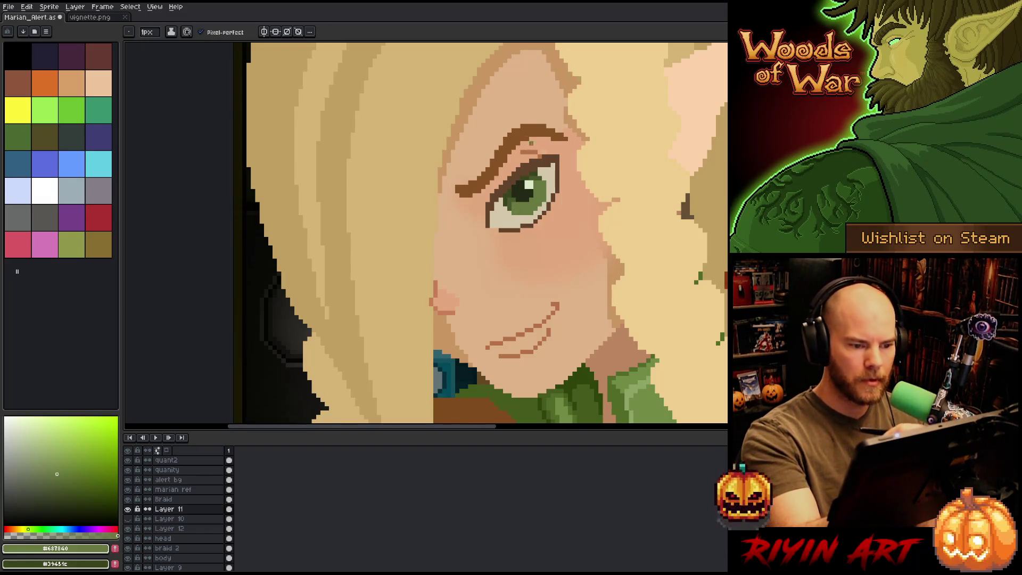
{"action": "left_click", "coordinate": [549, 153], "text": "alt"}
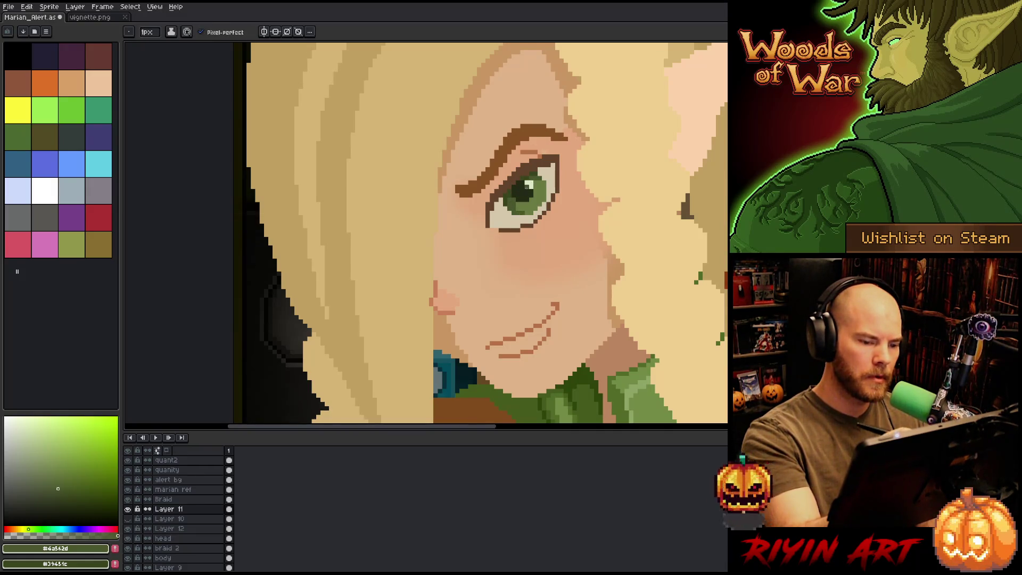
{"action": "left_click", "coordinate": [514, 198], "text": "alt"}
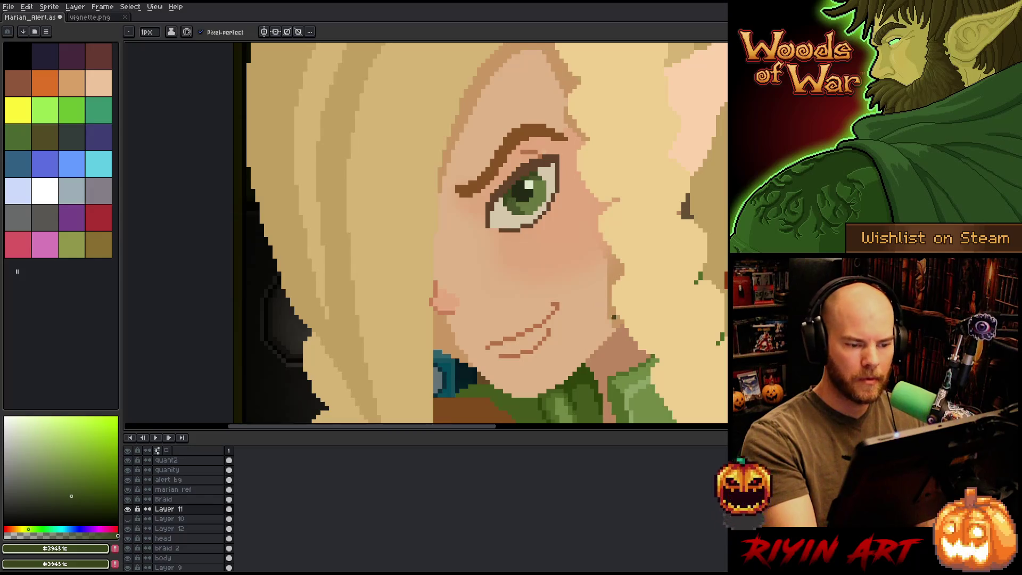
Step: Take the bright lime #849951 from the reference eye and paint it into Marian's iris
{"action": "left_click_drag", "start_coordinate": [650, 307], "coordinate": [597, 324]}
{"action": "mouse_move", "coordinate": [294, 275]}
{"action": "left_mouse_down"}
{"action": "mouse_move", "coordinate": [417, 244]}
{"action": "mouse_move", "coordinate": [639, 277]}
{"action": "left_mouse_up"}
{"action": "left_click", "coordinate": [510, 227], "text": "alt"}
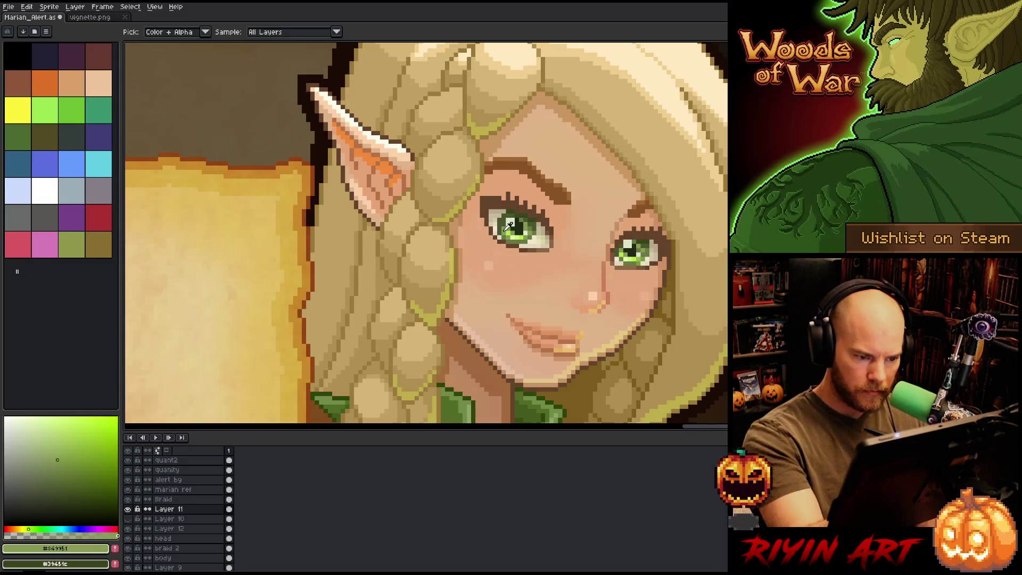
{"action": "left_click", "coordinate": [510, 227], "text": "alt"}
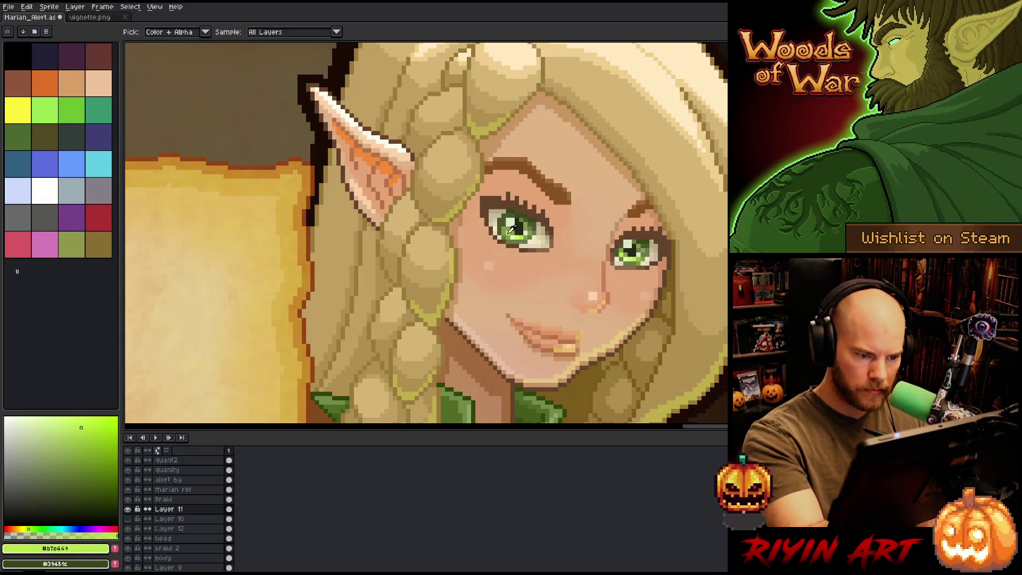
{"action": "key", "text": "x"}
{"action": "mouse_move", "coordinate": [290, 317]}
{"action": "left_mouse_down"}
{"action": "mouse_move", "coordinate": [631, 288]}
{"action": "mouse_move", "coordinate": [639, 303]}
{"action": "left_mouse_up"}
{"action": "left_click_drag", "start_coordinate": [375, 307], "coordinate": [621, 296]}
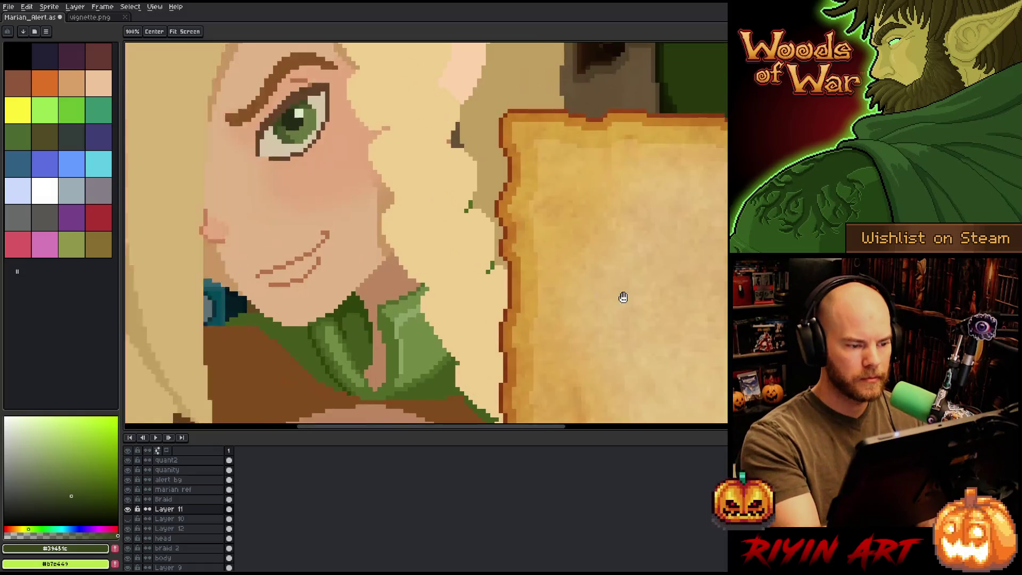
{"action": "left_click_drag", "start_coordinate": [303, 207], "coordinate": [470, 230]}
{"action": "key", "text": "x"}
{"action": "left_click", "coordinate": [469, 201]}
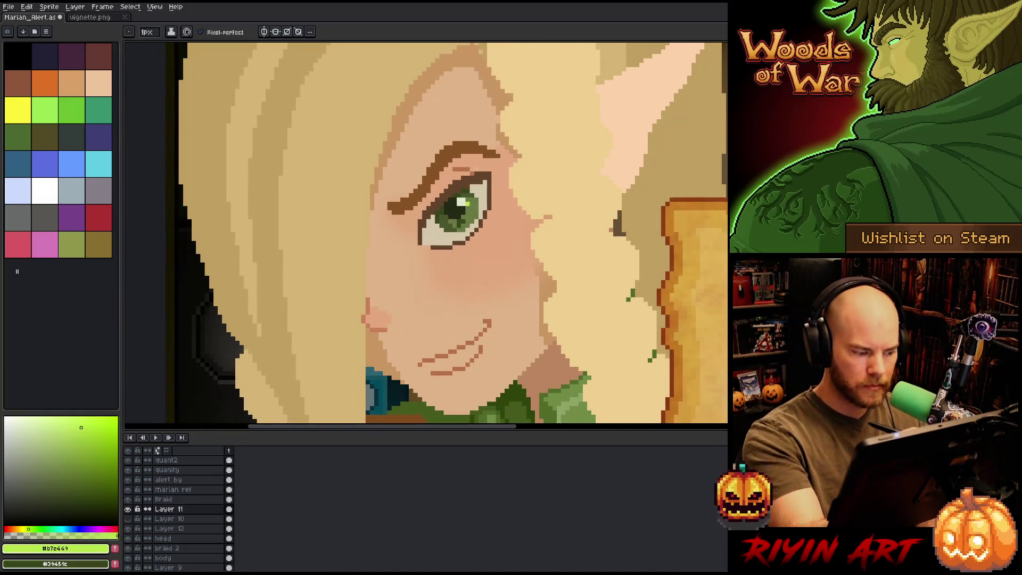
Step: Try more bright green pixels in the iris, then undo them
{"action": "key", "text": "x"}
{"action": "left_click", "coordinate": [469, 208]}
{"action": "key", "text": "x"}
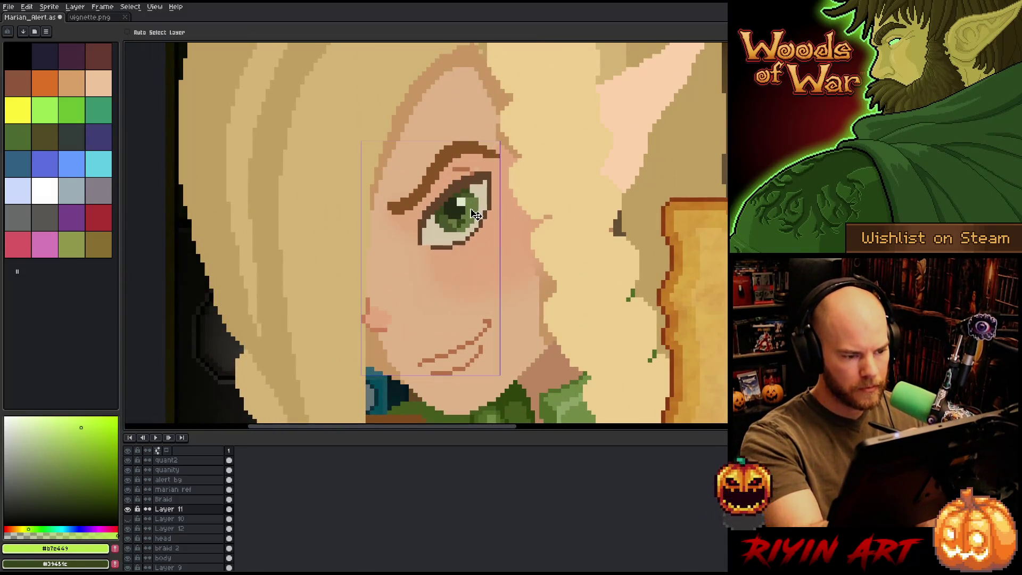
{"action": "key", "text": "ctrl+z"}
{"action": "scroll", "coordinate": [561, 310], "scroll_direction": "down", "scroll_amount": 3}
{"action": "scroll", "coordinate": [561, 311], "scroll_direction": "up", "scroll_amount": 3}
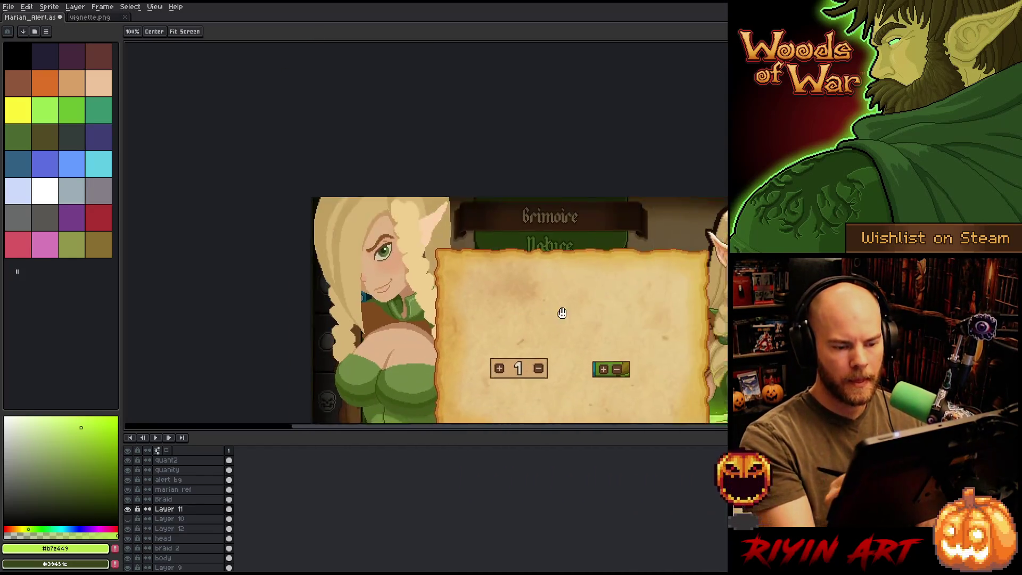
{"action": "scroll", "coordinate": [691, 278], "scroll_direction": "up", "scroll_amount": 2}
Step: Select the reference elf's eye and paste a copy up-left beside Marian's face
{"action": "key", "text": "m"}
{"action": "left_click_drag", "start_coordinate": [619, 228], "coordinate": [684, 292]}
{"action": "left_click_drag", "start_coordinate": [709, 219], "coordinate": [567, 306]}
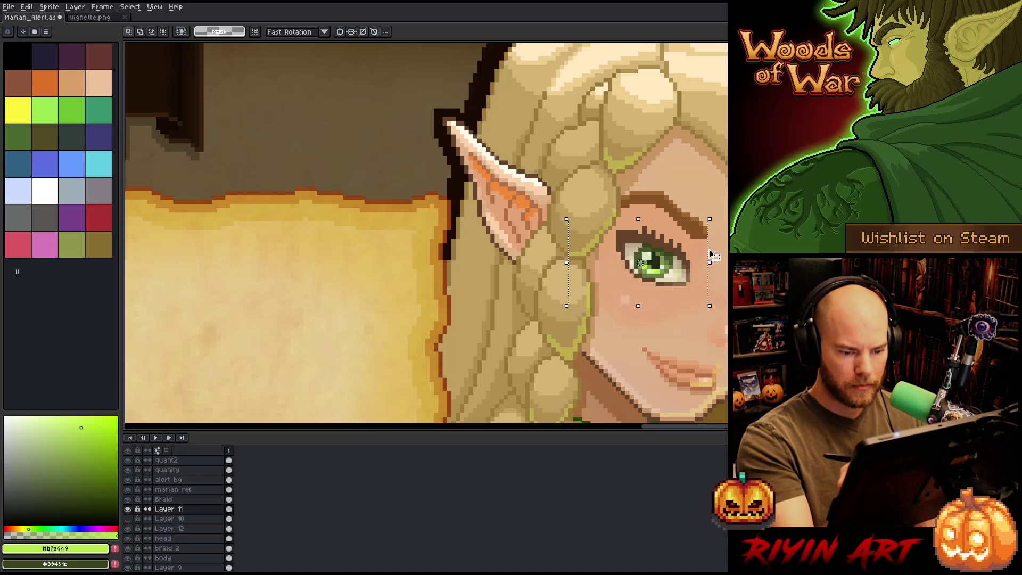
{"action": "left_click_drag", "start_coordinate": [640, 262], "coordinate": [676, 254]}
{"action": "key", "text": "ctrl+v"}
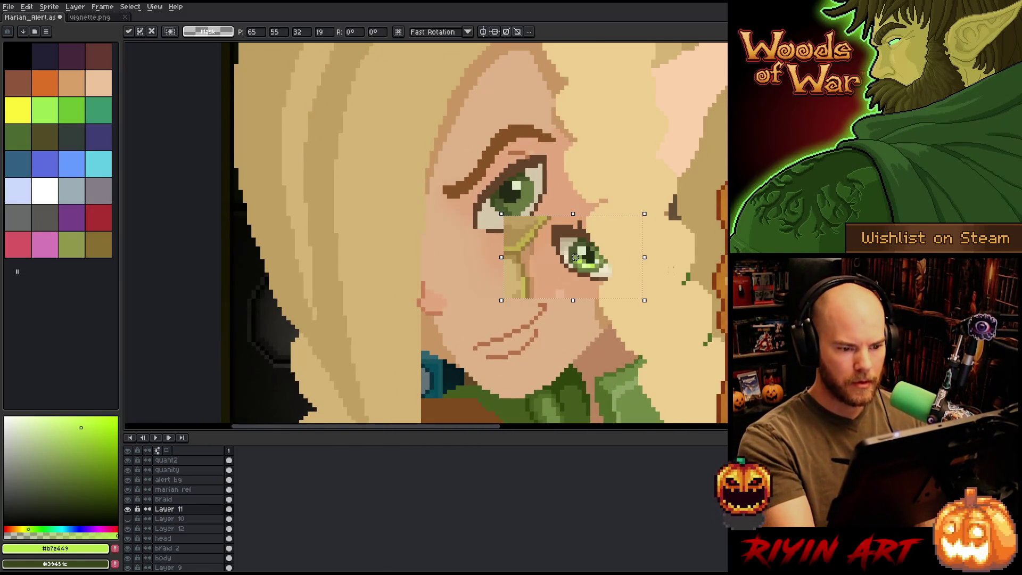
{"action": "left_click_drag", "start_coordinate": [567, 263], "coordinate": [331, 175]}
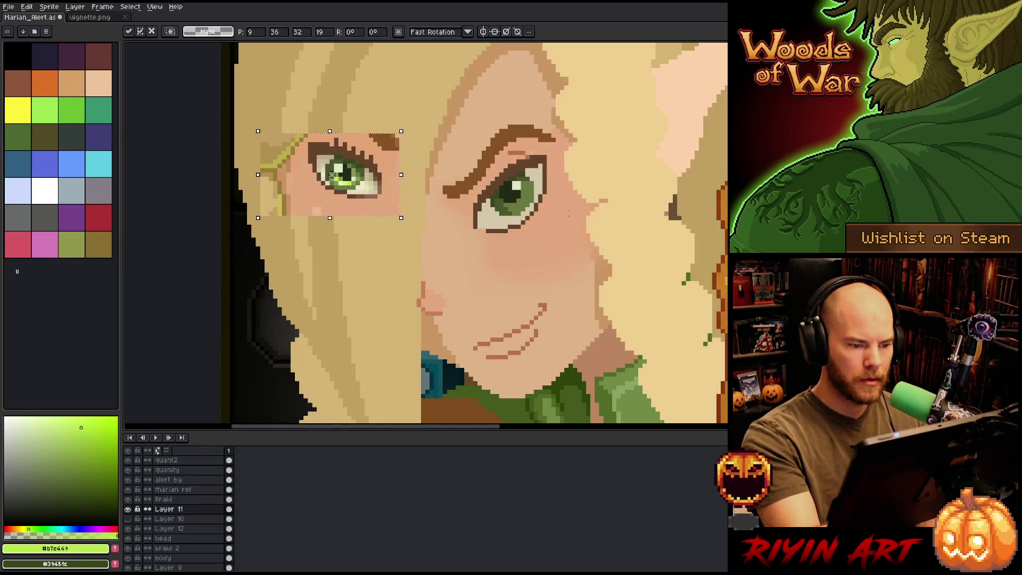
{"action": "key", "text": "b"}
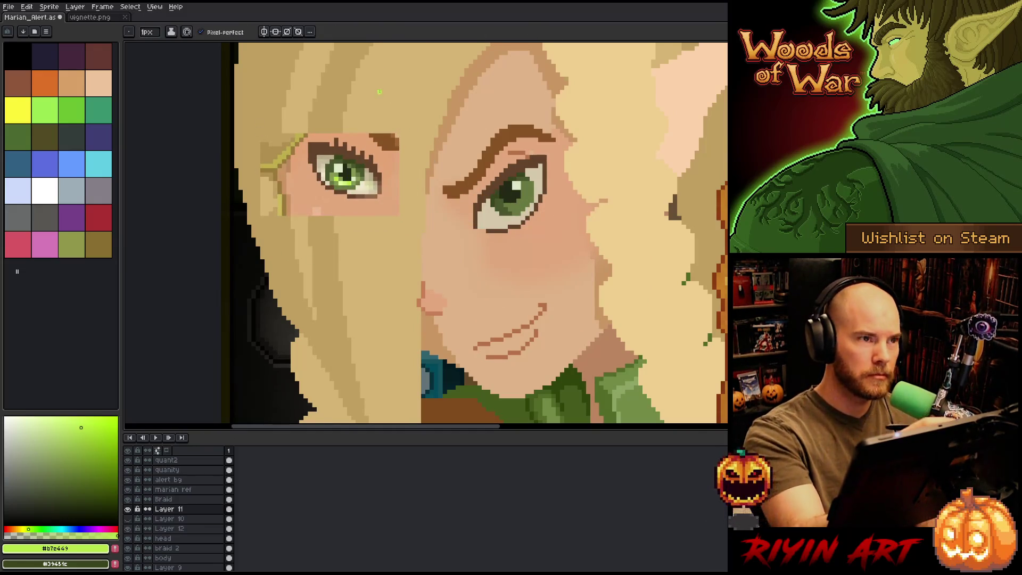
Step: Sample #687840 and #849951 greens and paint light green into the large eye's iris
{"action": "left_click", "coordinate": [355, 169], "text": "alt"}
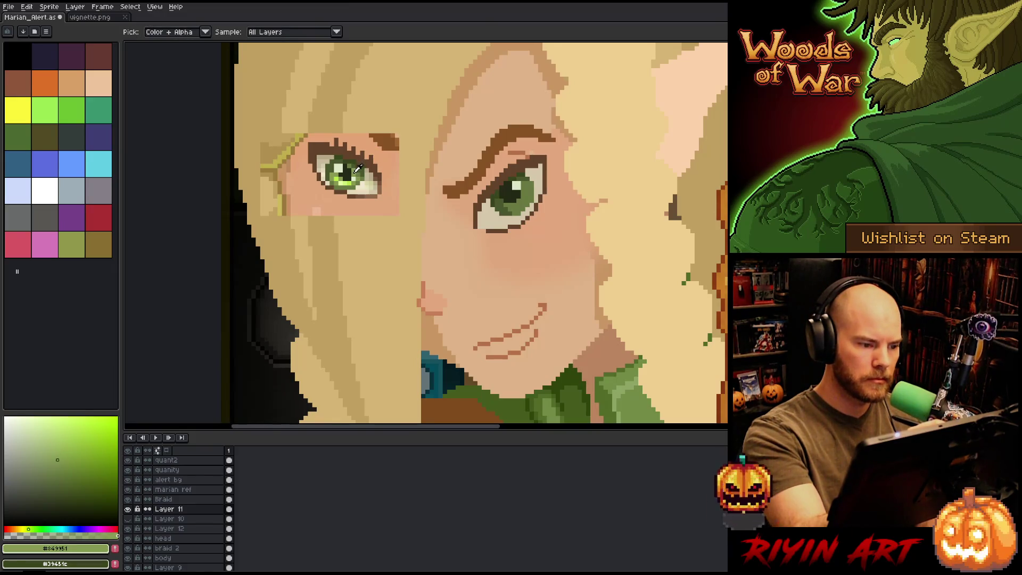
{"action": "left_click", "coordinate": [356, 160], "text": "alt"}
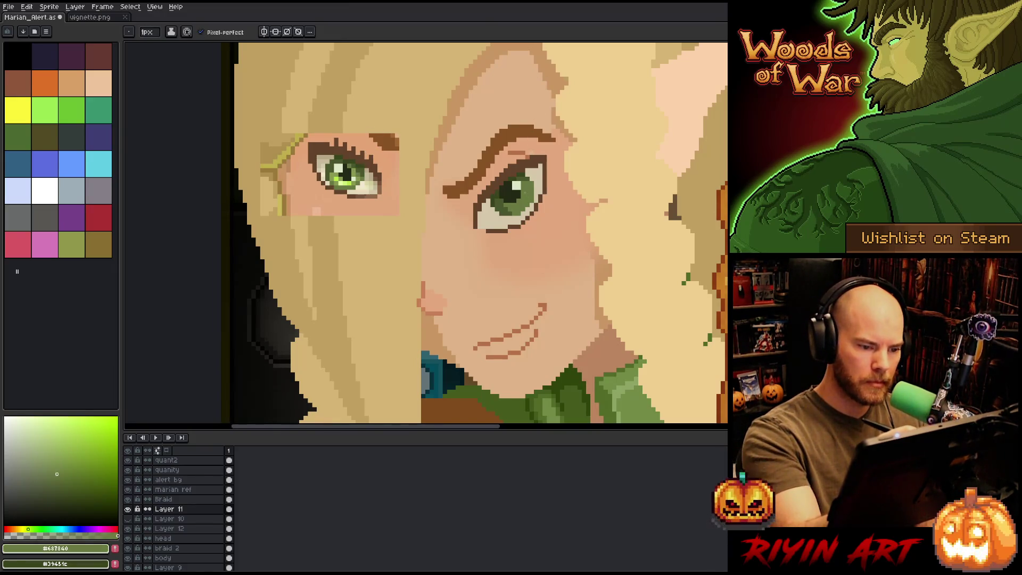
{"action": "left_click", "coordinate": [127, 509]}
{"action": "left_click", "coordinate": [128, 509]}
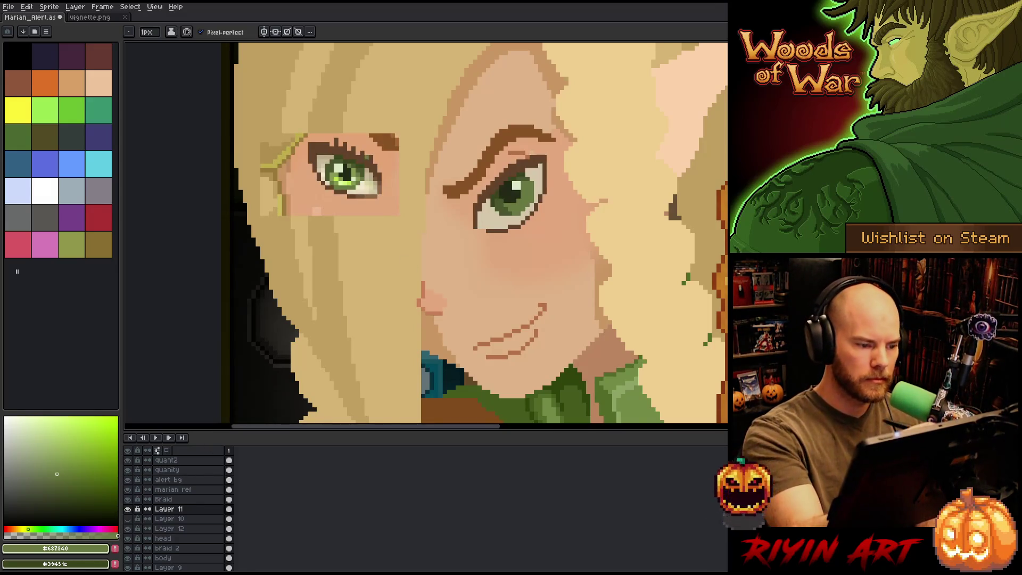
{"action": "left_click", "coordinate": [535, 183], "text": "alt"}
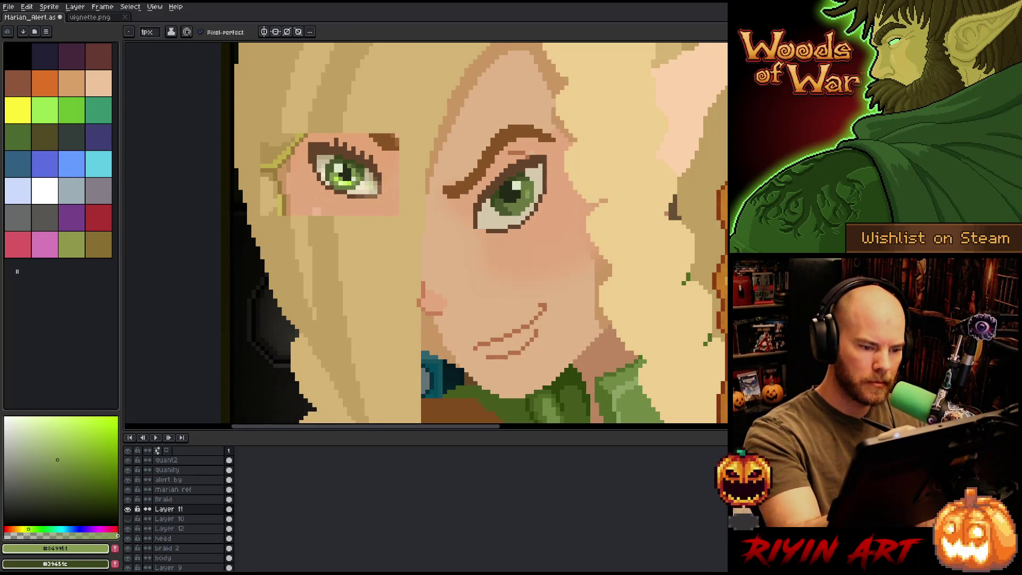
{"action": "left_click", "coordinate": [522, 194]}
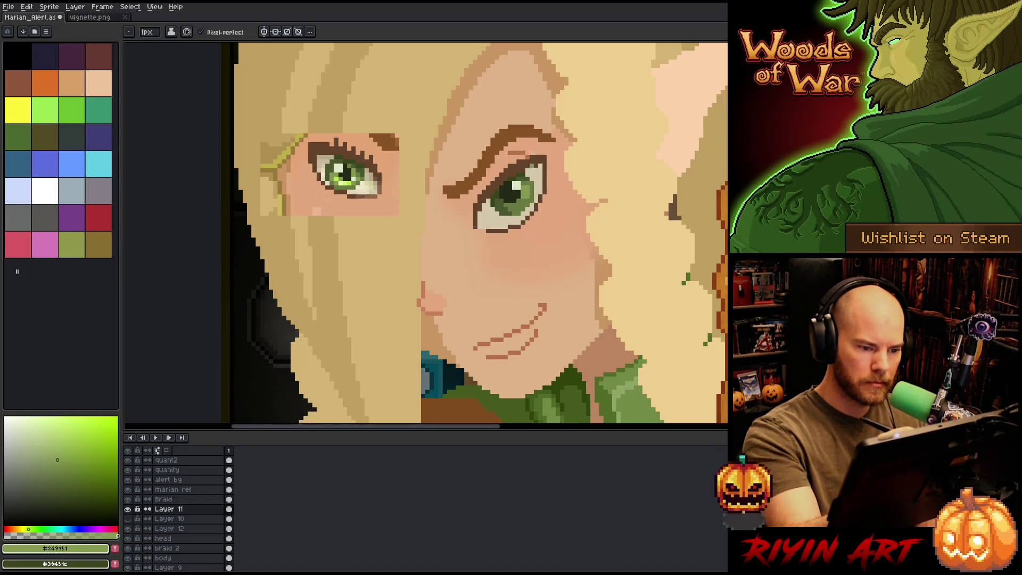
{"action": "left_click", "coordinate": [520, 200]}
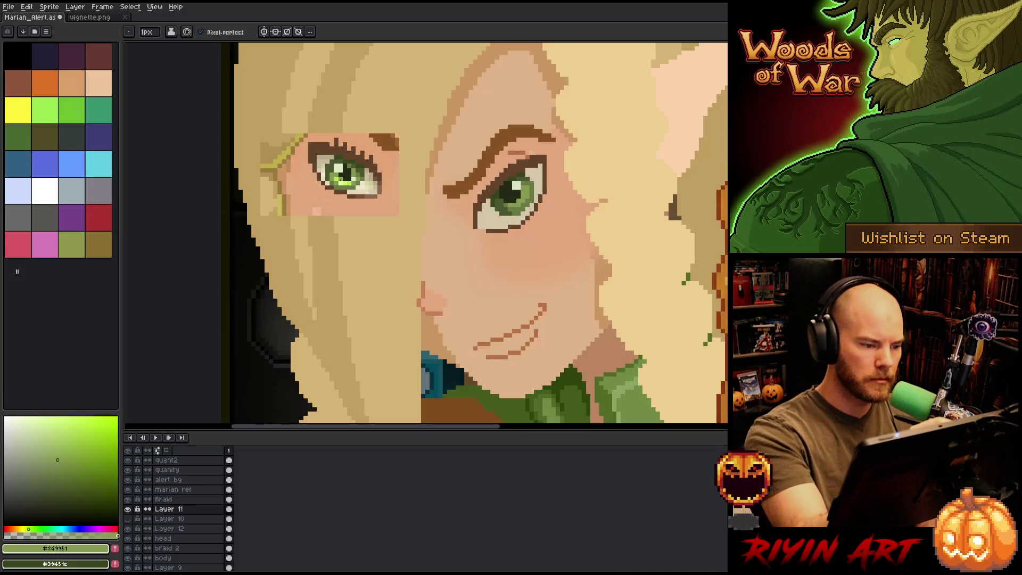
Step: Cycle through light, mid, olive and darkest iris greens, then sample the pale highlight and pinkish eye-white
{"action": "left_click", "coordinate": [344, 180], "text": "alt"}
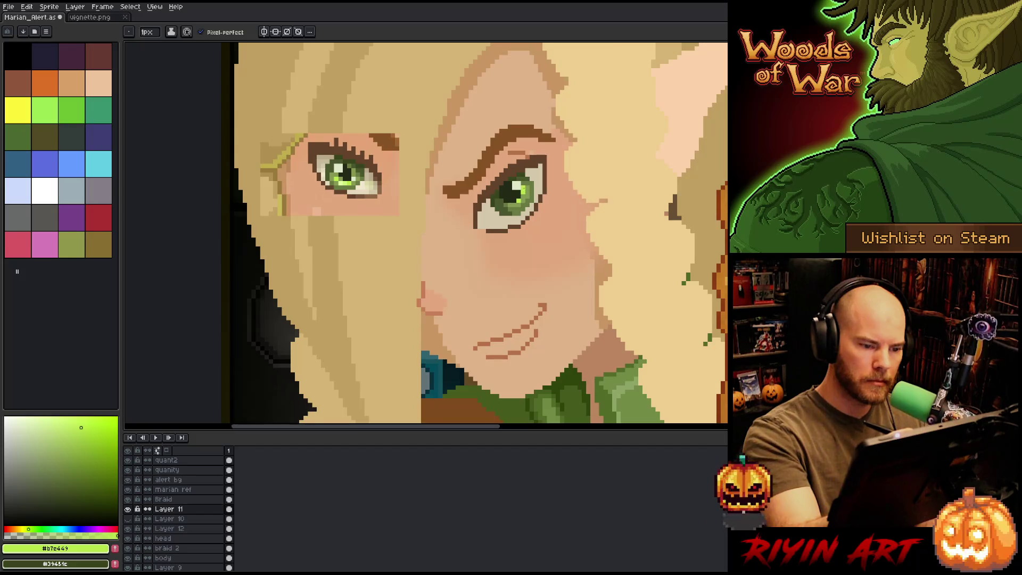
{"action": "left_click", "coordinate": [527, 179], "text": "alt"}
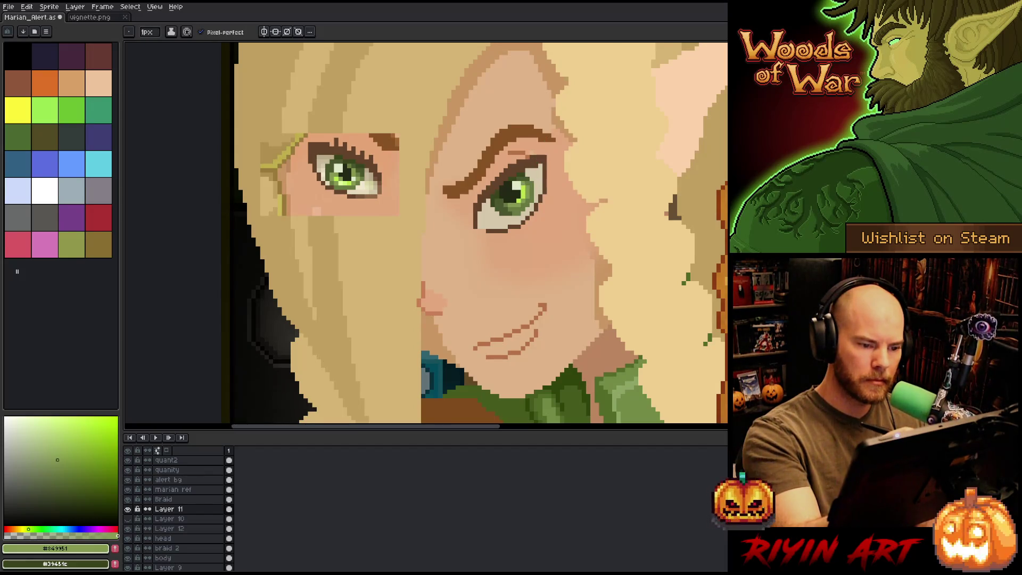
{"action": "left_click", "coordinate": [520, 179], "text": "alt"}
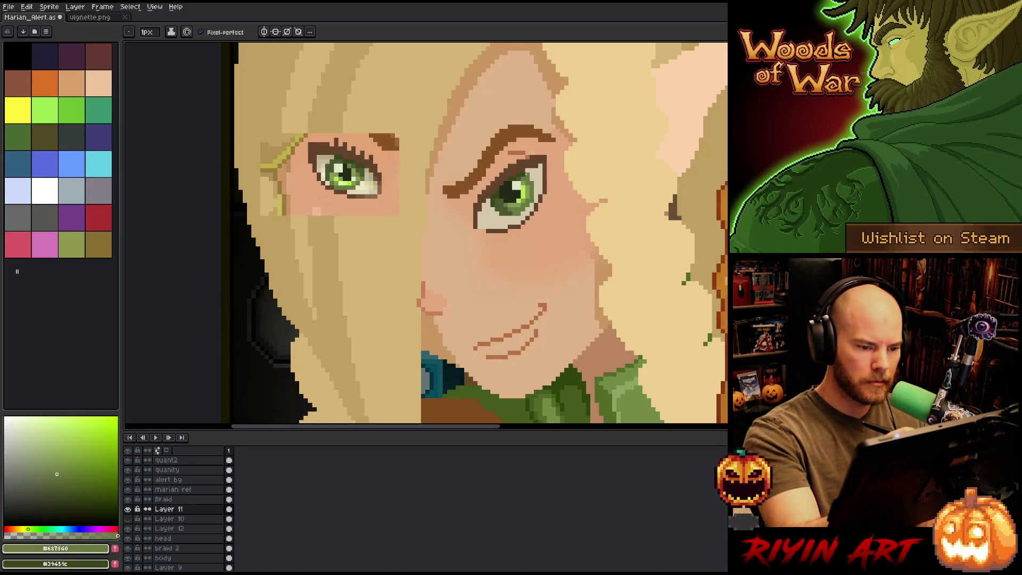
{"action": "left_click", "coordinate": [518, 176], "text": "alt"}
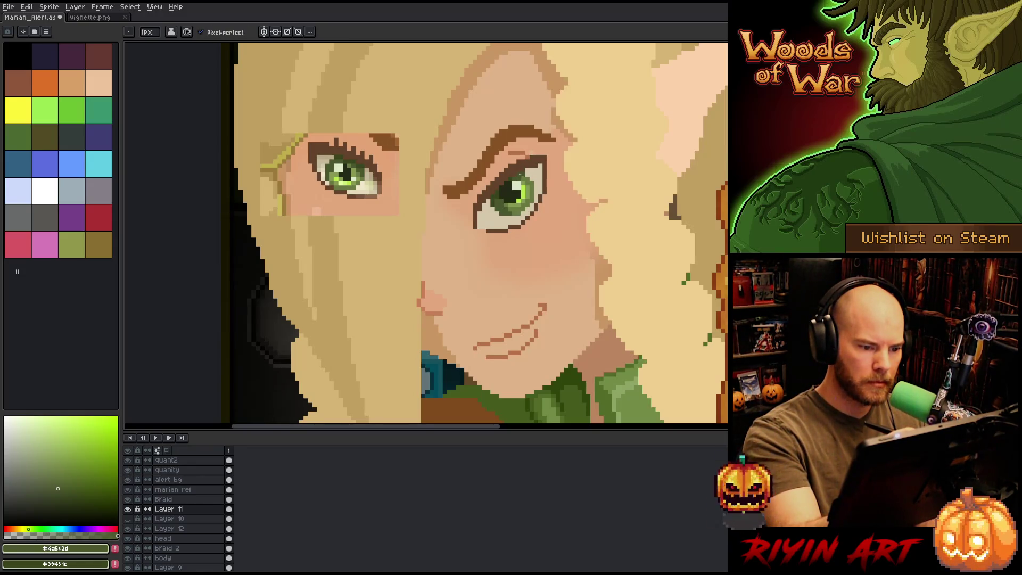
{"action": "left_click", "coordinate": [509, 183], "text": "alt"}
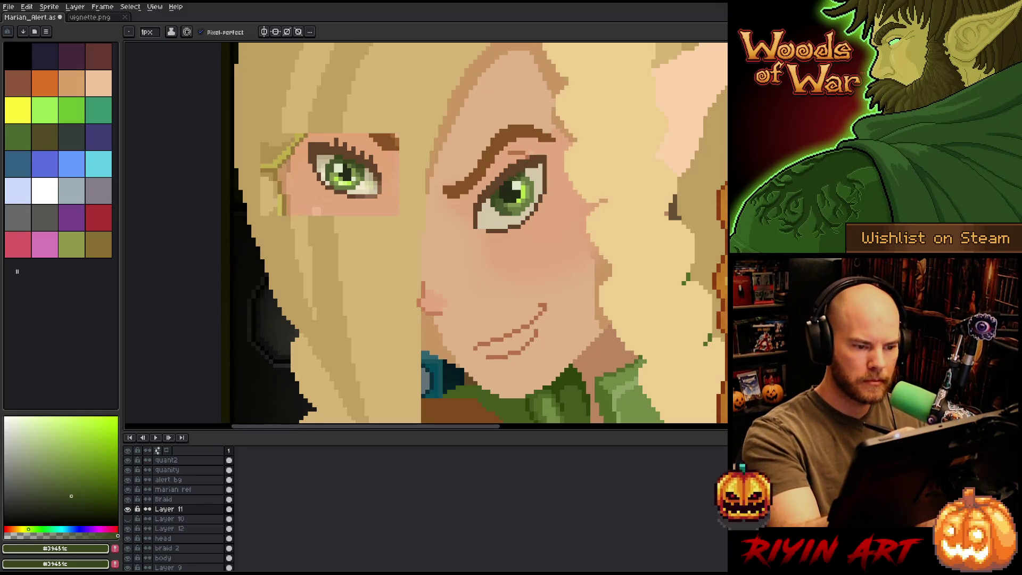
{"action": "key", "text": "alt"}
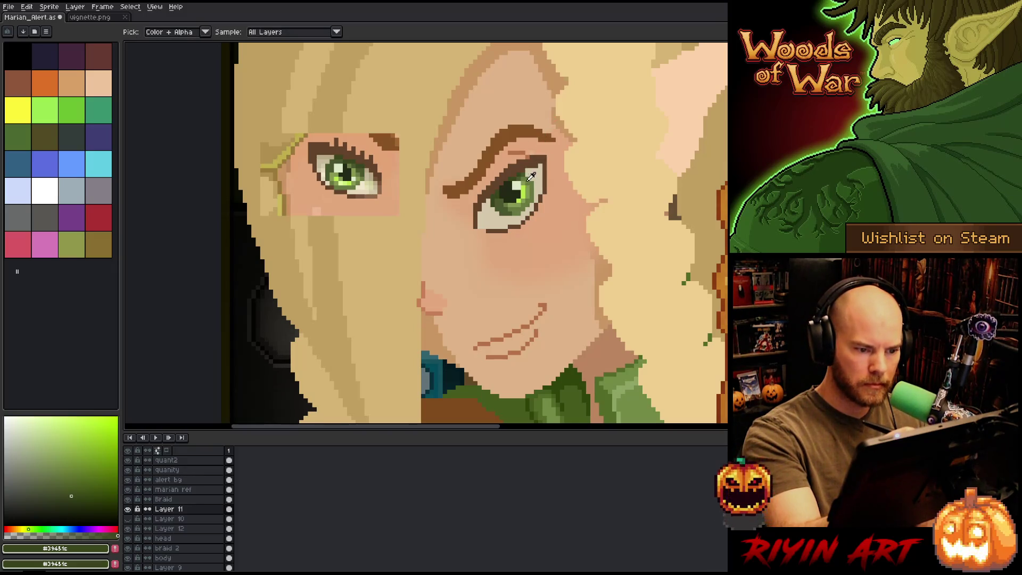
{"action": "left_click", "coordinate": [531, 180], "text": "alt"}
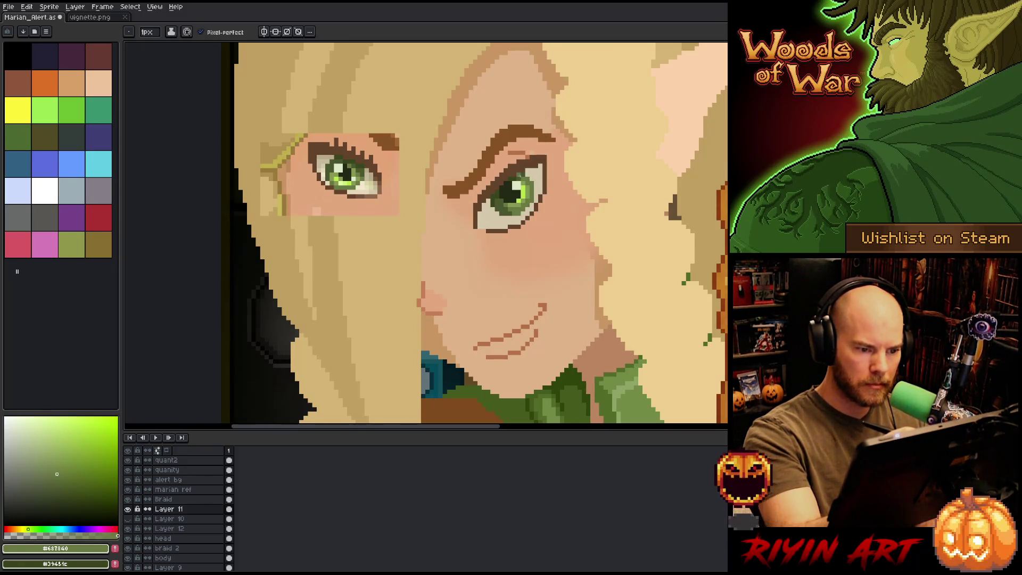
{"action": "left_click", "coordinate": [505, 195], "text": "alt"}
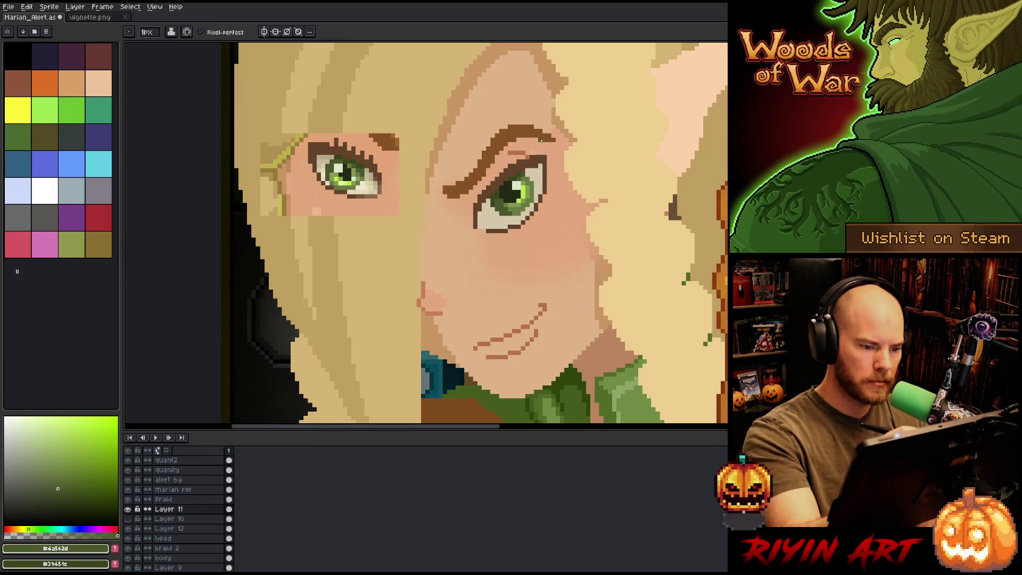
{"action": "left_click", "coordinate": [531, 175], "text": "alt"}
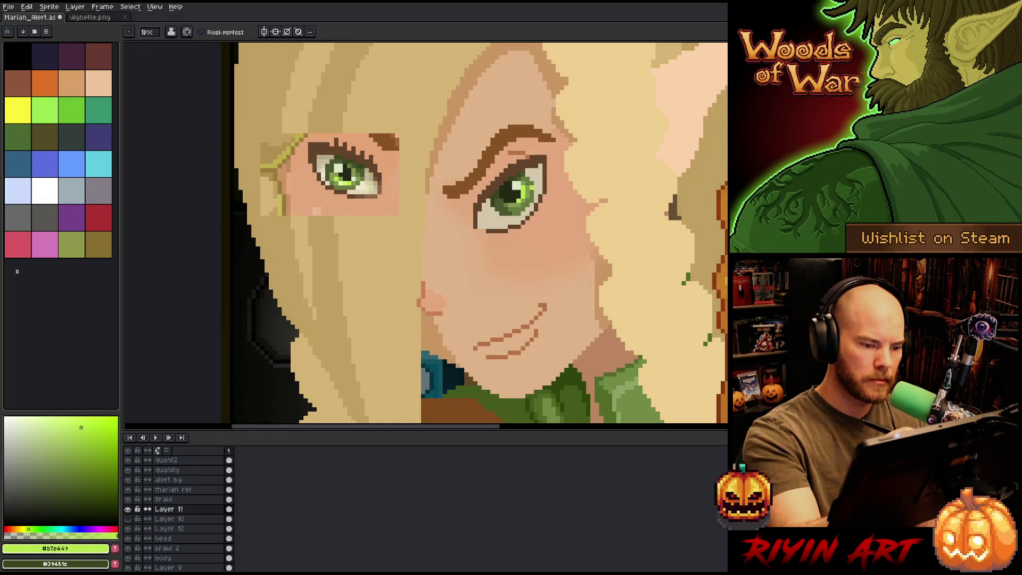
{"action": "key", "text": "alt"}
{"action": "left_click", "coordinate": [354, 177], "text": "alt"}
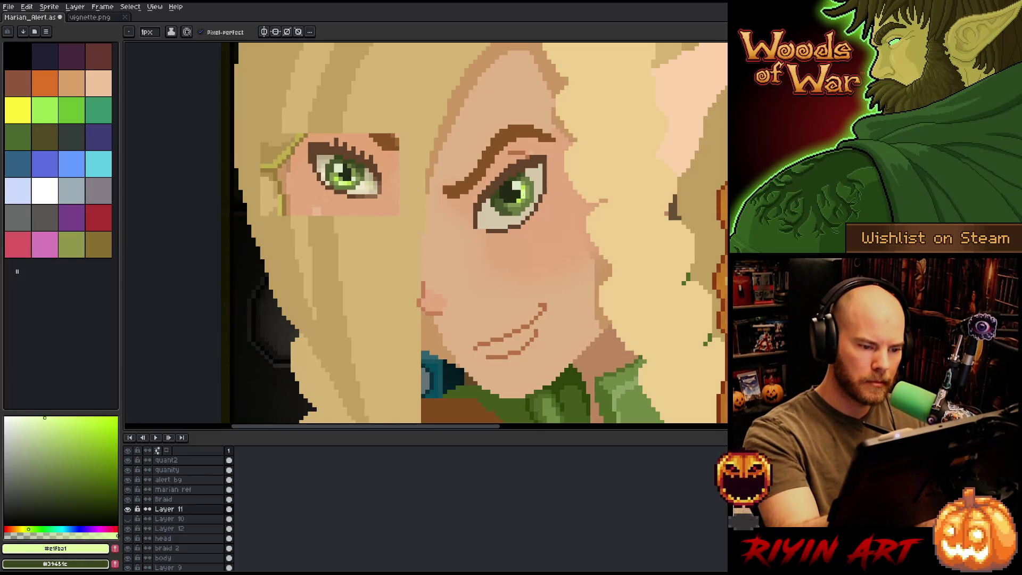
{"action": "left_click", "coordinate": [358, 177], "text": "alt"}
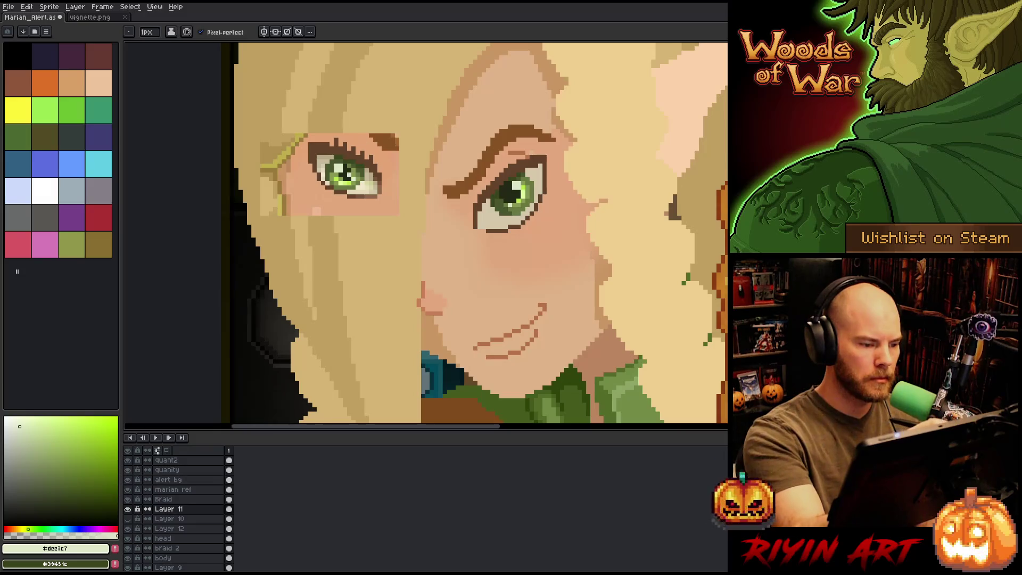
Step: Alternate olive, lighter and dark iris greens, then sample the small eye's tan eye-white tone
{"action": "left_click", "coordinate": [57, 474]}
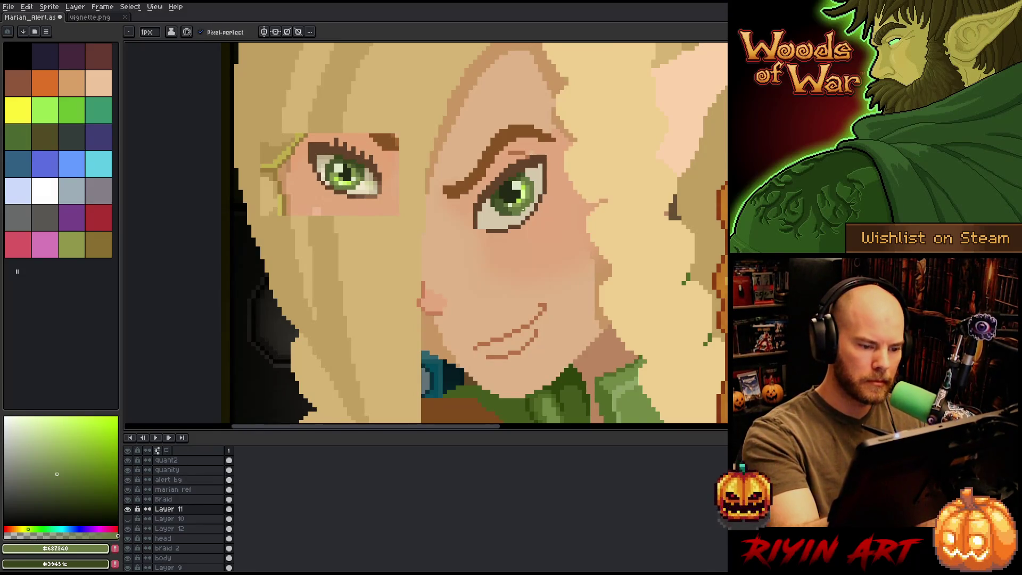
{"action": "left_click", "coordinate": [355, 181], "text": "alt"}
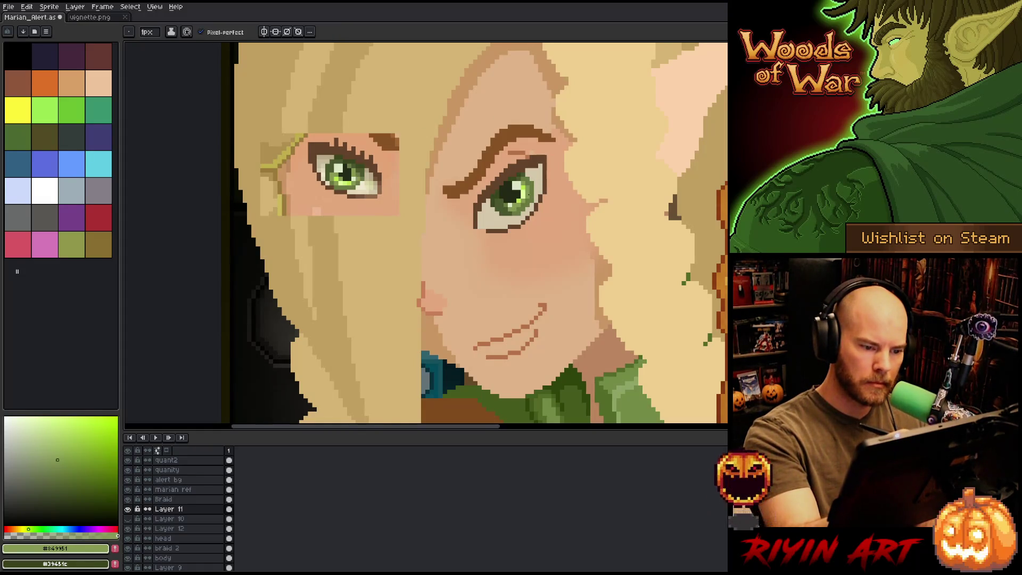
{"action": "key", "text": "alt"}
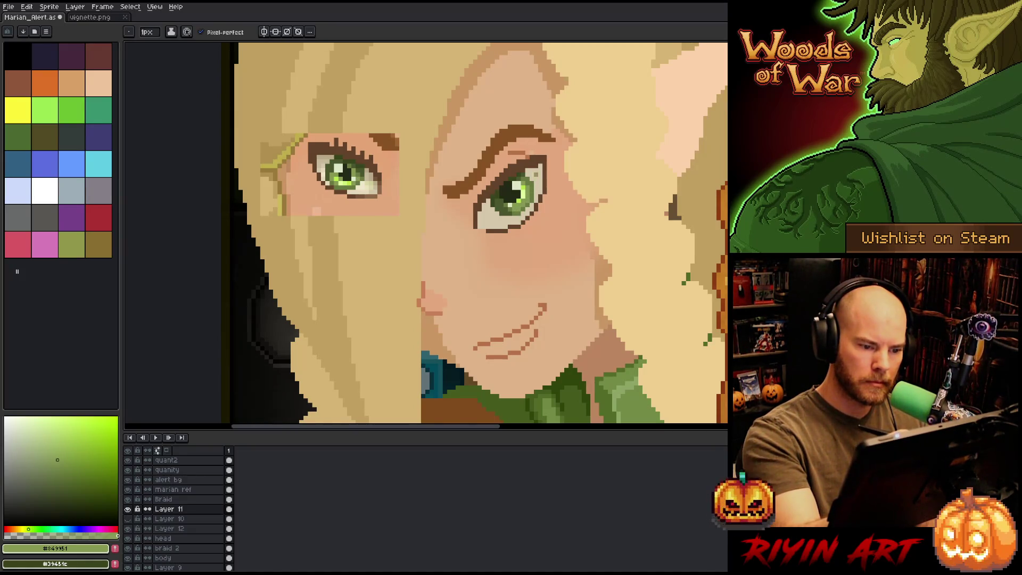
{"action": "left_click", "coordinate": [57, 474]}
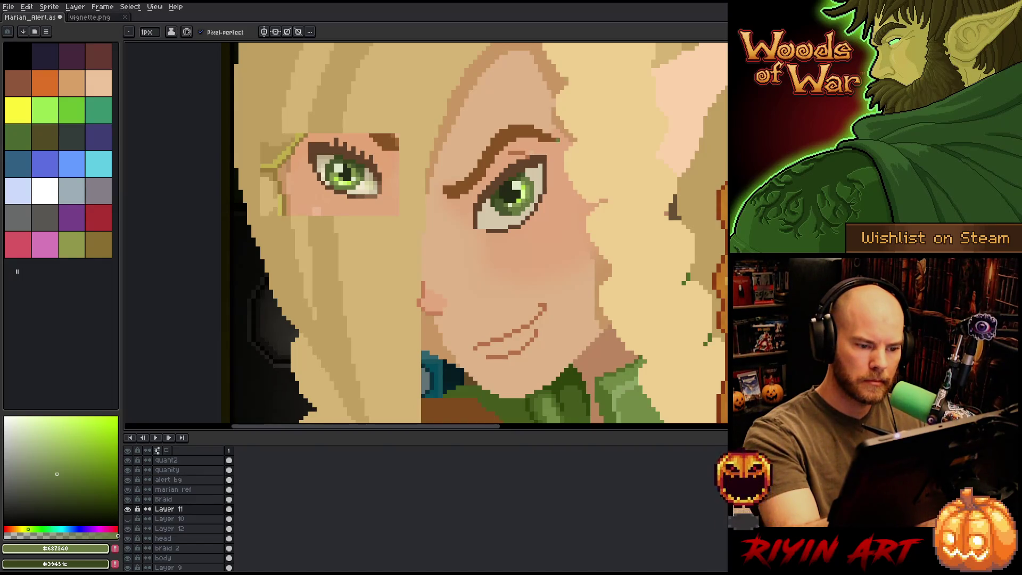
{"action": "left_click", "coordinate": [513, 209], "text": "alt"}
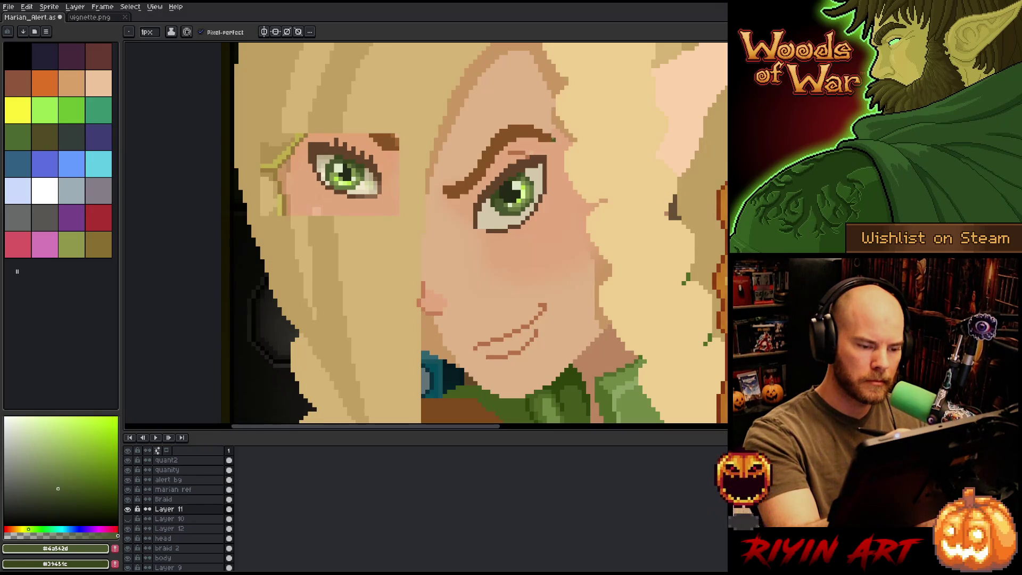
{"action": "left_click", "coordinate": [510, 179], "text": "alt"}
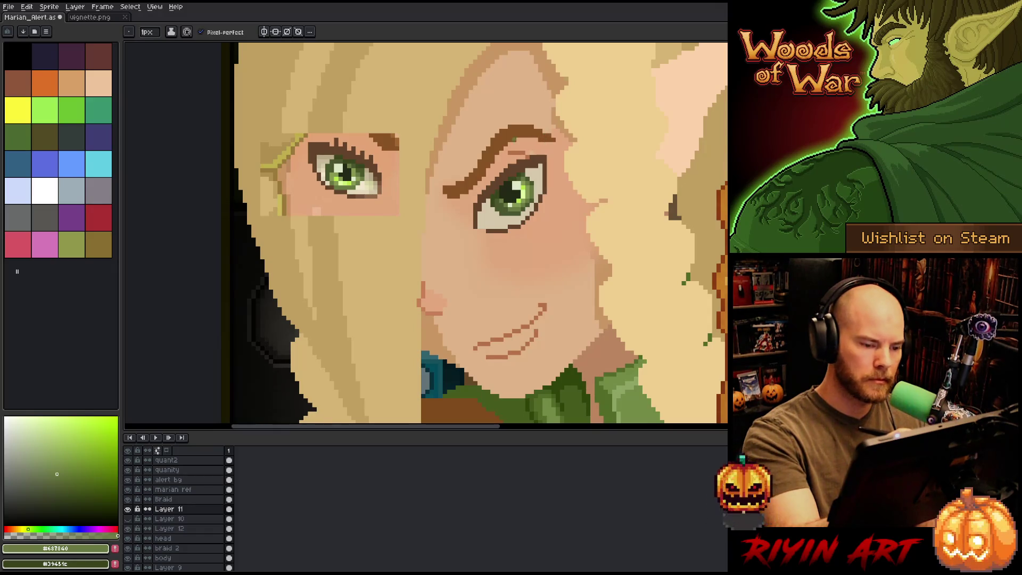
{"action": "key", "text": "alt"}
{"action": "left_click", "coordinate": [367, 169], "text": "alt"}
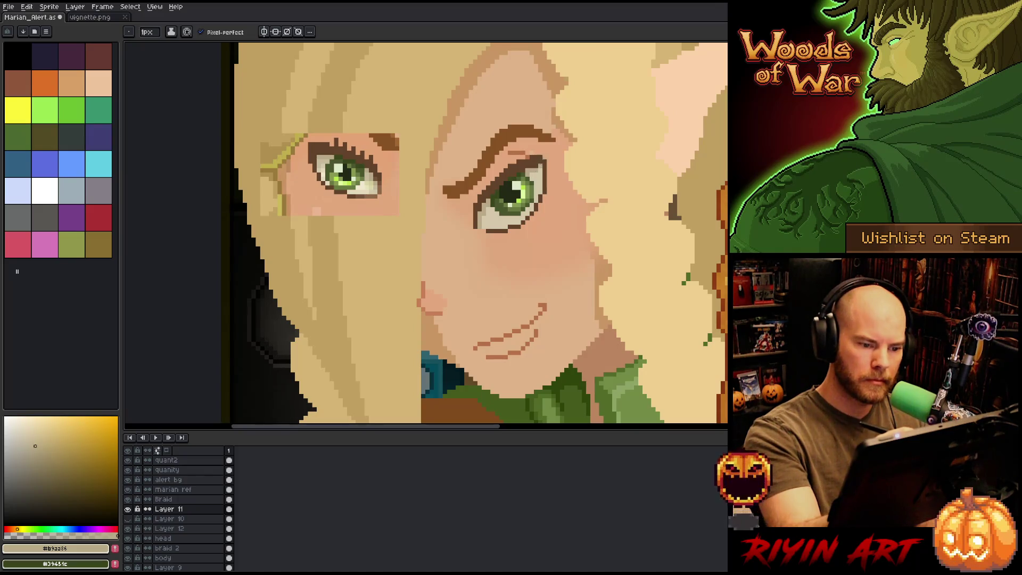
Step: Sample the upper lid's dark brown and draw lashes along the large eye's lid
{"action": "left_click", "coordinate": [544, 157], "text": "alt"}
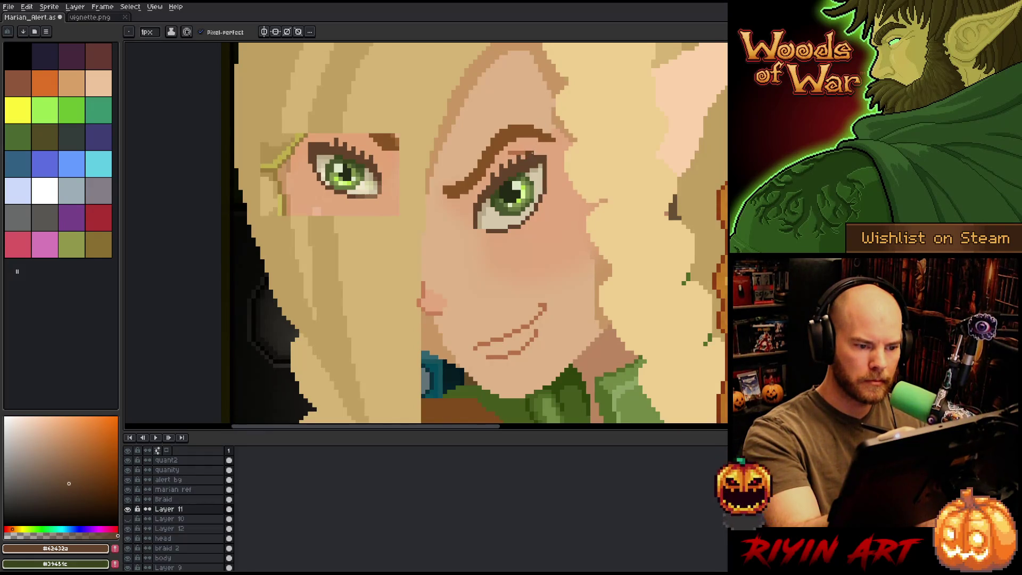
{"action": "key", "text": "e"}
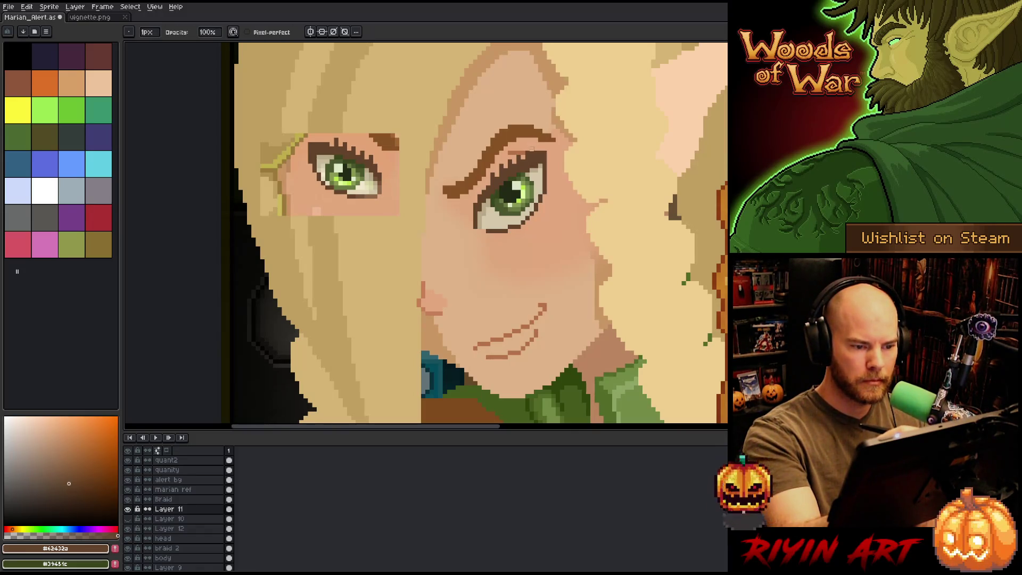
{"action": "key", "text": "b"}
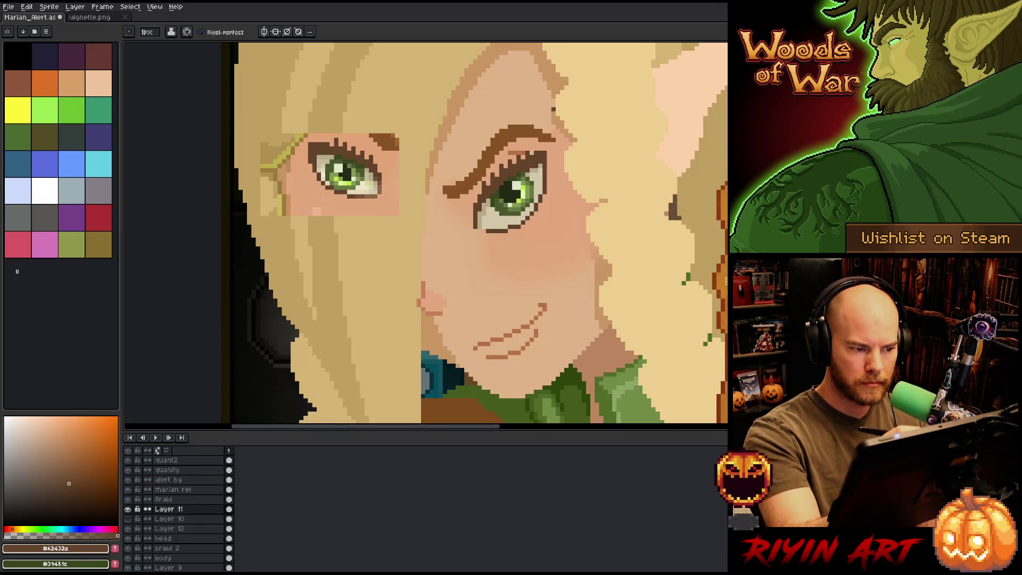
Step: Pick progressively paler cream tones and dab a lighter pixel into the eye white
{"action": "key", "text": "alt"}
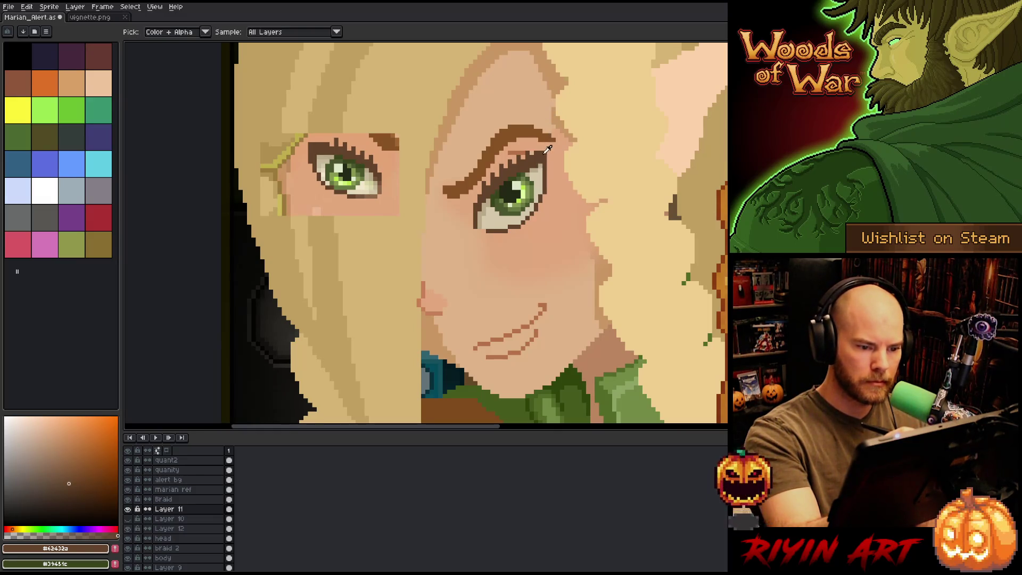
{"action": "left_click", "coordinate": [554, 123], "text": "alt"}
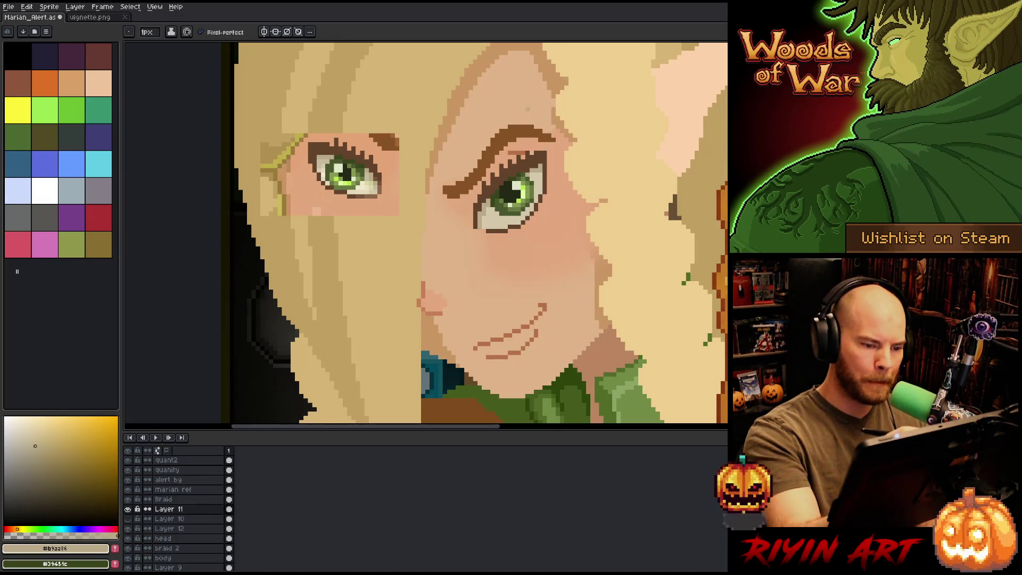
{"action": "left_click", "coordinate": [329, 156], "text": "alt"}
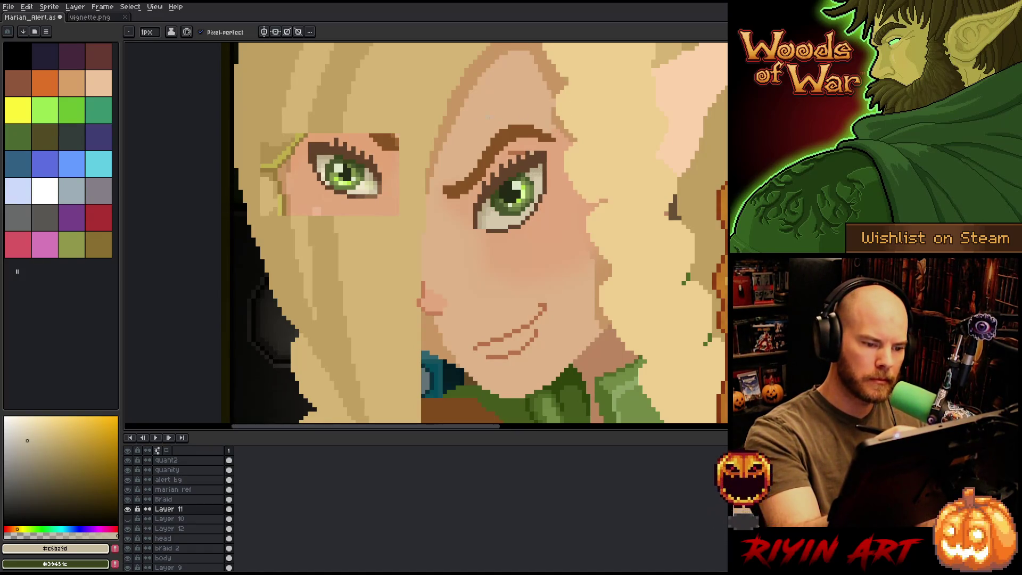
{"action": "left_click", "coordinate": [492, 221], "text": "alt"}
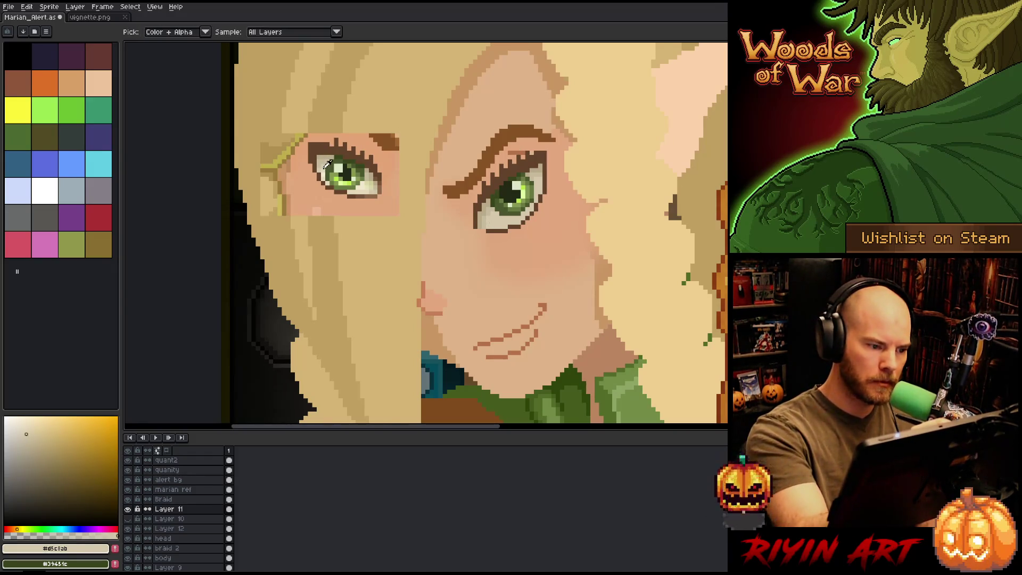
{"action": "left_click", "coordinate": [510, 239], "text": "alt"}
{"action": "left_click", "coordinate": [493, 223]}
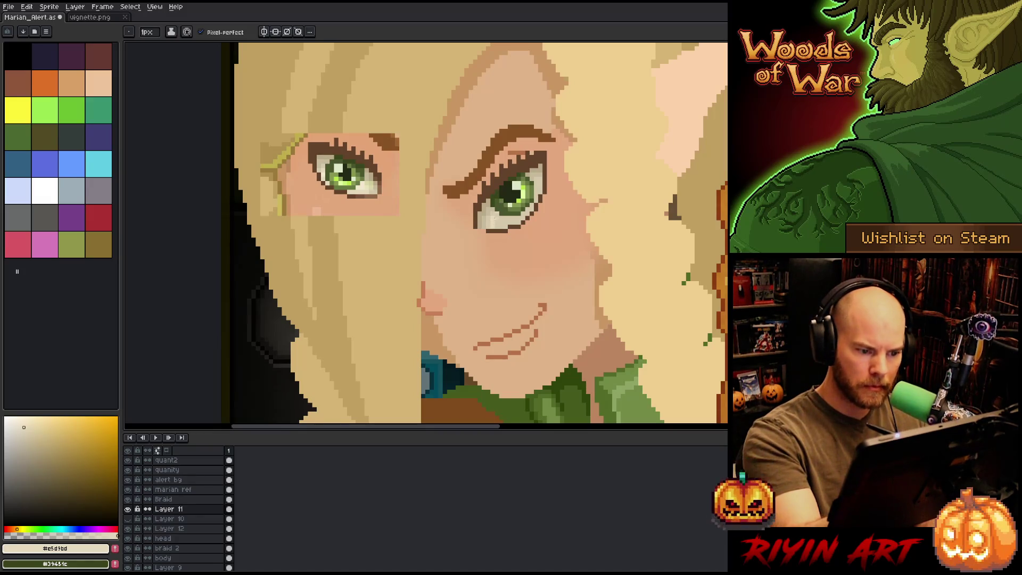
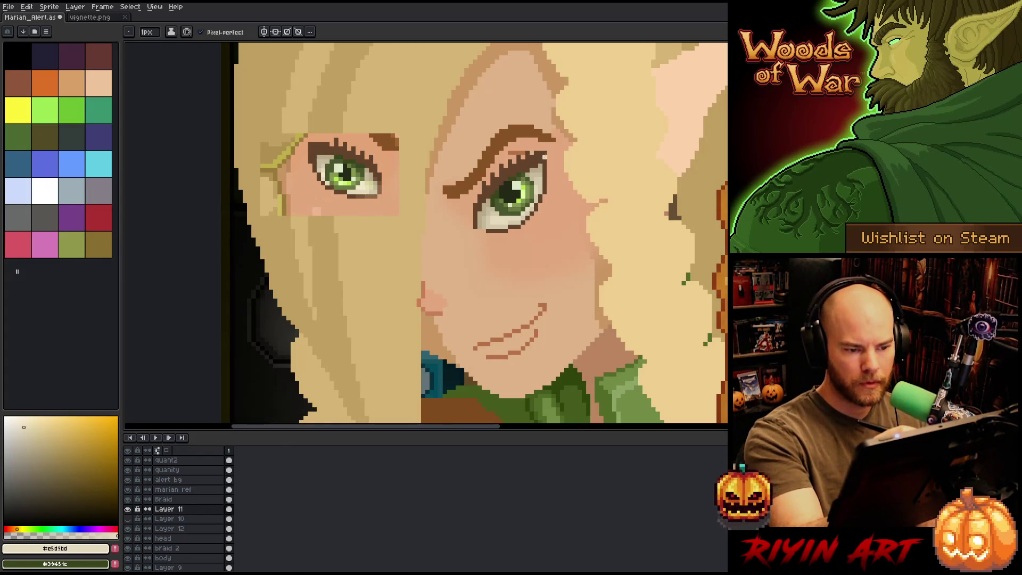
Step: Sample the hair and eye-outline browns and add brown pixels under the right eye's lower edge
{"action": "left_click", "coordinate": [367, 182], "text": "alt"}
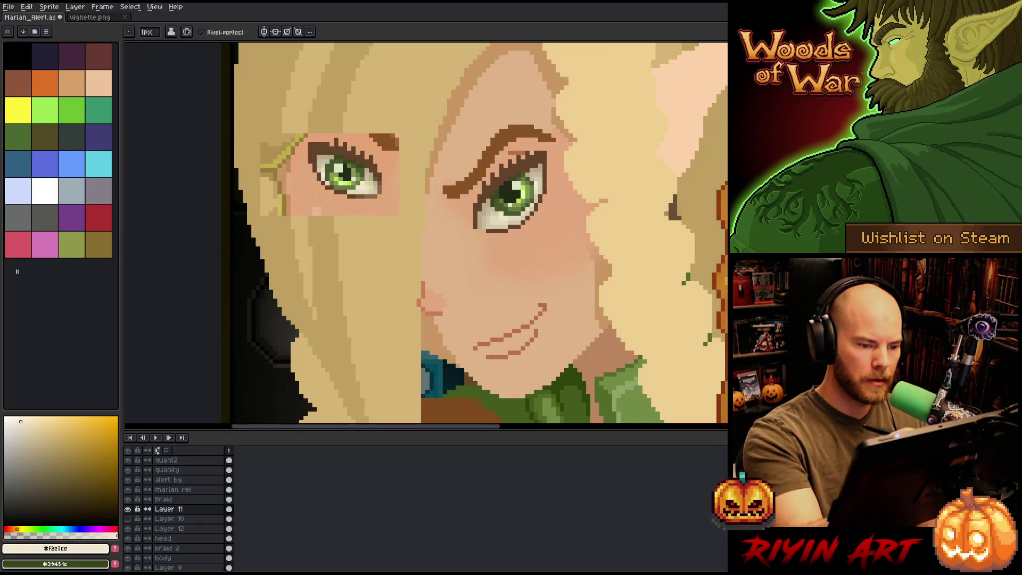
{"action": "left_click", "coordinate": [497, 217], "text": "alt"}
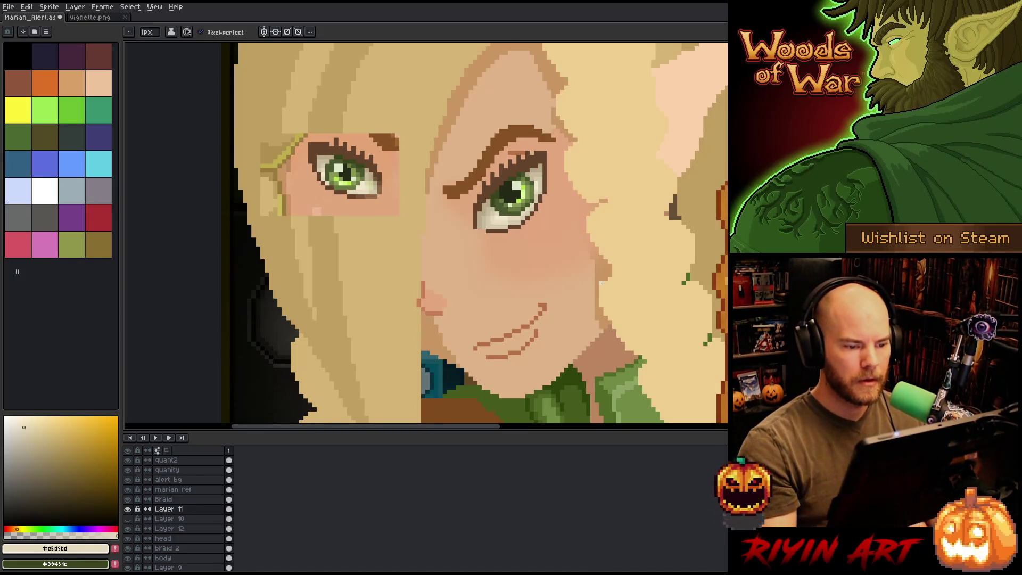
{"action": "left_click", "coordinate": [376, 191], "text": "alt"}
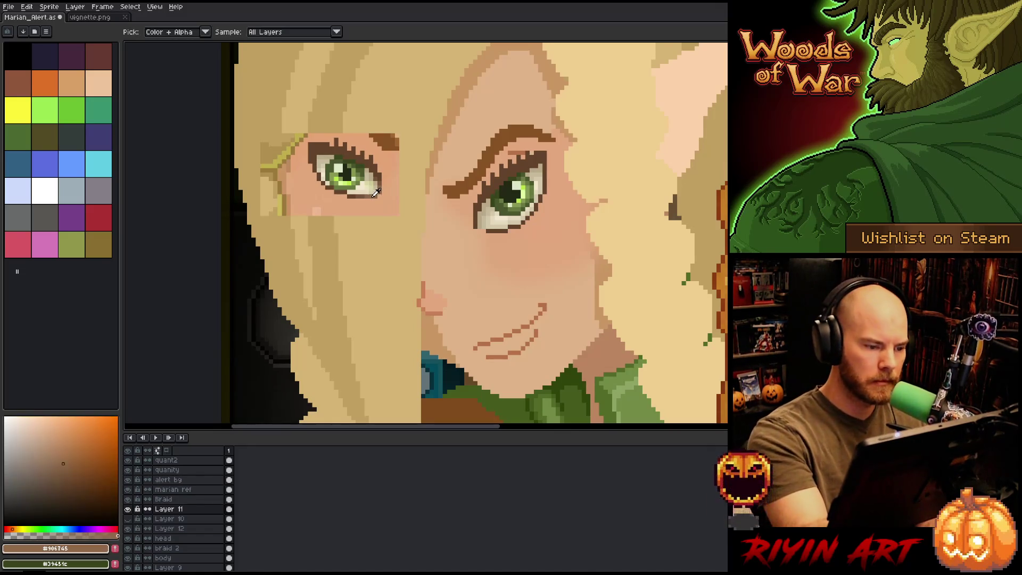
{"action": "left_click_drag", "start_coordinate": [487, 231], "coordinate": [492, 230]}
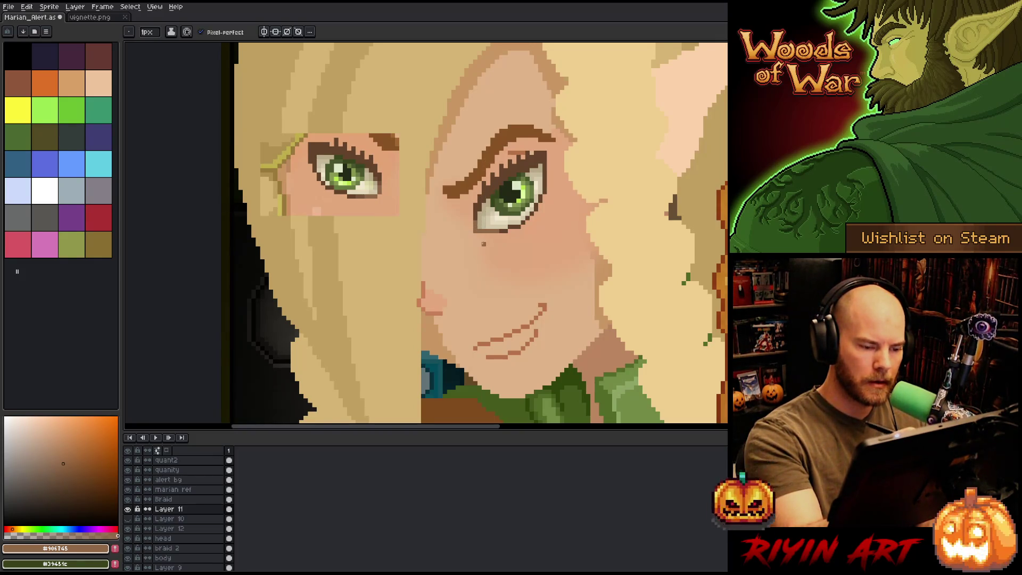
Step: Sample a darker brown and darken the lower-left edge of the right eye
{"action": "left_click", "coordinate": [379, 191], "text": "alt"}
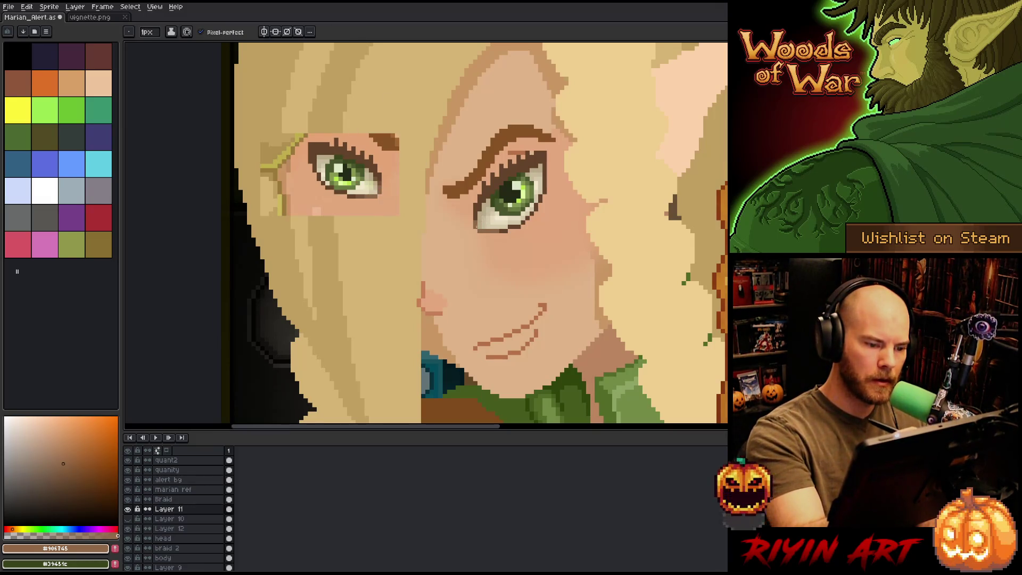
{"action": "left_click", "coordinate": [372, 192], "text": "alt"}
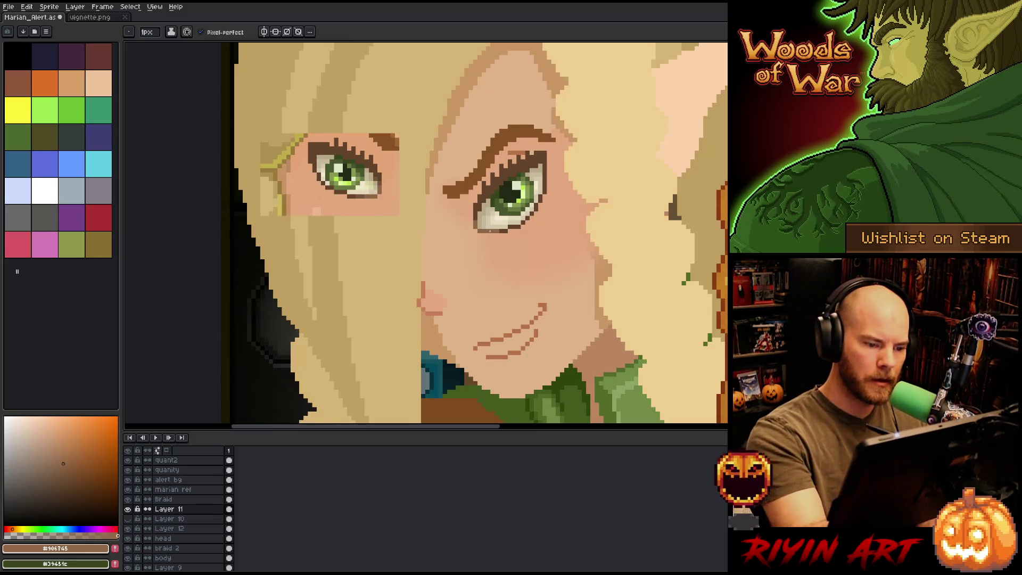
{"action": "left_click", "coordinate": [496, 232], "text": "alt"}
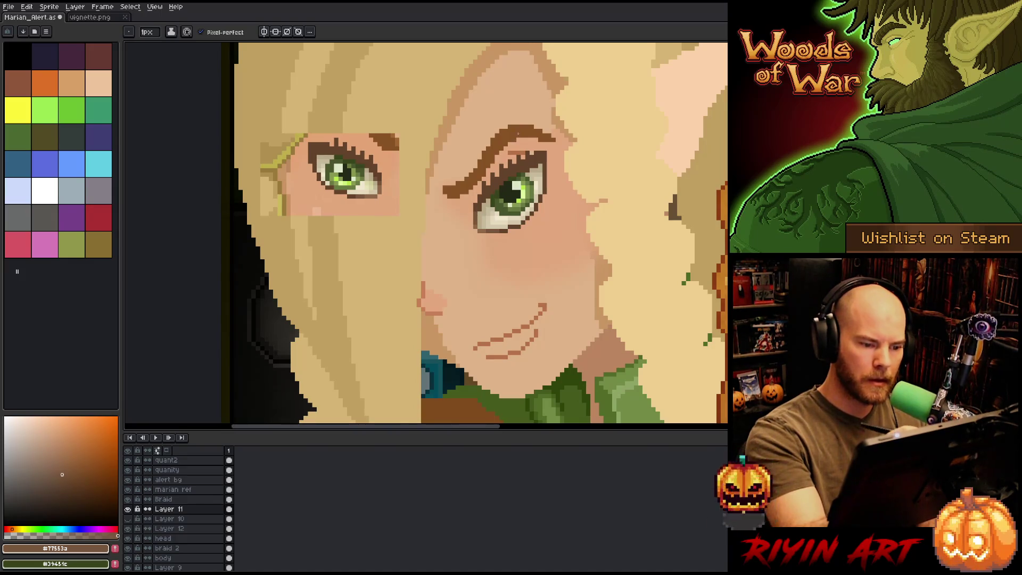
{"action": "left_click_drag", "start_coordinate": [481, 213], "coordinate": [477, 223]}
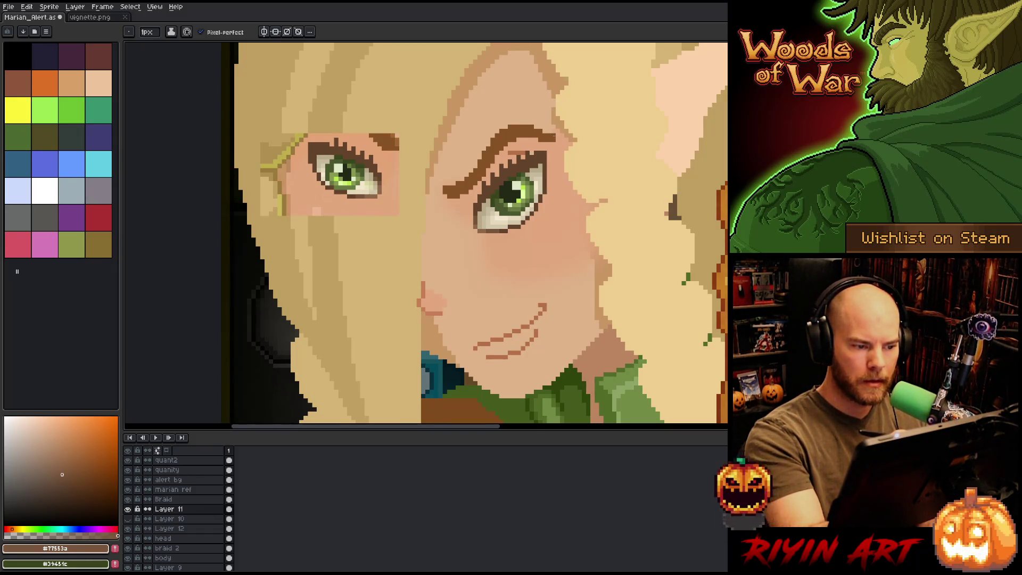
Step: Make the dark eyebrow brown the pencil's drawing colour
{"action": "key", "text": "i"}
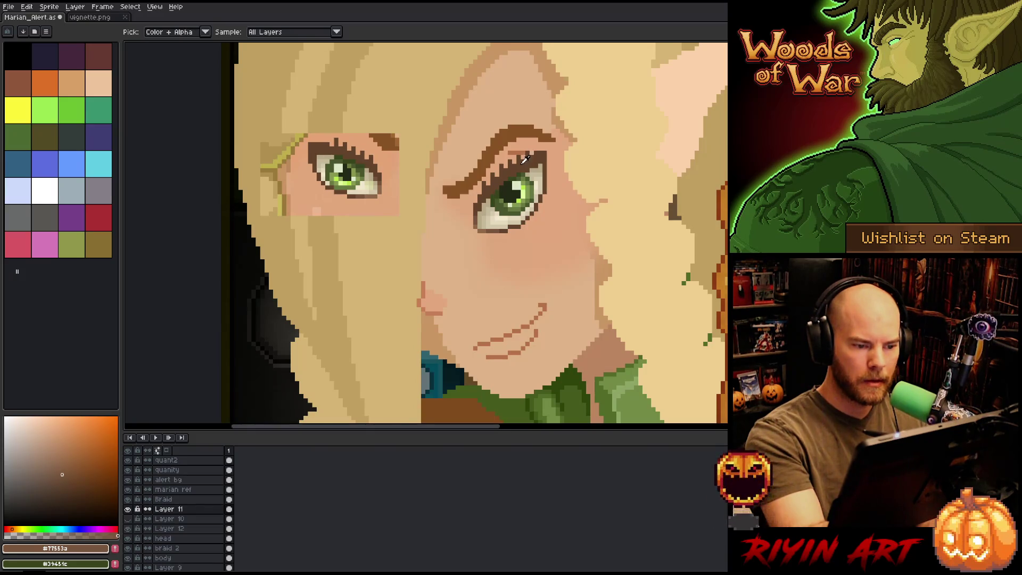
{"action": "left_click", "coordinate": [527, 162]}
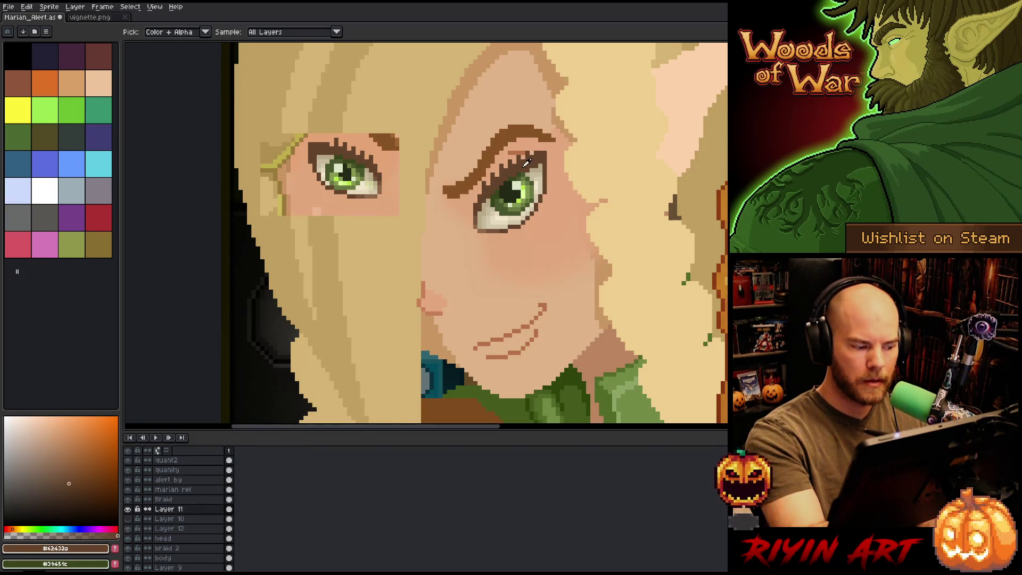
{"action": "key", "text": "b"}
{"action": "left_click", "coordinate": [71, 485]}
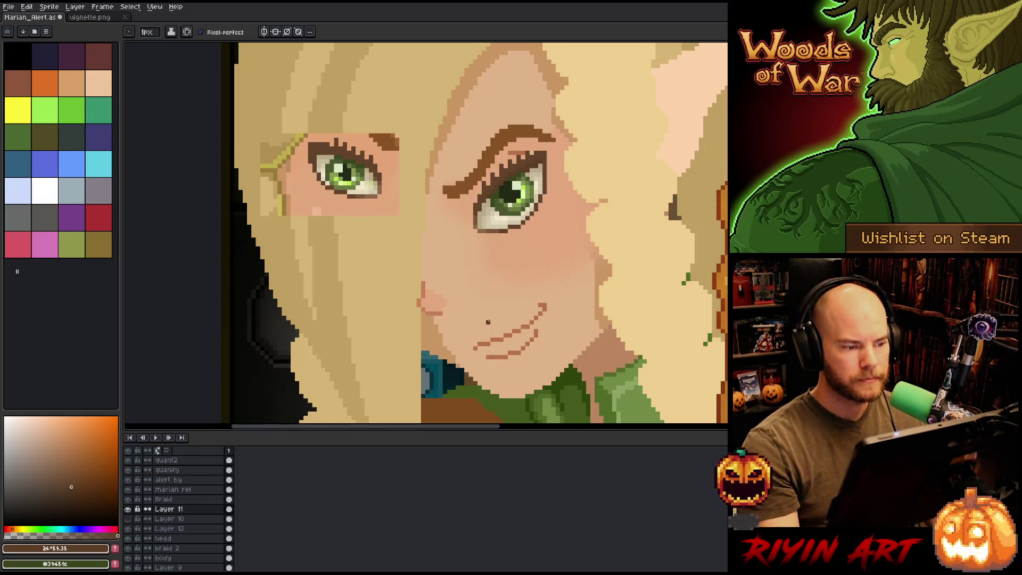
{"action": "left_click", "coordinate": [449, 188], "text": "alt"}
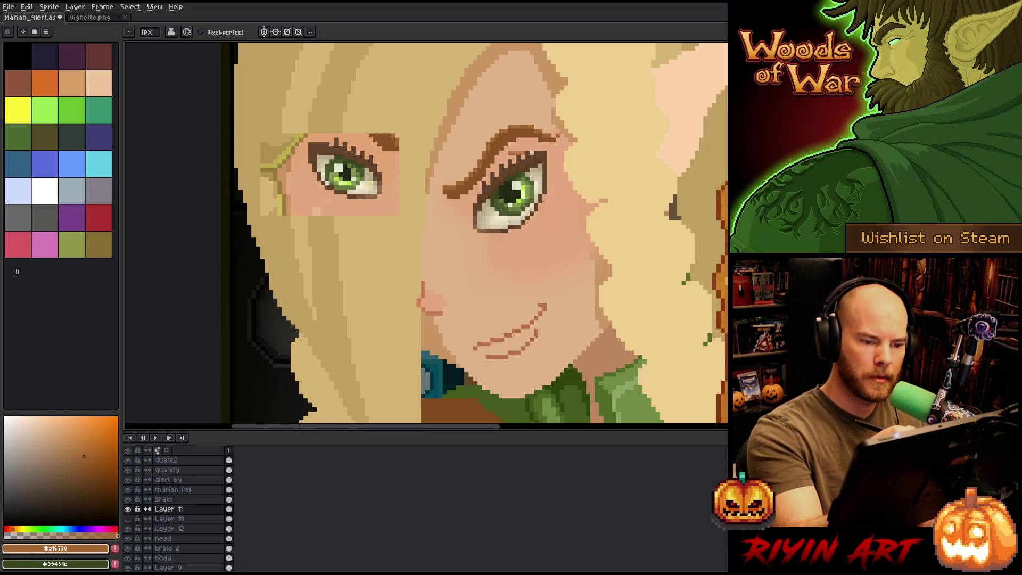
Step: Save Marian_Alert.ase, sample a lighter tan from the face, and make the head layer active
{"action": "key", "text": "ctrl+s"}
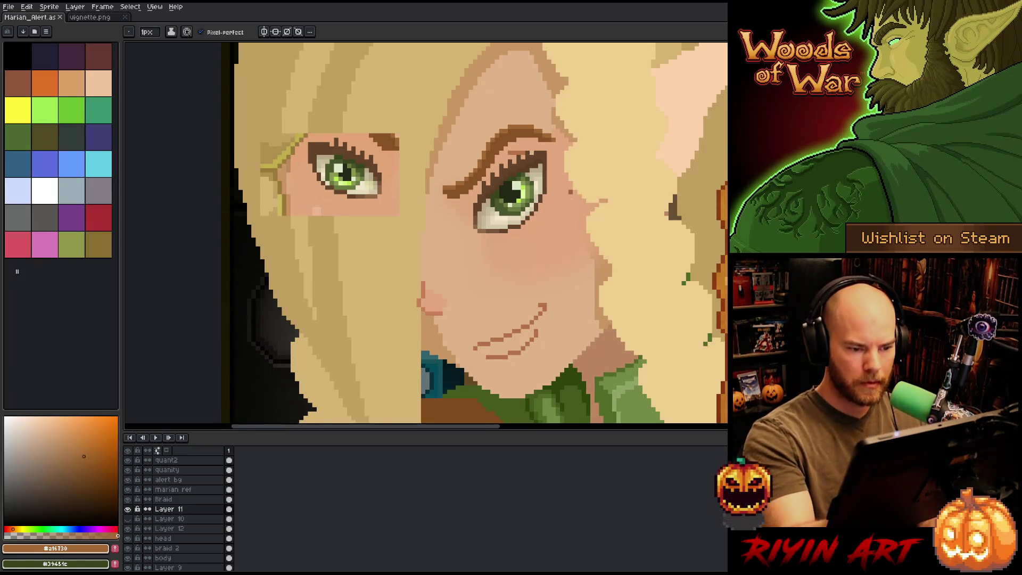
{"action": "left_click", "coordinate": [553, 72], "text": "alt"}
{"action": "left_click", "coordinate": [163, 539]}
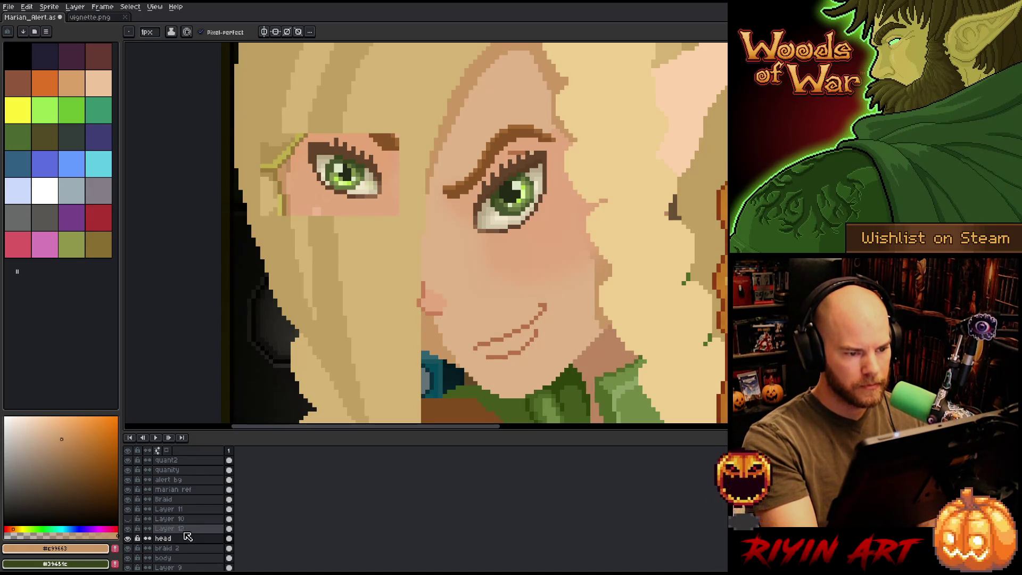
Step: Erase a few stray pixels near the brow on Layer 11
{"action": "left_click", "coordinate": [184, 509]}
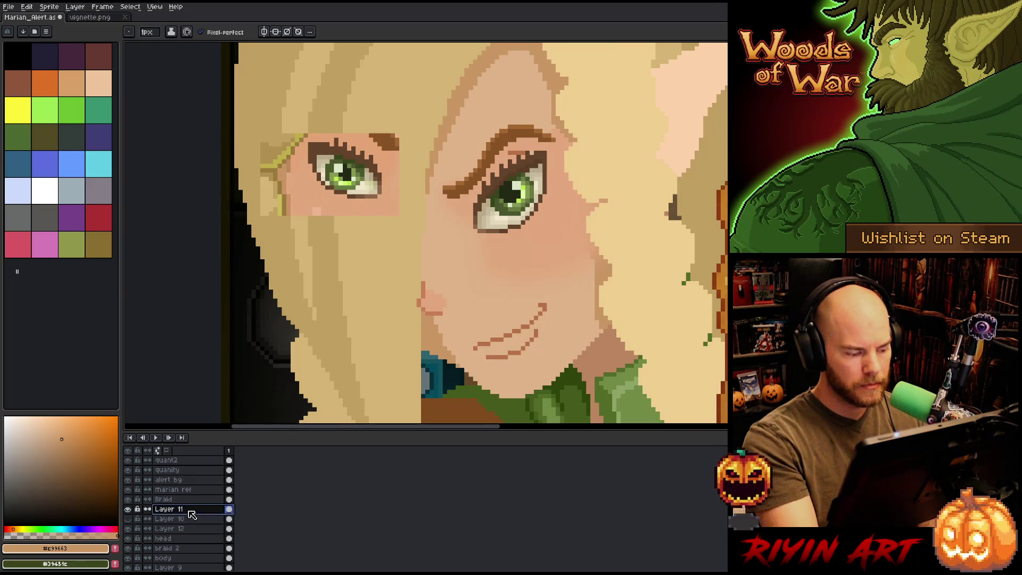
{"action": "key", "text": "e"}
{"action": "left_click", "coordinate": [517, 153]}
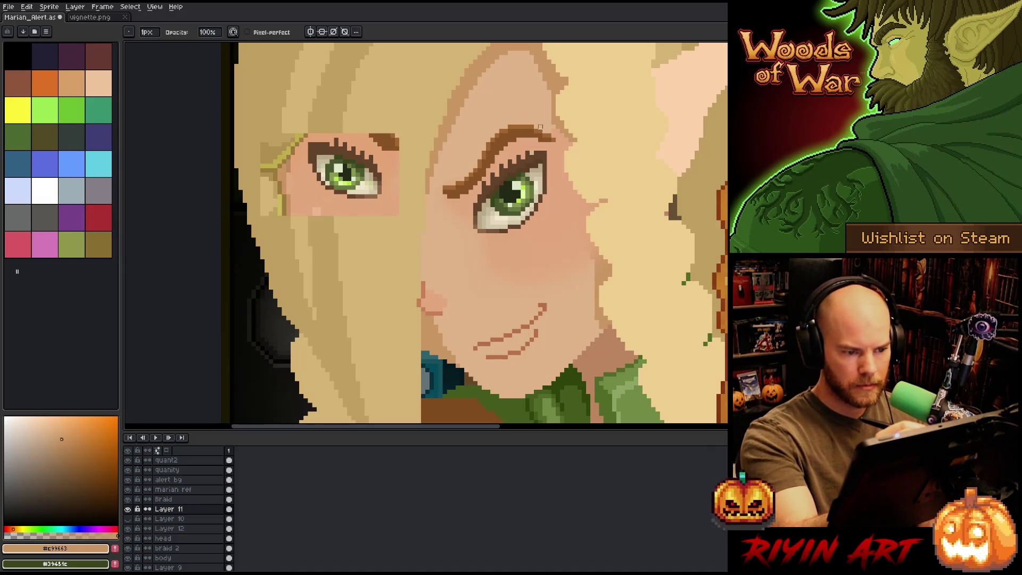
Step: Toggle Layer 12's blush shading off and on to compare, then pick the skin tone
{"action": "left_click", "coordinate": [176, 528]}
{"action": "left_click", "coordinate": [129, 528]}
{"action": "left_click", "coordinate": [129, 529]}
{"action": "left_click", "coordinate": [129, 529]}
{"action": "left_click", "coordinate": [129, 528]}
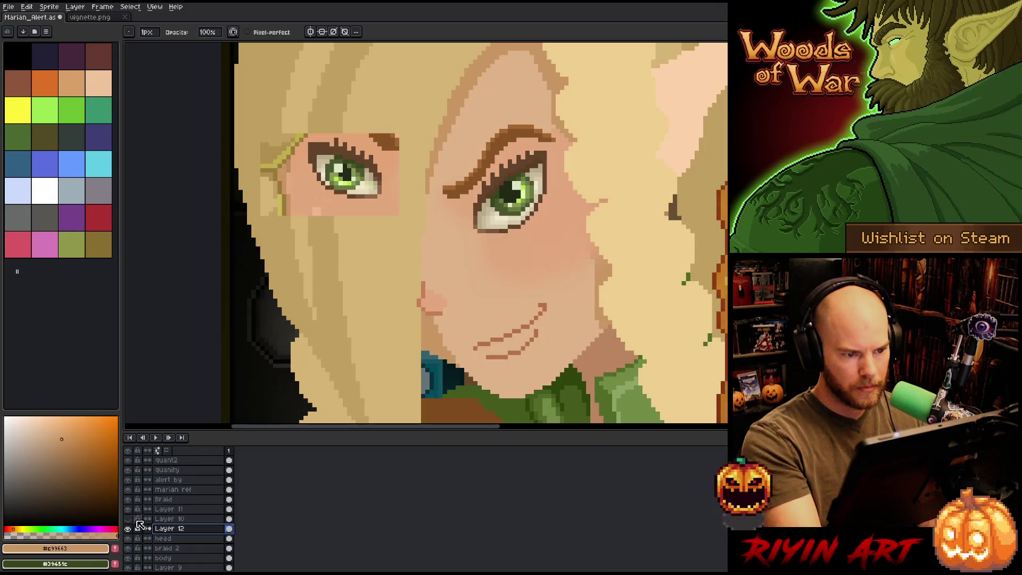
{"action": "key", "text": "b"}
{"action": "left_click", "coordinate": [511, 250], "text": "alt"}
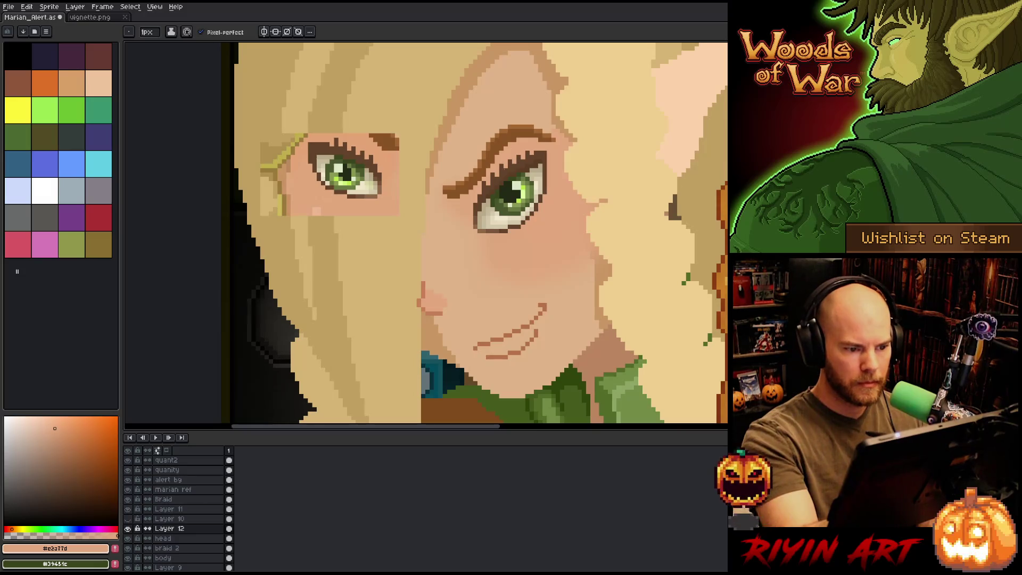
Step: Select the face's skin area on the head layer by colour, then deselect it
{"action": "key", "text": "e"}
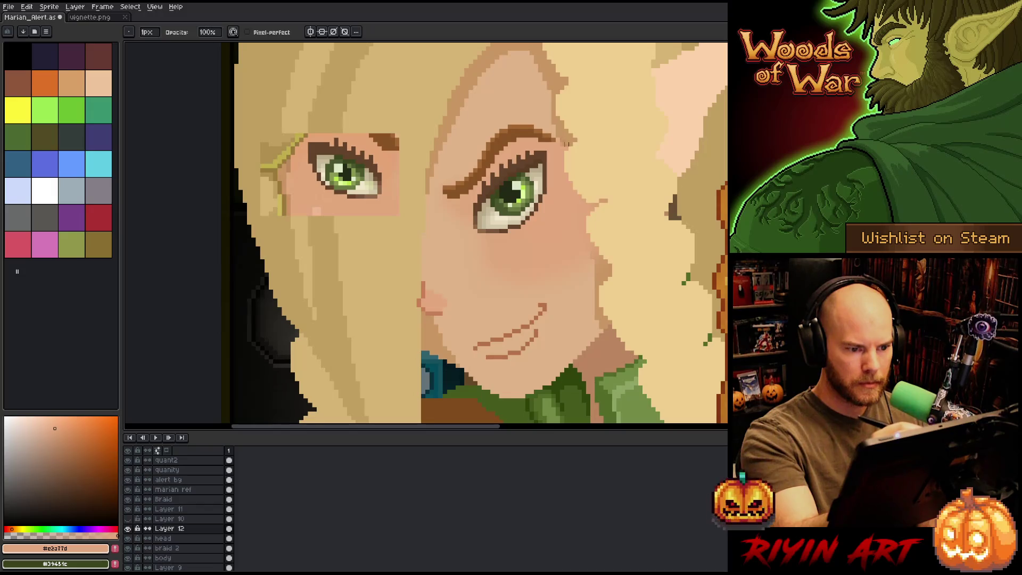
{"action": "left_click", "coordinate": [163, 538]}
{"action": "key", "text": "w"}
{"action": "left_click", "coordinate": [612, 269]}
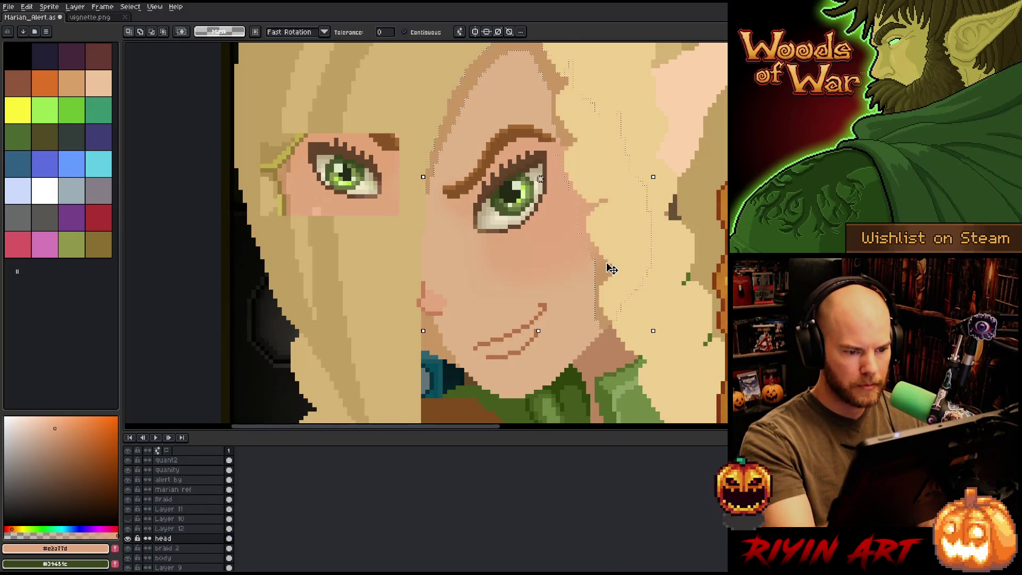
{"action": "left_click", "coordinate": [181, 528]}
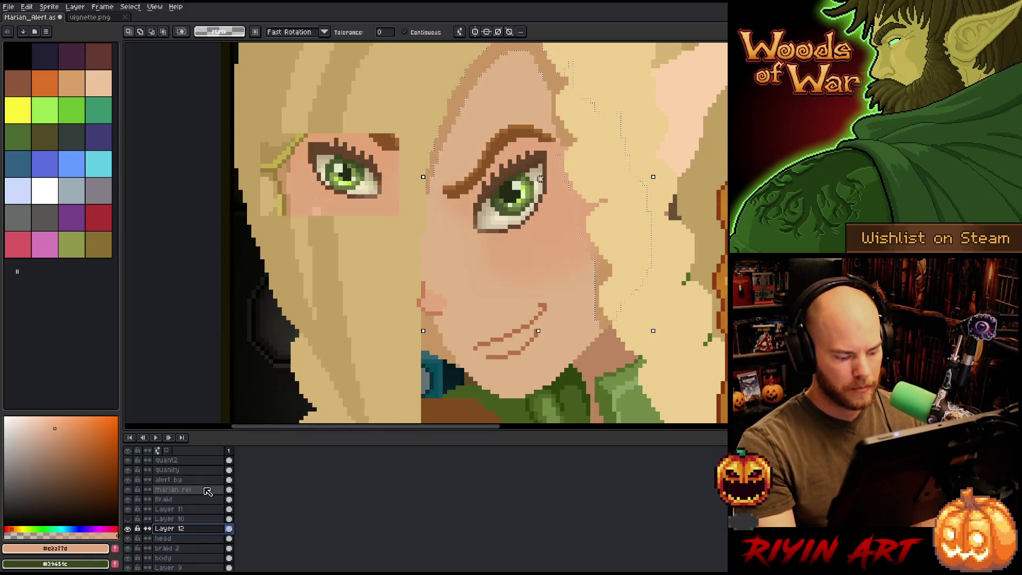
{"action": "key", "text": "ctrl+d"}
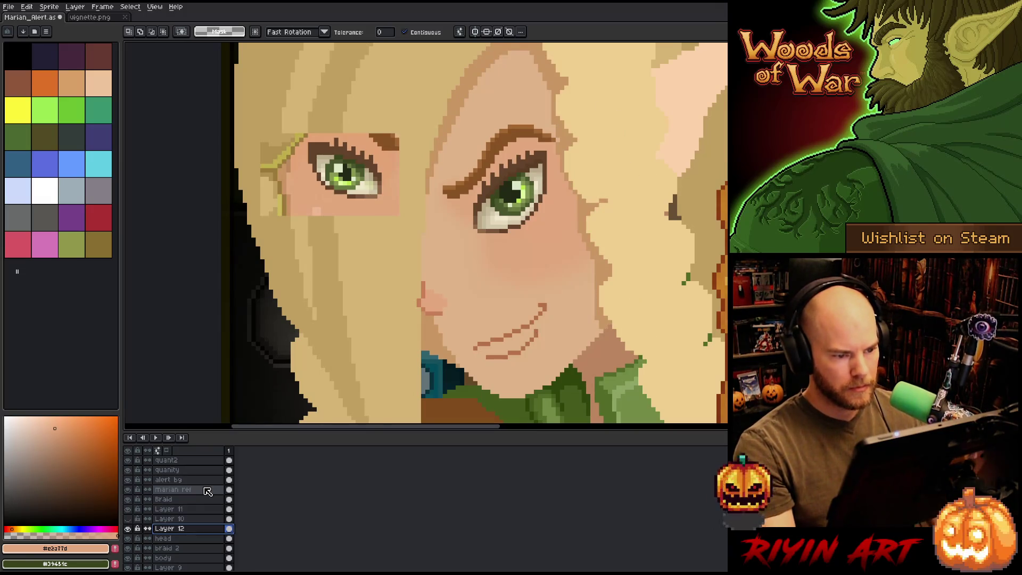
Step: Add a new layer above head and name it 'red'
{"action": "left_click", "coordinate": [180, 510]}
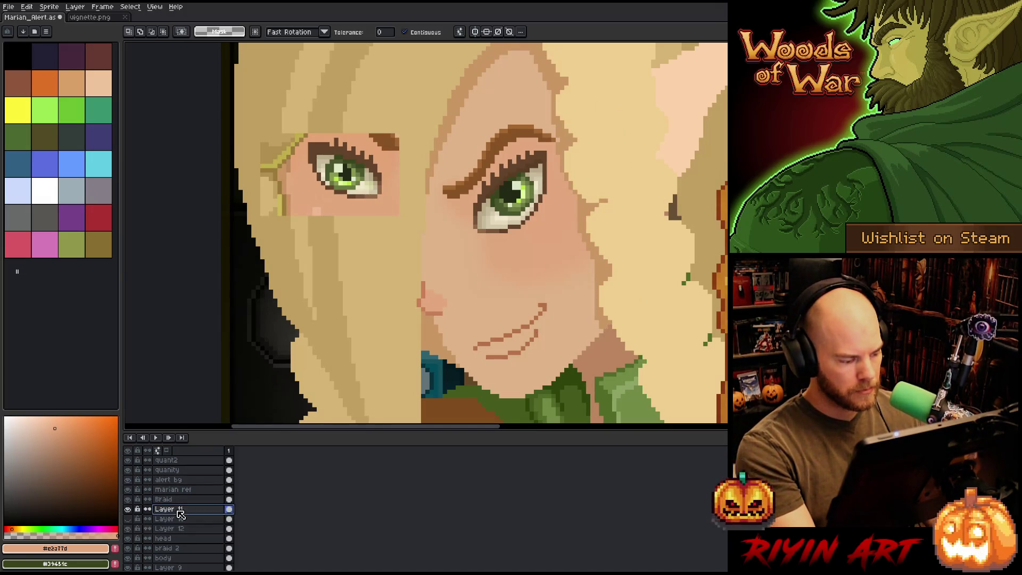
{"action": "left_click", "coordinate": [177, 540]}
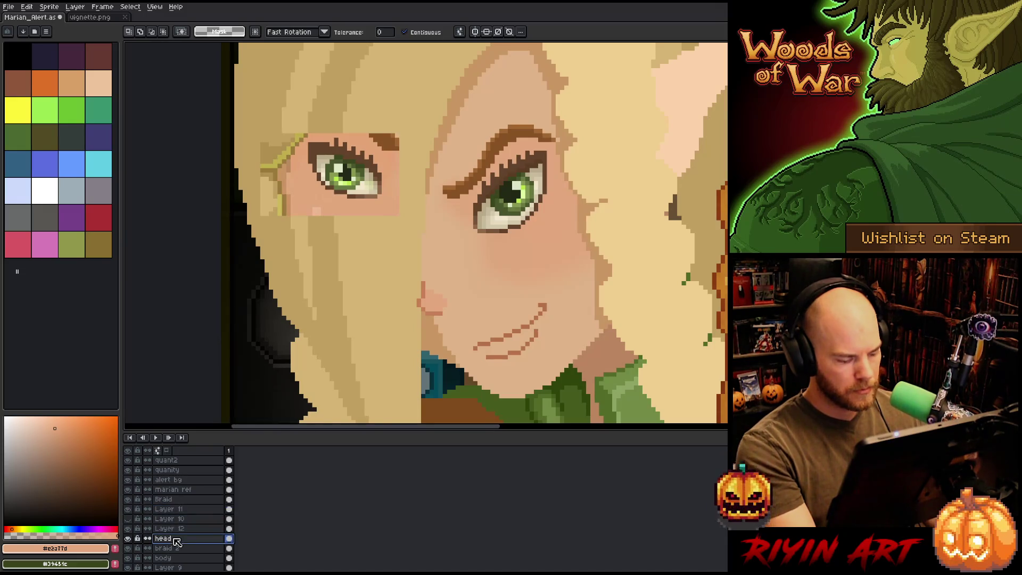
{"action": "key", "text": "shift+n"}
{"action": "double_click", "coordinate": [184, 529]}
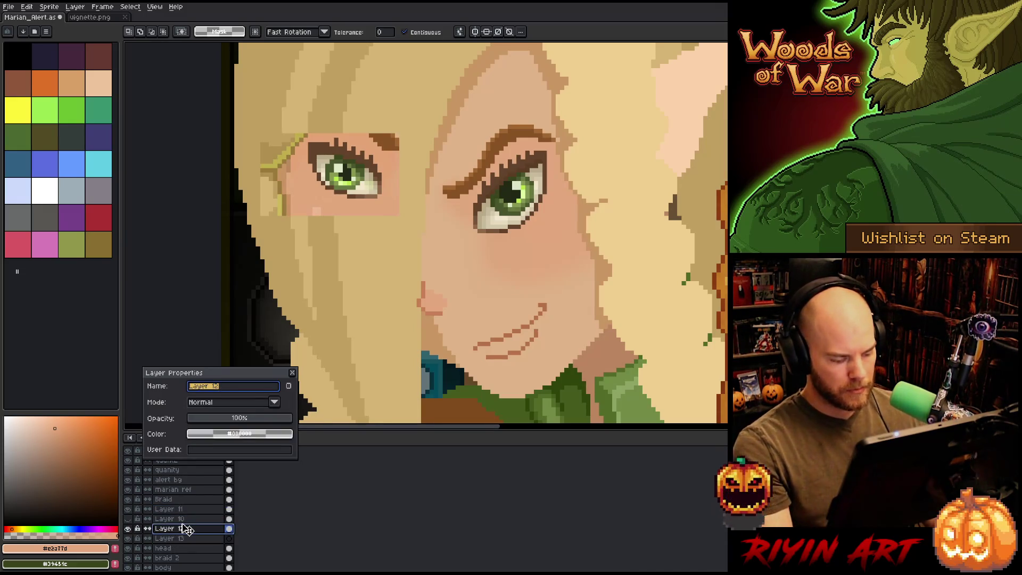
{"action": "type", "text": "red"}
{"action": "key", "text": "Return"}
Step: Rename Layer 13 to 'red m'
{"action": "left_click", "coordinate": [186, 539]}
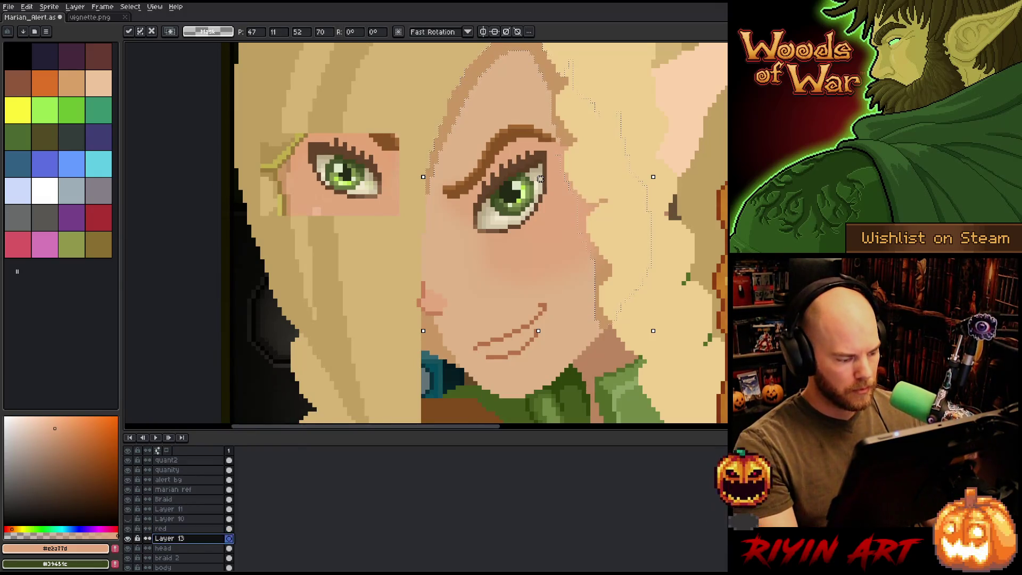
{"action": "double_click", "coordinate": [183, 539]}
{"action": "type", "text": "red m"}
{"action": "key", "text": "Return"}
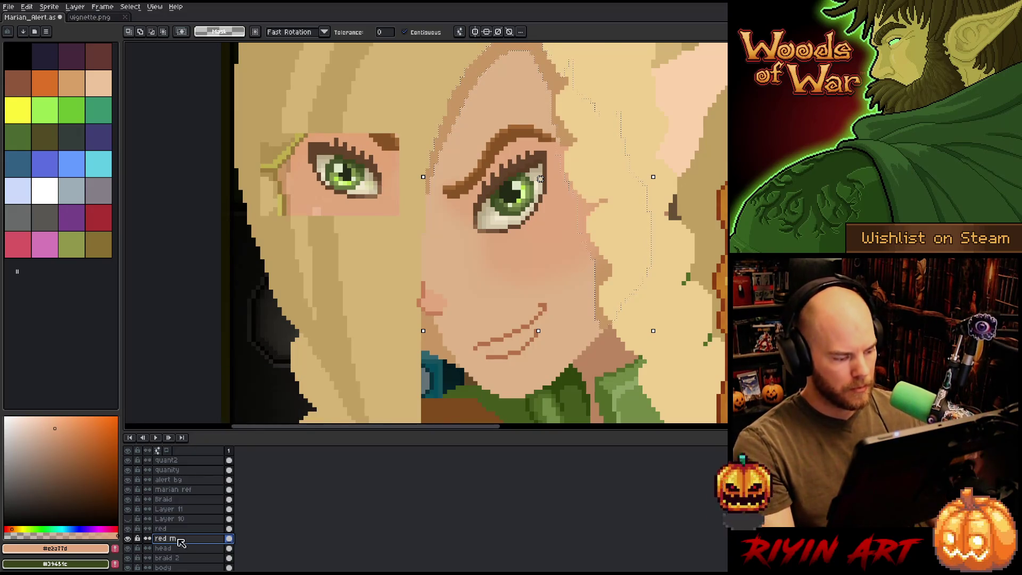
Step: Set 'red m' to Multiply blending at about 34% opacity, then sample the lighter peach skin tone
{"action": "double_click", "coordinate": [181, 538]}
{"action": "left_click", "coordinate": [217, 402]}
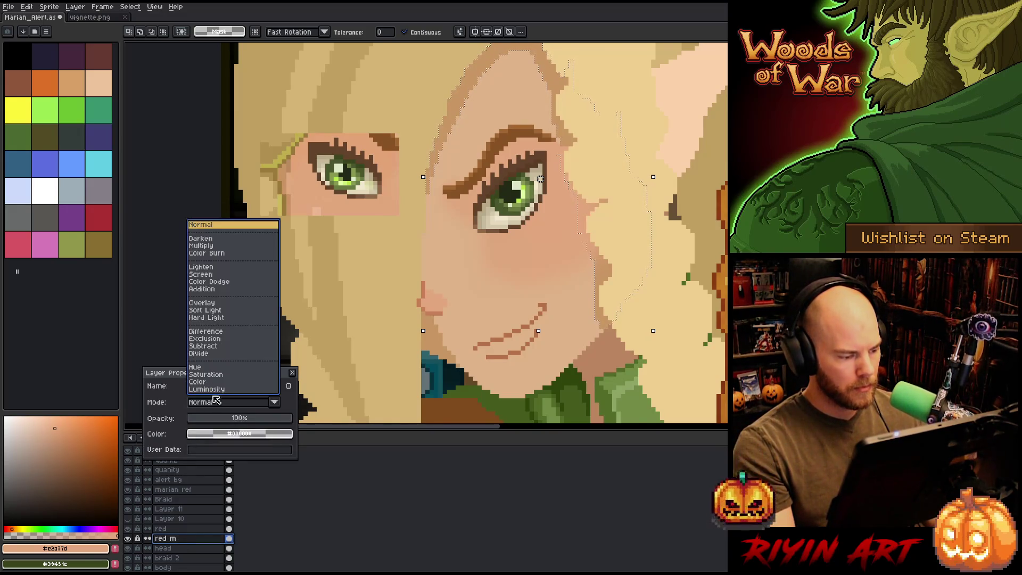
{"action": "left_click", "coordinate": [208, 250]}
{"action": "left_click", "coordinate": [202, 421]}
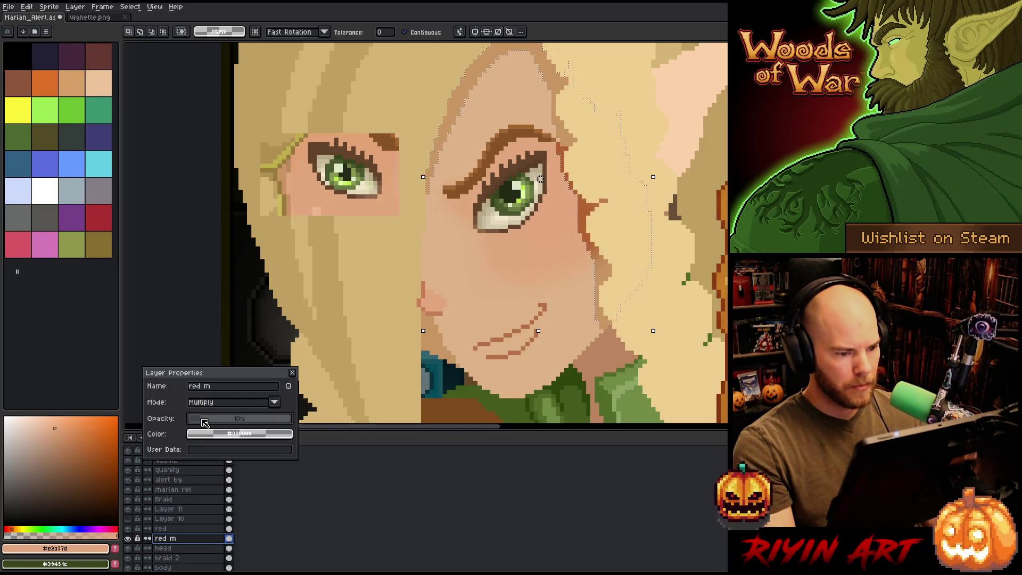
{"action": "left_click_drag", "start_coordinate": [202, 420], "coordinate": [228, 422]}
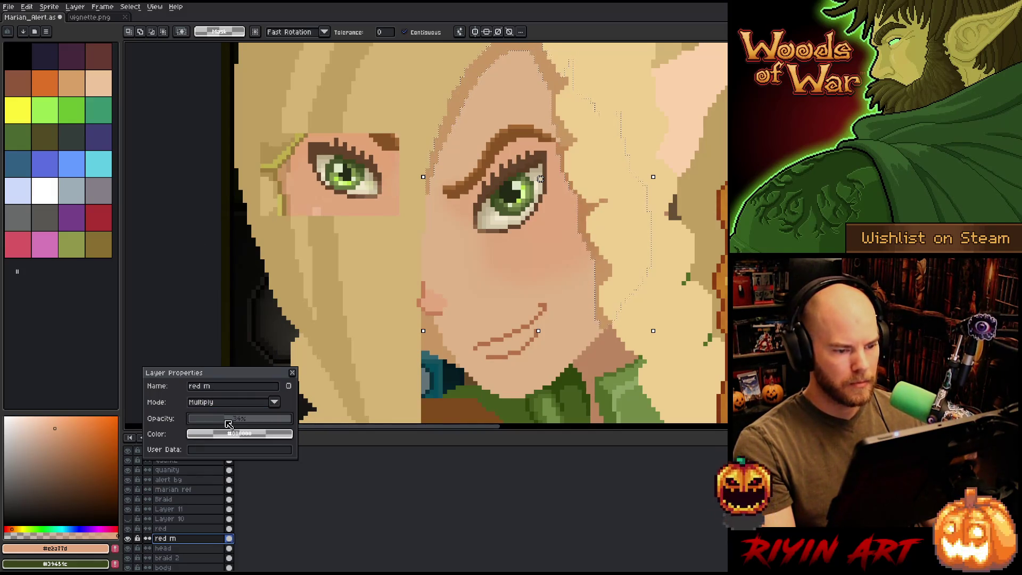
{"action": "key", "text": "ctrl+d"}
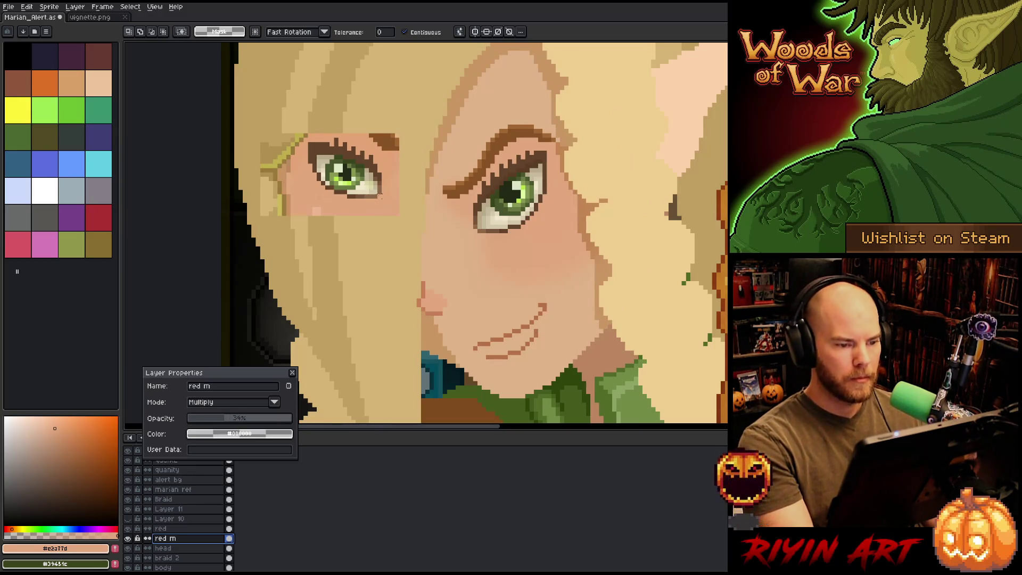
{"action": "left_click", "coordinate": [292, 373]}
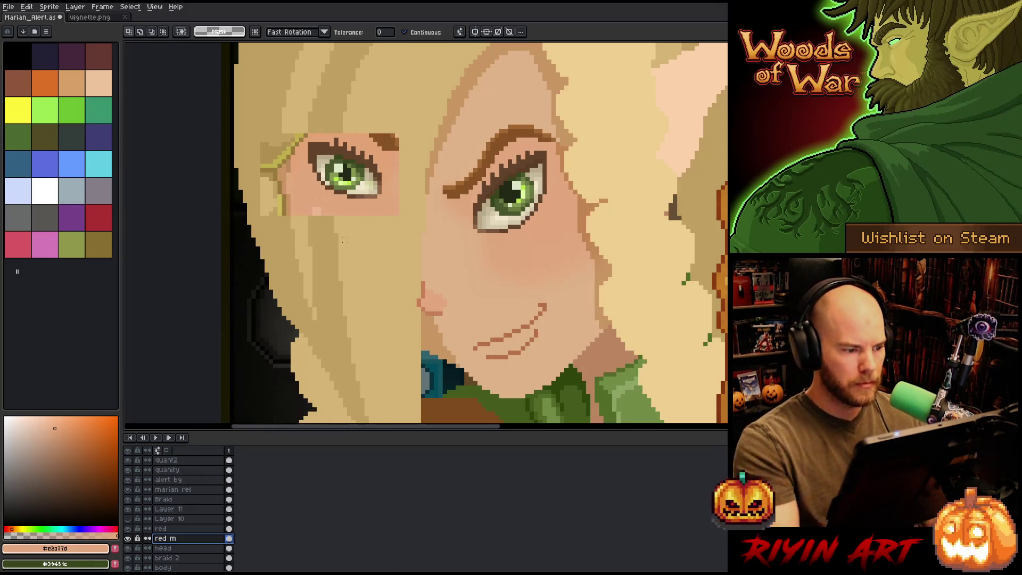
{"action": "key", "text": "b"}
{"action": "left_click", "coordinate": [314, 209], "text": "alt"}
Step: Select the area around the left eye on Layer 11 and add a light peach pixel beside it
{"action": "key", "text": "m"}
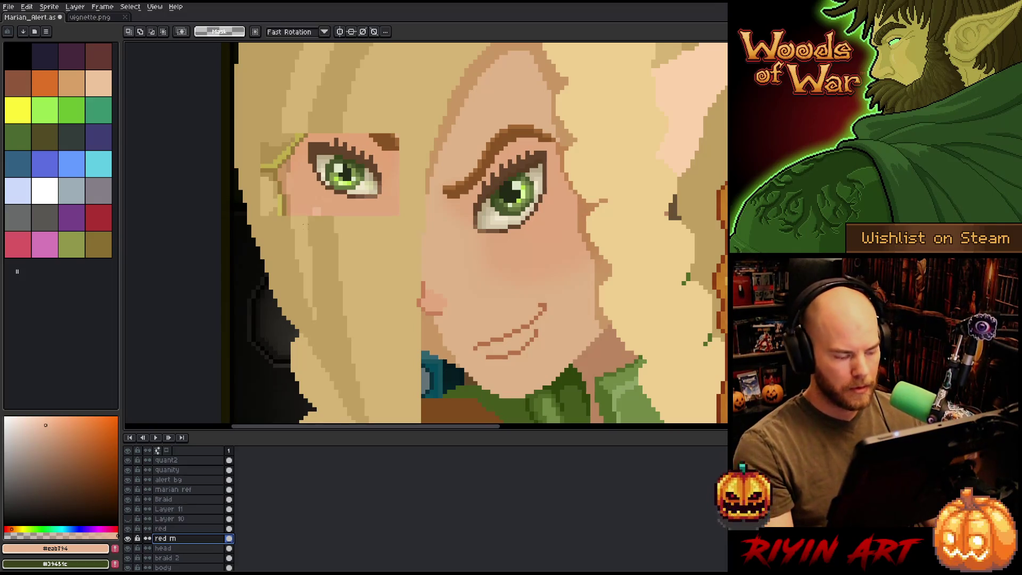
{"action": "left_click", "coordinate": [180, 504]}
{"action": "left_click", "coordinate": [179, 509]}
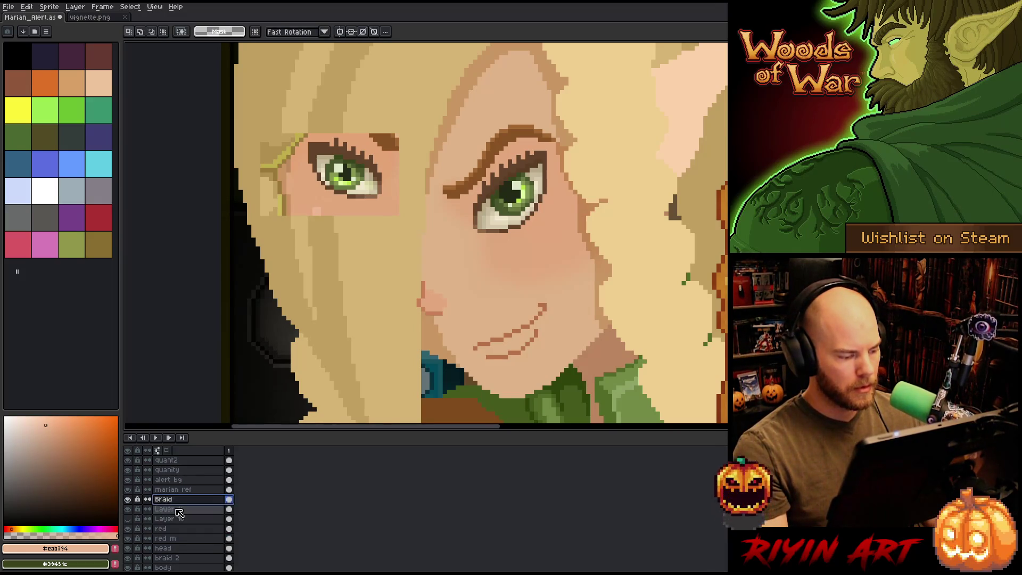
{"action": "mouse_move", "coordinate": [209, 83]}
{"action": "left_mouse_down"}
{"action": "mouse_move", "coordinate": [420, 237]}
{"action": "mouse_move", "coordinate": [406, 235]}
{"action": "left_mouse_up"}
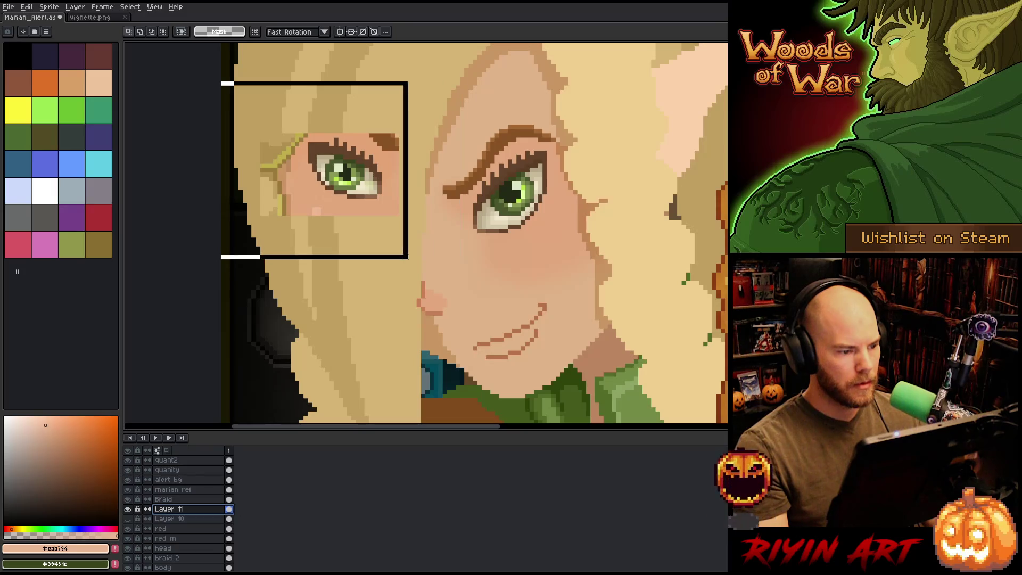
{"action": "scroll", "coordinate": [377, 227], "scroll_direction": "down", "scroll_amount": 3}
{"action": "scroll", "coordinate": [471, 310], "scroll_direction": "up", "scroll_amount": 2}
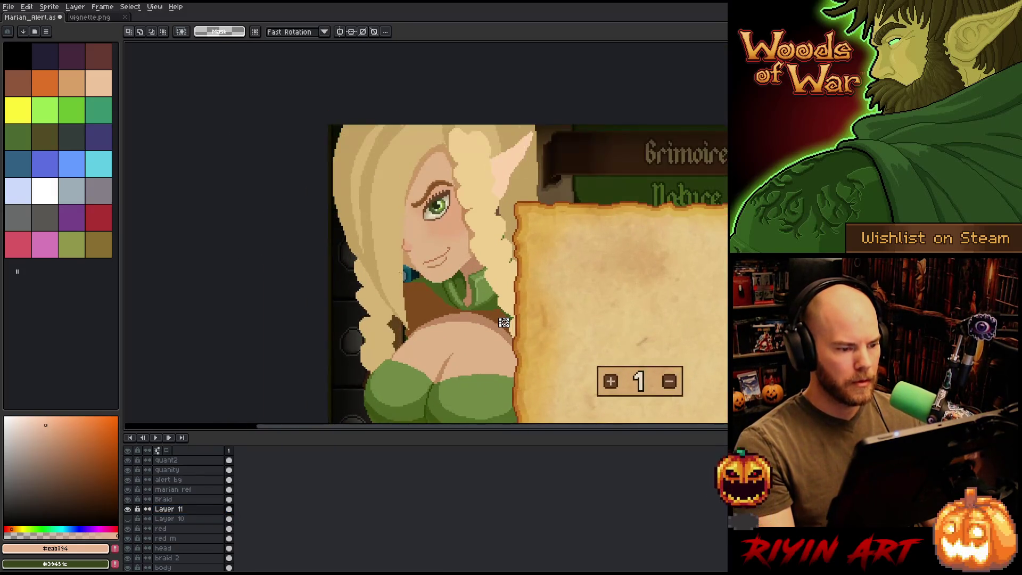
{"action": "scroll", "coordinate": [429, 168], "scroll_direction": "up", "scroll_amount": 3}
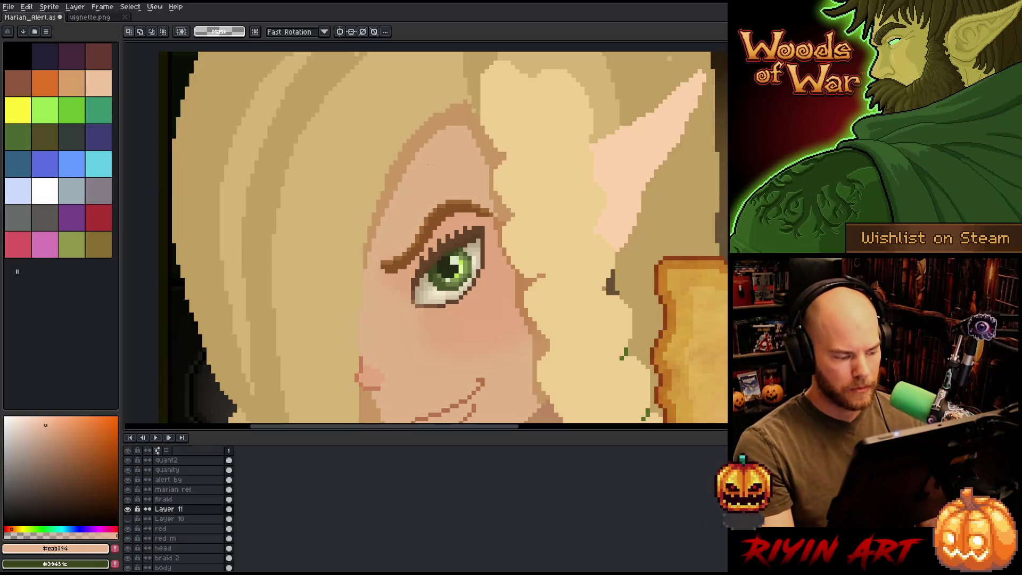
{"action": "key", "text": "b"}
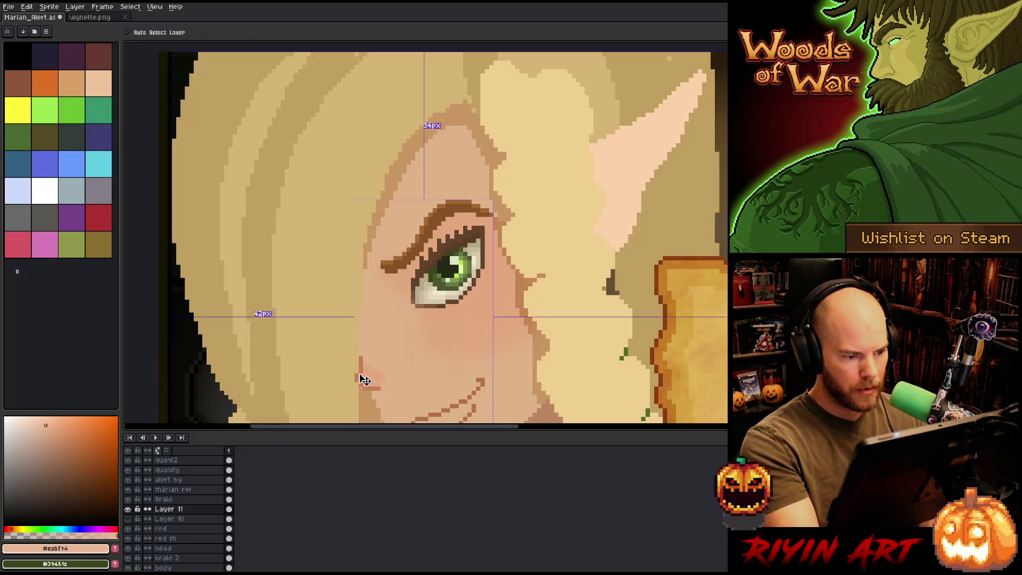
{"action": "left_click", "coordinate": [492, 296]}
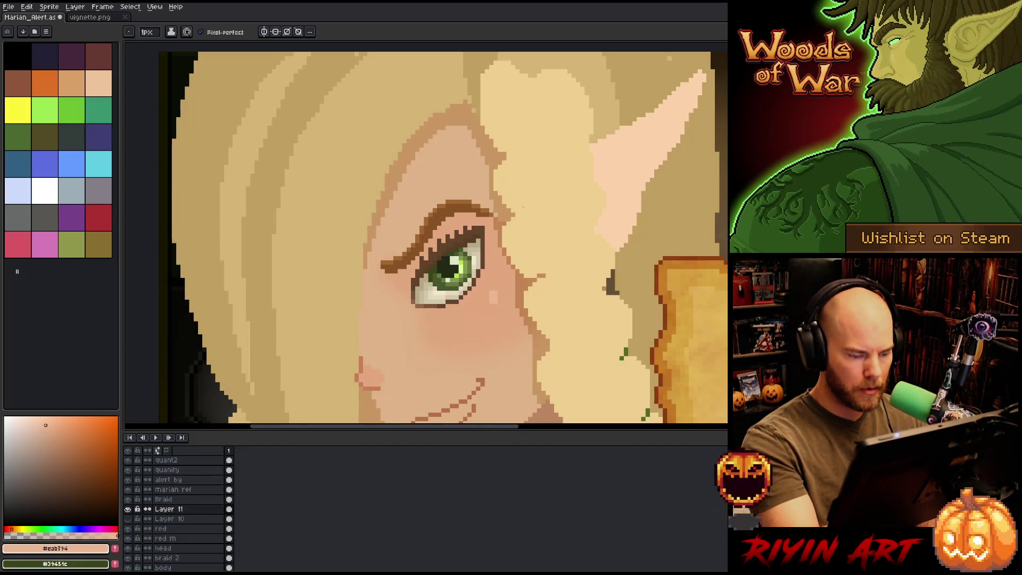
Step: Rename Layer 11 to 'face' and save the alert graphic
{"action": "mouse_move", "coordinate": [519, 201]}
{"action": "left_mouse_down"}
{"action": "mouse_move", "coordinate": [540, 247]}
{"action": "mouse_move", "coordinate": [584, 127]}
{"action": "mouse_move", "coordinate": [566, 237]}
{"action": "left_mouse_up"}
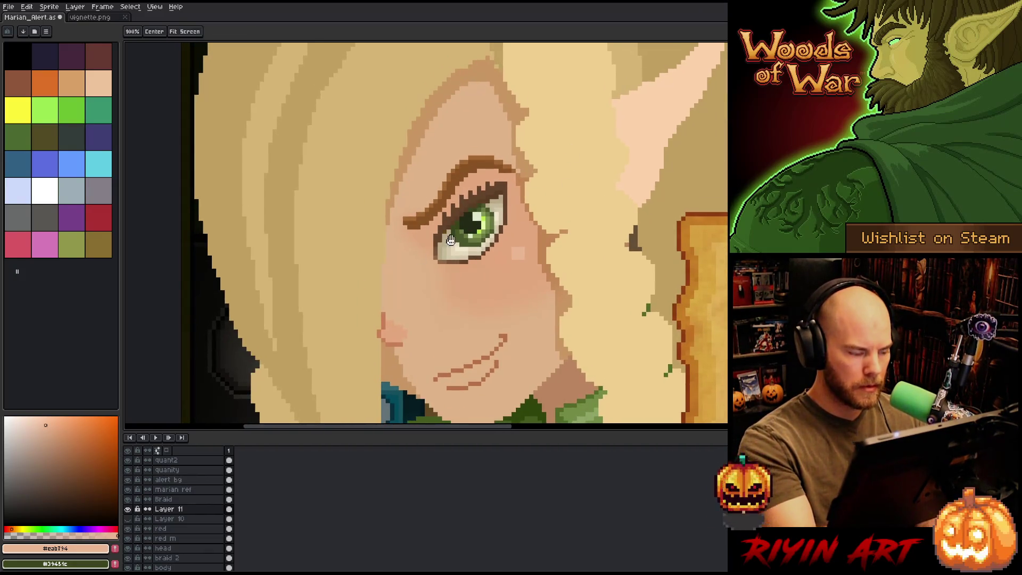
{"action": "key", "text": "b"}
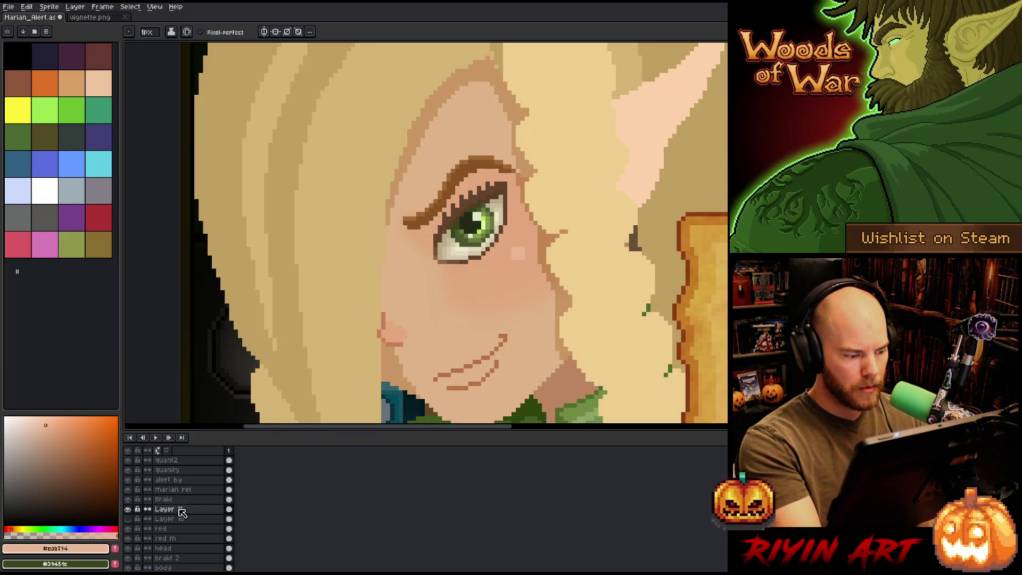
{"action": "double_click", "coordinate": [182, 511]}
{"action": "type", "text": "face"}
{"action": "key", "text": "Return"}
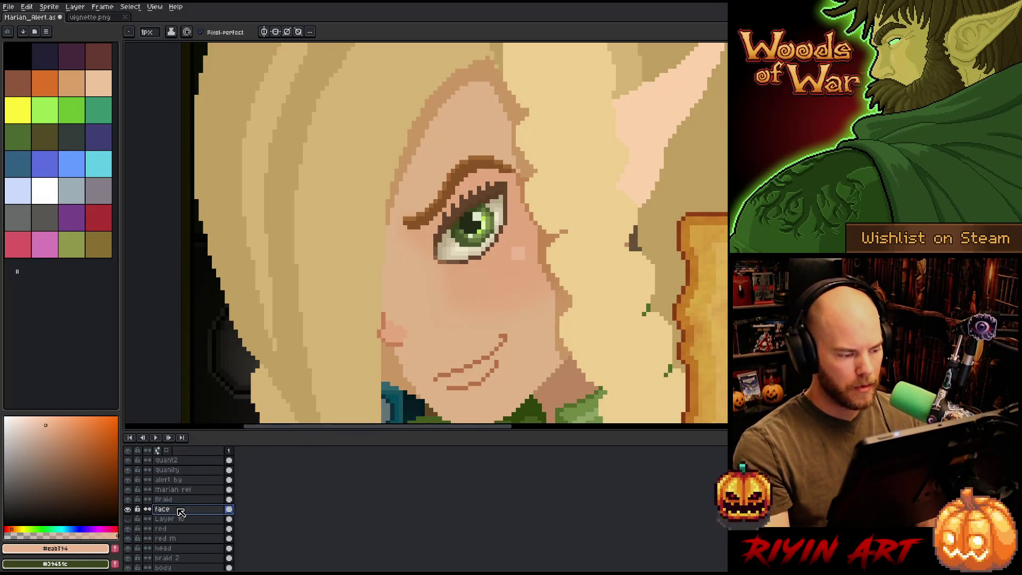
{"action": "key", "text": "ctrl+s"}
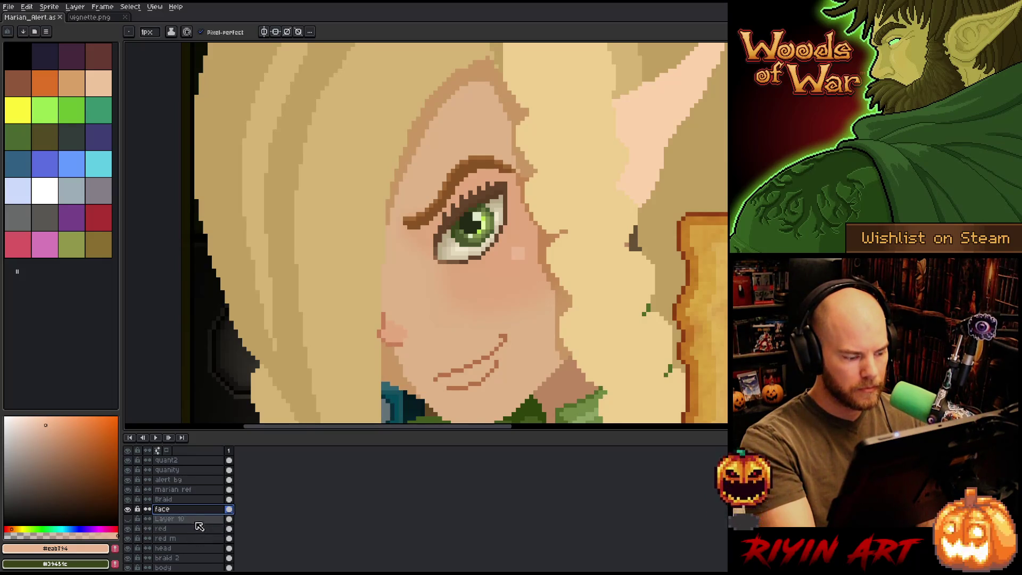
Step: Sample the darker tan skin shade from the head layer, return to the face layer, and save
{"action": "left_click", "coordinate": [197, 547]}
{"action": "key", "text": "i"}
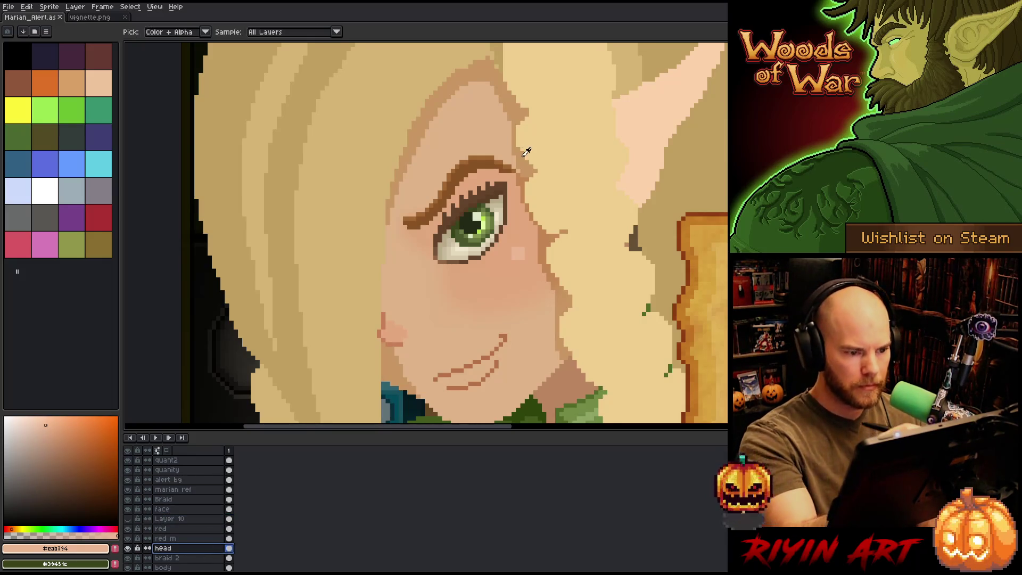
{"action": "left_click", "coordinate": [526, 152]}
{"action": "key", "text": "b"}
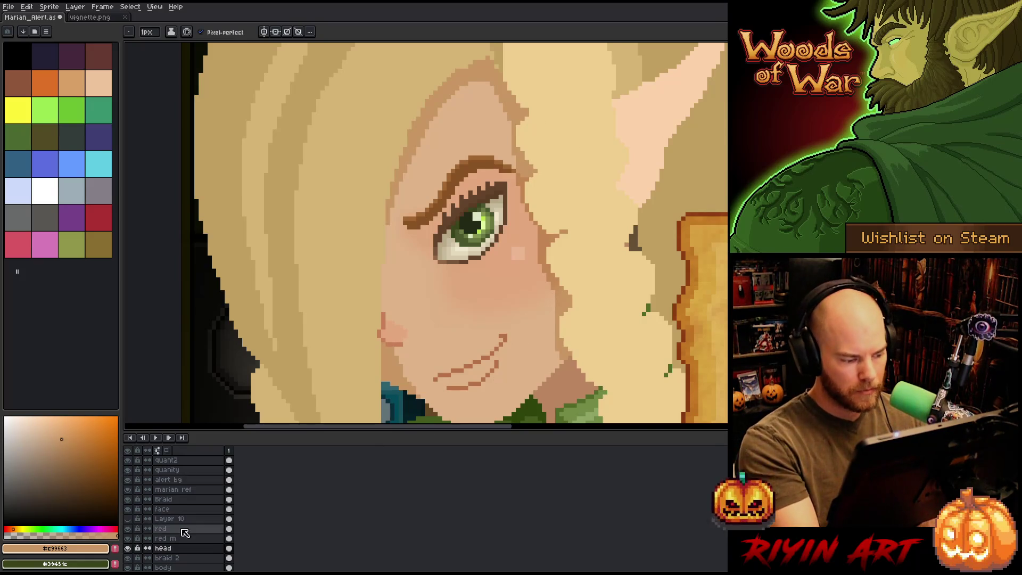
{"action": "left_click", "coordinate": [181, 509]}
{"action": "key", "text": "ctrl+s"}
Step: Delete the unused Layer 10 and reselect the face layer
{"action": "left_click", "coordinate": [181, 519]}
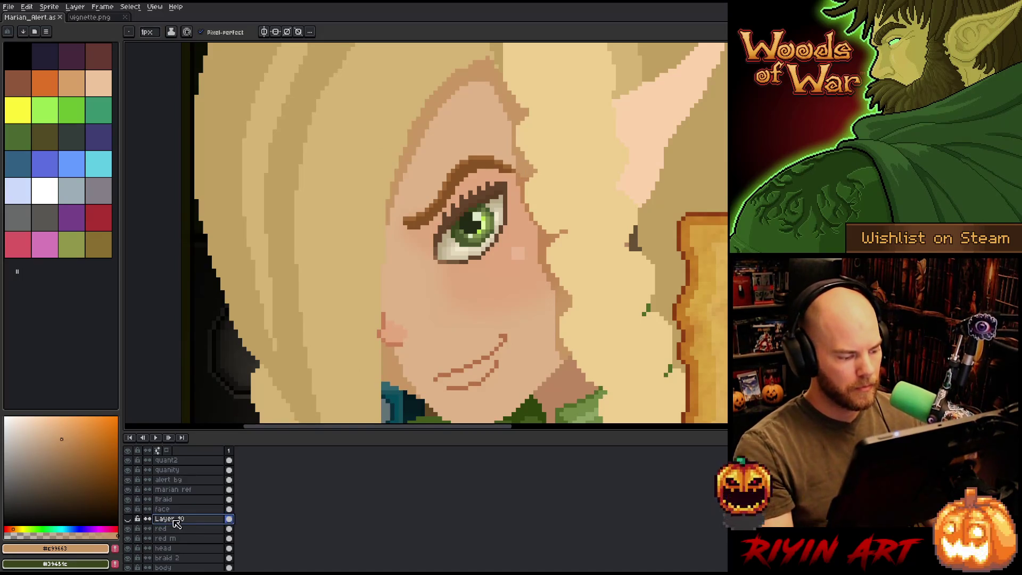
{"action": "right_click", "coordinate": [176, 522]}
{"action": "left_click", "coordinate": [218, 530]}
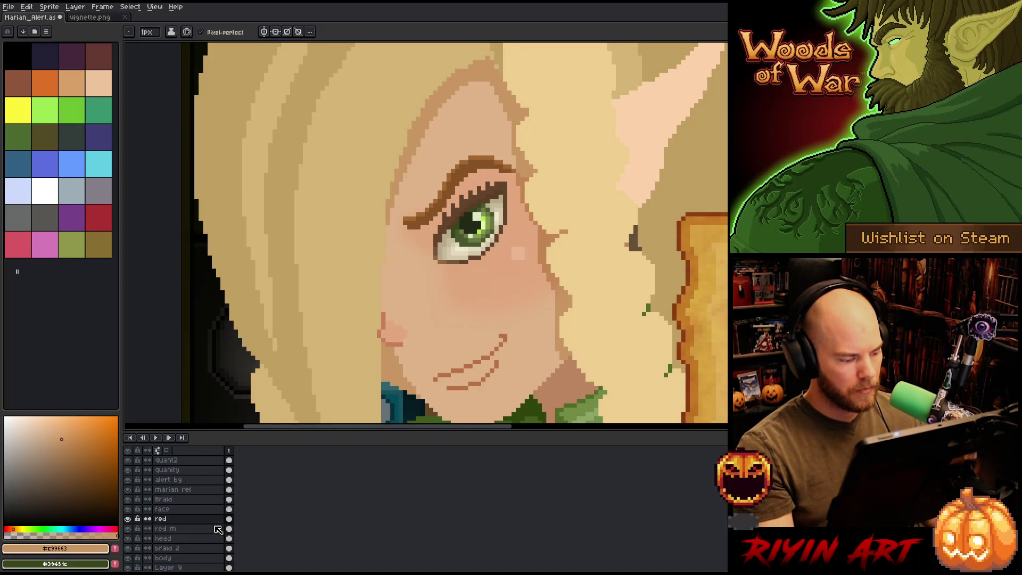
{"action": "left_click", "coordinate": [193, 510]}
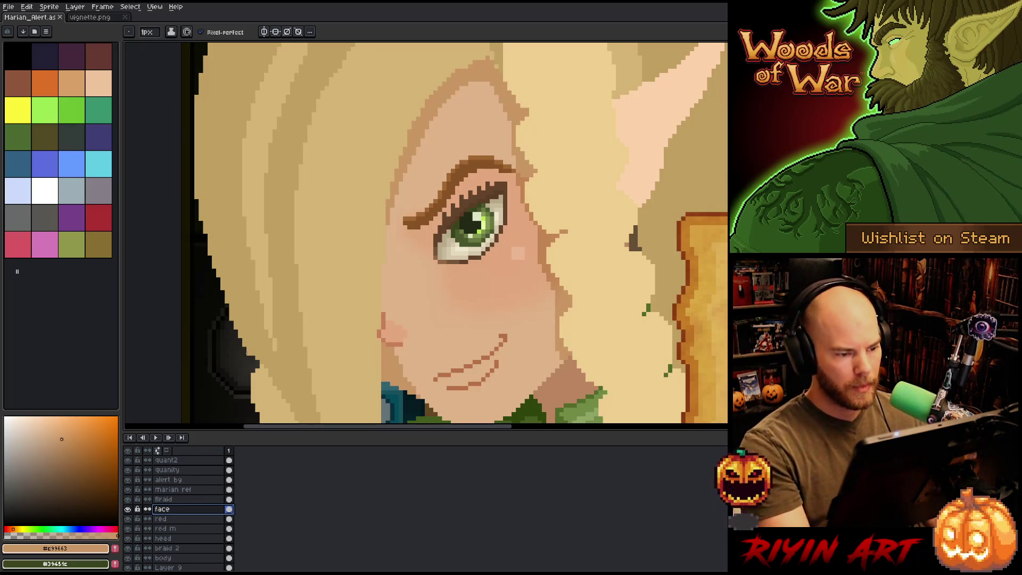
Step: Review the whole character and Grimoire panel, sample a pale gold, and select the body layer
{"action": "key", "text": "minus"}
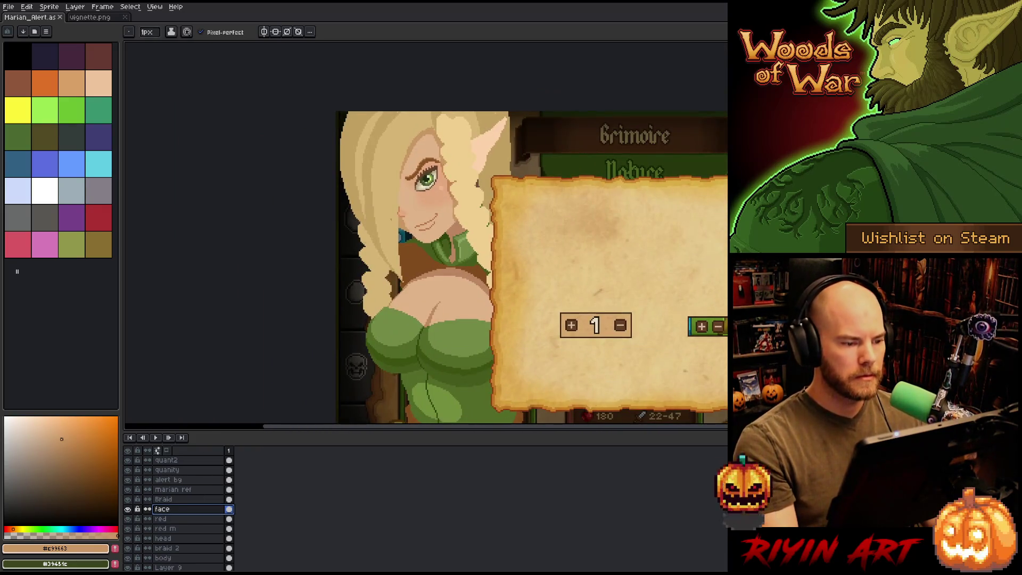
{"action": "key", "text": "plus"}
{"action": "scroll", "coordinate": [426, 250], "scroll_direction": "right", "scroll_amount": 4}
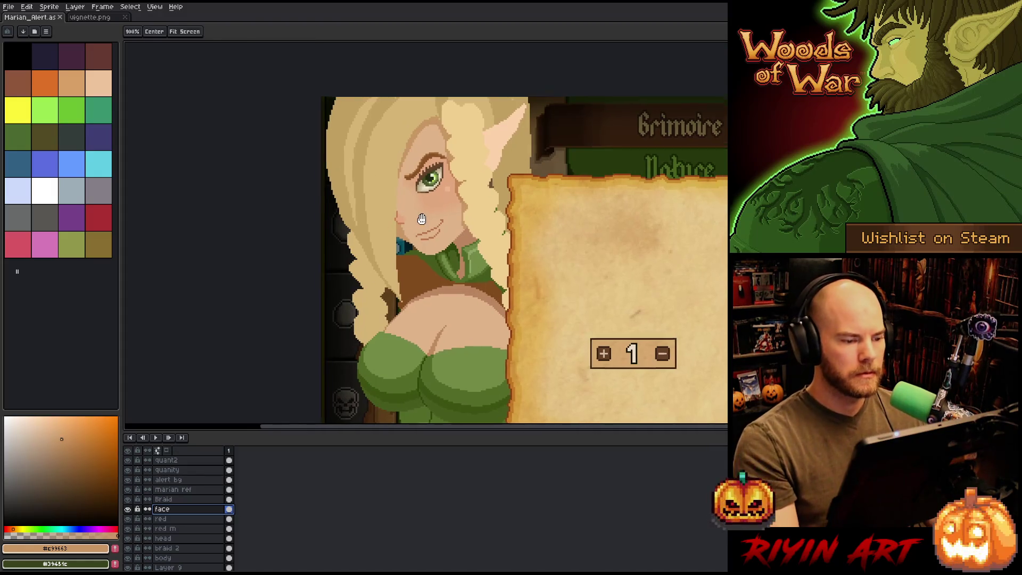
{"action": "key", "text": "minus"}
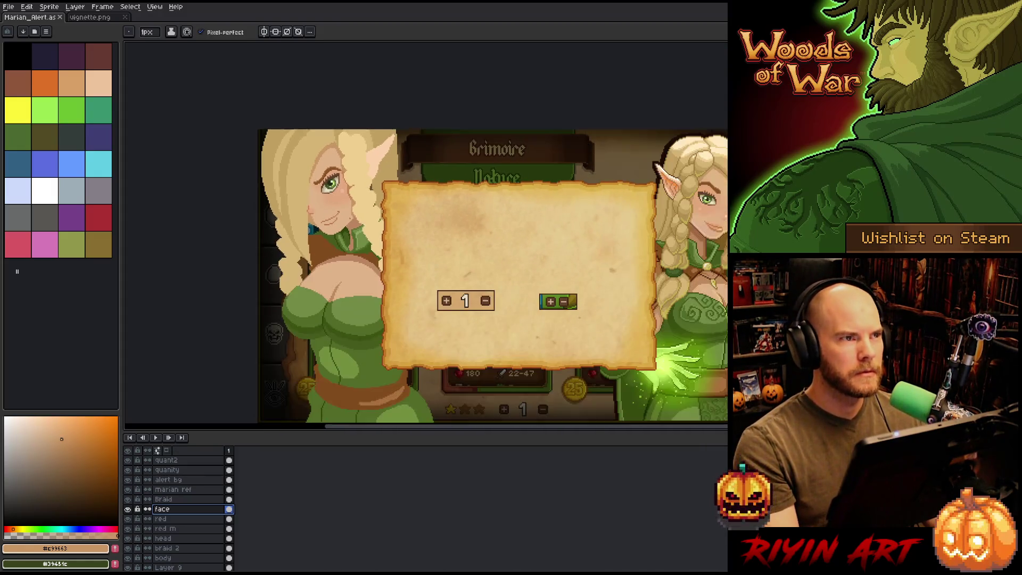
{"action": "key", "text": "plus"}
{"action": "key", "text": "minus"}
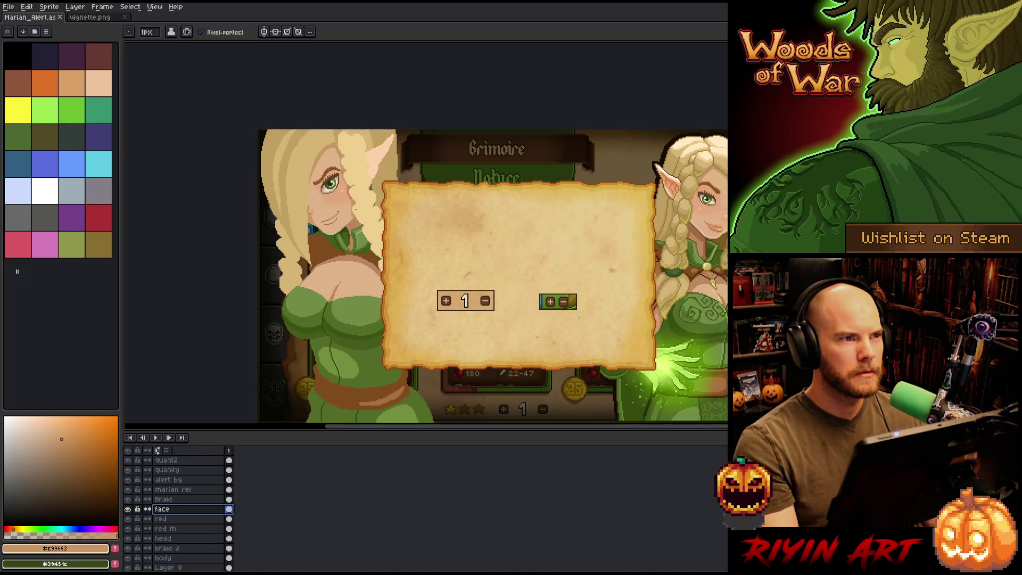
{"action": "key", "text": "plus"}
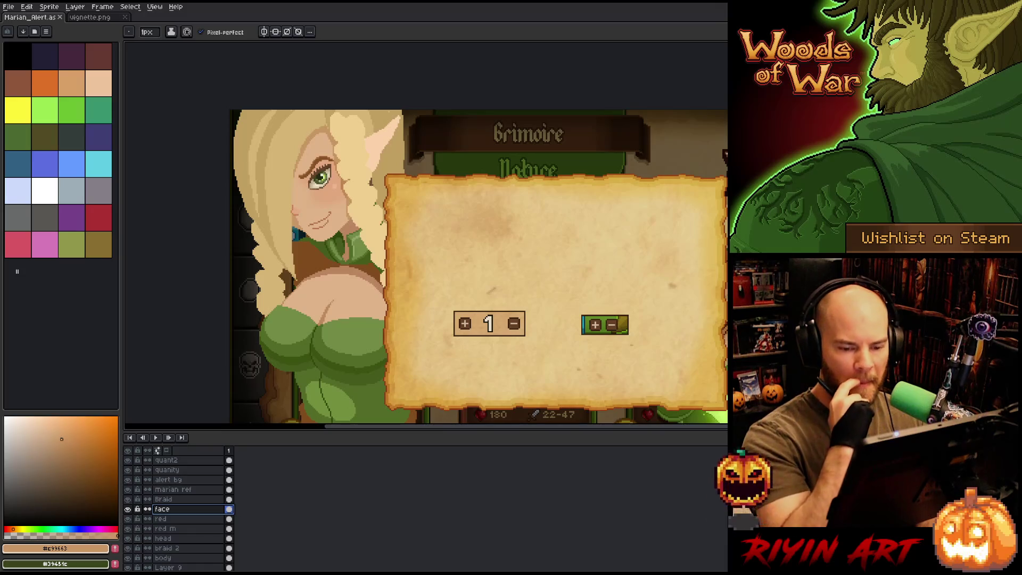
{"action": "left_click", "coordinate": [251, 160], "text": "alt"}
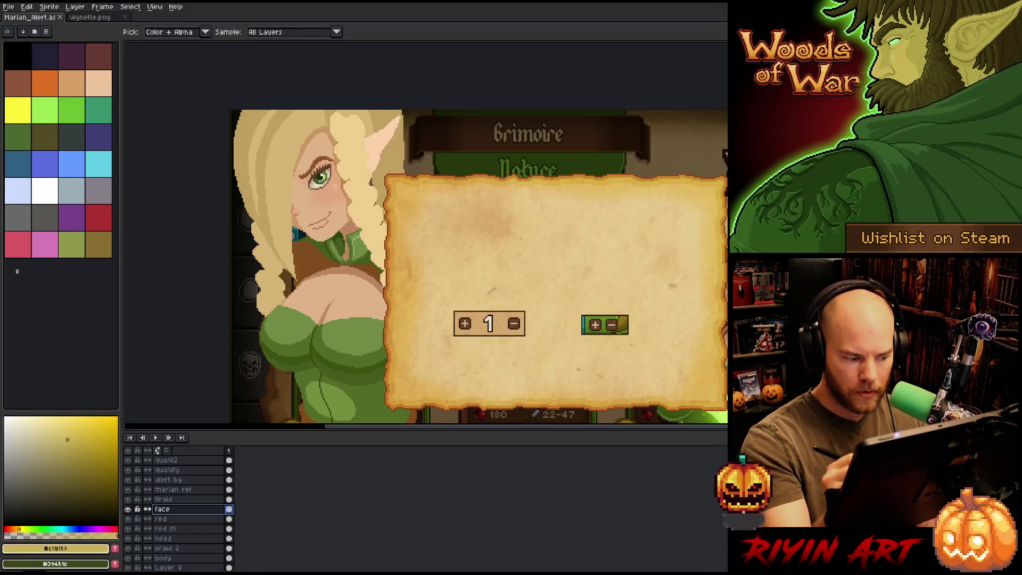
{"action": "left_click", "coordinate": [191, 559]}
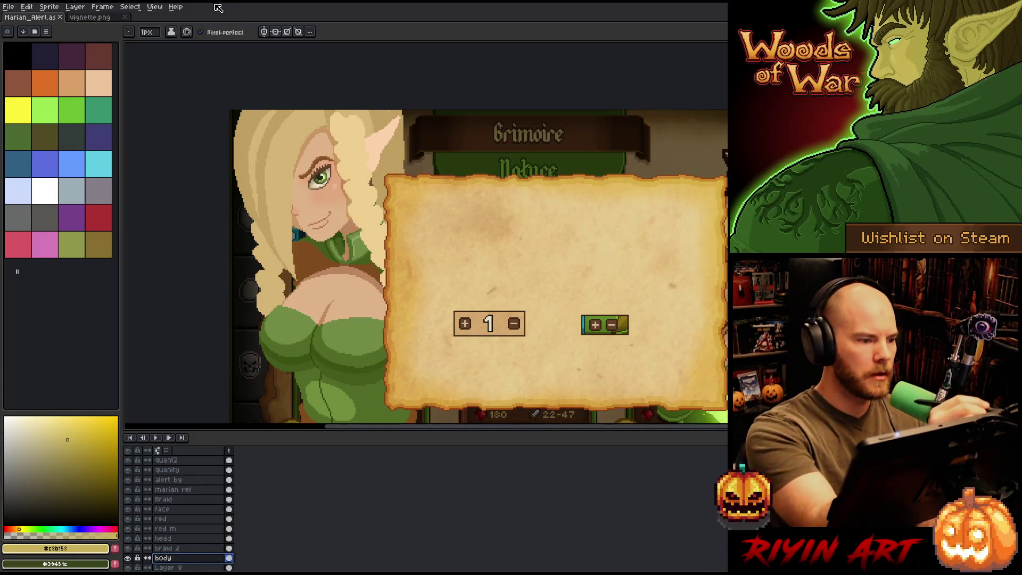
Step: Paint a gold pendant dot on the collar with an 8px brush and save
{"action": "left_click", "coordinate": [148, 35]}
{"action": "left_click_drag", "start_coordinate": [150, 40], "coordinate": [154, 46]}
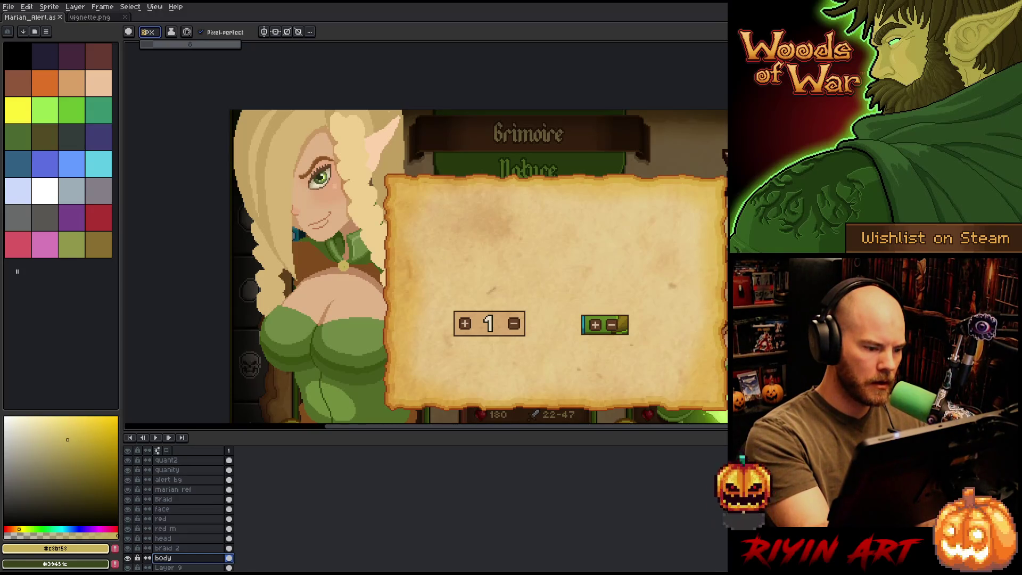
{"action": "left_click", "coordinate": [342, 263]}
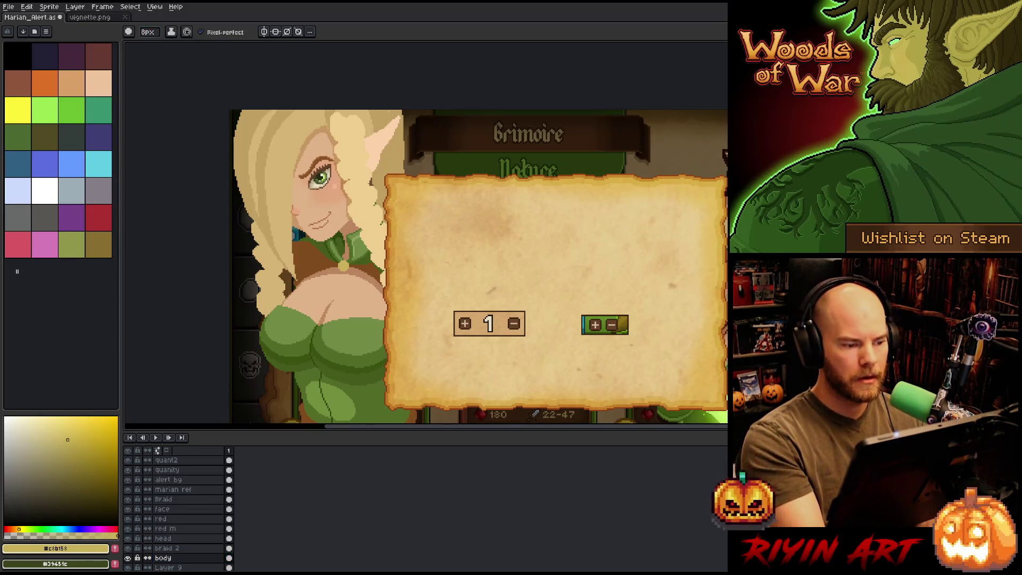
{"action": "key", "text": "ctrl+s"}
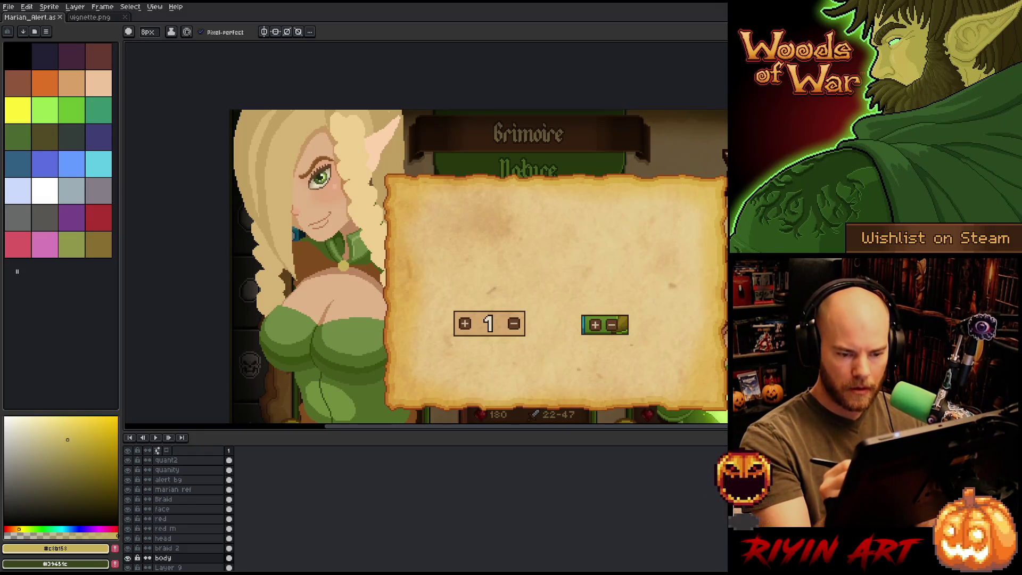
Step: Touch up the hair edge beside the face in orange-brown
{"action": "left_click", "coordinate": [349, 228], "text": "alt"}
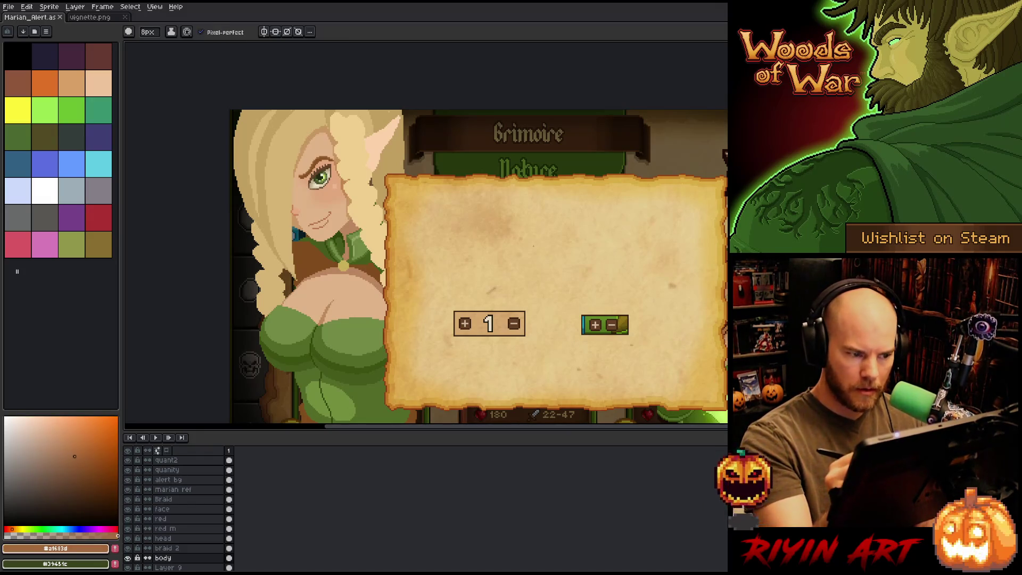
{"action": "left_click", "coordinate": [340, 229], "text": "ctrl"}
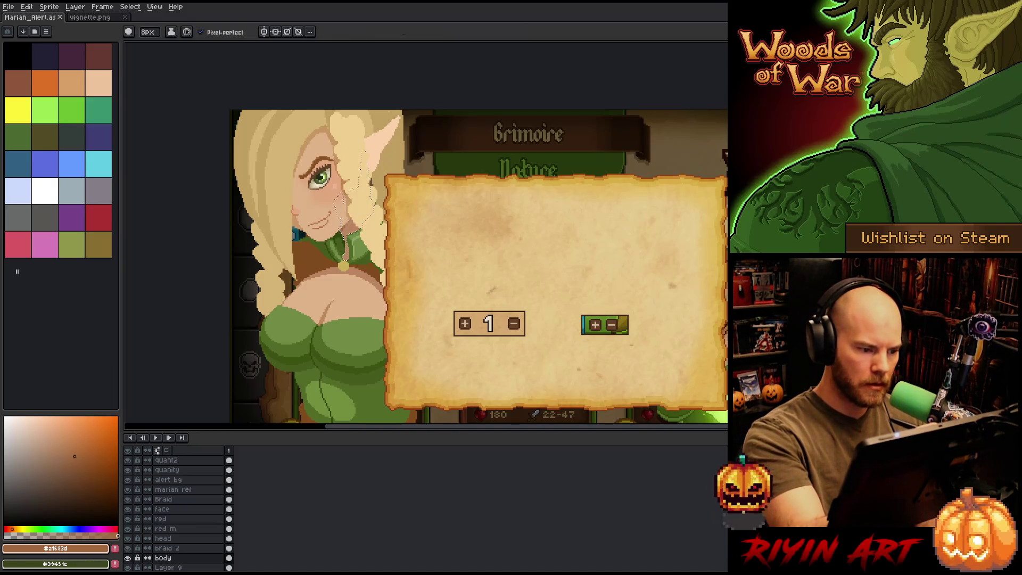
{"action": "left_click_drag", "start_coordinate": [346, 224], "coordinate": [356, 229]}
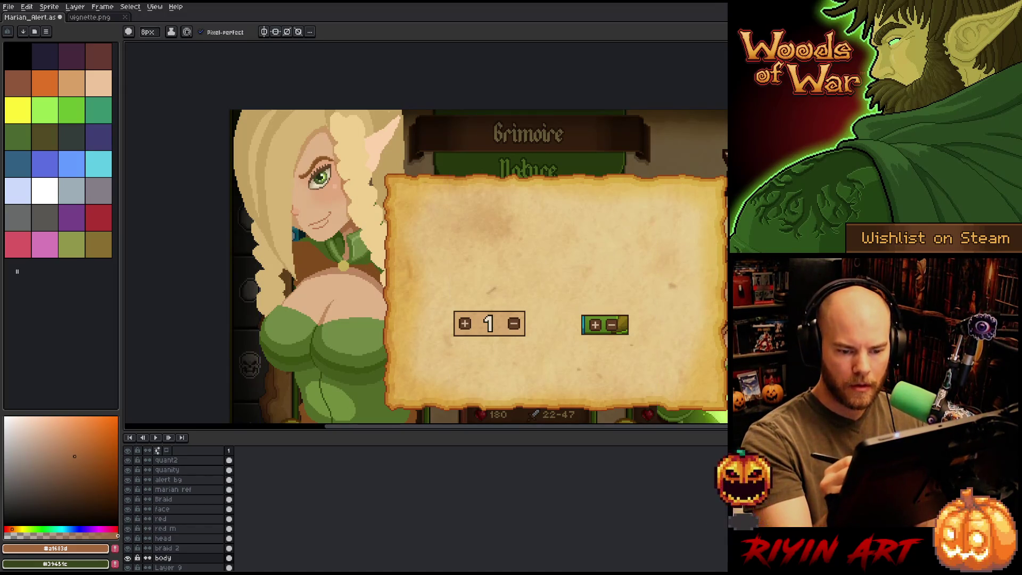
Step: With a 1px dark-brown pencil, draw a line down the collar strap's edge
{"action": "key", "text": "alt"}
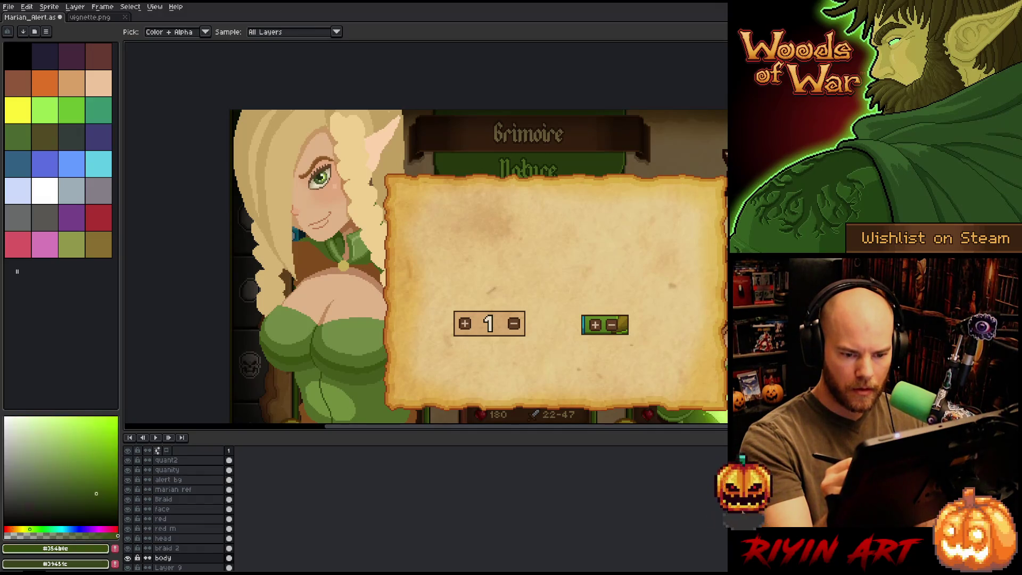
{"action": "left_click", "coordinate": [320, 255], "text": "alt"}
{"action": "scroll", "coordinate": [330, 228], "scroll_direction": "up", "scroll_amount": 5}
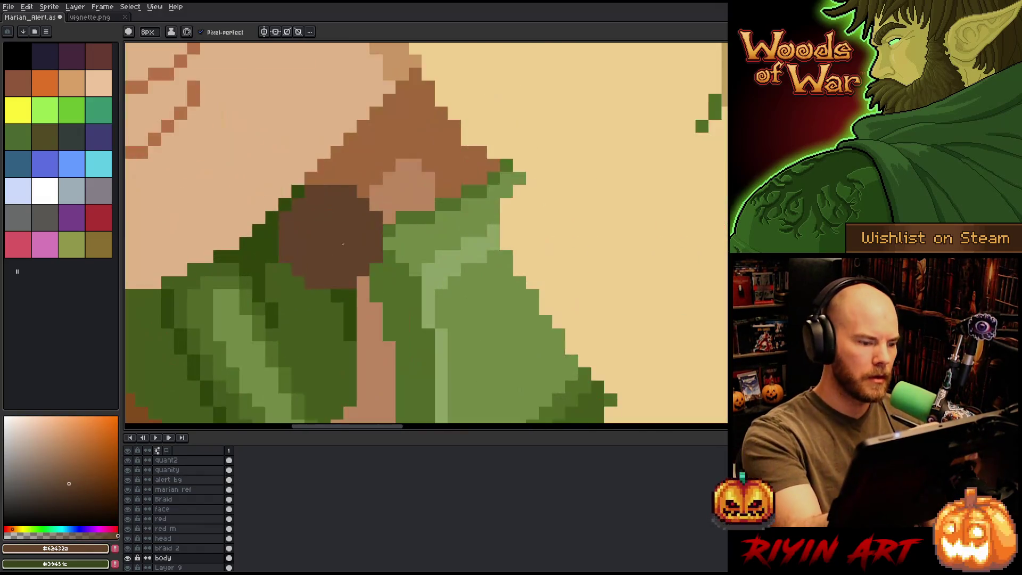
{"action": "key", "text": "minus"}
{"action": "key", "text": "minus"}
{"action": "key", "text": "minus"}
{"action": "left_click_drag", "start_coordinate": [411, 256], "coordinate": [475, 144]}
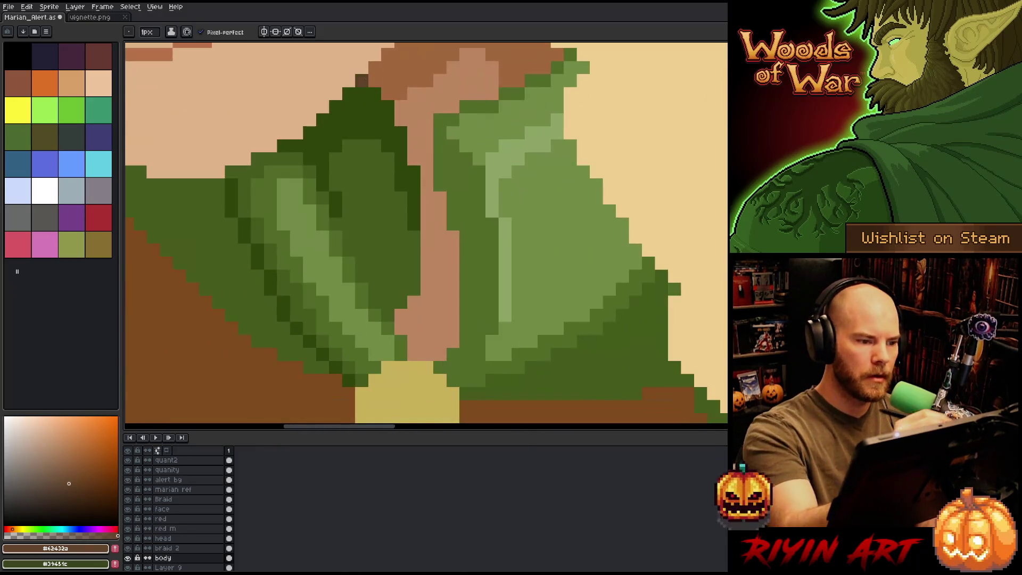
{"action": "left_click", "coordinate": [375, 94]}
{"action": "left_click", "coordinate": [388, 107]}
{"action": "left_click", "coordinate": [388, 120]}
{"action": "left_click", "coordinate": [401, 133]}
{"action": "mouse_move", "coordinate": [401, 136]}
{"action": "left_mouse_down"}
{"action": "mouse_move", "coordinate": [414, 171]}
{"action": "mouse_move", "coordinate": [414, 264]}
{"action": "mouse_move", "coordinate": [394, 315]}
{"action": "left_mouse_up"}
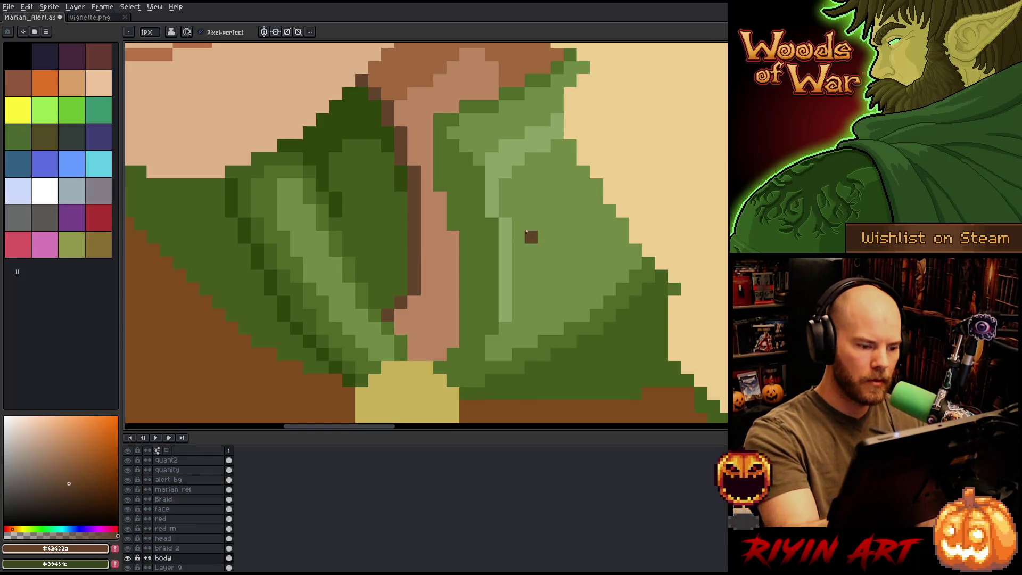
Step: Zoom out to check the strap, recentre on the face, and make the face layer active
{"action": "scroll", "coordinate": [557, 302], "scroll_direction": "down", "scroll_amount": 5}
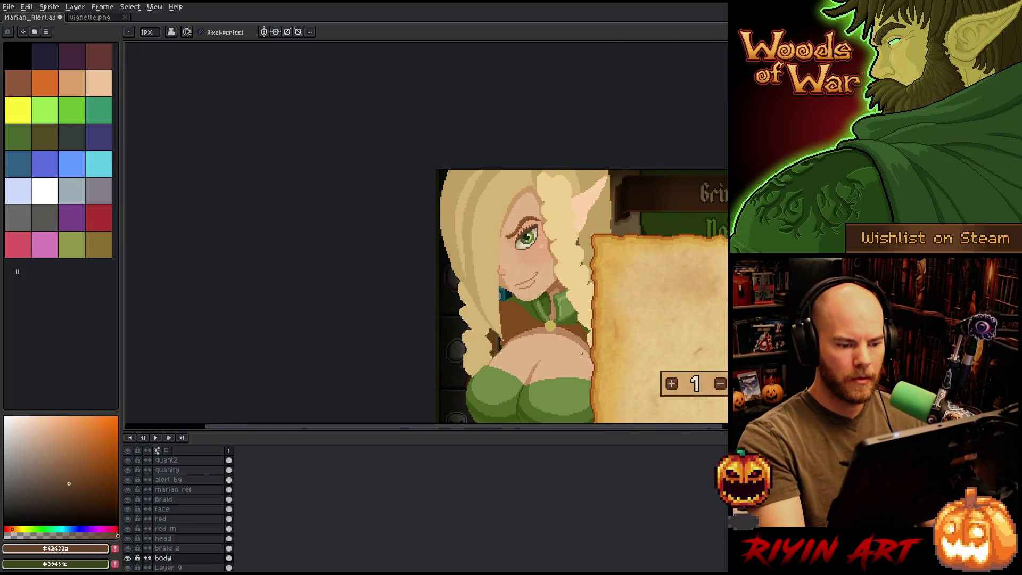
{"action": "left_click_drag", "start_coordinate": [526, 317], "coordinate": [366, 312]}
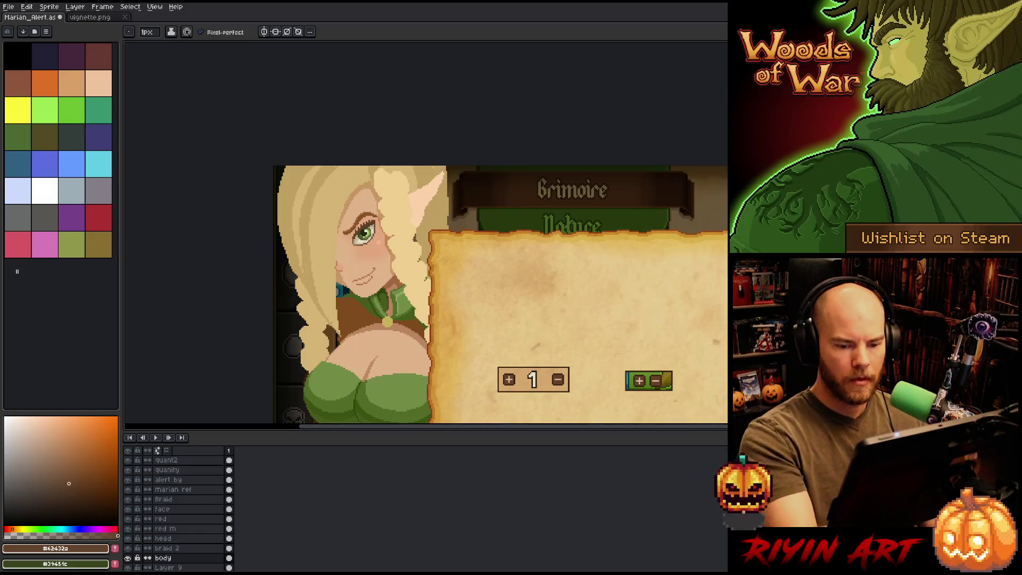
{"action": "scroll", "coordinate": [349, 259], "scroll_direction": "up", "scroll_amount": 3}
{"action": "scroll", "coordinate": [393, 341], "scroll_direction": "up", "scroll_amount": 4}
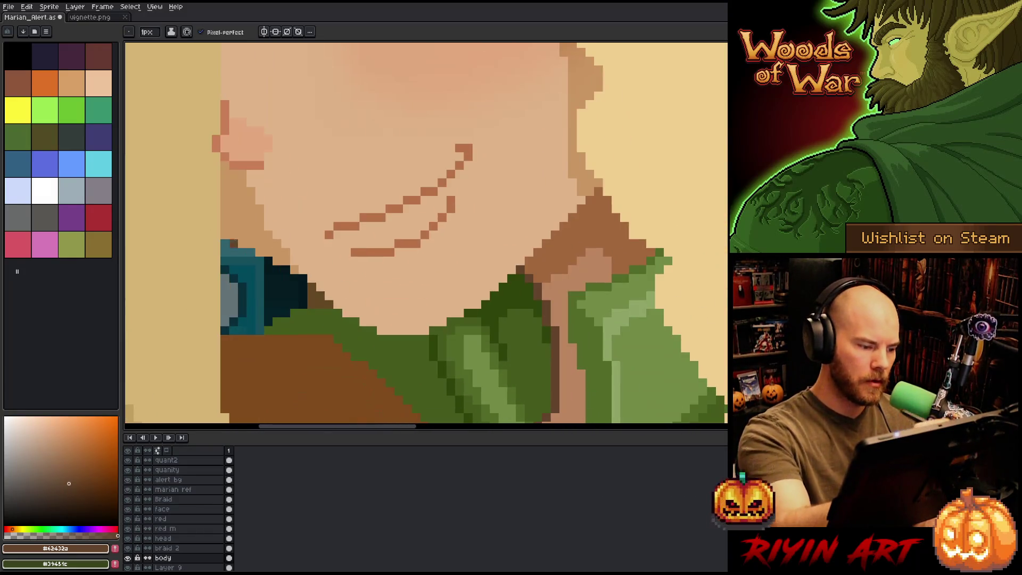
{"action": "left_click", "coordinate": [184, 510]}
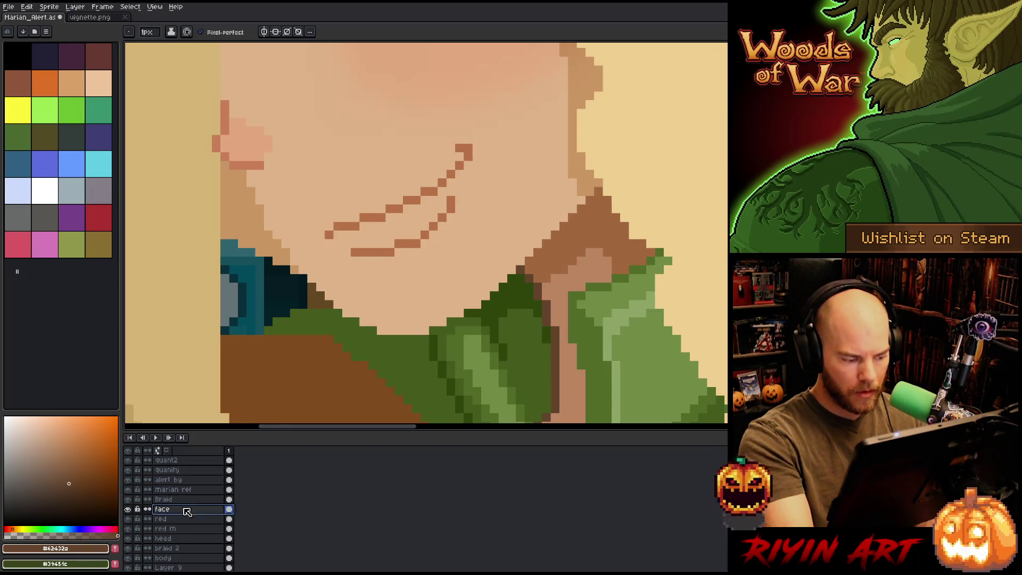
Step: Lasso the jaw on the head layer and apply a plus-shaped Outline effect, then deselect
{"action": "left_click", "coordinate": [184, 538]}
{"action": "key", "text": "q"}
{"action": "mouse_move", "coordinate": [225, 264]}
{"action": "left_mouse_down"}
{"action": "mouse_move", "coordinate": [288, 237]}
{"action": "mouse_move", "coordinate": [420, 296]}
{"action": "mouse_move", "coordinate": [599, 181]}
{"action": "mouse_move", "coordinate": [378, 356]}
{"action": "mouse_move", "coordinate": [242, 277]}
{"action": "left_mouse_up"}
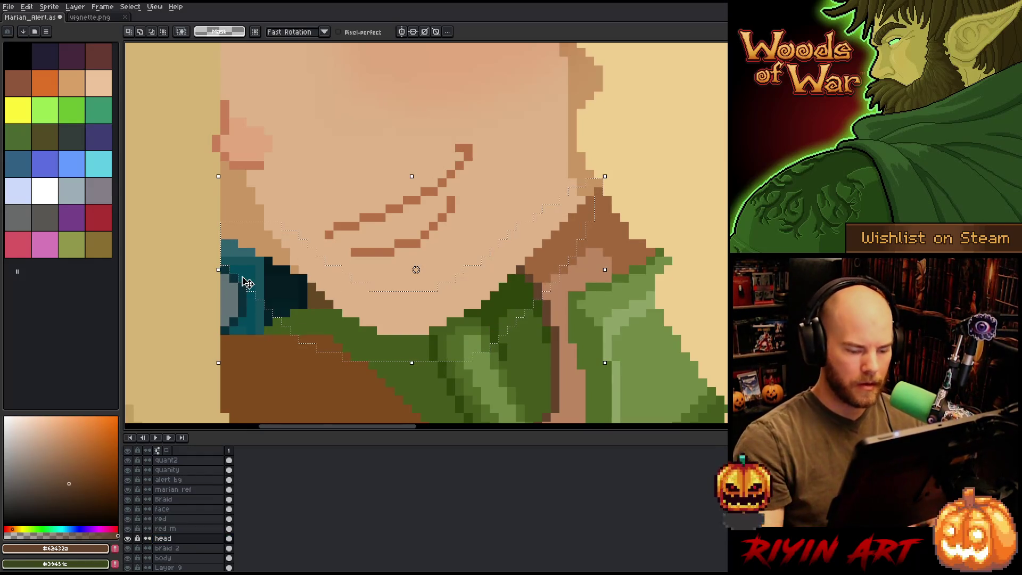
{"action": "key", "text": "shift+o"}
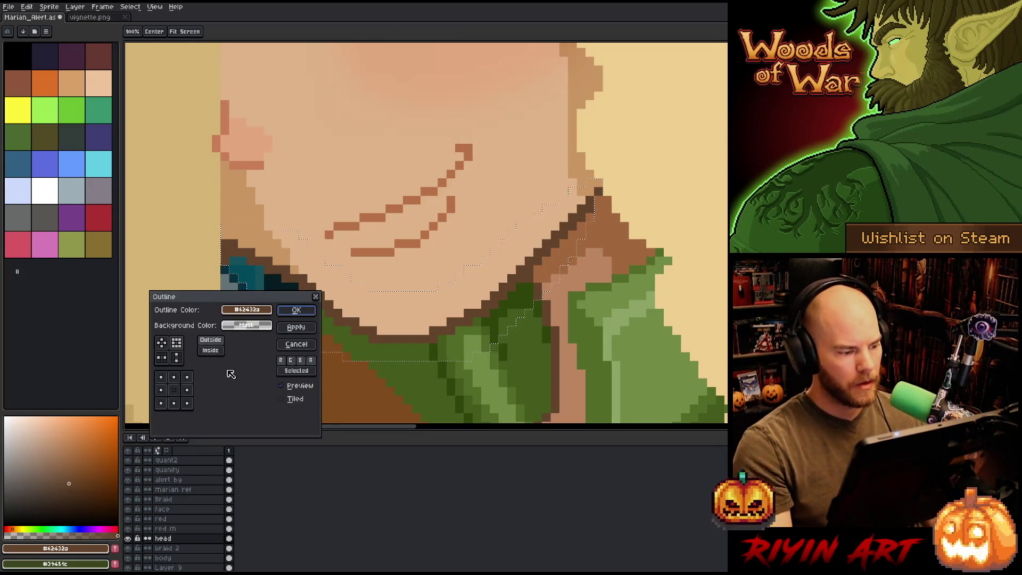
{"action": "left_click", "coordinate": [161, 343]}
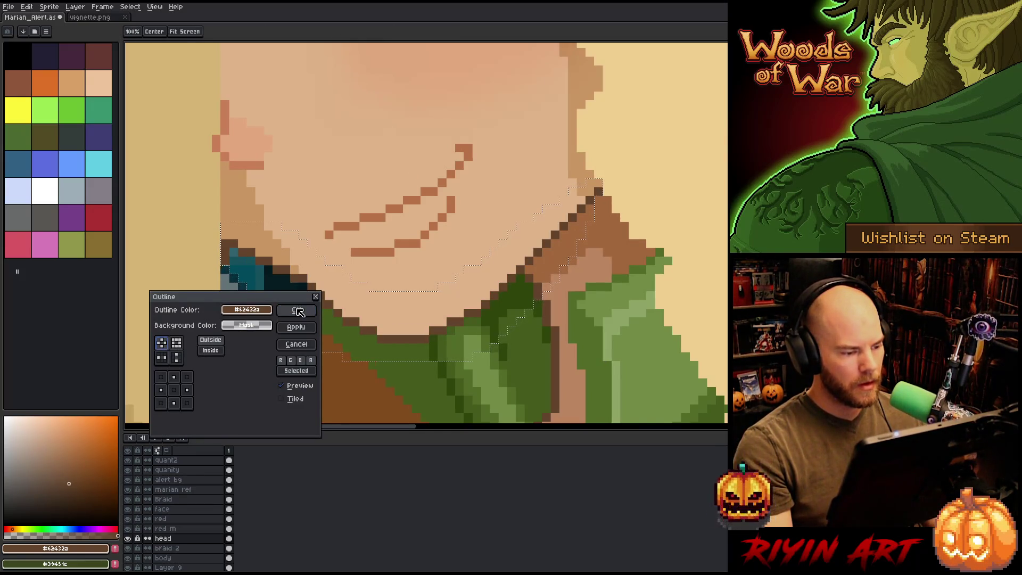
{"action": "left_click", "coordinate": [296, 310]}
{"action": "key", "text": "ctrl+d"}
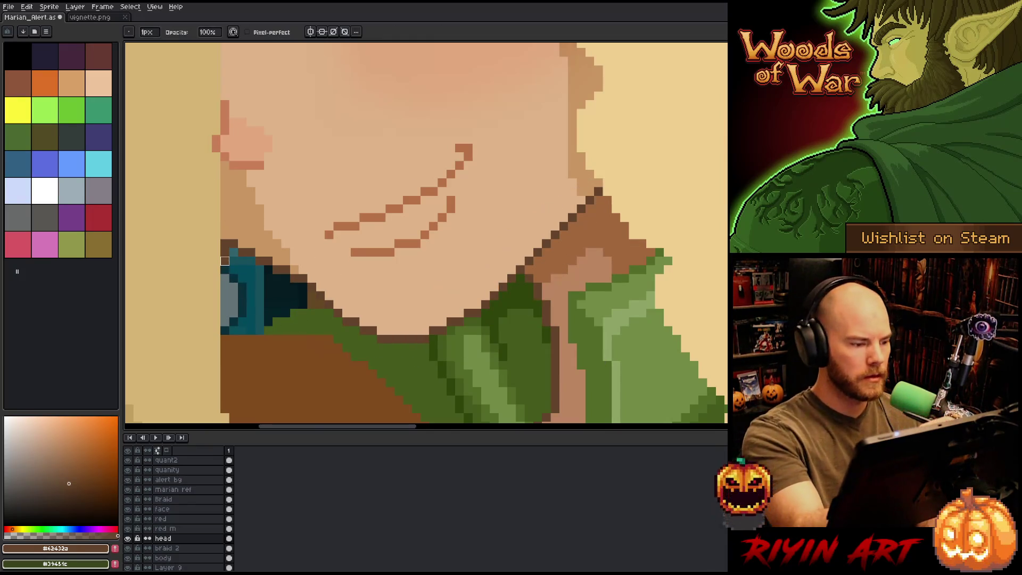
Step: Pan and zoom to bring the whole character and Grimoire panel into view
{"action": "key", "text": "space"}
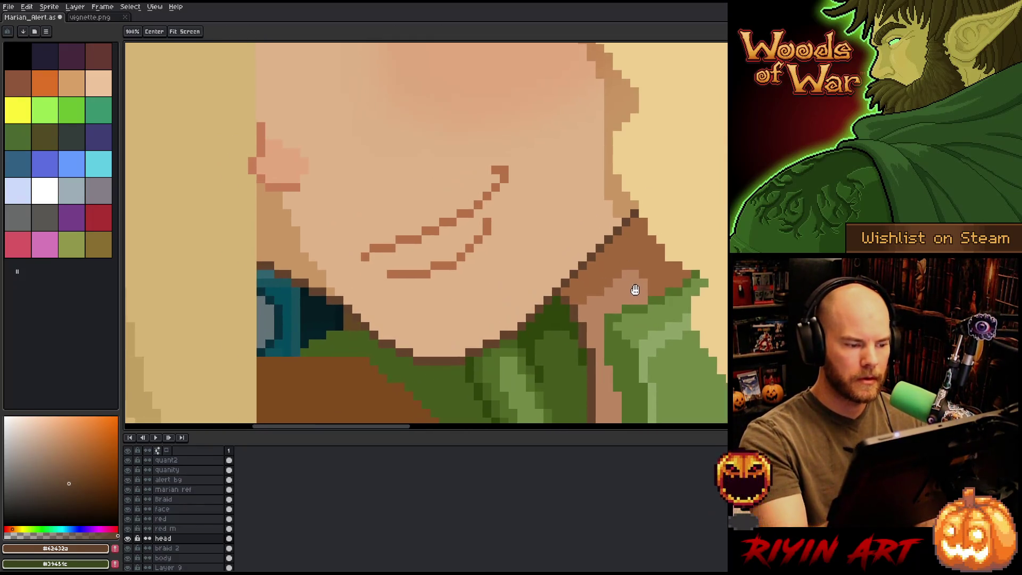
{"action": "scroll", "coordinate": [657, 311], "scroll_direction": "down", "scroll_amount": 5}
{"action": "left_click_drag", "start_coordinate": [657, 310], "coordinate": [513, 277]}
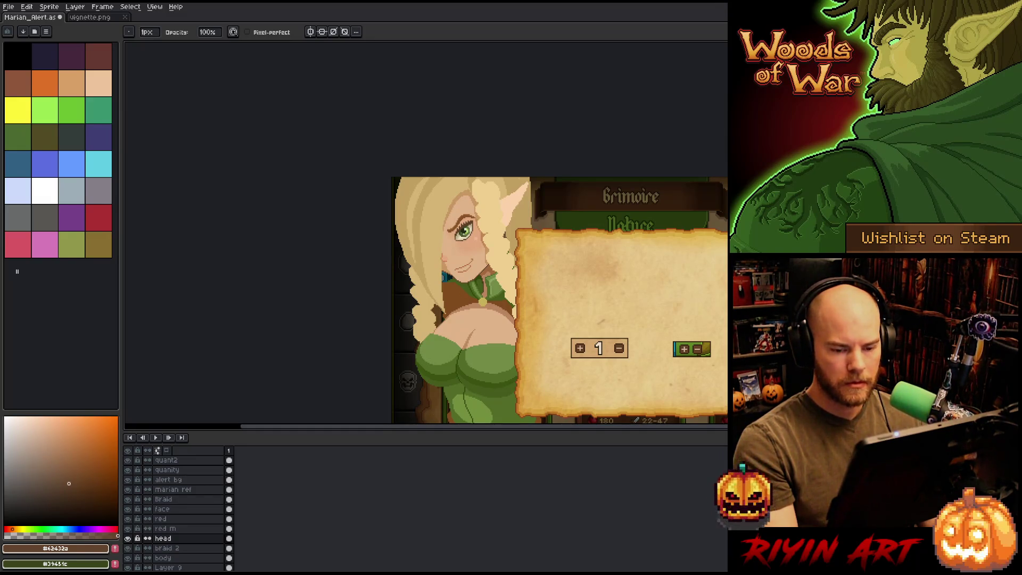
{"action": "scroll", "coordinate": [491, 277], "scroll_direction": "up", "scroll_amount": 4}
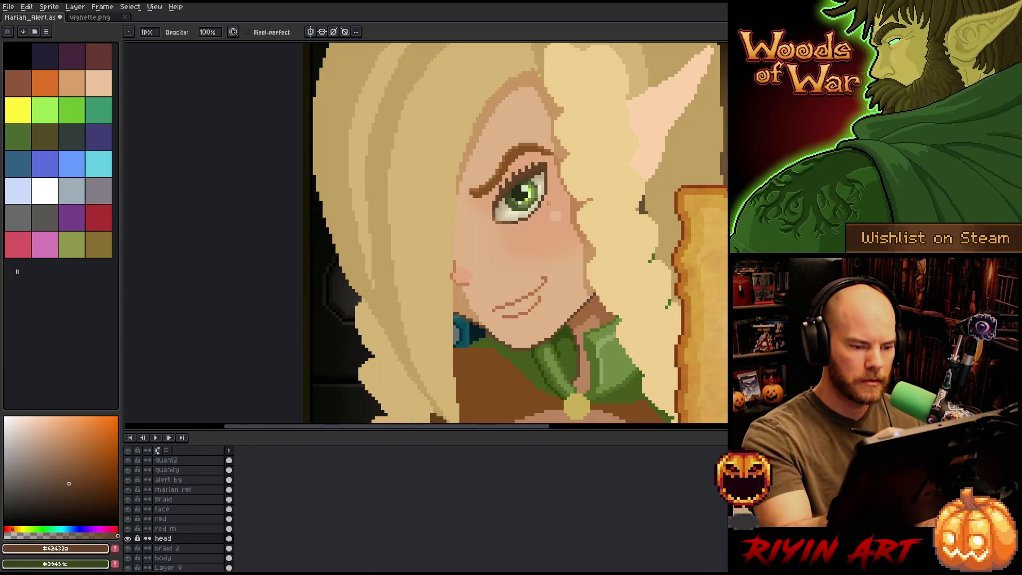
Step: Sample the light skin, above-brow and darker cheek-edge tones from the face
{"action": "left_click", "coordinate": [549, 203], "text": "alt"}
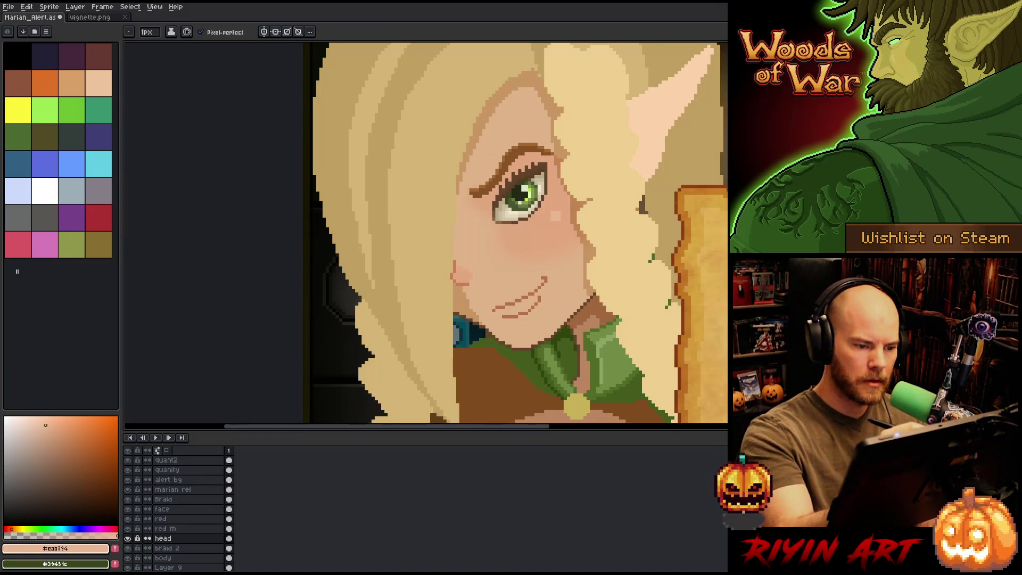
{"action": "key", "text": "alt"}
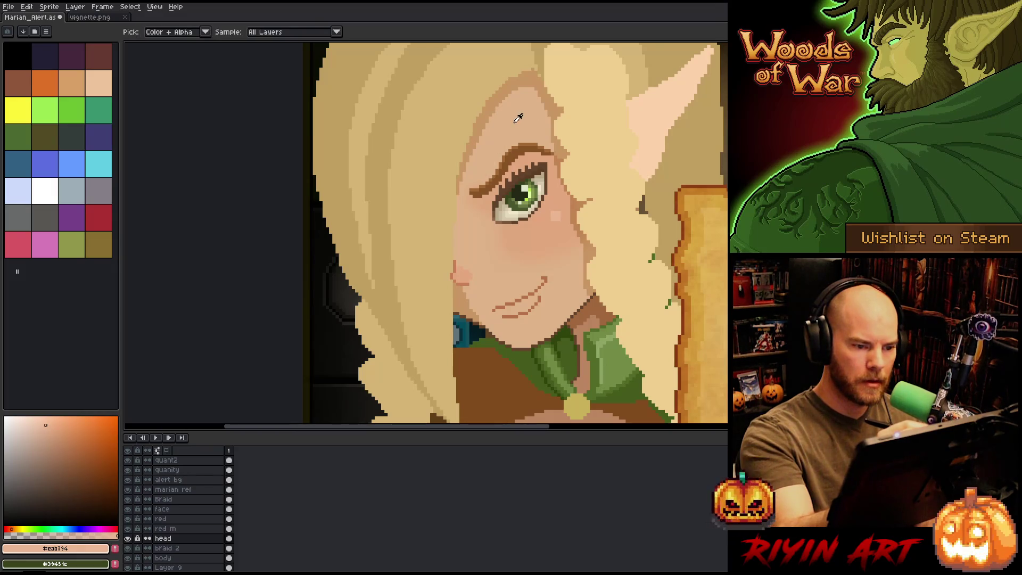
{"action": "left_click", "coordinate": [520, 117], "text": "alt"}
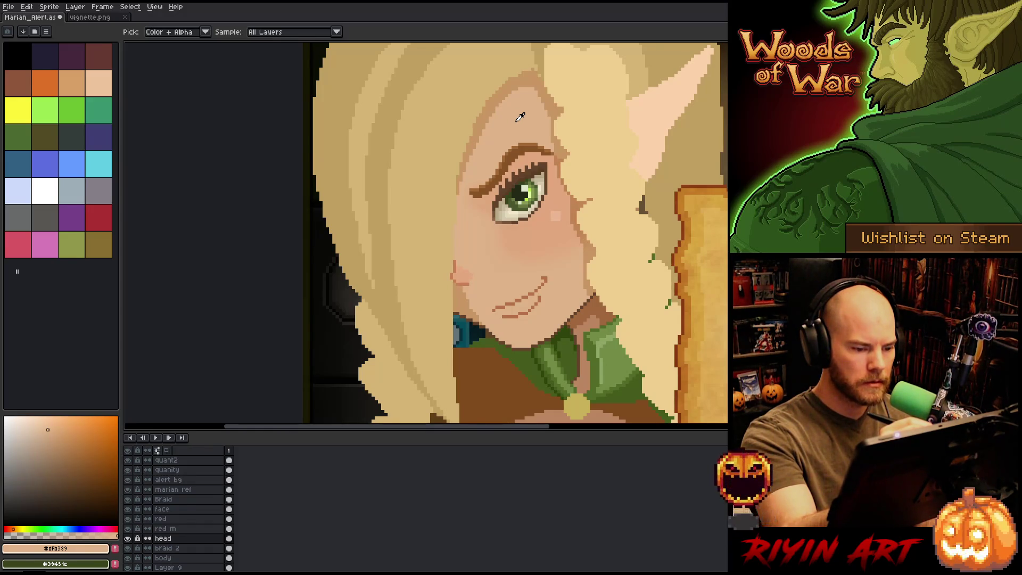
{"action": "left_click", "coordinate": [467, 288], "text": "alt"}
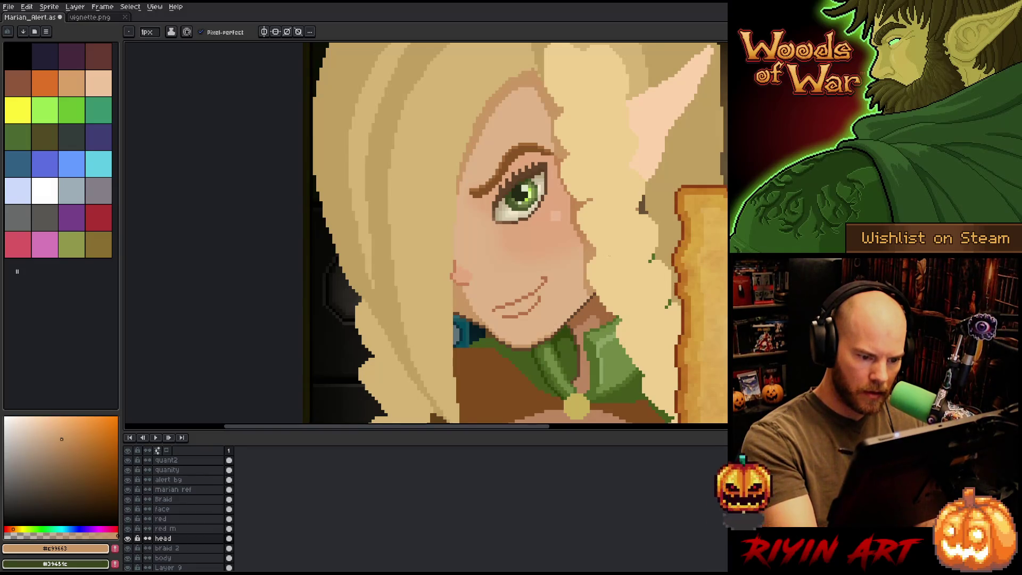
{"action": "scroll", "coordinate": [515, 234], "scroll_direction": "down", "scroll_amount": 4}
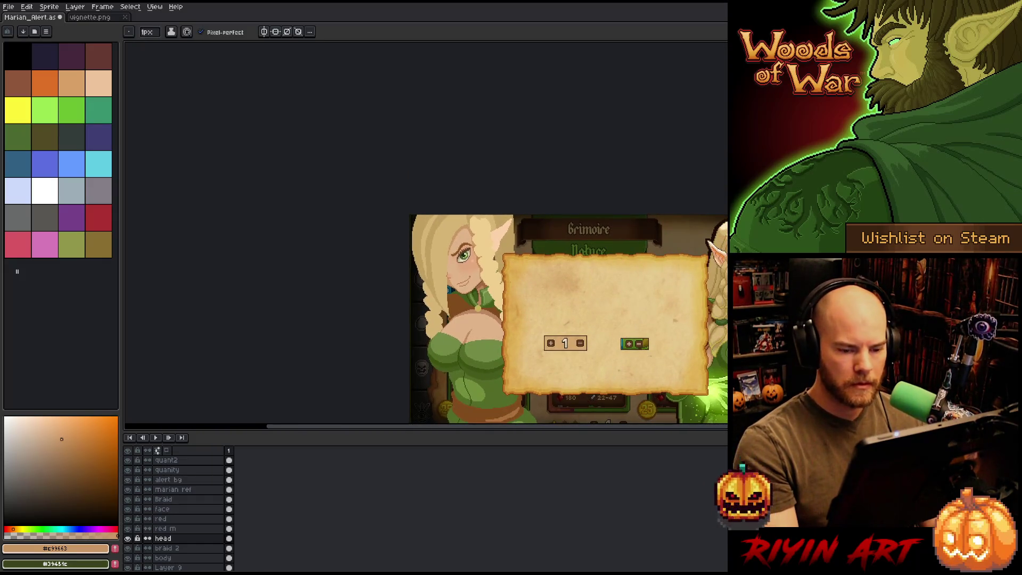
{"action": "scroll", "coordinate": [441, 283], "scroll_direction": "up", "scroll_amount": 2}
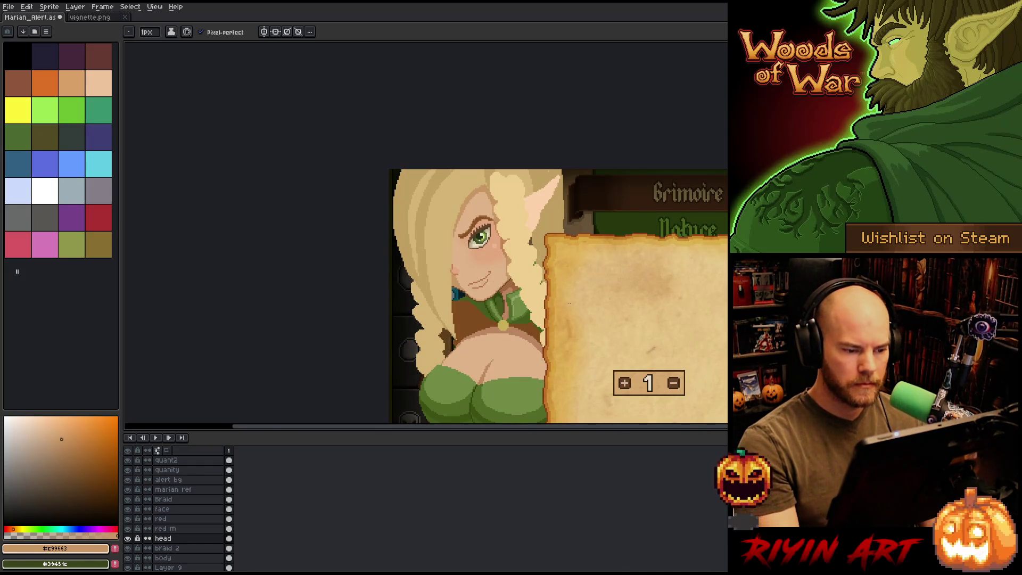
Step: Pick a warmer skin tone, compare the shading with undo/redo, then select the mouth lines by colour
{"action": "key", "text": "i"}
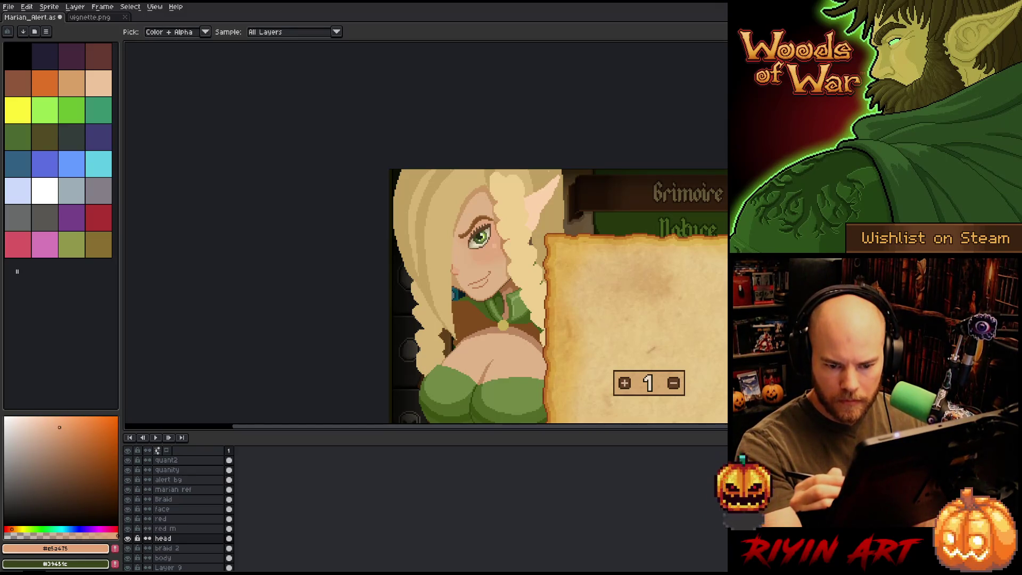
{"action": "scroll", "coordinate": [468, 280], "scroll_direction": "up", "scroll_amount": 5}
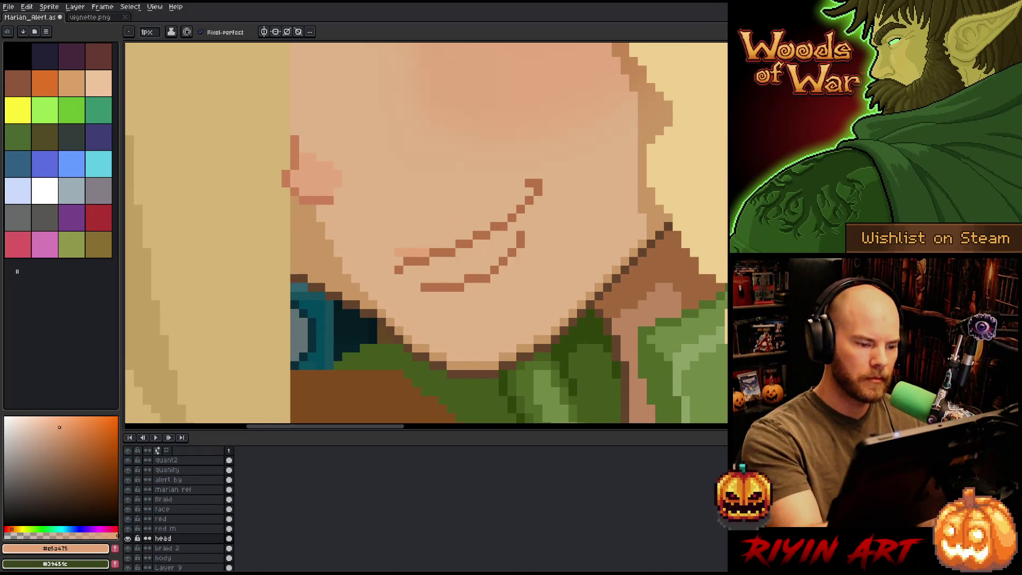
{"action": "scroll", "coordinate": [551, 271], "scroll_direction": "down", "scroll_amount": 5}
{"action": "left_click_drag", "start_coordinate": [675, 294], "coordinate": [616, 296]}
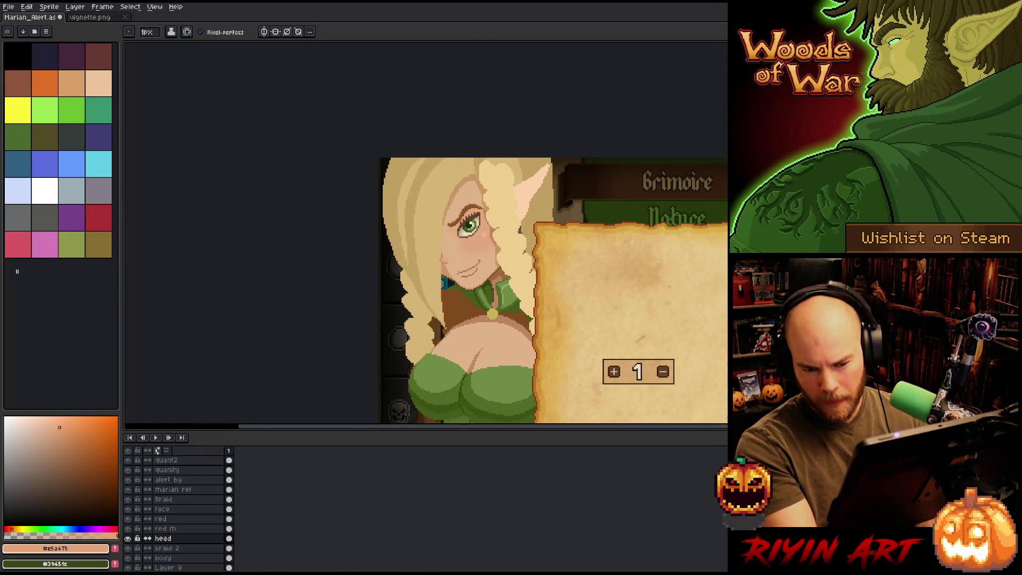
{"action": "scroll", "coordinate": [448, 243], "scroll_direction": "up", "scroll_amount": 3}
{"action": "scroll", "coordinate": [448, 244], "scroll_direction": "up", "scroll_amount": 1}
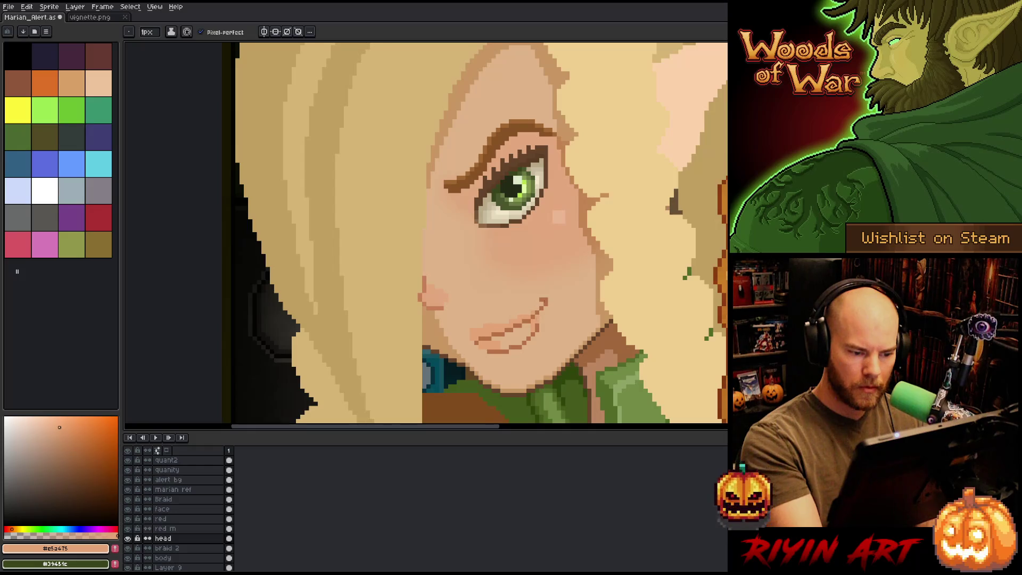
{"action": "key", "text": "ctrl+z"}
{"action": "key", "text": "ctrl+y"}
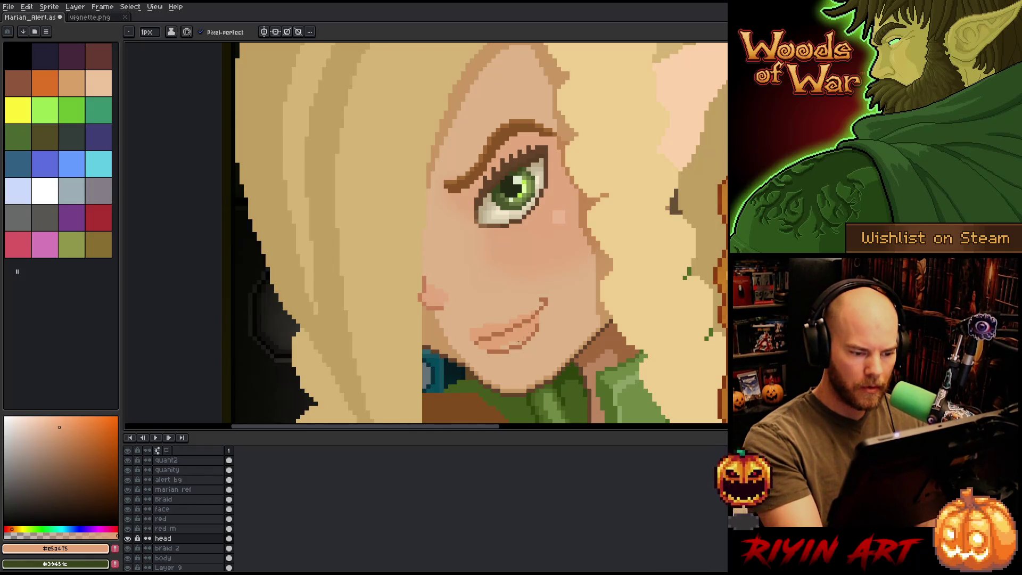
{"action": "key", "text": "w"}
{"action": "left_click", "coordinate": [509, 335]}
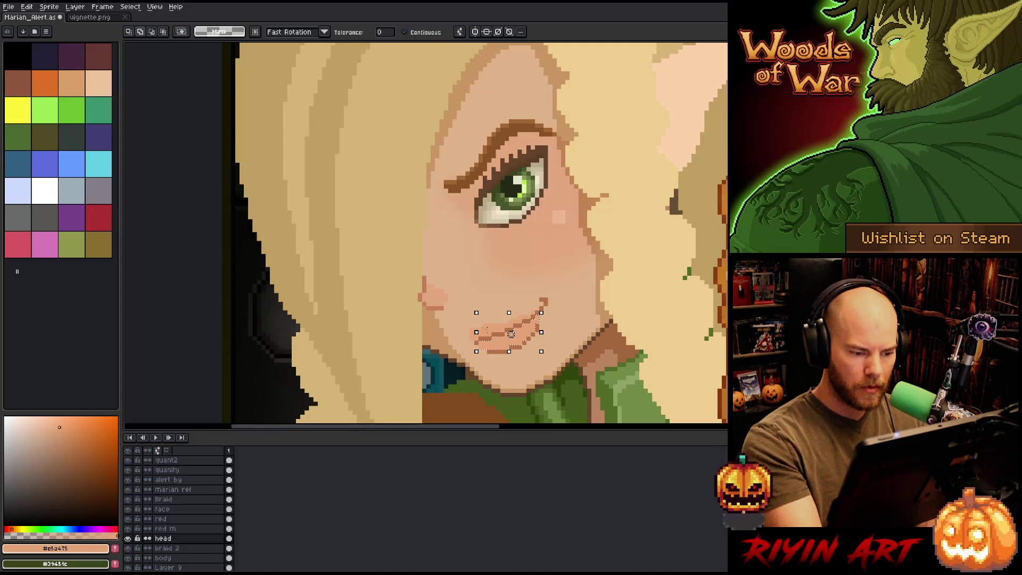
Step: Stretch the mouth taller, commit it, then deselect and return to the face layer
{"action": "left_click_drag", "start_coordinate": [542, 313], "coordinate": [541, 309]}
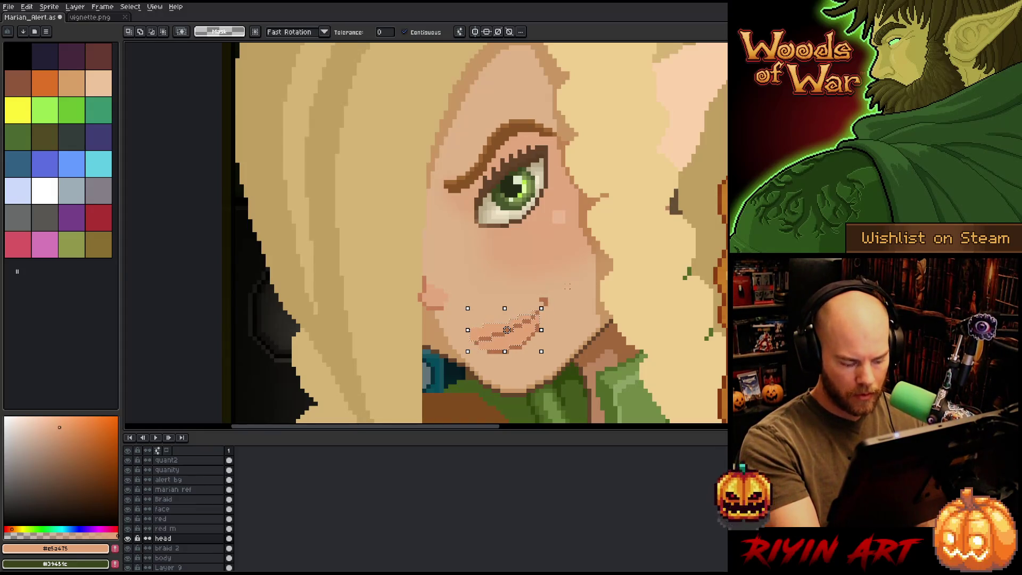
{"action": "key", "text": "Return"}
{"action": "left_click", "coordinate": [181, 508]}
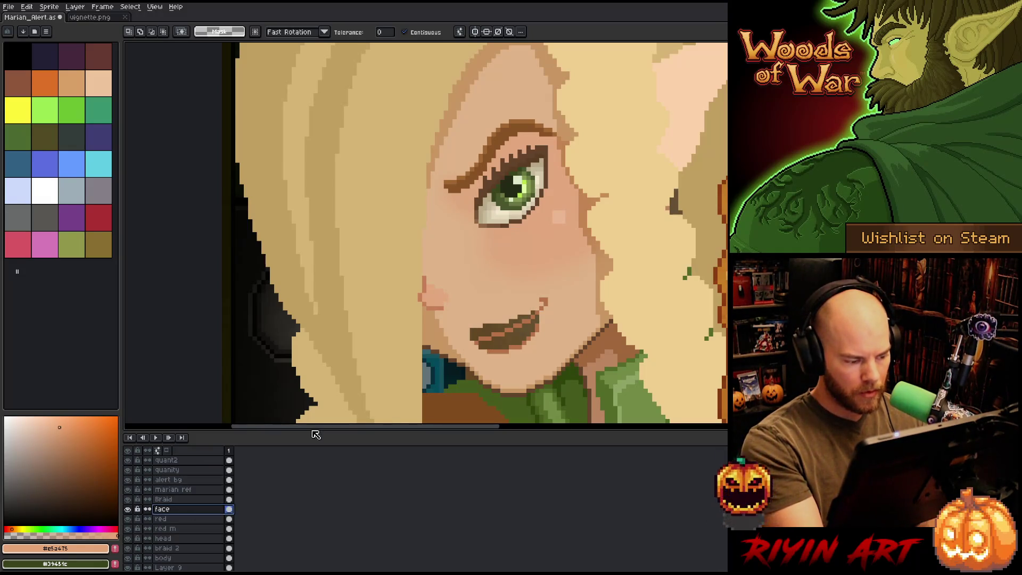
{"action": "left_click", "coordinate": [506, 333]}
{"action": "left_click", "coordinate": [522, 366], "text": "alt"}
{"action": "left_click", "coordinate": [176, 538]}
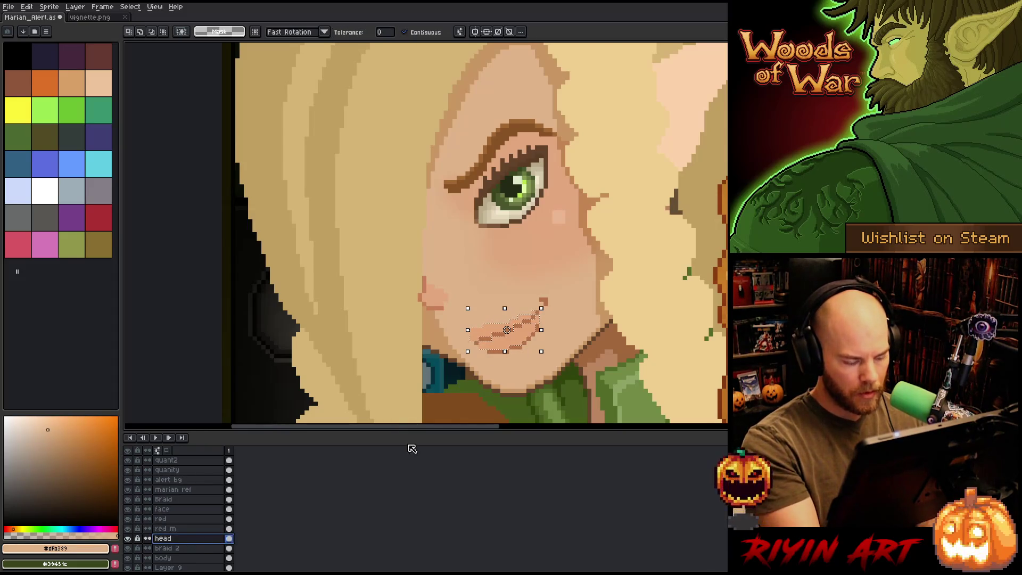
{"action": "key", "text": "ctrl+d"}
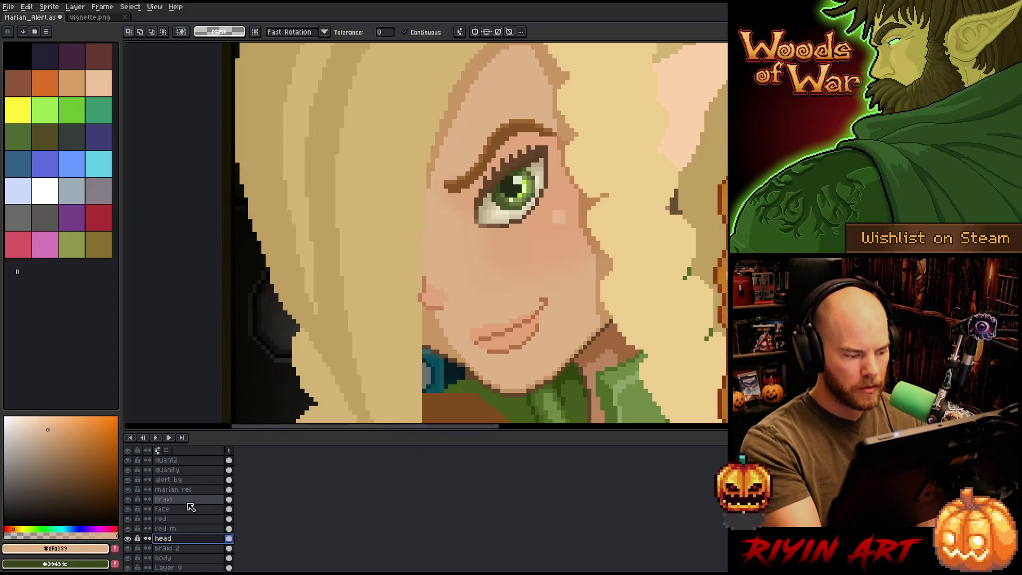
{"action": "left_click", "coordinate": [181, 509]}
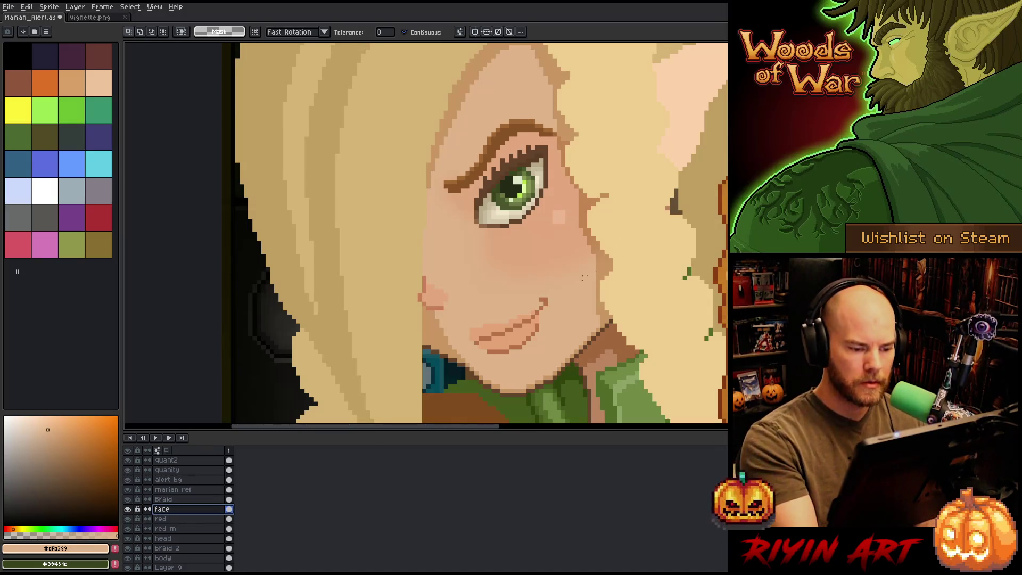
Step: Redraw and extend the lower-lip pixels with the pencil, then pick a darker brown for the mouth corner
{"action": "key", "text": "b"}
{"action": "scroll", "coordinate": [527, 250], "scroll_direction": "down", "scroll_amount": 5}
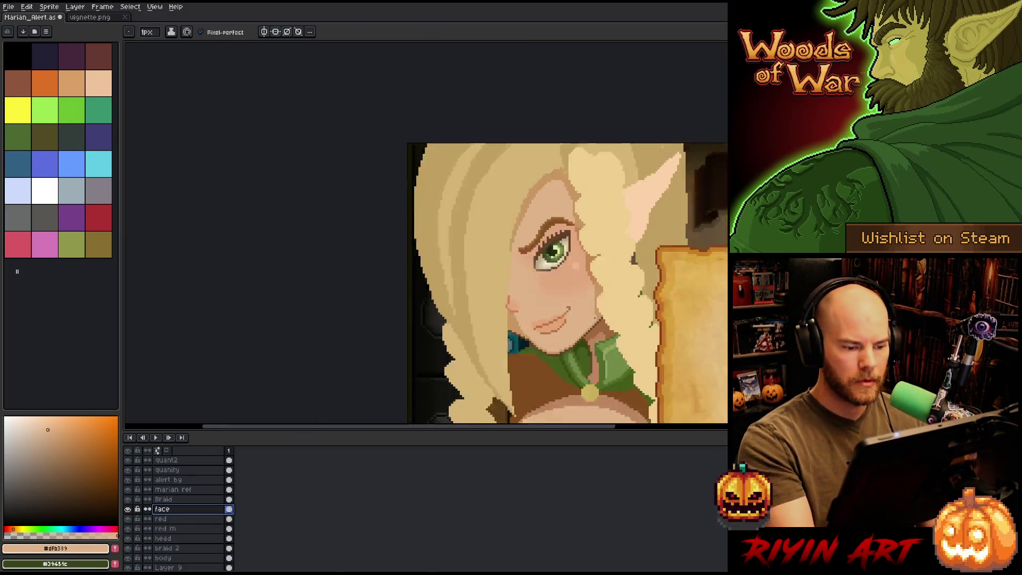
{"action": "left_click_drag", "start_coordinate": [692, 330], "coordinate": [456, 285]}
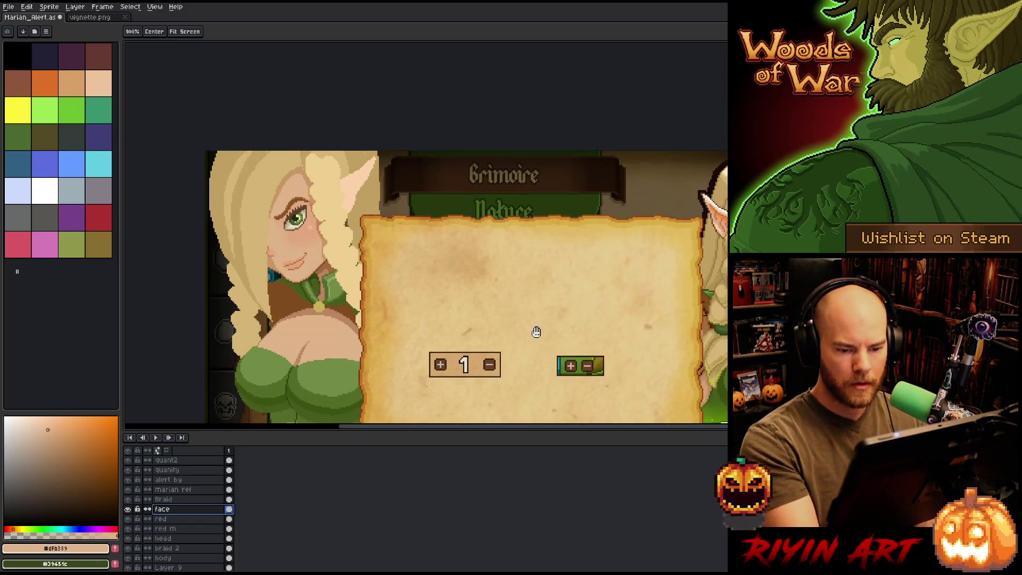
{"action": "key", "text": "space"}
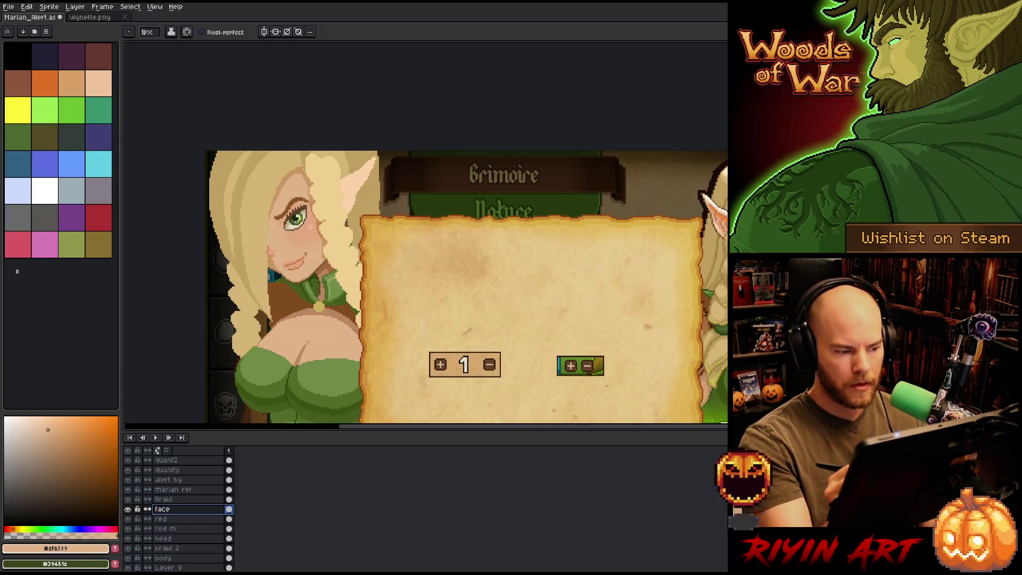
{"action": "scroll", "coordinate": [248, 248], "scroll_direction": "up", "scroll_amount": 5}
{"action": "key", "text": "space"}
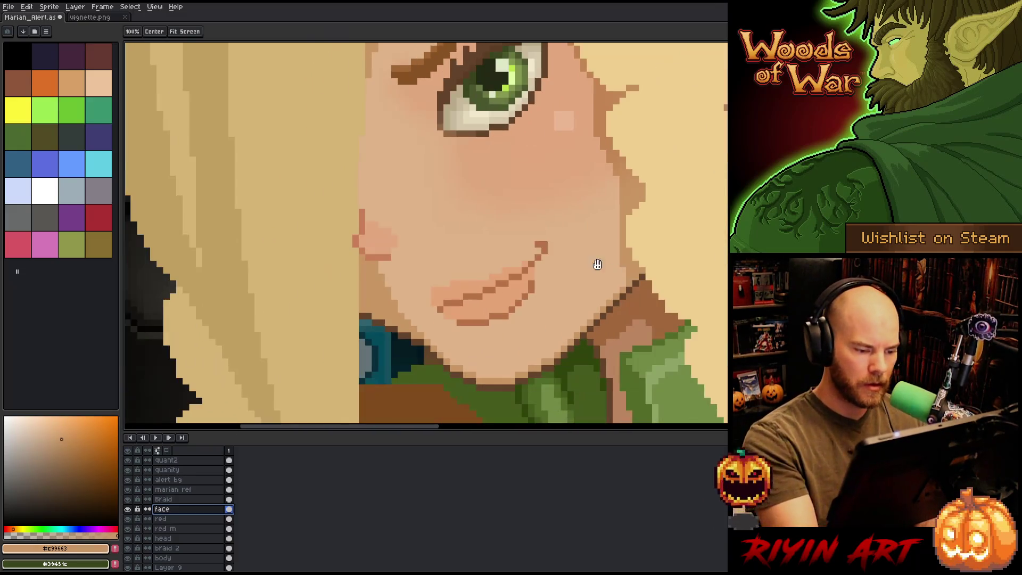
{"action": "mouse_move", "coordinate": [458, 329]}
{"action": "left_mouse_down"}
{"action": "mouse_move", "coordinate": [509, 322]}
{"action": "mouse_move", "coordinate": [444, 319]}
{"action": "mouse_move", "coordinate": [514, 317]}
{"action": "mouse_move", "coordinate": [524, 303]}
{"action": "left_mouse_up"}
{"action": "left_click", "coordinate": [452, 322]}
{"action": "left_click", "coordinate": [440, 316]}
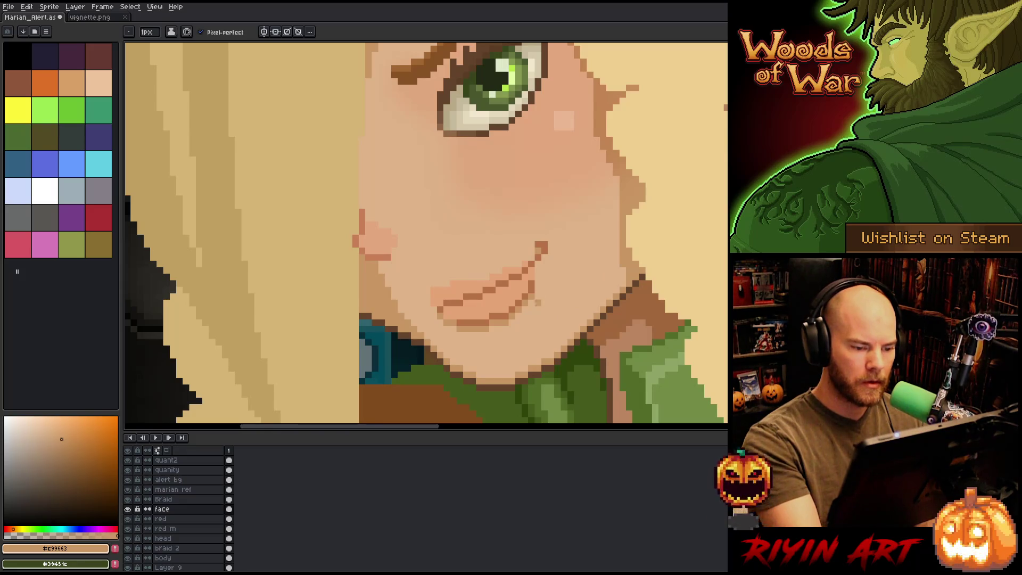
{"action": "left_click", "coordinate": [542, 248], "text": "alt"}
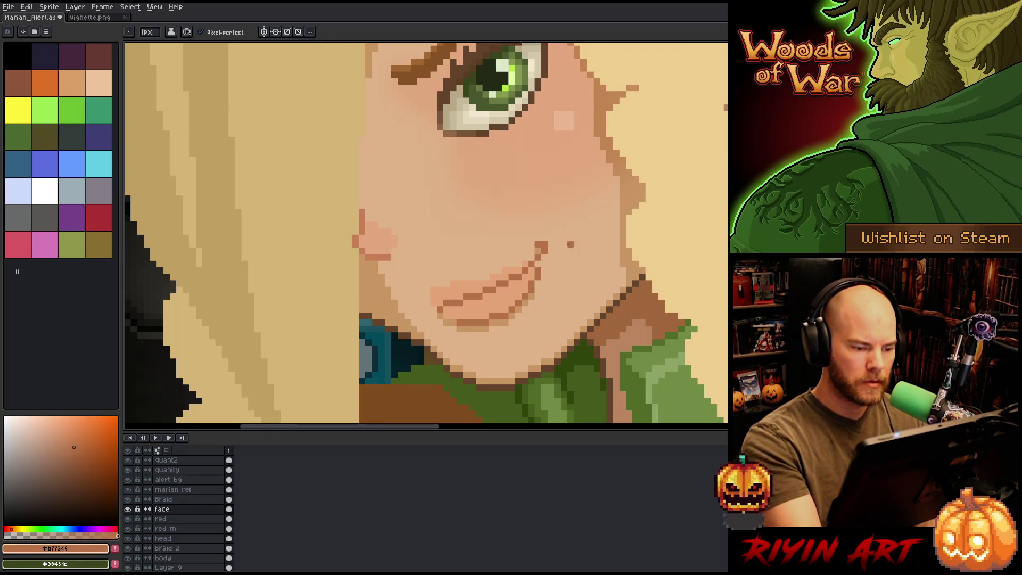
Step: Zoom out to check the whole figure, refocus on the face and pick the light skin colour #eab794
{"action": "scroll", "coordinate": [576, 264], "scroll_direction": "down", "scroll_amount": 8}
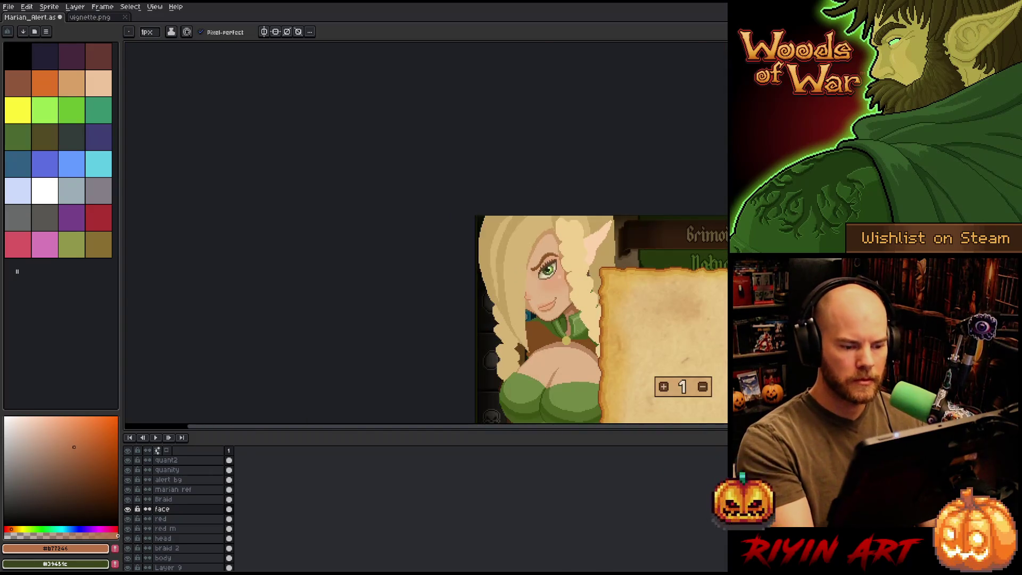
{"action": "key", "text": "space"}
{"action": "mouse_move", "coordinate": [638, 362]}
{"action": "left_mouse_down"}
{"action": "mouse_move", "coordinate": [485, 352]}
{"action": "mouse_move", "coordinate": [479, 331]}
{"action": "mouse_move", "coordinate": [468, 343]}
{"action": "left_mouse_up"}
{"action": "key", "text": "space"}
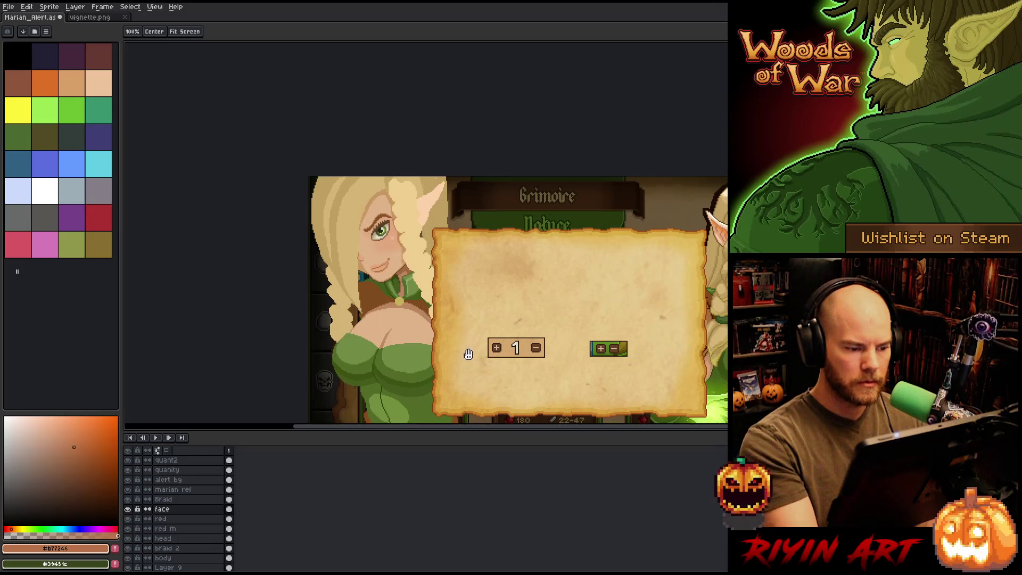
{"action": "left_click_drag", "start_coordinate": [360, 272], "coordinate": [401, 348]}
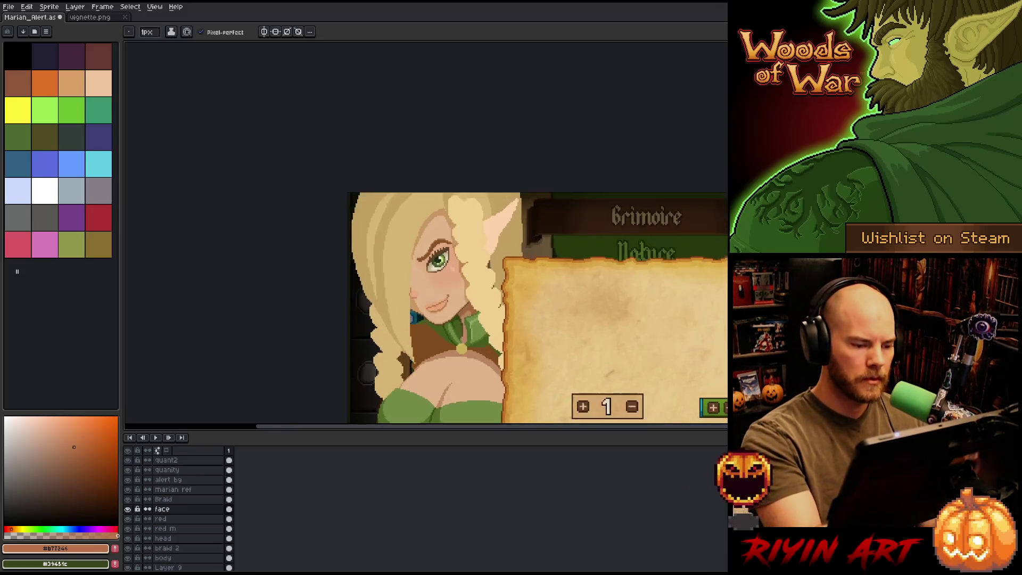
{"action": "scroll", "coordinate": [426, 341], "scroll_direction": "up", "scroll_amount": 3}
{"action": "left_click", "coordinate": [426, 298], "text": "alt"}
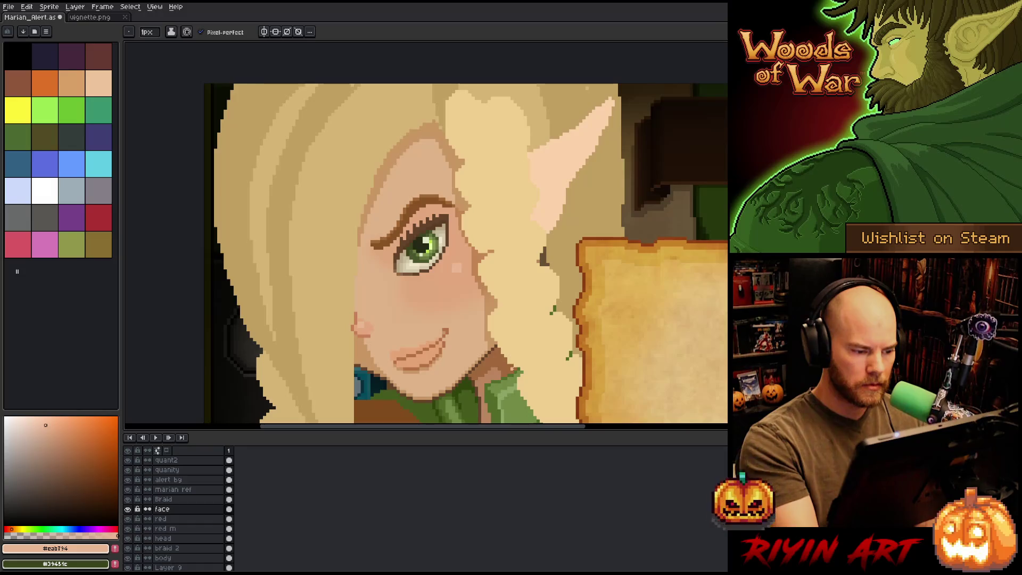
{"action": "mouse_move", "coordinate": [527, 357]}
{"action": "left_mouse_down"}
{"action": "mouse_move", "coordinate": [527, 301]}
{"action": "mouse_move", "coordinate": [521, 344]}
{"action": "left_mouse_up"}
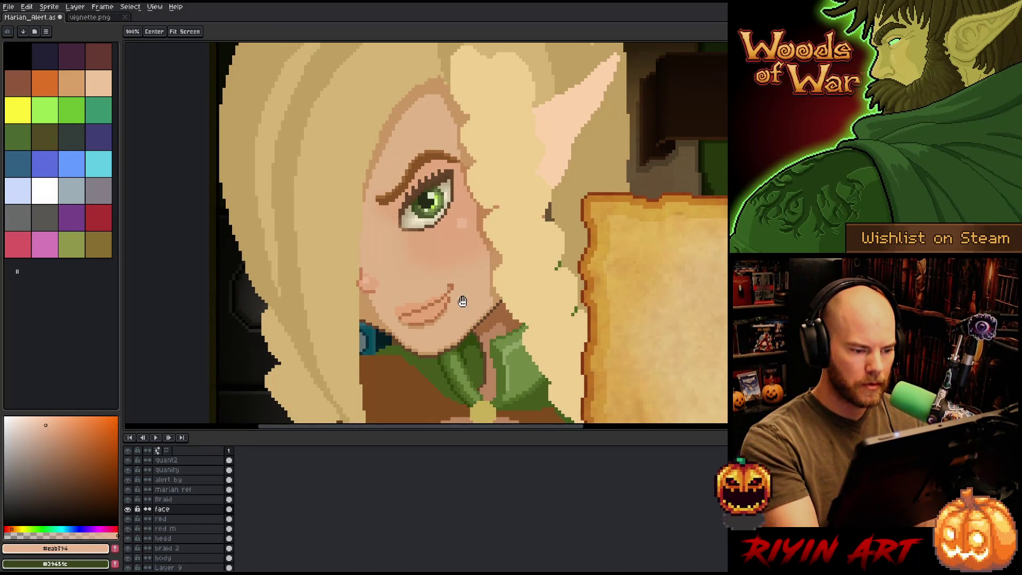
{"action": "key", "text": "space"}
{"action": "key", "text": "e"}
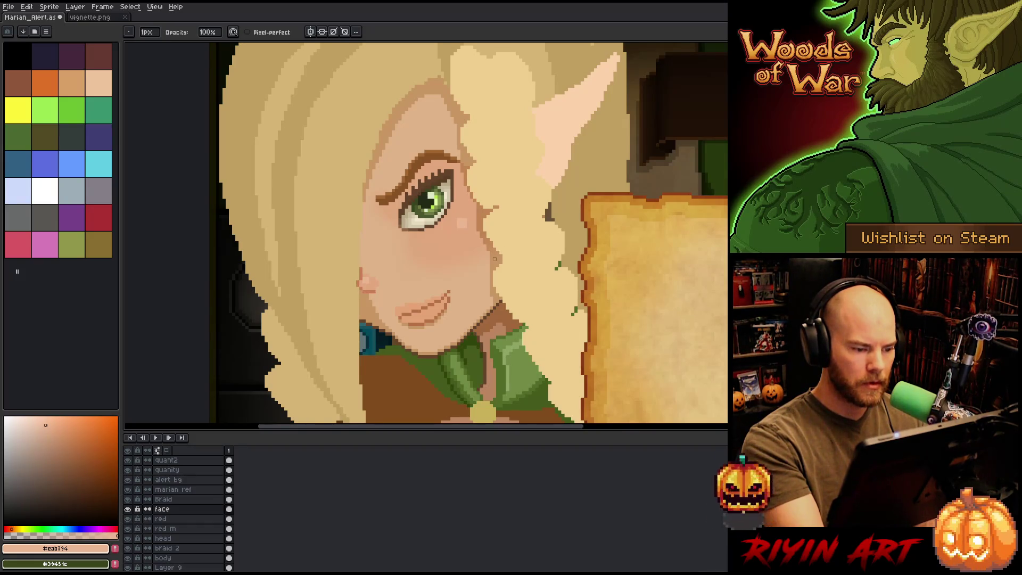
{"action": "scroll", "coordinate": [495, 259], "scroll_direction": "down", "scroll_amount": 3}
Step: Zoom in on the mouth and erase the stray dark pixel at its corner
{"action": "scroll", "coordinate": [478, 273], "scroll_direction": "up", "scroll_amount": 3}
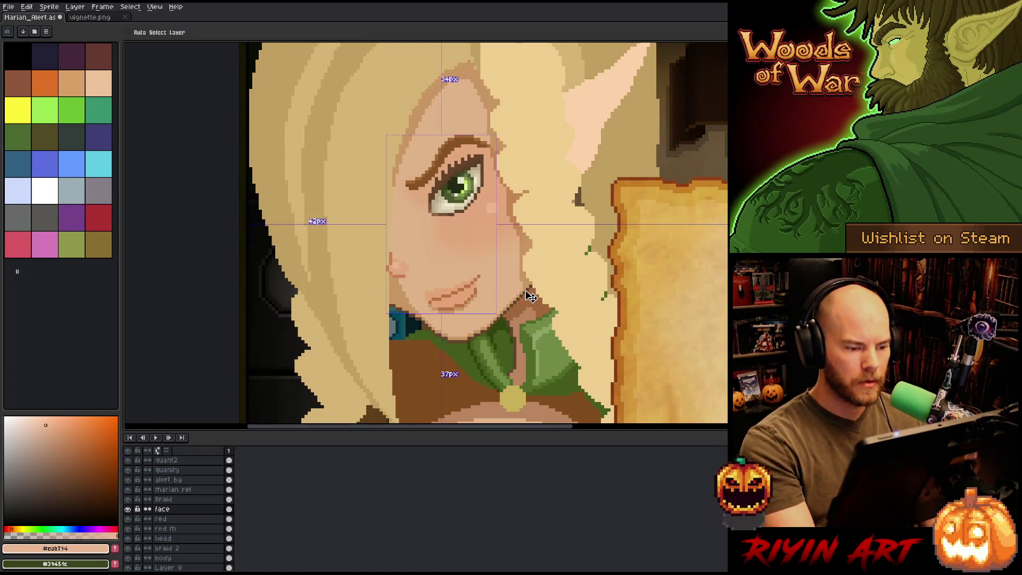
{"action": "scroll", "coordinate": [479, 280], "scroll_direction": "down", "scroll_amount": 3}
{"action": "scroll", "coordinate": [510, 282], "scroll_direction": "up", "scroll_amount": 2}
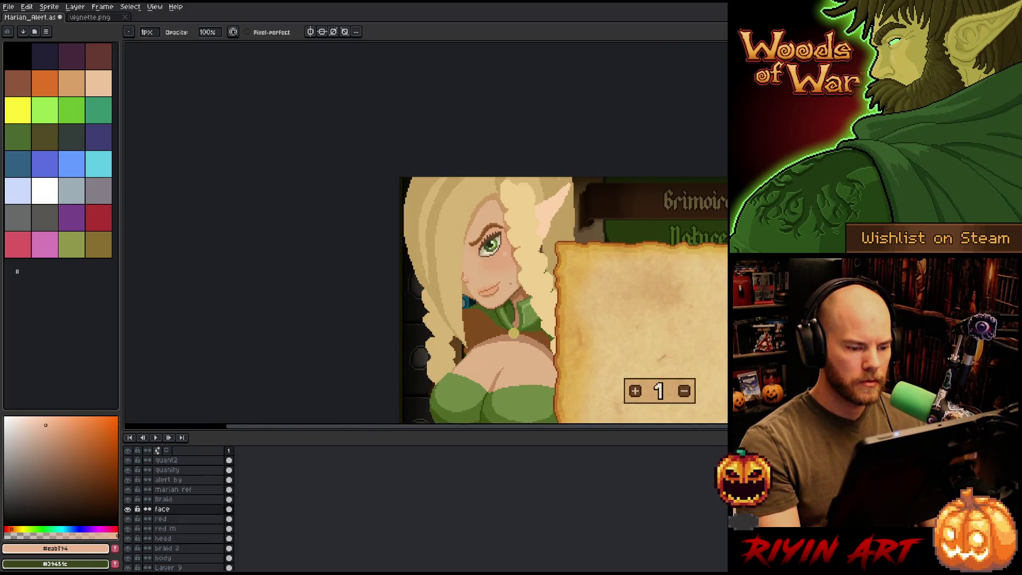
{"action": "scroll", "coordinate": [506, 293], "scroll_direction": "up", "scroll_amount": 3}
{"action": "key", "text": "b"}
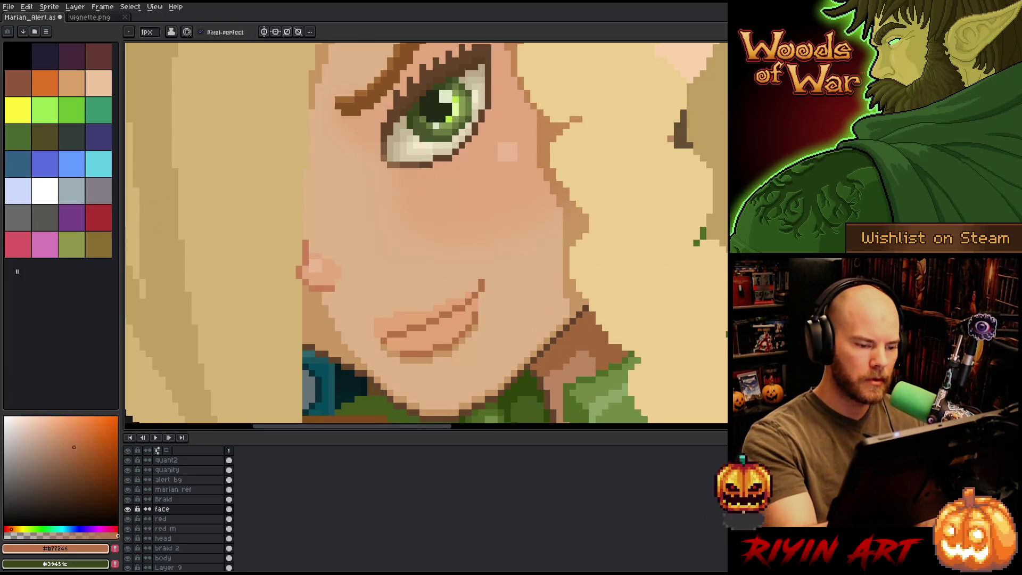
{"action": "scroll", "coordinate": [494, 263], "scroll_direction": "down", "scroll_amount": 3}
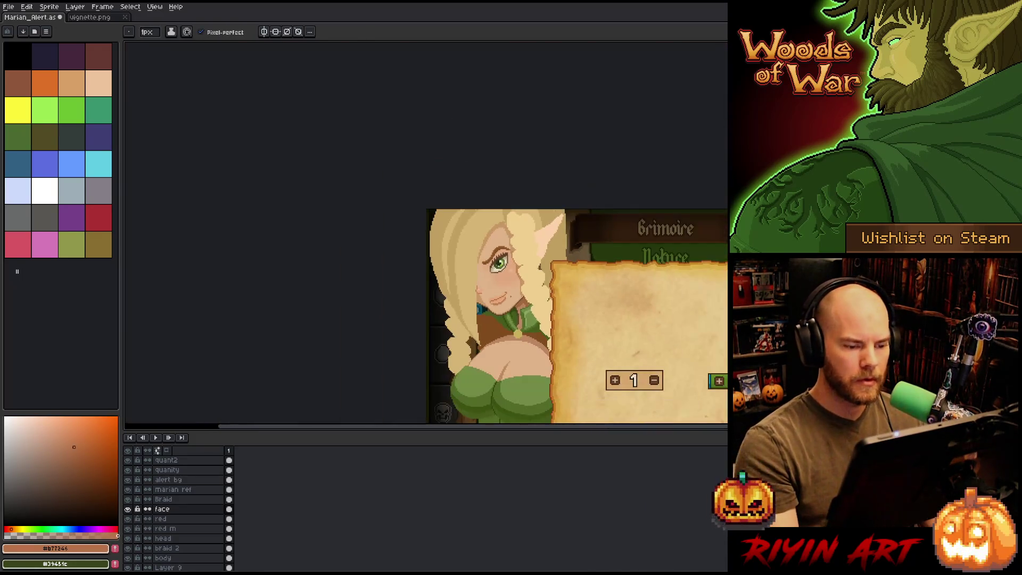
{"action": "scroll", "coordinate": [512, 301], "scroll_direction": "up", "scroll_amount": 4}
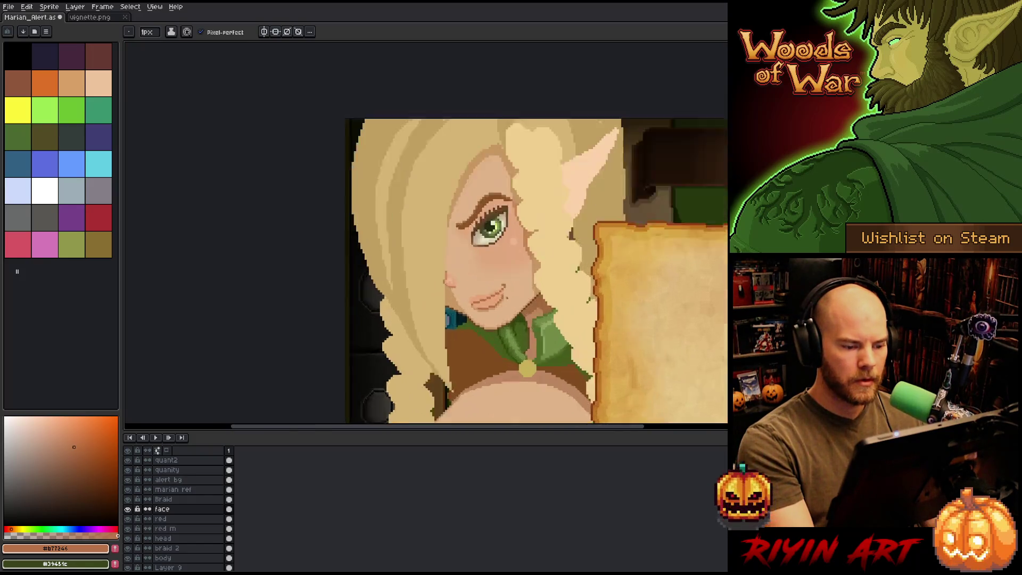
{"action": "key", "text": "v"}
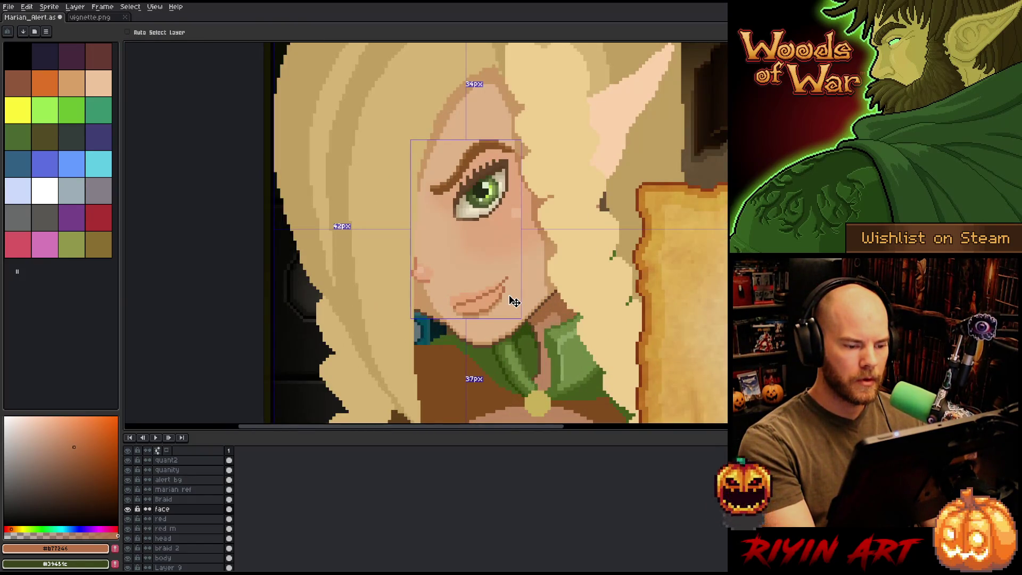
{"action": "key", "text": "b"}
{"action": "scroll", "coordinate": [515, 301], "scroll_direction": "down", "scroll_amount": 4}
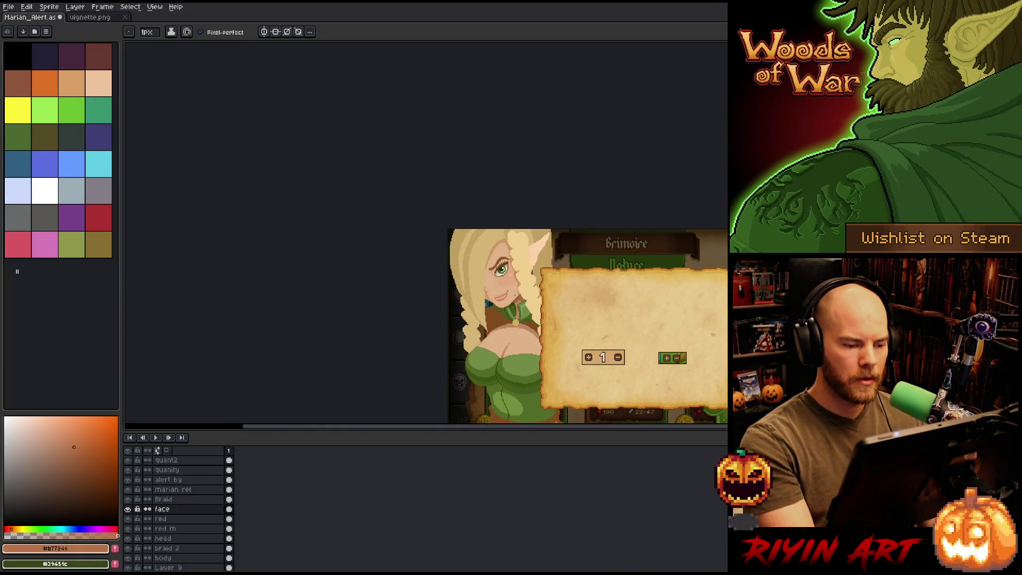
{"action": "scroll", "coordinate": [507, 289], "scroll_direction": "up", "scroll_amount": 5}
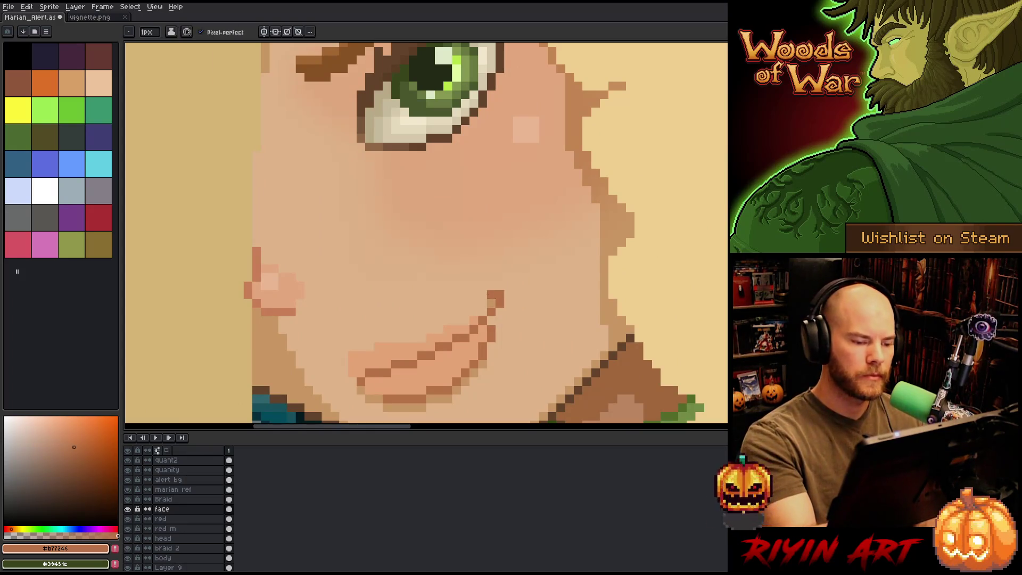
{"action": "key", "text": "e"}
{"action": "left_click", "coordinate": [491, 294]}
Step: Marquee-select a small strip across the mouth, then zoom out to view the whole elf
{"action": "scroll", "coordinate": [543, 210], "scroll_direction": "down", "scroll_amount": 4}
{"action": "scroll", "coordinate": [533, 184], "scroll_direction": "up", "scroll_amount": 1}
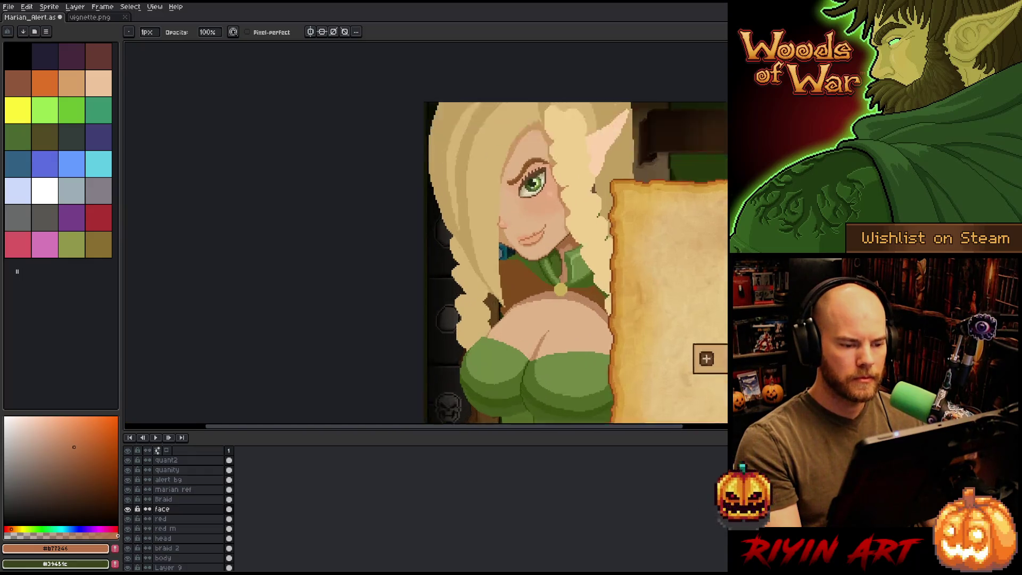
{"action": "scroll", "coordinate": [534, 235], "scroll_direction": "up", "scroll_amount": 4}
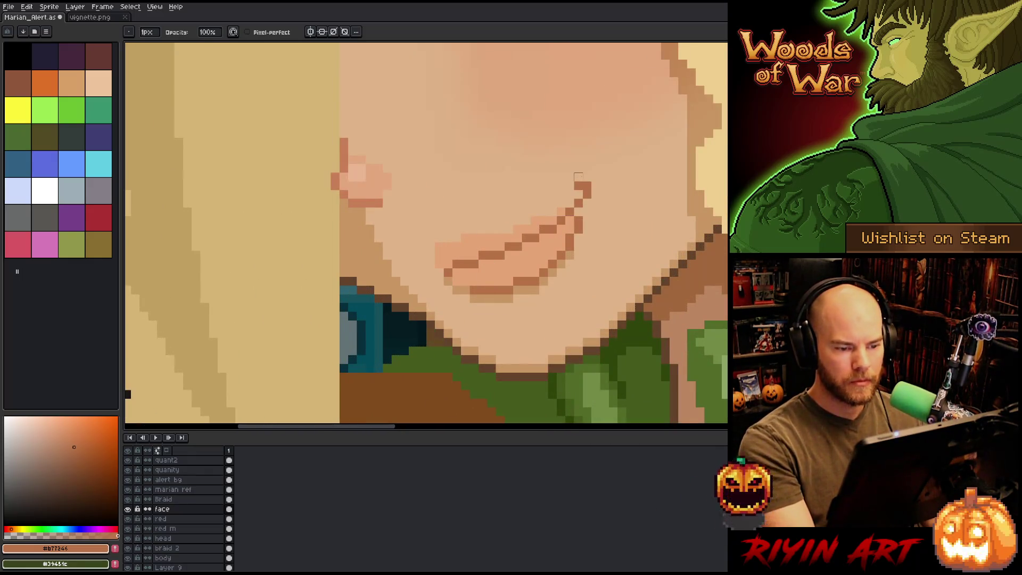
{"action": "key", "text": "m"}
{"action": "mouse_move", "coordinate": [538, 180]}
{"action": "left_mouse_down"}
{"action": "mouse_move", "coordinate": [620, 187]}
{"action": "mouse_move", "coordinate": [620, 209]}
{"action": "mouse_move", "coordinate": [591, 245]}
{"action": "mouse_move", "coordinate": [369, 288]}
{"action": "left_mouse_up"}
{"action": "scroll", "coordinate": [589, 193], "scroll_direction": "down", "scroll_amount": 5}
{"action": "key", "text": "h"}
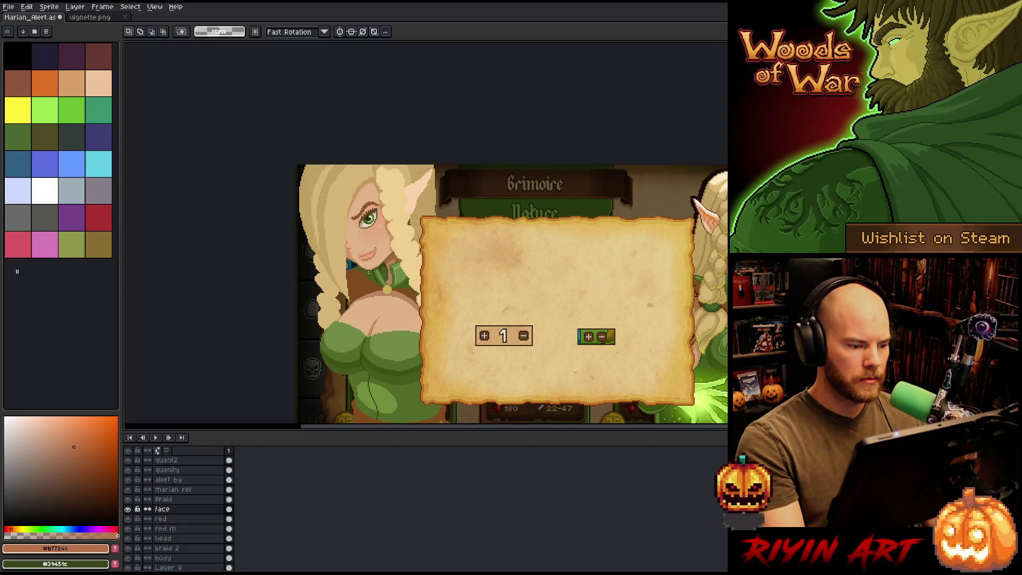
Step: Save the alert graphic, then freehand-select the area along the elf's ear on the head layer
{"action": "key", "text": "ctrl+s"}
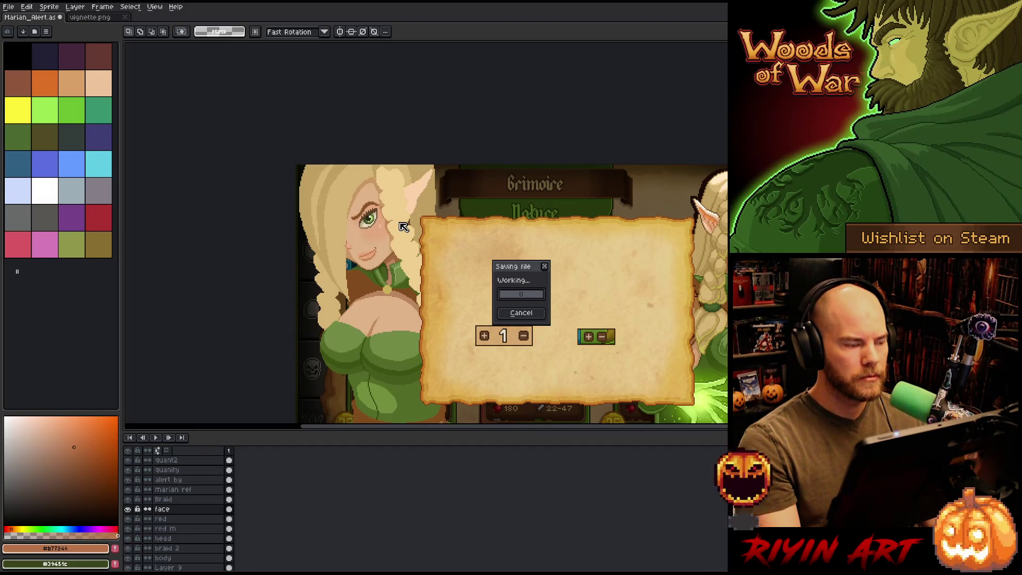
{"action": "scroll", "coordinate": [398, 223], "scroll_direction": "down", "scroll_amount": 1}
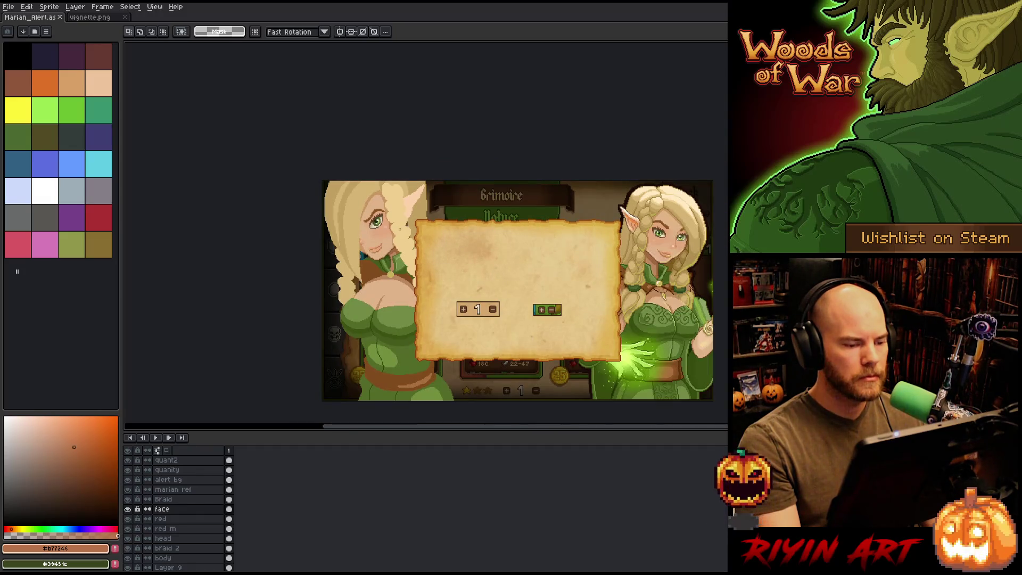
{"action": "scroll", "coordinate": [484, 263], "scroll_direction": "up", "scroll_amount": 2}
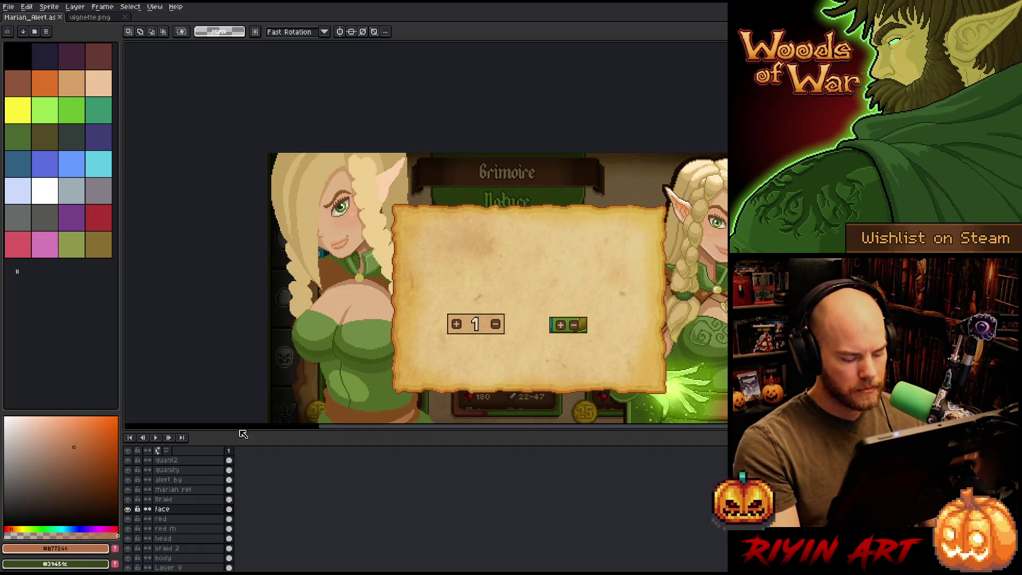
{"action": "left_click", "coordinate": [396, 161], "text": "ctrl"}
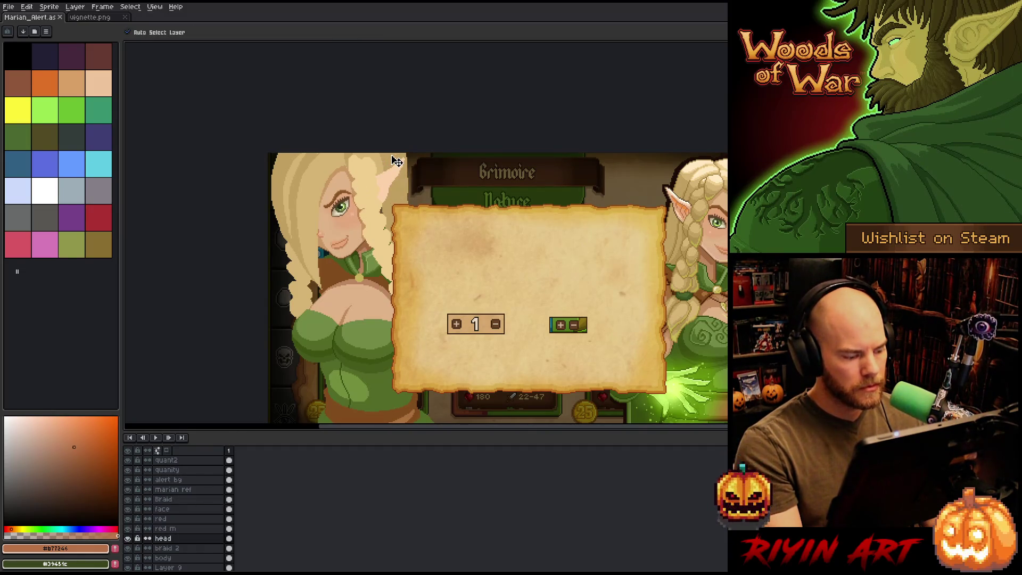
{"action": "key", "text": "m"}
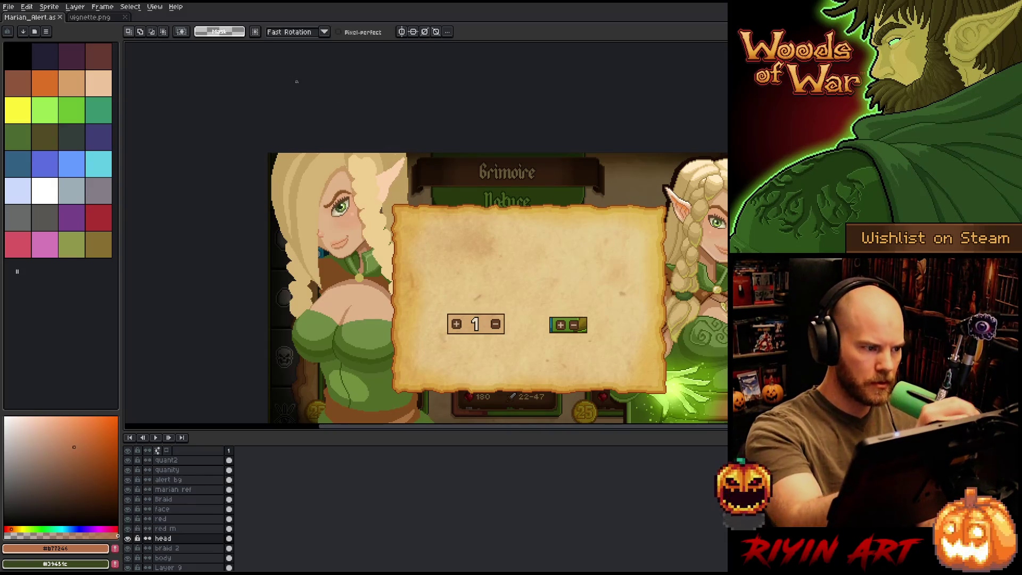
{"action": "left_click_drag", "start_coordinate": [392, 153], "coordinate": [415, 250]}
{"action": "mouse_move", "coordinate": [397, 154]}
{"action": "left_mouse_down"}
{"action": "mouse_move", "coordinate": [421, 242]}
{"action": "mouse_move", "coordinate": [440, 152]}
{"action": "left_mouse_up"}
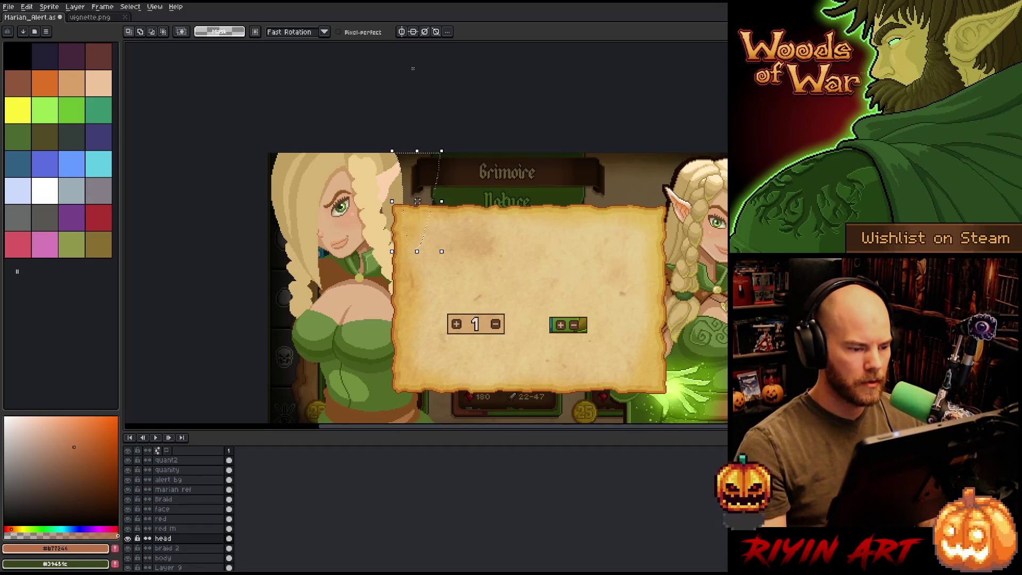
Step: Save again, clear the selection and move the alert higher in the view
{"action": "key", "text": "ctrl+s"}
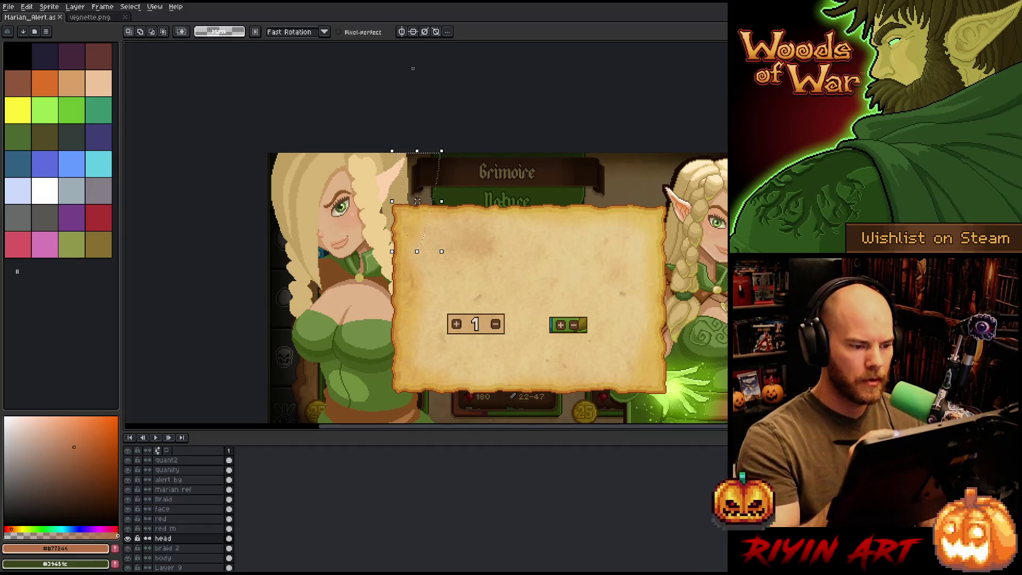
{"action": "key", "text": "w"}
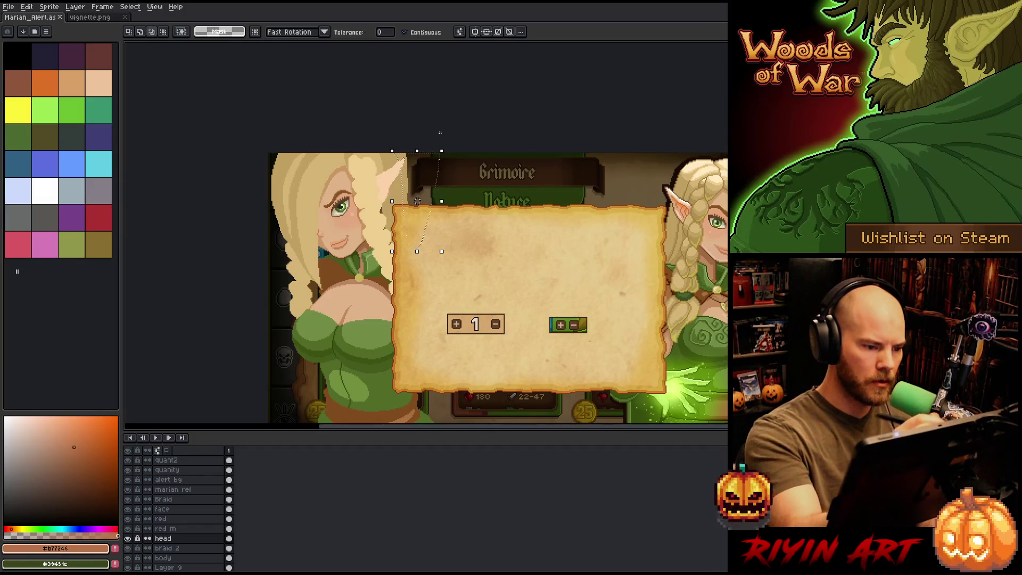
{"action": "key", "text": "ctrl+d"}
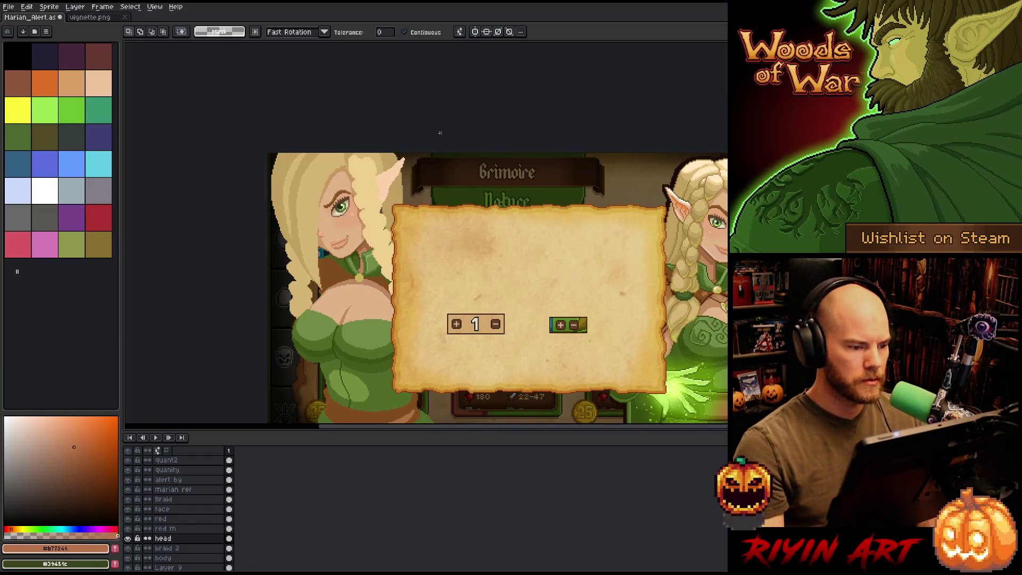
{"action": "left_click_drag", "start_coordinate": [438, 131], "coordinate": [430, 69]}
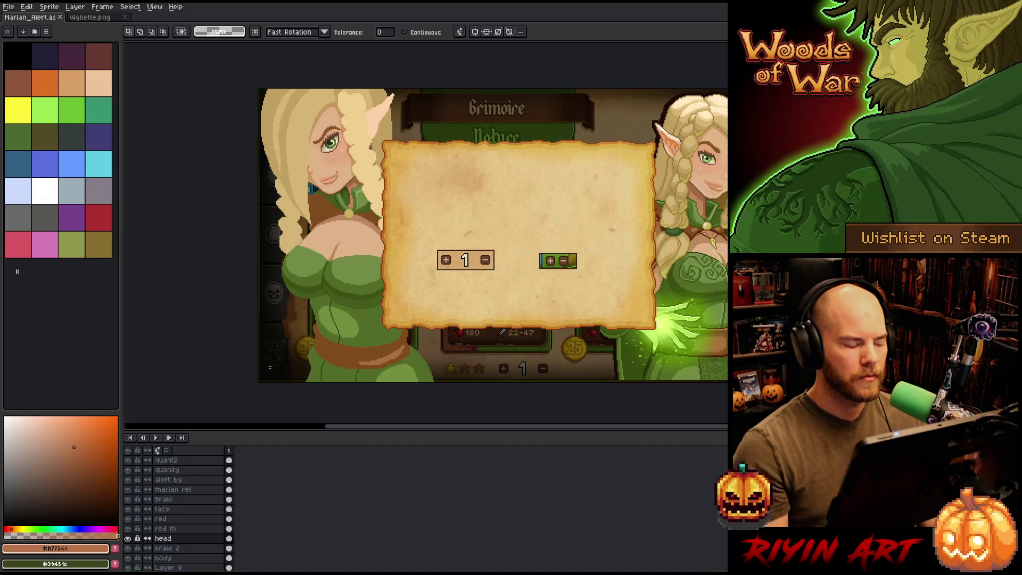
Step: Darken the left edge of the face with tan #c99663, then sample the light skin tone
{"action": "scroll", "coordinate": [269, 193], "scroll_direction": "up", "scroll_amount": 2}
{"action": "left_click_drag", "start_coordinate": [269, 193], "coordinate": [277, 337]}
{"action": "left_click", "coordinate": [320, 266], "text": "alt"}
{"action": "left_click_drag", "start_coordinate": [361, 232], "coordinate": [360, 272]}
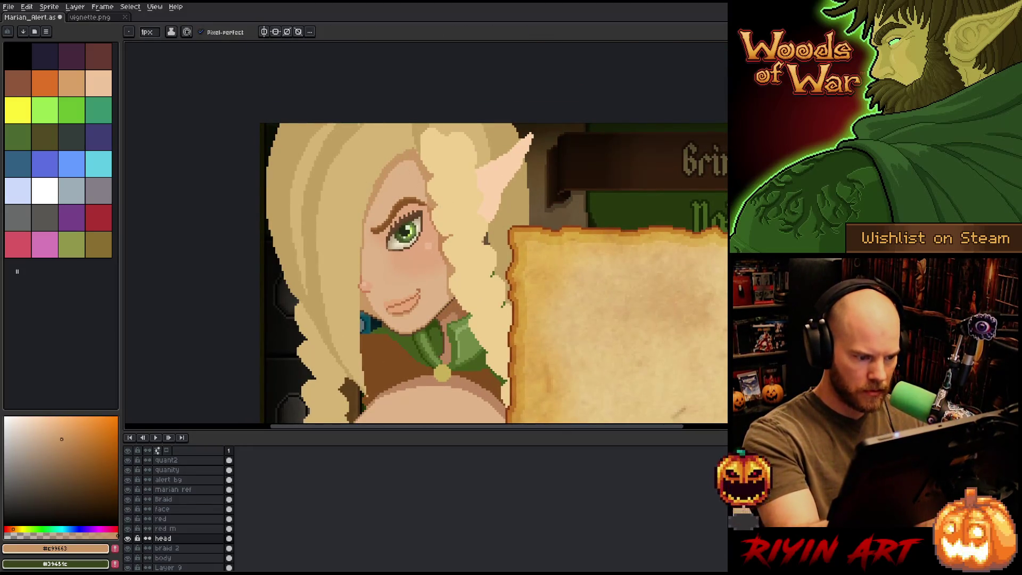
{"action": "key", "text": "e"}
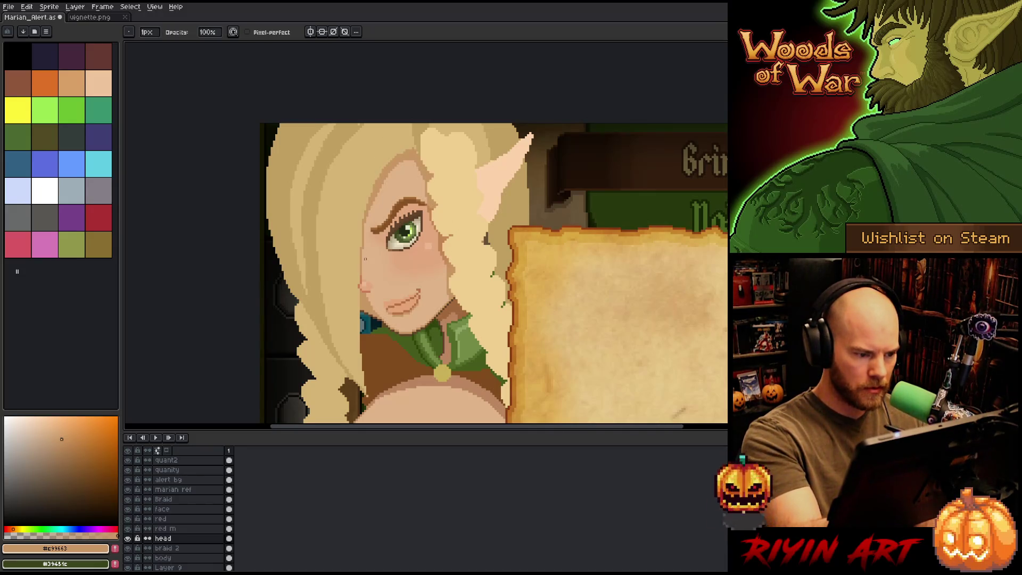
{"action": "key", "text": "i"}
{"action": "left_click", "coordinate": [423, 313]}
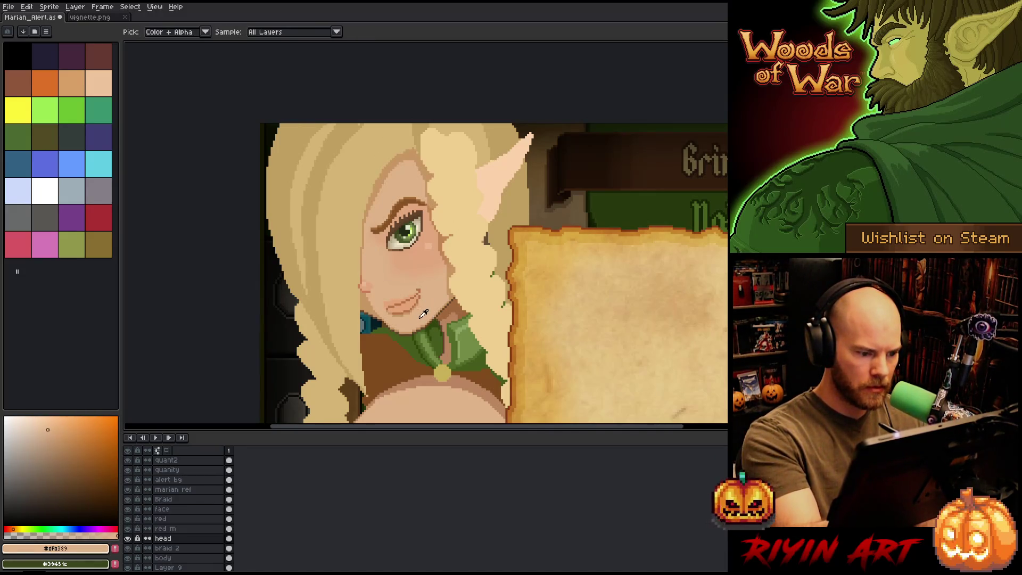
{"action": "key", "text": "b"}
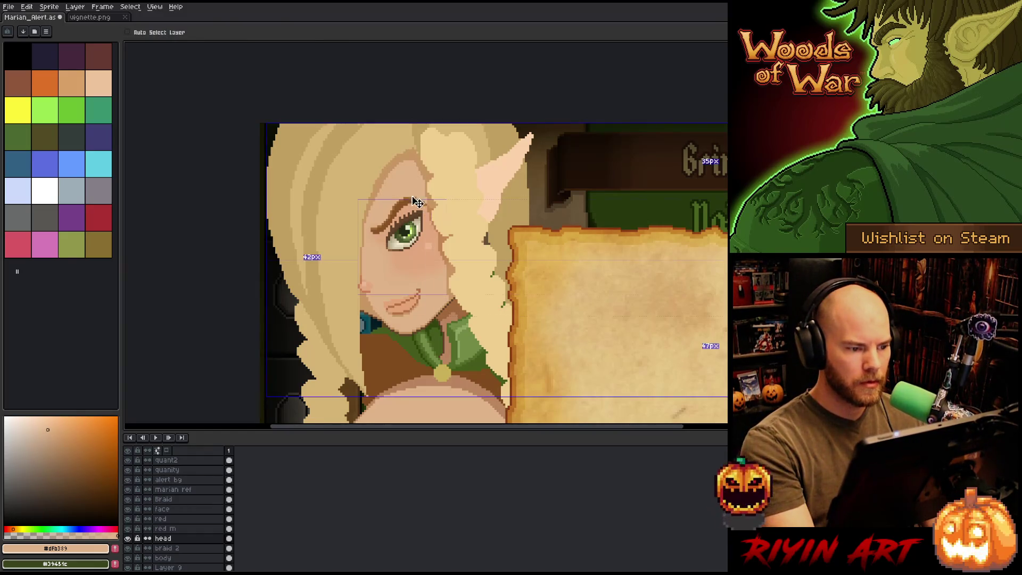
Step: Sample the tan outline and light blonde hair colours while panning down to the cheek and collar
{"action": "scroll", "coordinate": [384, 212], "scroll_direction": "up", "scroll_amount": 3}
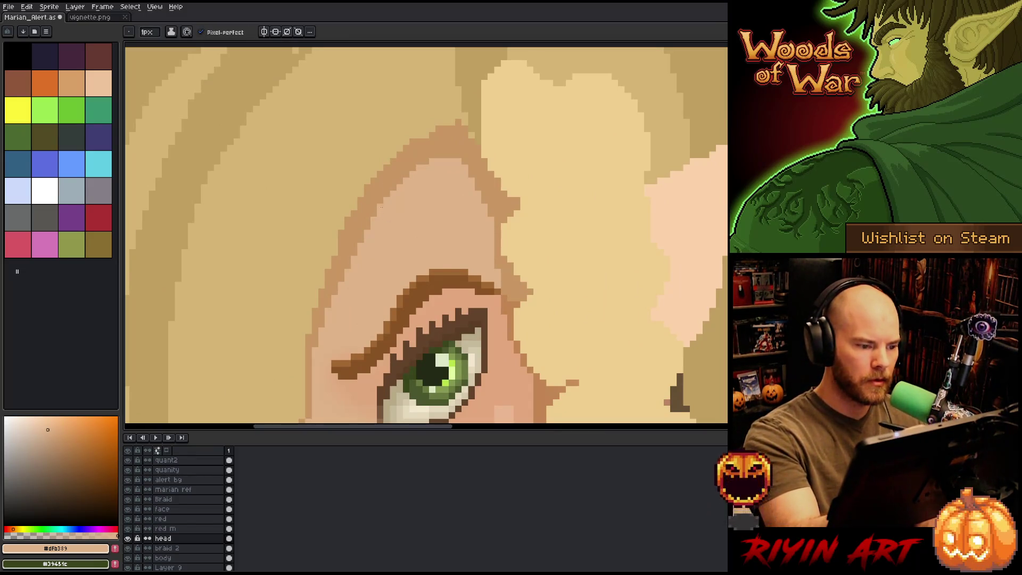
{"action": "left_click", "coordinate": [470, 136], "text": "alt"}
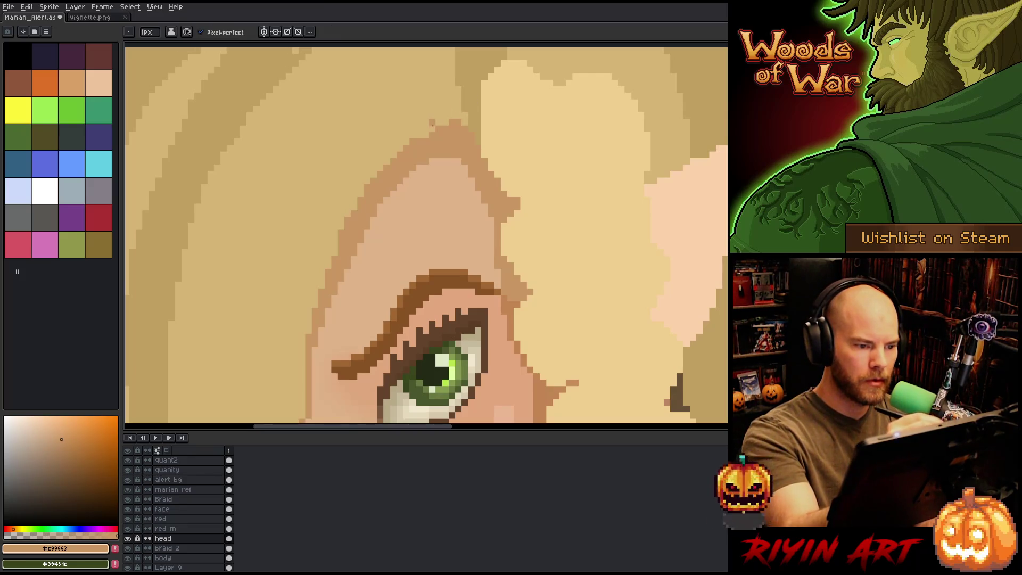
{"action": "key", "text": "space"}
{"action": "left_click_drag", "start_coordinate": [475, 239], "coordinate": [509, 159]}
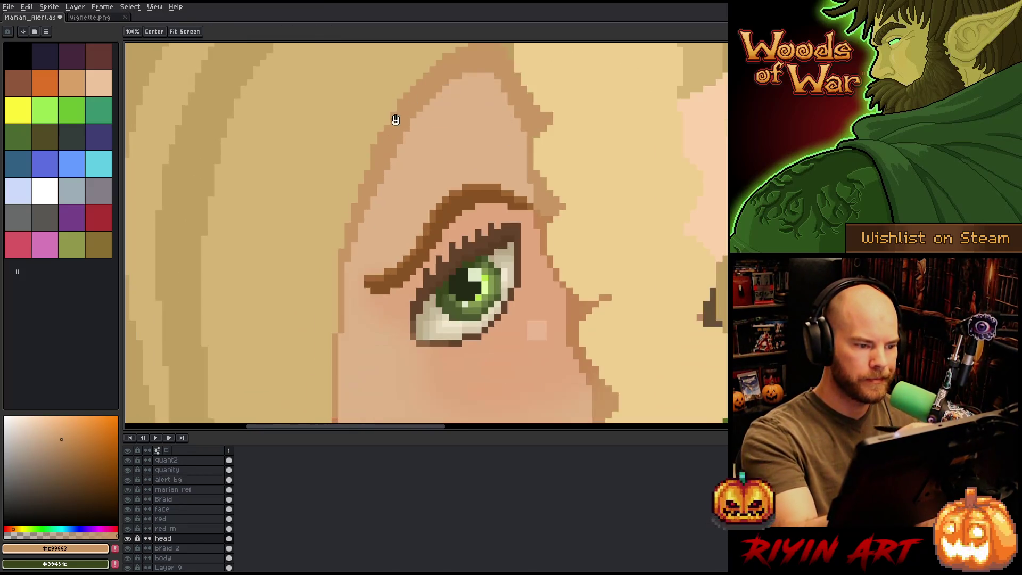
{"action": "left_click", "coordinate": [394, 117], "text": "alt"}
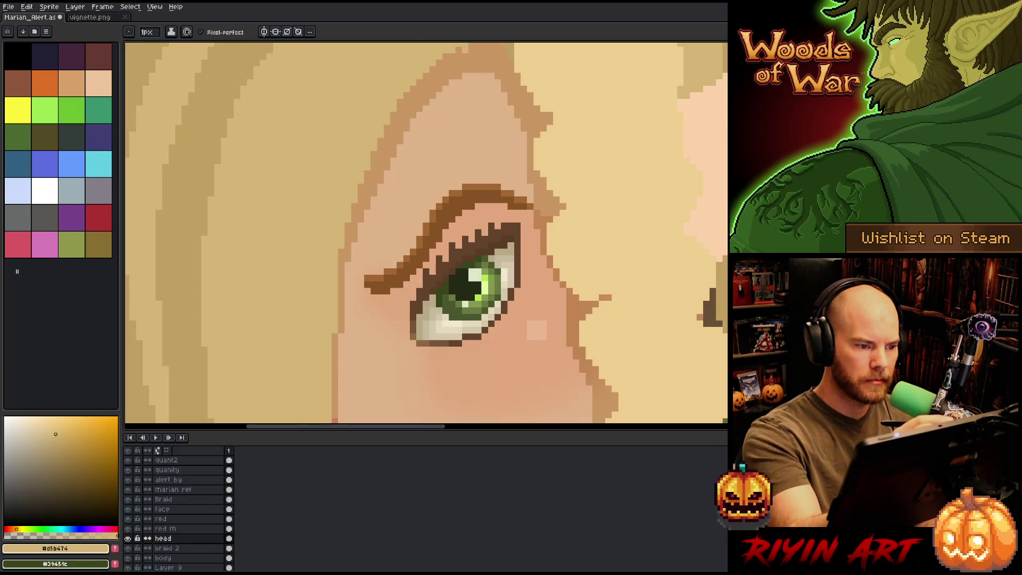
{"action": "key", "text": "space"}
{"action": "left_click_drag", "start_coordinate": [466, 105], "coordinate": [440, 171]}
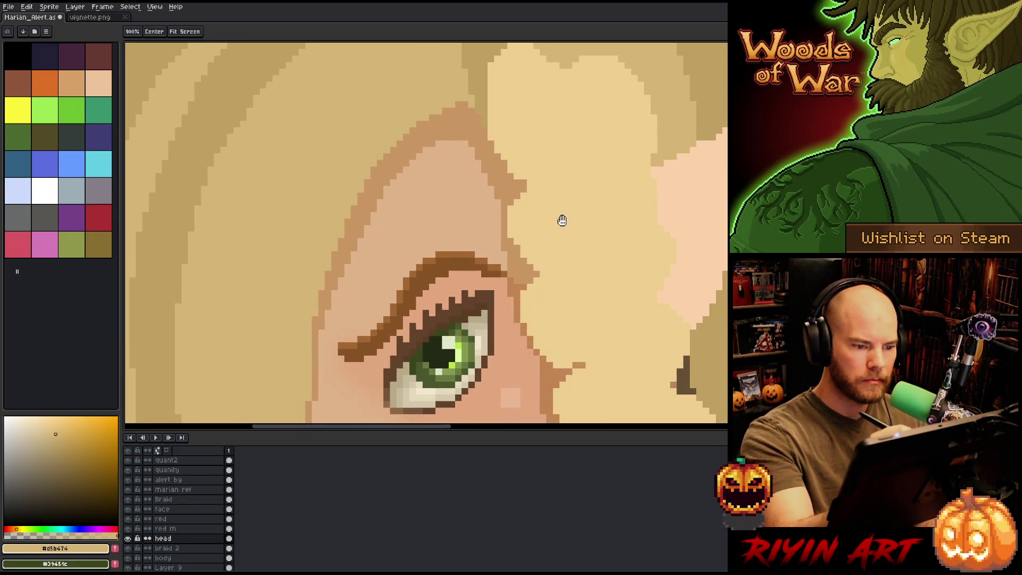
{"action": "left_click_drag", "start_coordinate": [561, 219], "coordinate": [552, 165]}
{"action": "left_click_drag", "start_coordinate": [479, 394], "coordinate": [505, 245]}
{"action": "left_click_drag", "start_coordinate": [503, 318], "coordinate": [493, 121]}
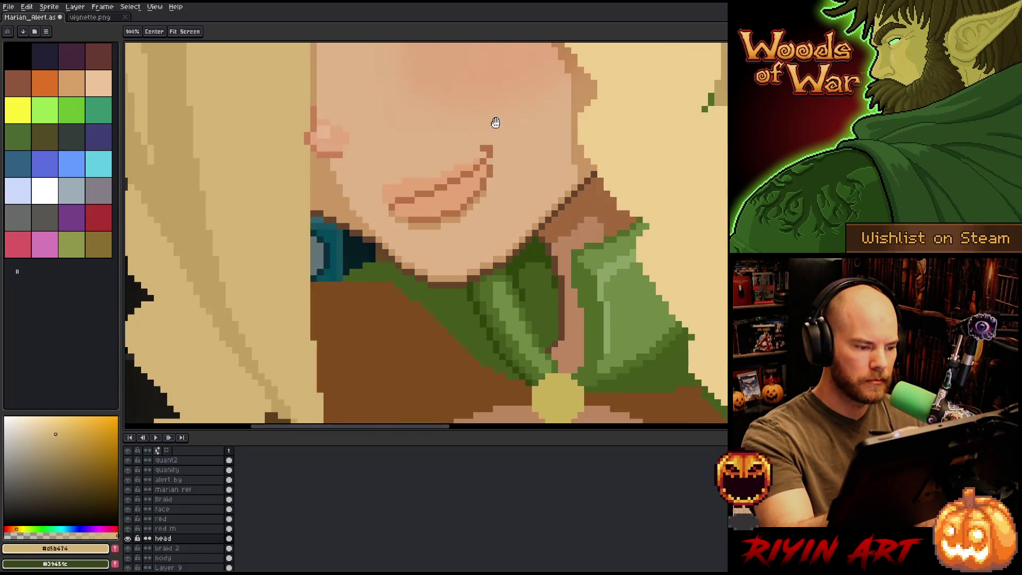
{"action": "mouse_move", "coordinate": [488, 232]}
{"action": "left_mouse_down"}
{"action": "mouse_move", "coordinate": [504, 107]}
{"action": "mouse_move", "coordinate": [495, 157]}
{"action": "left_mouse_up"}
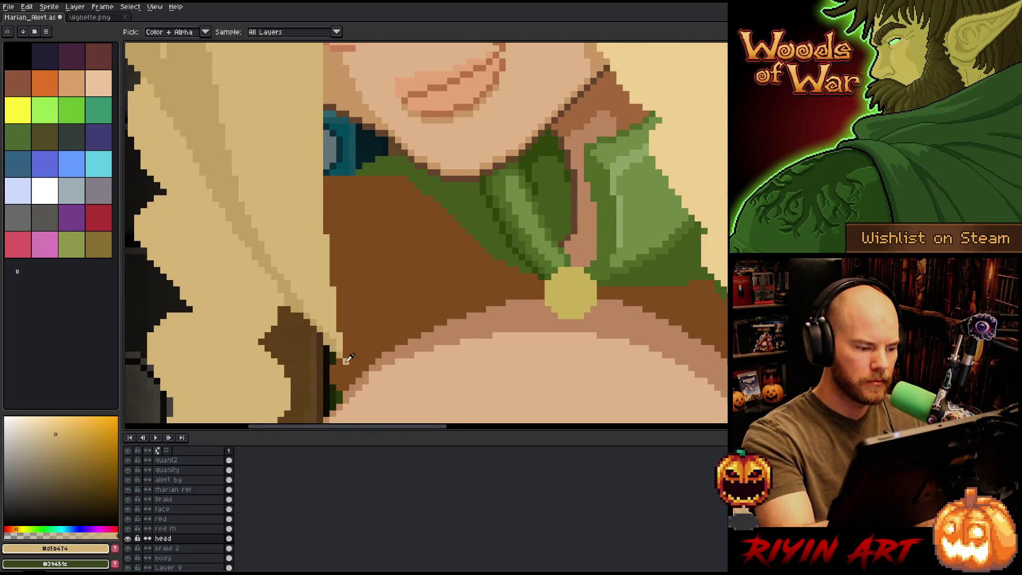
Step: Compare the darker and light blonde hair shades near the shoulder, then save the file
{"action": "left_click", "coordinate": [346, 350], "text": "alt"}
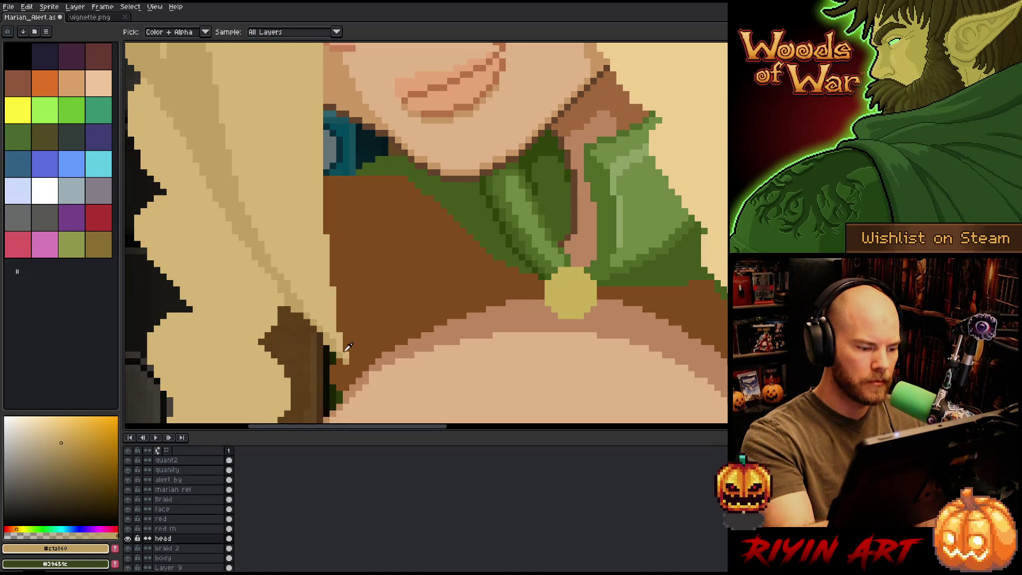
{"action": "left_click", "coordinate": [341, 328], "text": "alt"}
{"action": "left_click", "coordinate": [311, 309], "text": "alt"}
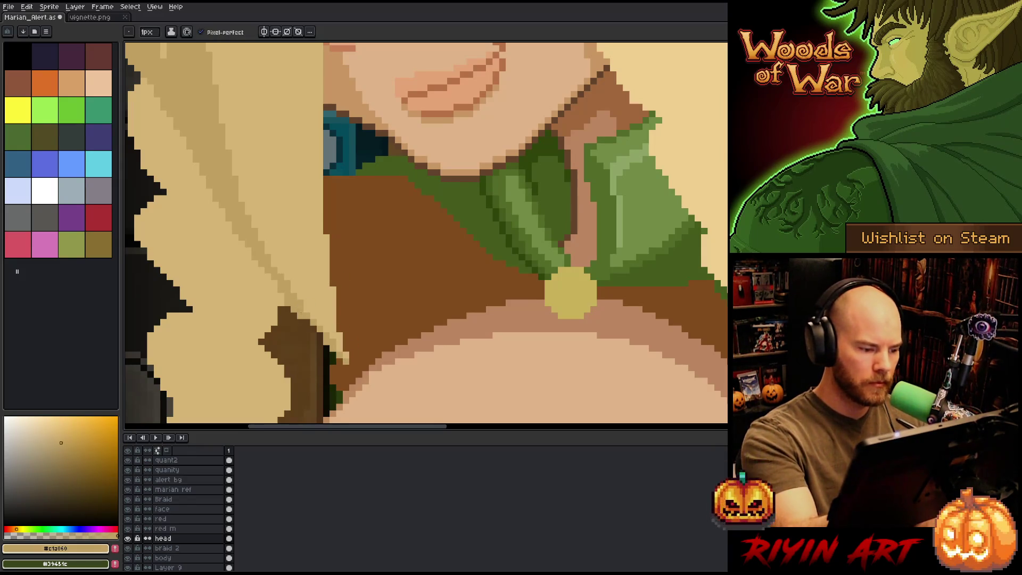
{"action": "scroll", "coordinate": [351, 289], "scroll_direction": "down", "scroll_amount": 5}
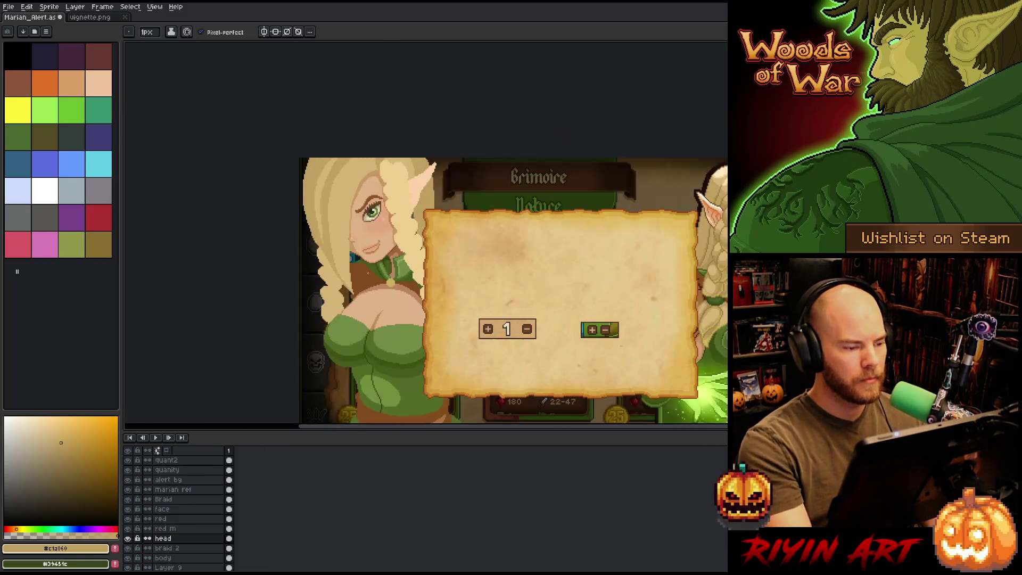
{"action": "key", "text": "ctrl+s"}
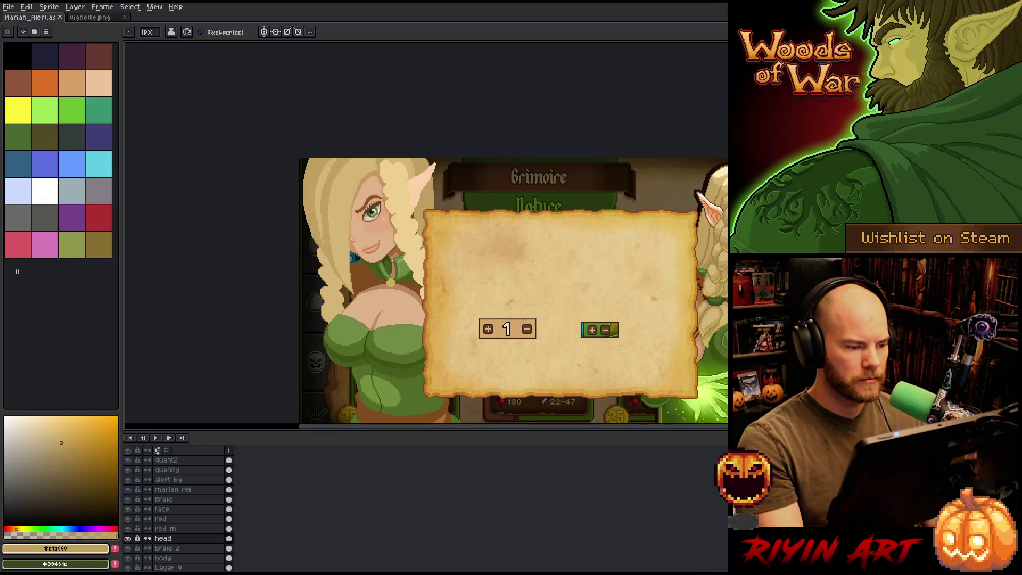
Step: Draw a light blonde line down the left hair edge and flood-fill the left hair area lighter
{"action": "scroll", "coordinate": [292, 83], "scroll_direction": "up", "scroll_amount": 1}
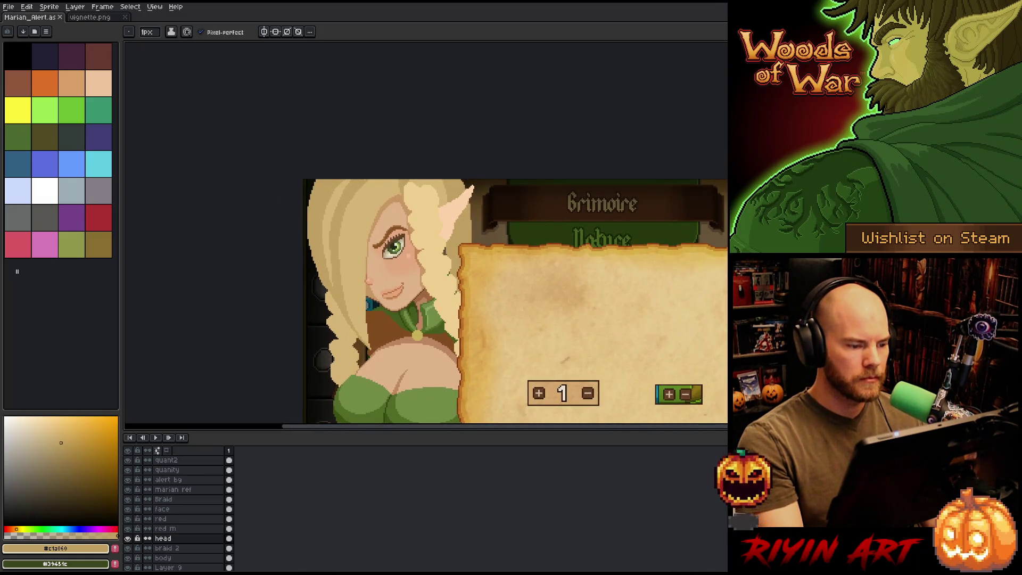
{"action": "scroll", "coordinate": [374, 248], "scroll_direction": "up", "scroll_amount": 2}
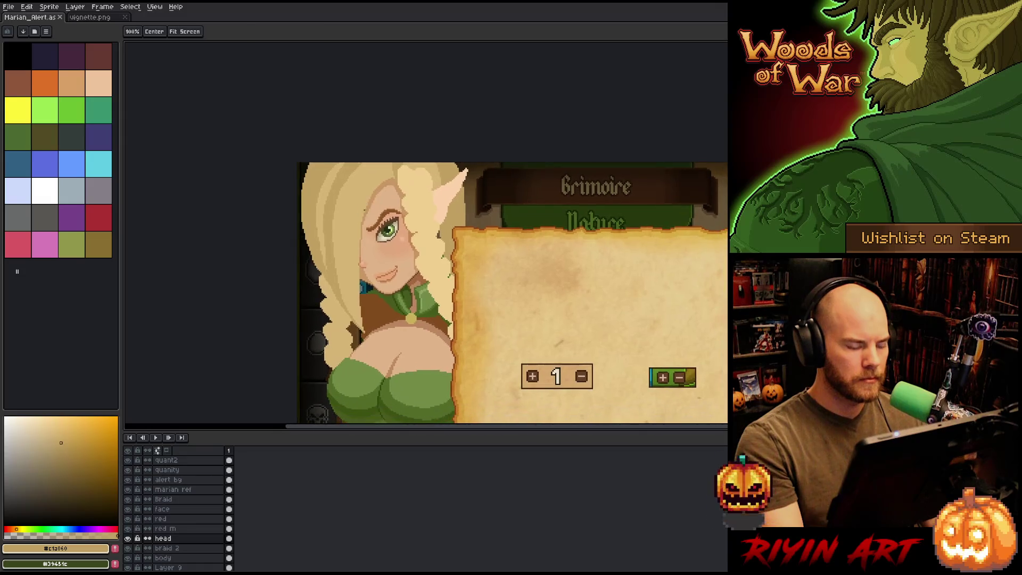
{"action": "key", "text": "g"}
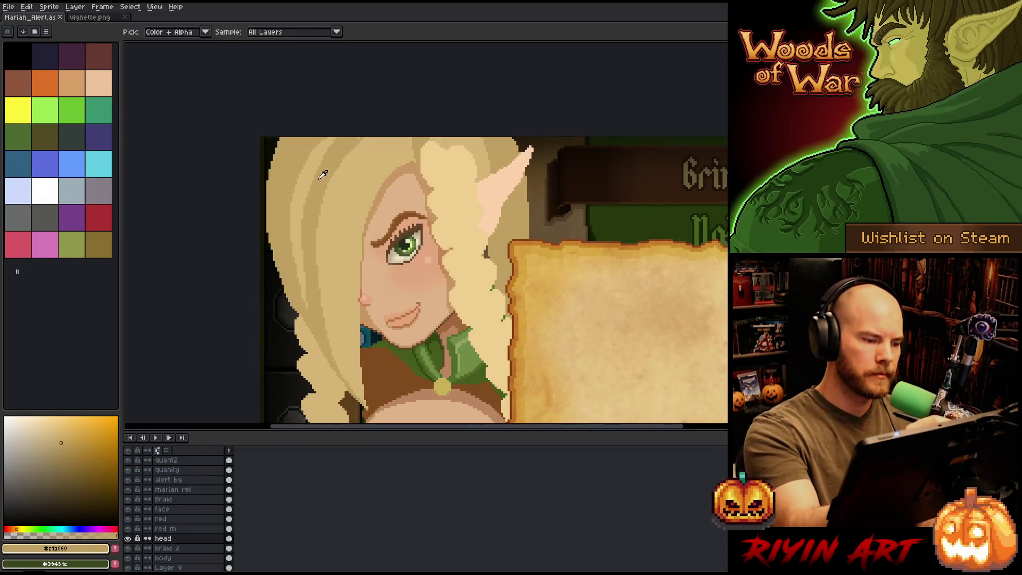
{"action": "left_click", "coordinate": [321, 171]}
{"action": "key", "text": "b"}
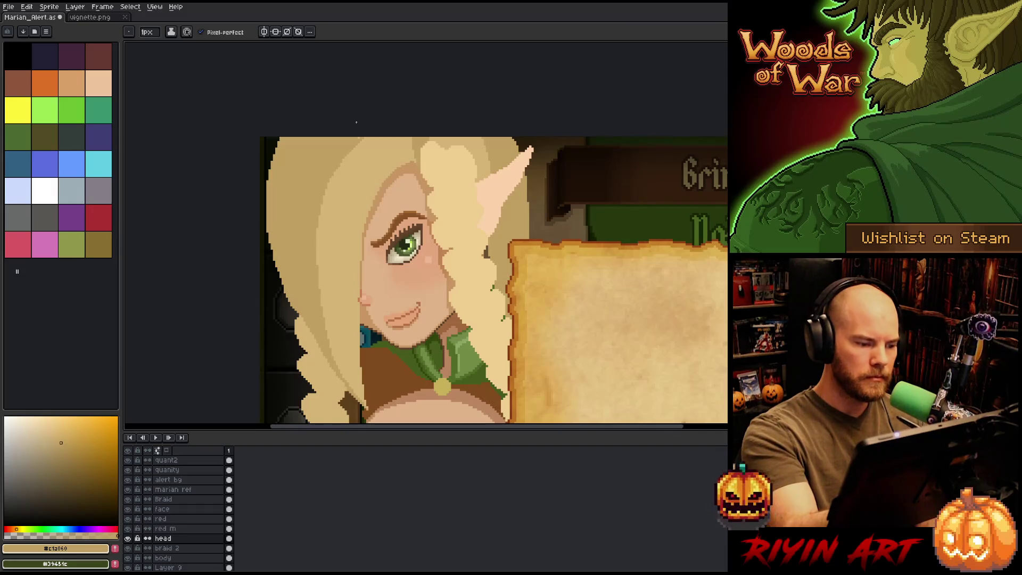
{"action": "left_click", "coordinate": [55, 434]}
{"action": "mouse_move", "coordinate": [356, 141]}
{"action": "left_mouse_down"}
{"action": "mouse_move", "coordinate": [330, 159]}
{"action": "mouse_move", "coordinate": [306, 278]}
{"action": "mouse_move", "coordinate": [326, 335]}
{"action": "left_mouse_up"}
{"action": "key", "text": "g"}
{"action": "left_click", "coordinate": [330, 223]}
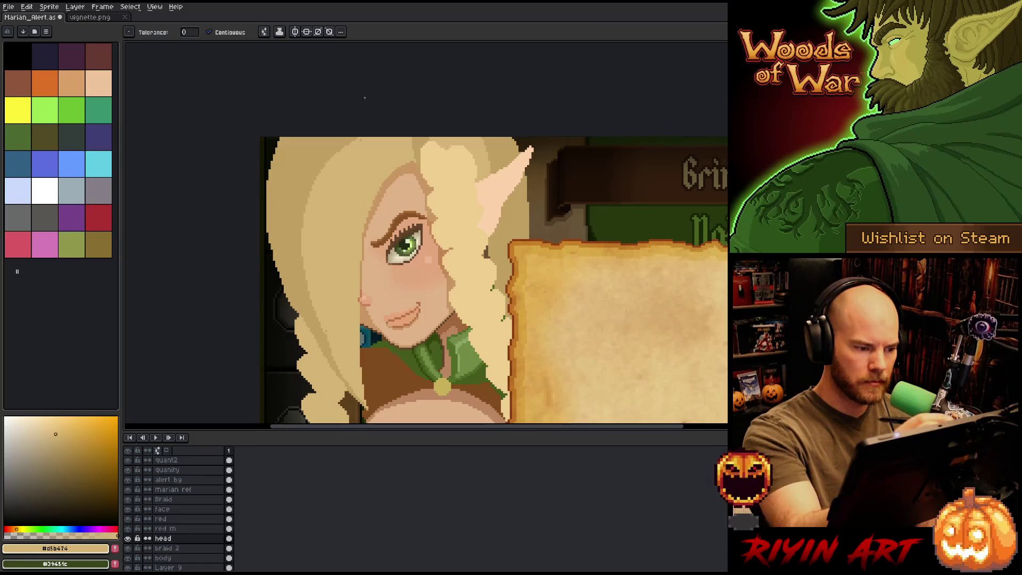
Step: Draw lighter strands along the left hair, alternating between the darker and light blonde shades
{"action": "key", "text": "b"}
{"action": "mouse_move", "coordinate": [307, 160]}
{"action": "left_mouse_down"}
{"action": "mouse_move", "coordinate": [282, 226]}
{"action": "mouse_move", "coordinate": [301, 297]}
{"action": "mouse_move", "coordinate": [275, 192]}
{"action": "mouse_move", "coordinate": [306, 157]}
{"action": "left_mouse_up"}
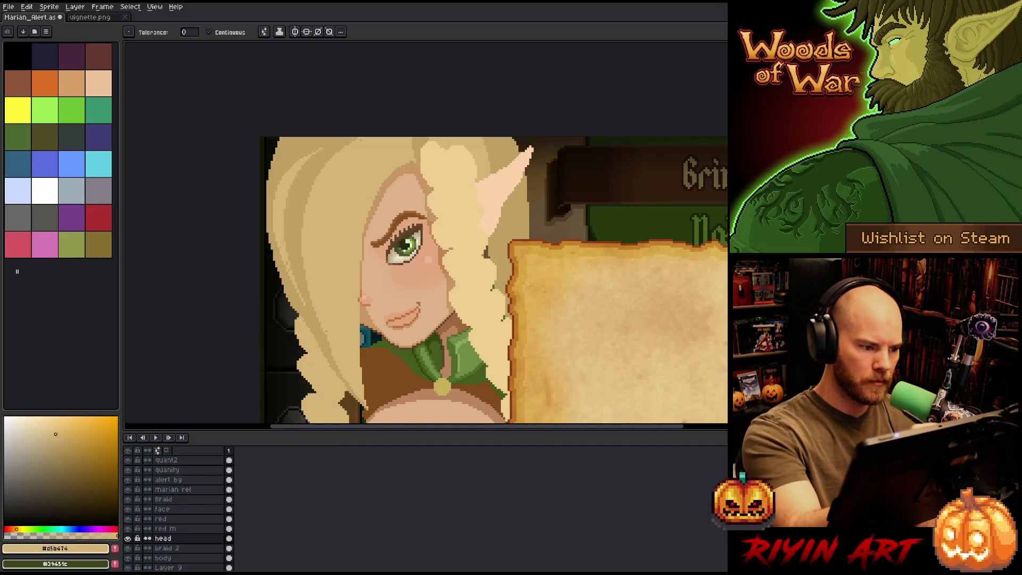
{"action": "left_click", "coordinate": [326, 150], "text": "alt"}
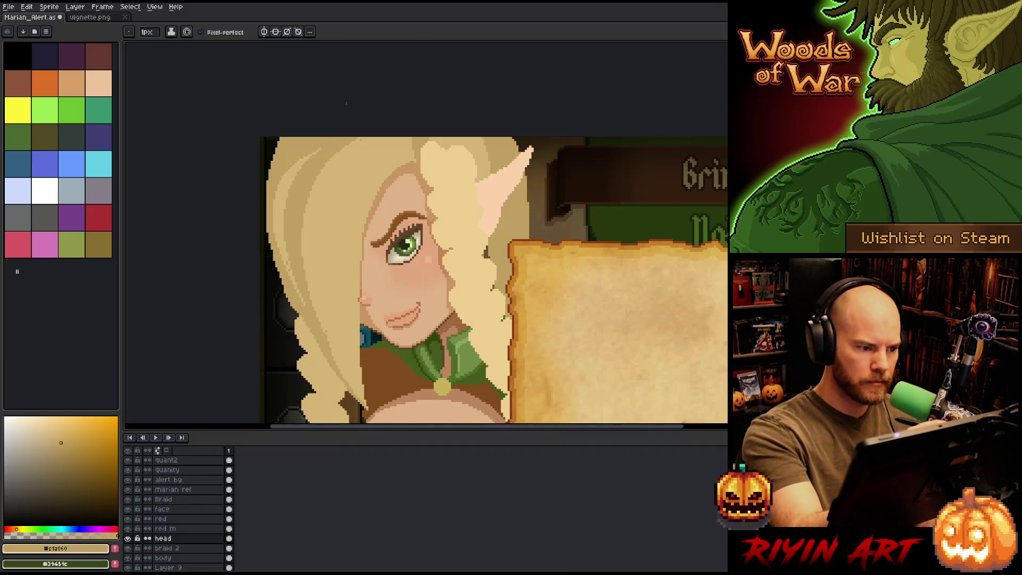
{"action": "left_click", "coordinate": [314, 203], "text": "alt"}
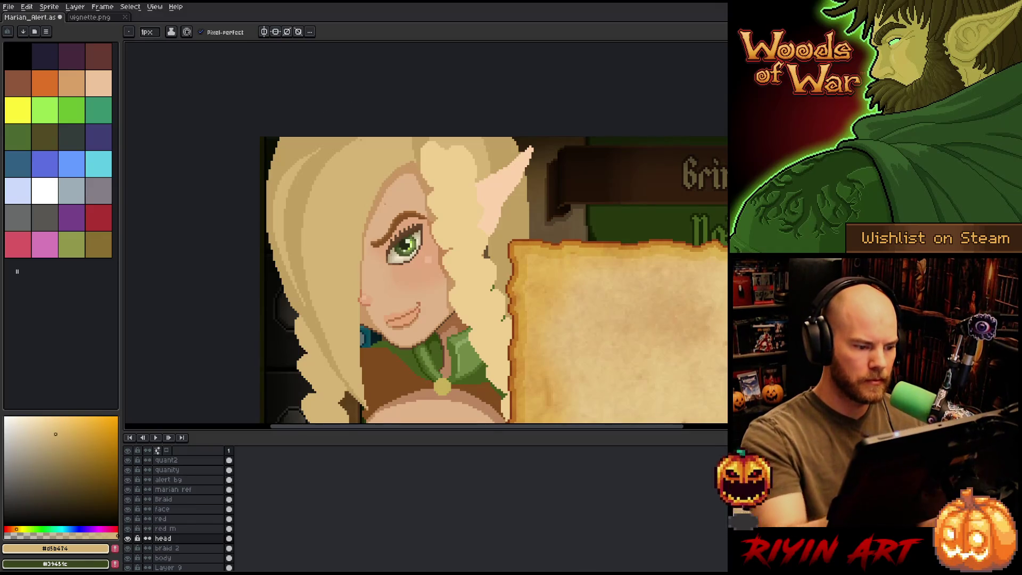
{"action": "scroll", "coordinate": [350, 117], "scroll_direction": "down", "scroll_amount": 4}
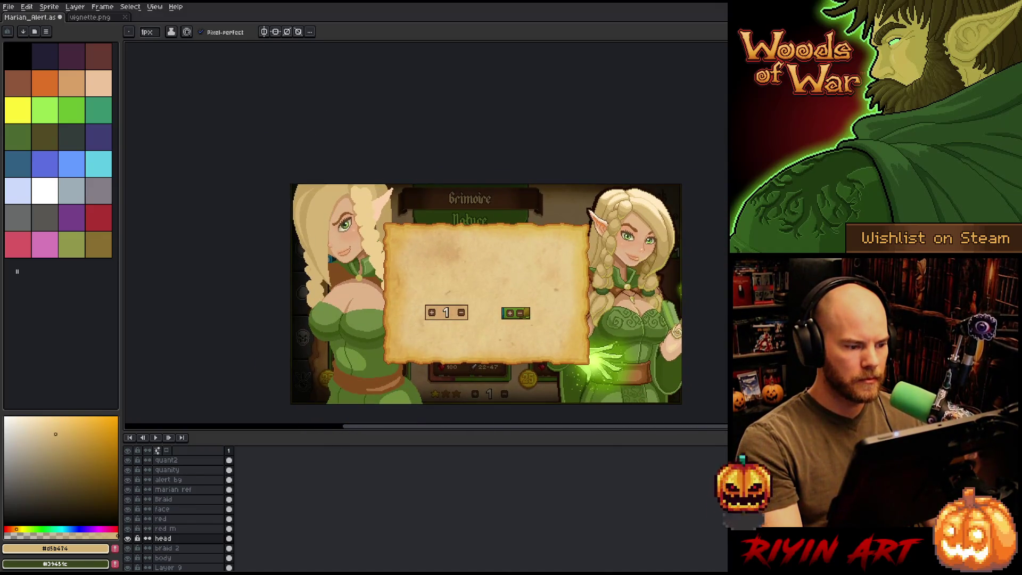
Step: Add thin light strands on the hair's left edge and erase inside a lasso selection along it
{"action": "scroll", "coordinate": [309, 199], "scroll_direction": "up", "scroll_amount": 2}
{"action": "left_click", "coordinate": [309, 170], "text": "alt"}
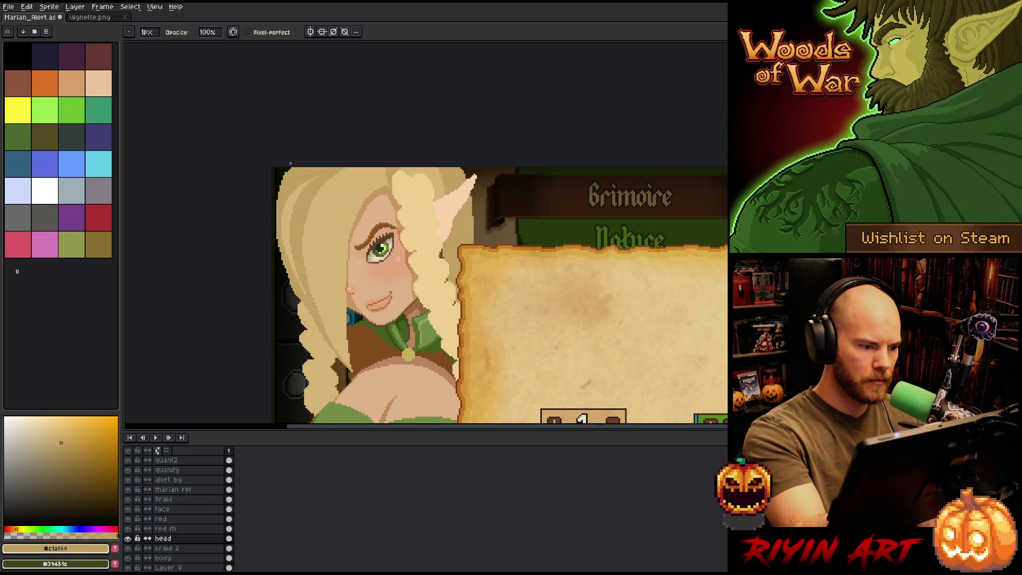
{"action": "key", "text": "e"}
{"action": "left_click_drag", "start_coordinate": [276, 178], "coordinate": [275, 243]}
{"action": "left_click_drag", "start_coordinate": [275, 203], "coordinate": [276, 232]}
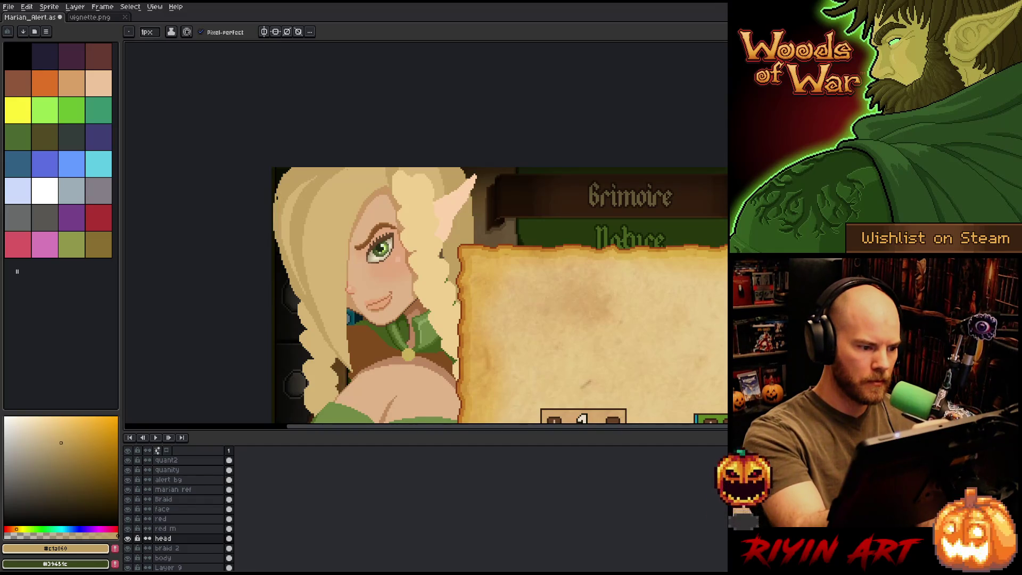
{"action": "key", "text": "b"}
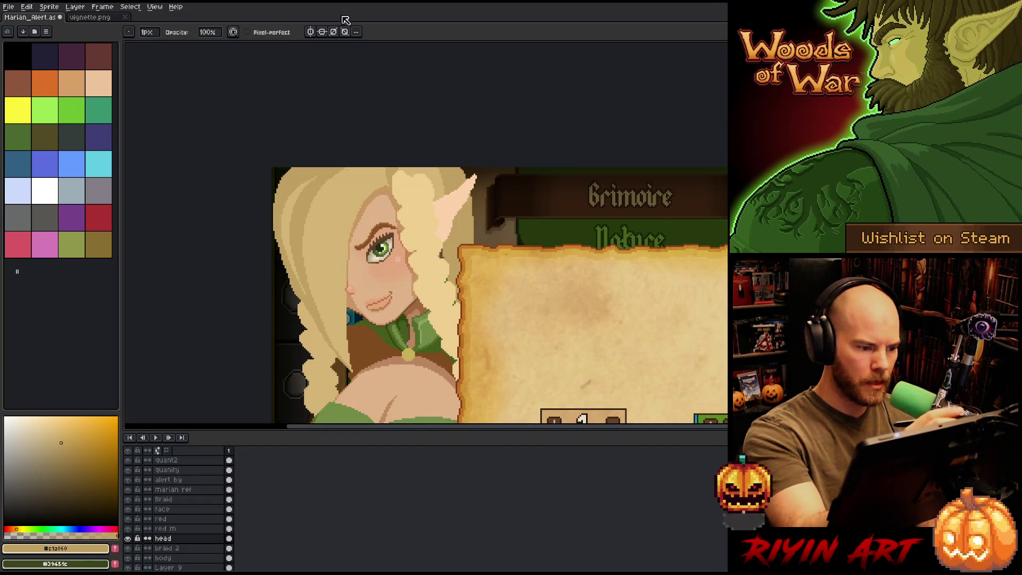
{"action": "key", "text": "g"}
{"action": "key", "text": "e"}
{"action": "key", "text": "q"}
{"action": "left_click_drag", "start_coordinate": [272, 230], "coordinate": [307, 301]}
{"action": "key", "text": "e"}
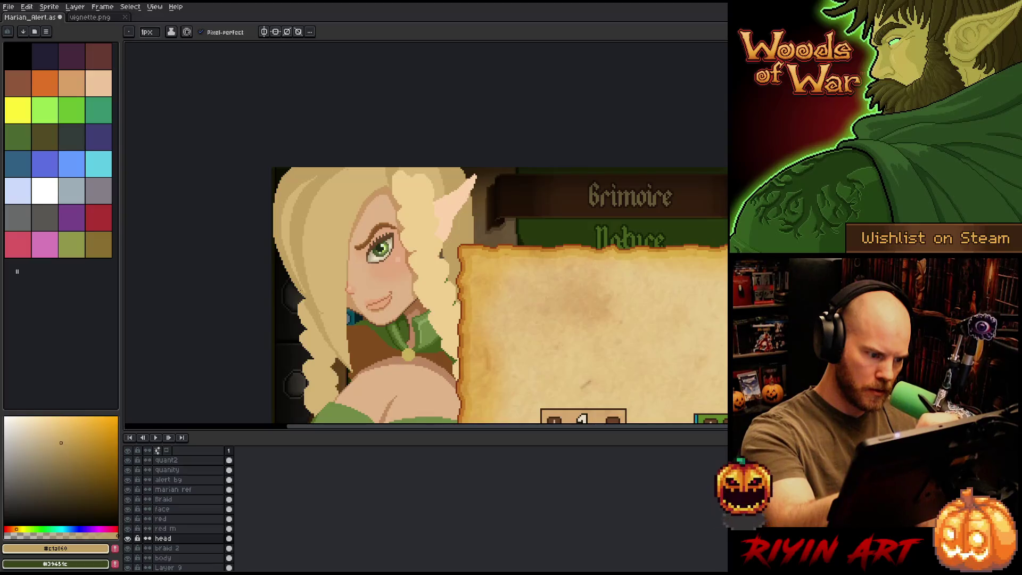
Step: Alternate light and dark blonde, magic-wand a braid strand, deselect it and save the artwork
{"action": "left_click", "coordinate": [314, 277], "text": "alt"}
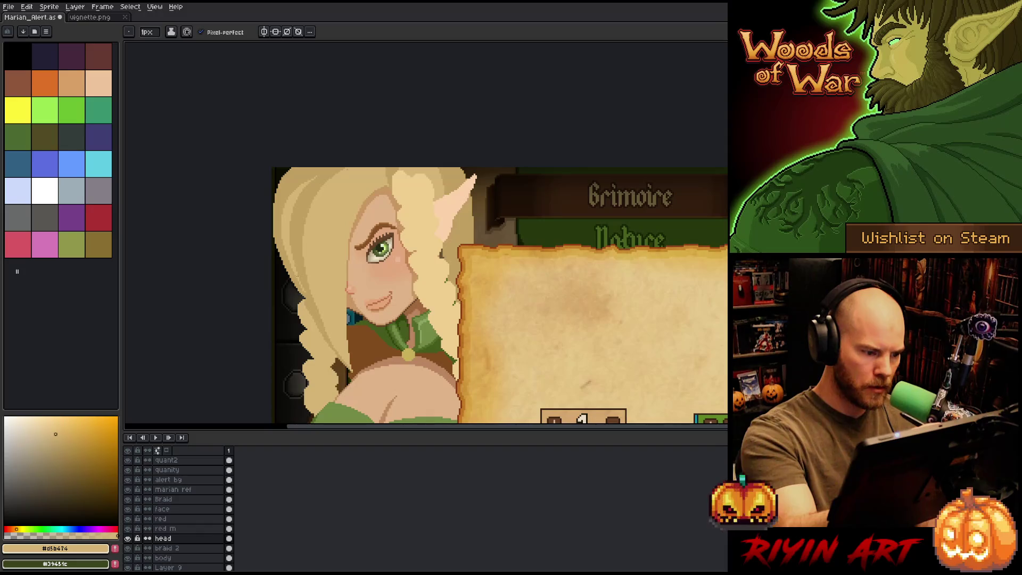
{"action": "left_click", "coordinate": [61, 443]}
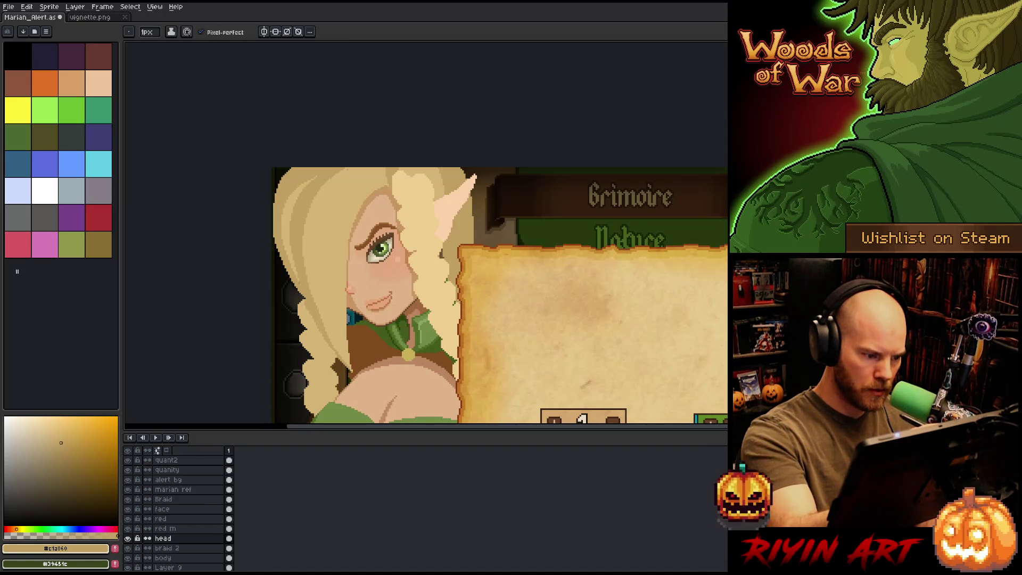
{"action": "left_click", "coordinate": [55, 434]}
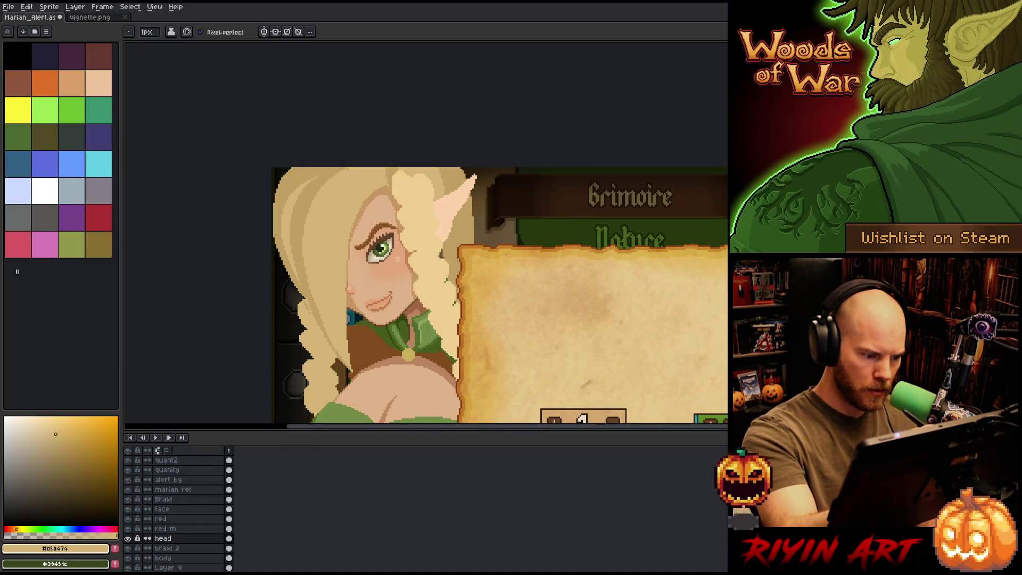
{"action": "left_click", "coordinate": [61, 442]}
{"action": "left_click", "coordinate": [55, 434]}
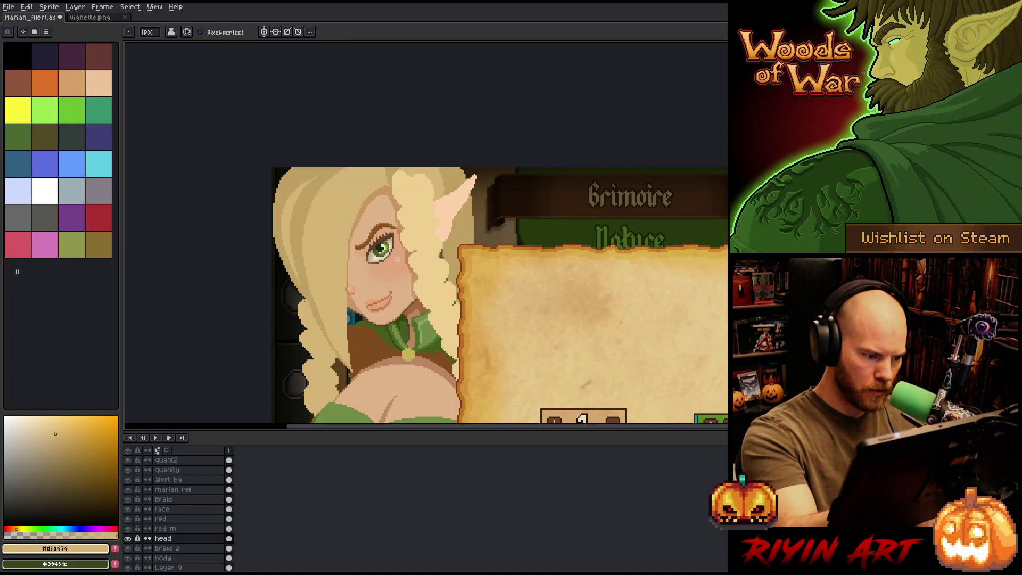
{"action": "key", "text": "w"}
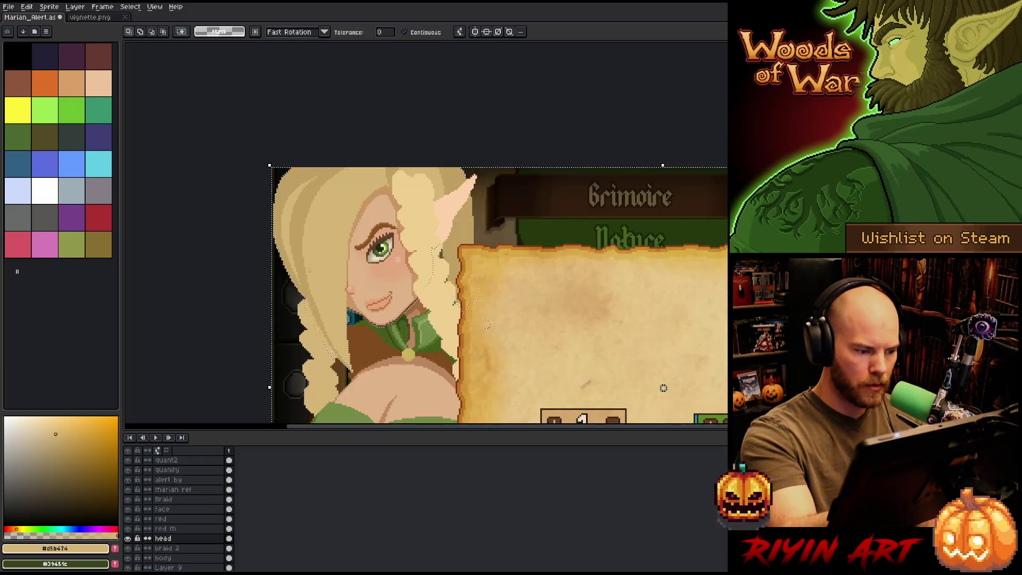
{"action": "left_click", "coordinate": [318, 326]}
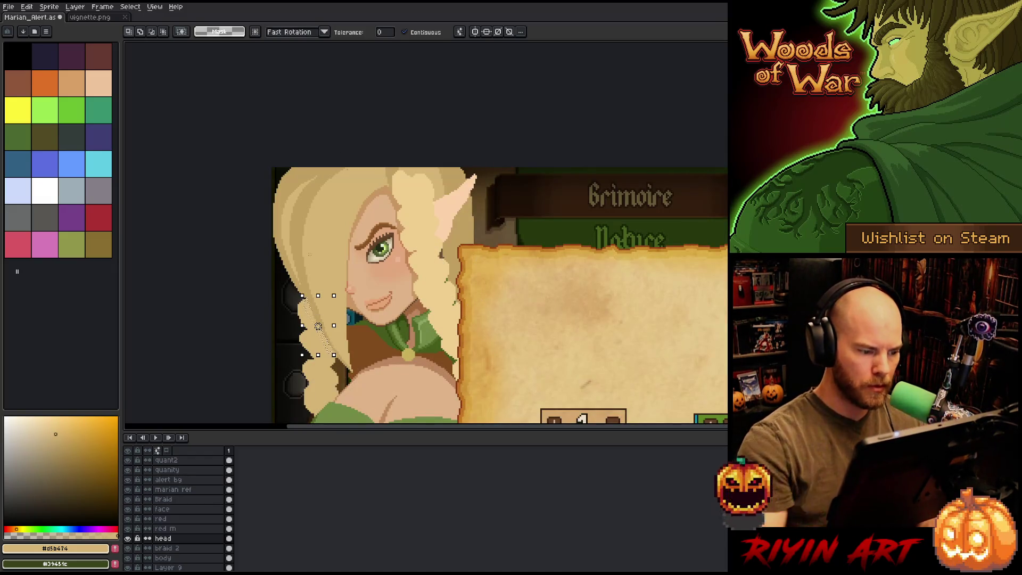
{"action": "key", "text": "ctrl+d"}
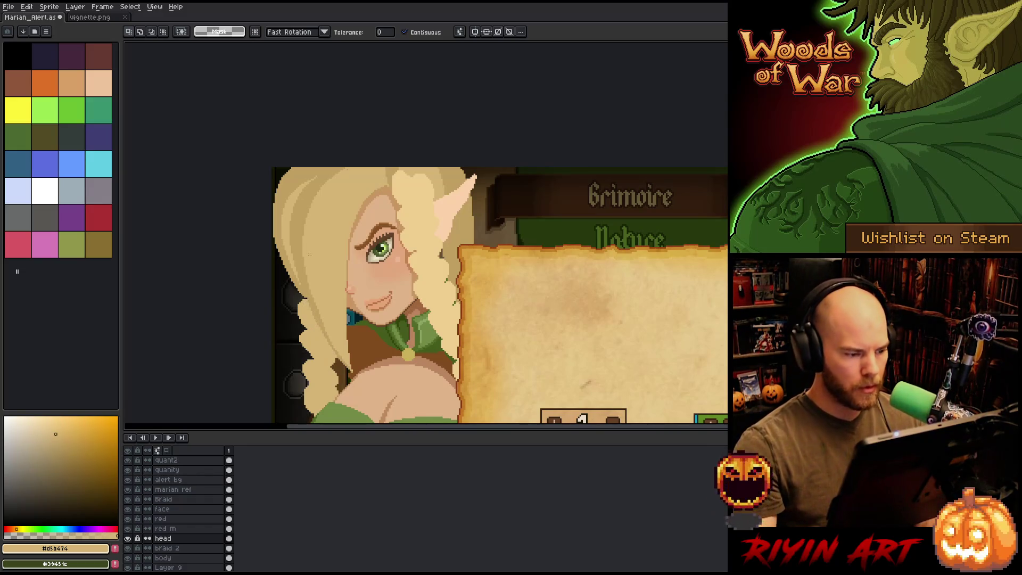
{"action": "key", "text": "b"}
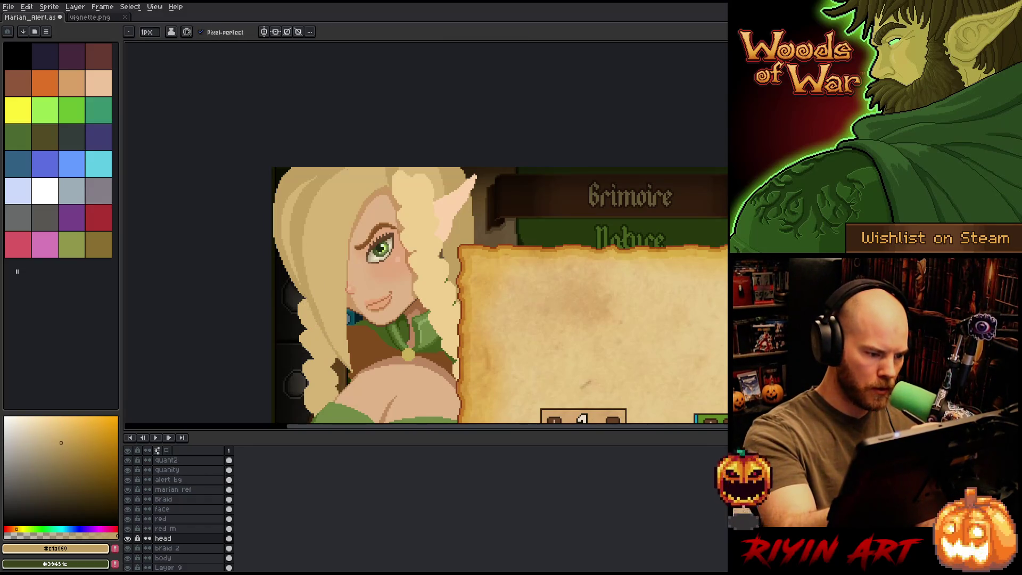
{"action": "key", "text": "ctrl+s"}
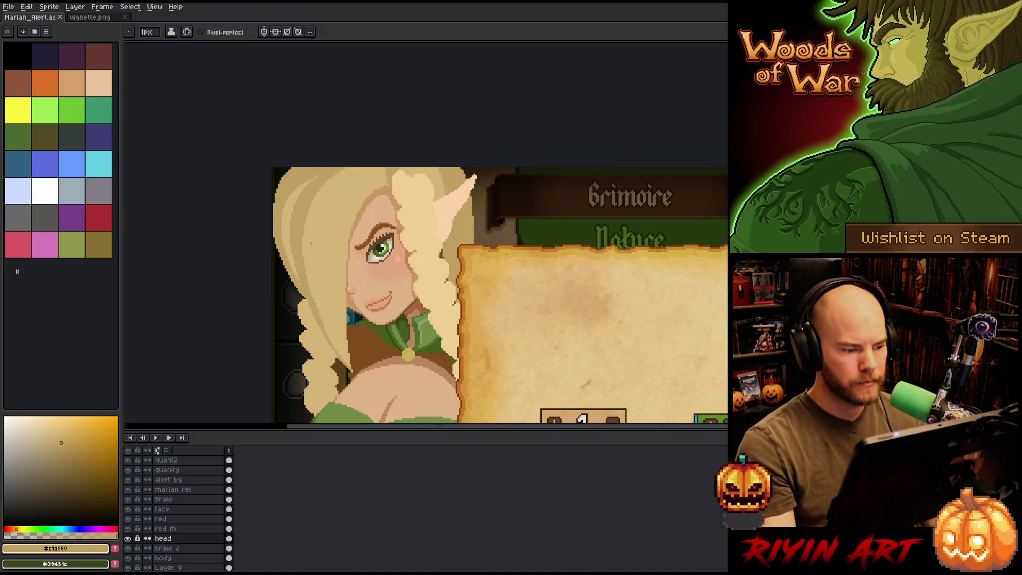
{"action": "scroll", "coordinate": [322, 242], "scroll_direction": "down", "scroll_amount": 1}
{"action": "scroll", "coordinate": [247, 226], "scroll_direction": "up", "scroll_amount": 3}
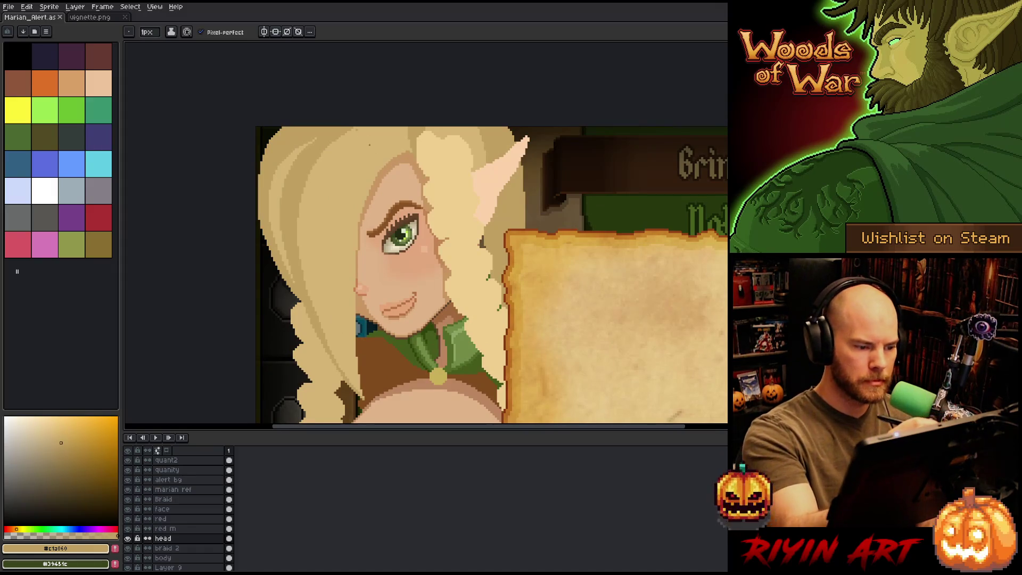
Step: Shade the left hair with sampled light tan, pale highlight, mid tan and dark tones using bucket and pencil
{"action": "left_click", "coordinate": [276, 186], "text": "alt"}
{"action": "key", "text": "g"}
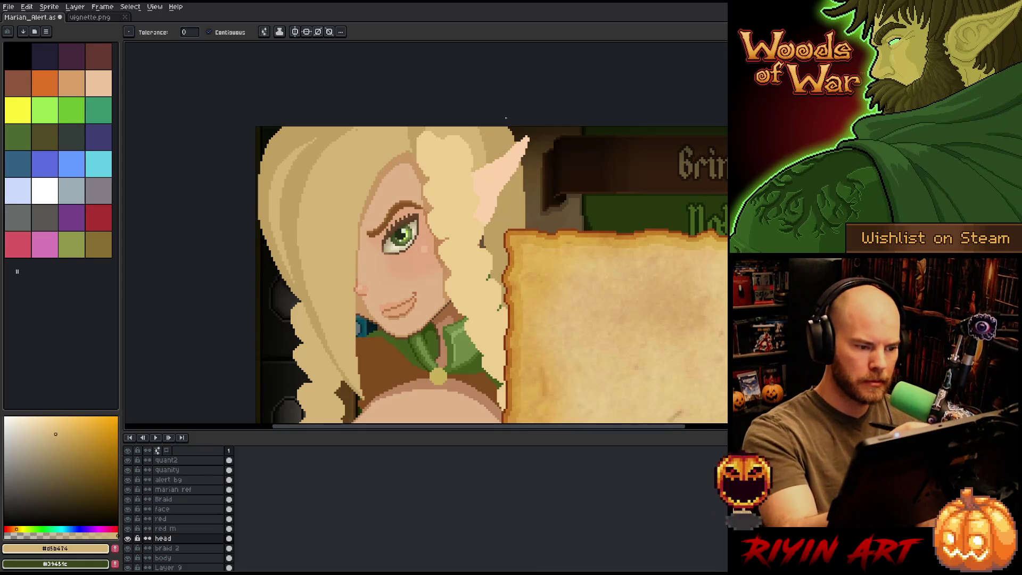
{"action": "left_click", "coordinate": [447, 149], "text": "alt"}
{"action": "key", "text": "b"}
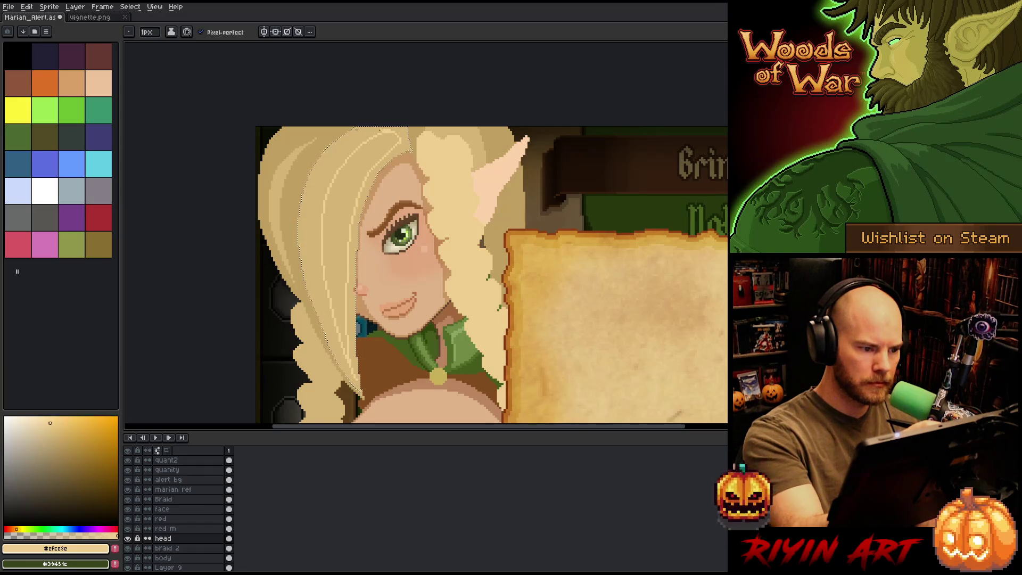
{"action": "key", "text": "g"}
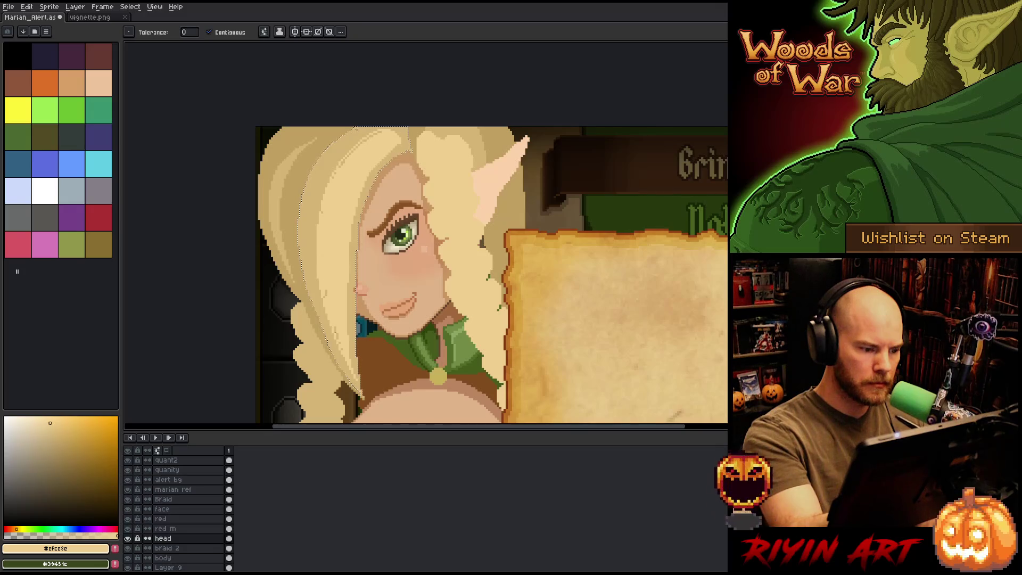
{"action": "key", "text": "b"}
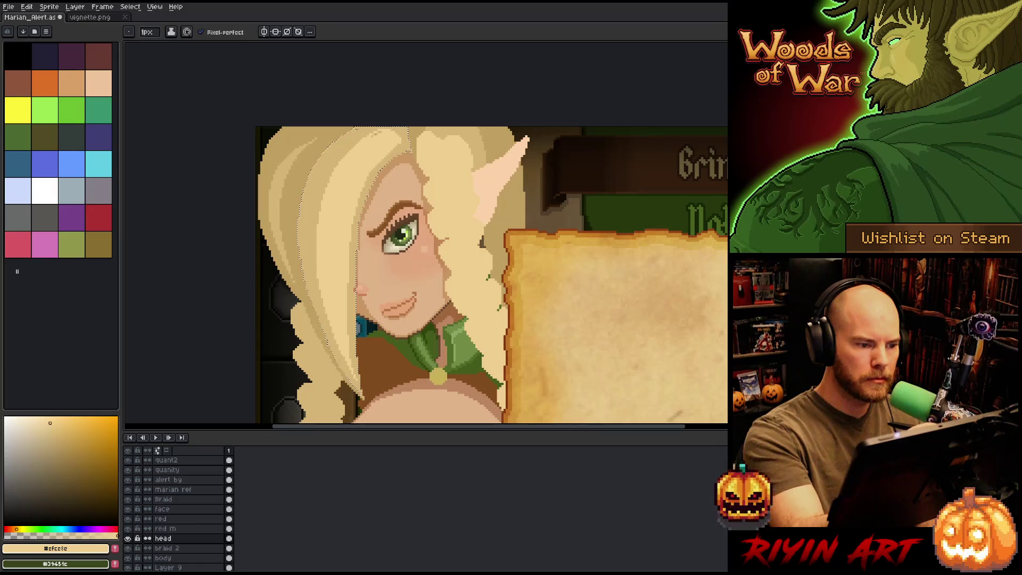
{"action": "left_click", "coordinate": [372, 133], "text": "alt"}
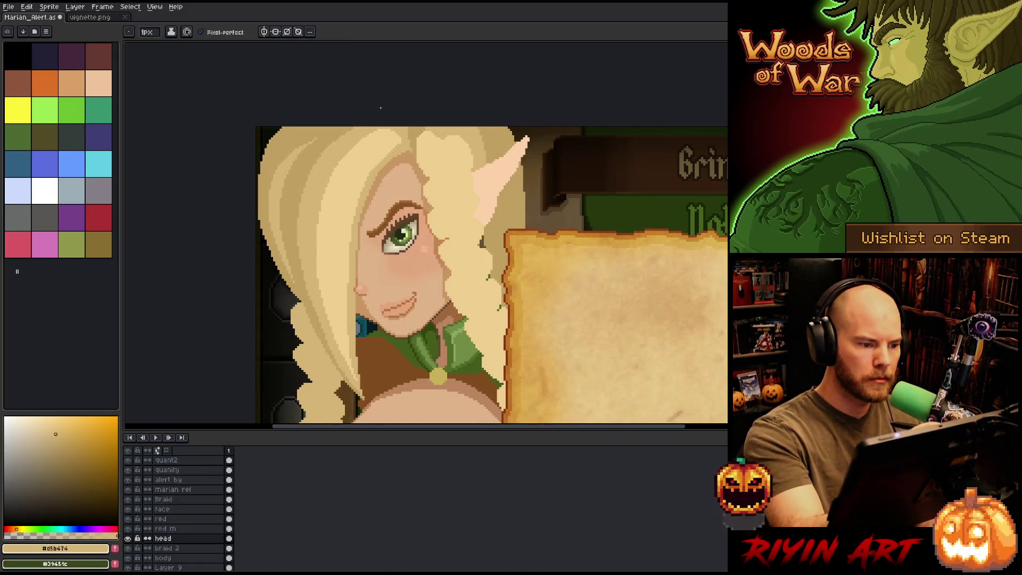
{"action": "left_click", "coordinate": [303, 136], "text": "alt"}
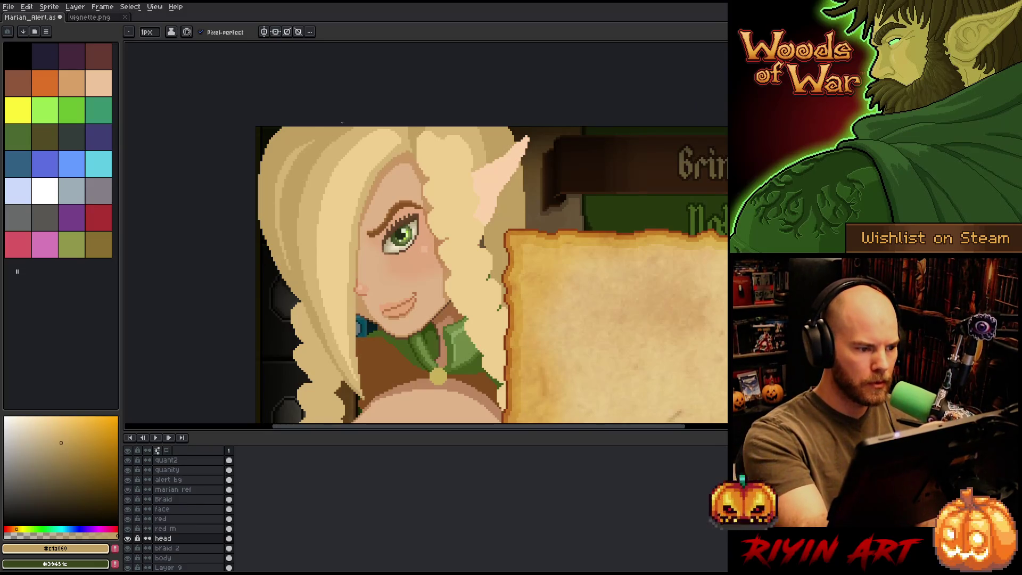
{"action": "scroll", "coordinate": [342, 123], "scroll_direction": "down", "scroll_amount": 3}
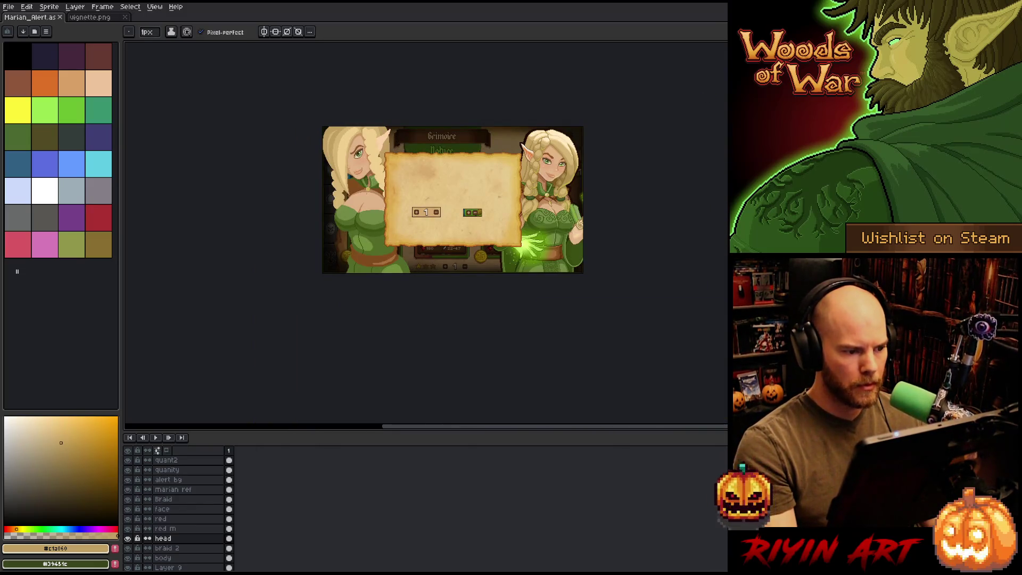
{"action": "scroll", "coordinate": [371, 164], "scroll_direction": "up", "scroll_amount": 1}
{"action": "left_click_drag", "start_coordinate": [384, 195], "coordinate": [358, 209]}
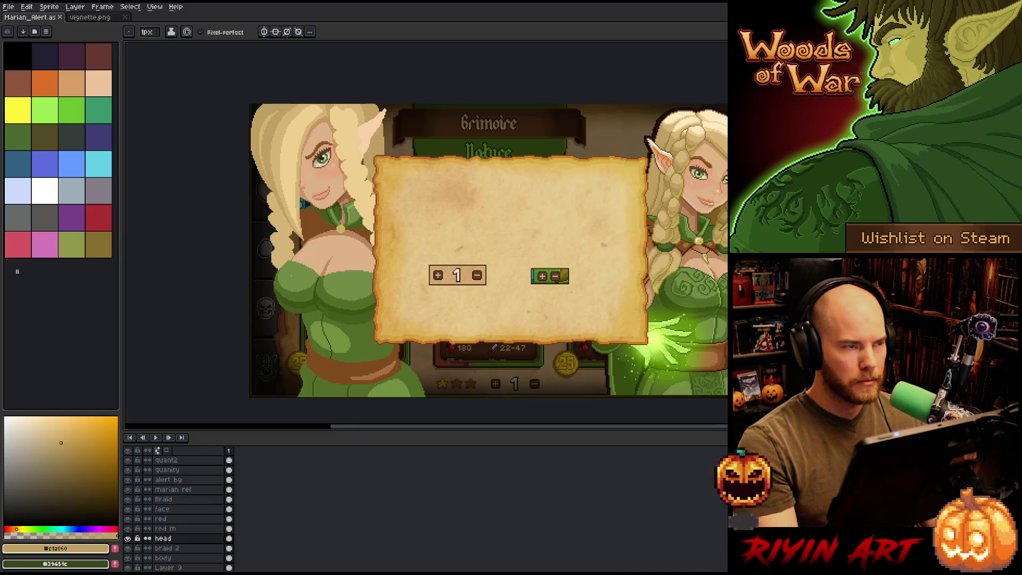
{"action": "right_click", "coordinate": [493, 261]}
{"action": "key", "text": "Escape"}
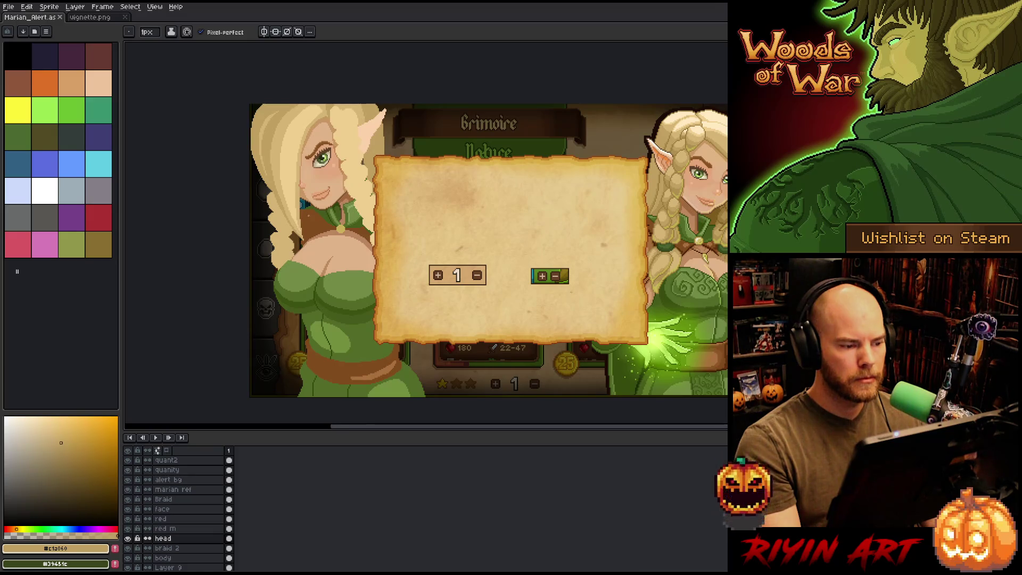
{"action": "scroll", "coordinate": [331, 157], "scroll_direction": "up", "scroll_amount": 1}
{"action": "left_click_drag", "start_coordinate": [426, 240], "coordinate": [456, 289]}
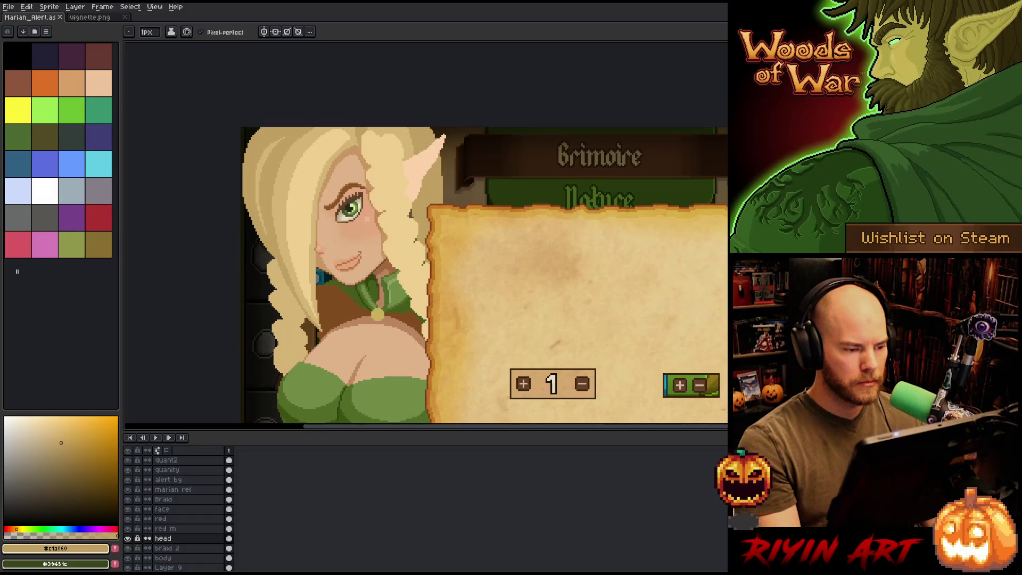
{"action": "scroll", "coordinate": [364, 190], "scroll_direction": "down", "scroll_amount": 1}
{"action": "scroll", "coordinate": [324, 160], "scroll_direction": "up", "scroll_amount": 1}
{"action": "scroll", "coordinate": [324, 159], "scroll_direction": "down", "scroll_amount": 1}
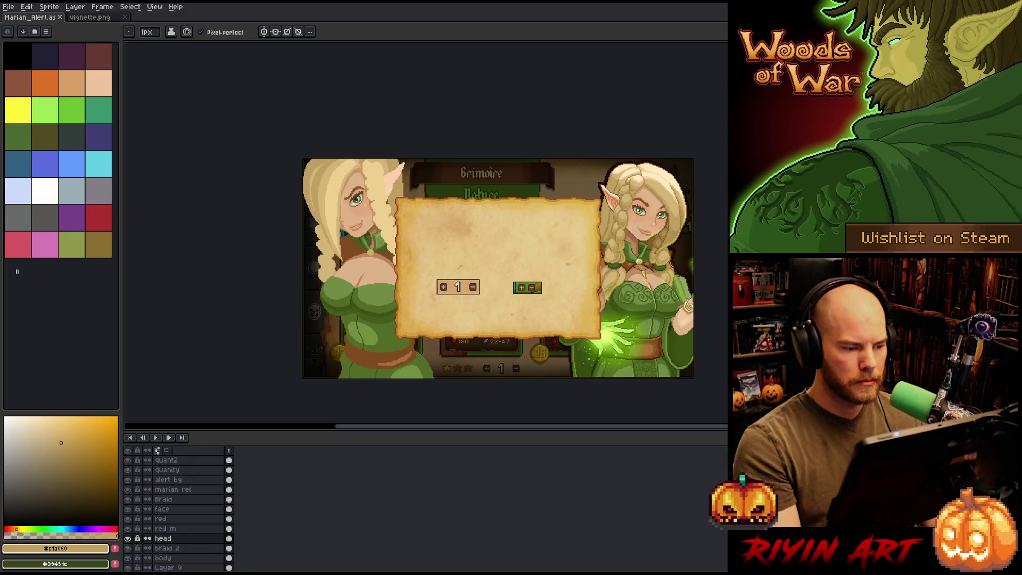
{"action": "scroll", "coordinate": [314, 152], "scroll_direction": "up", "scroll_amount": 1}
{"action": "left_click_drag", "start_coordinate": [426, 239], "coordinate": [392, 242]}
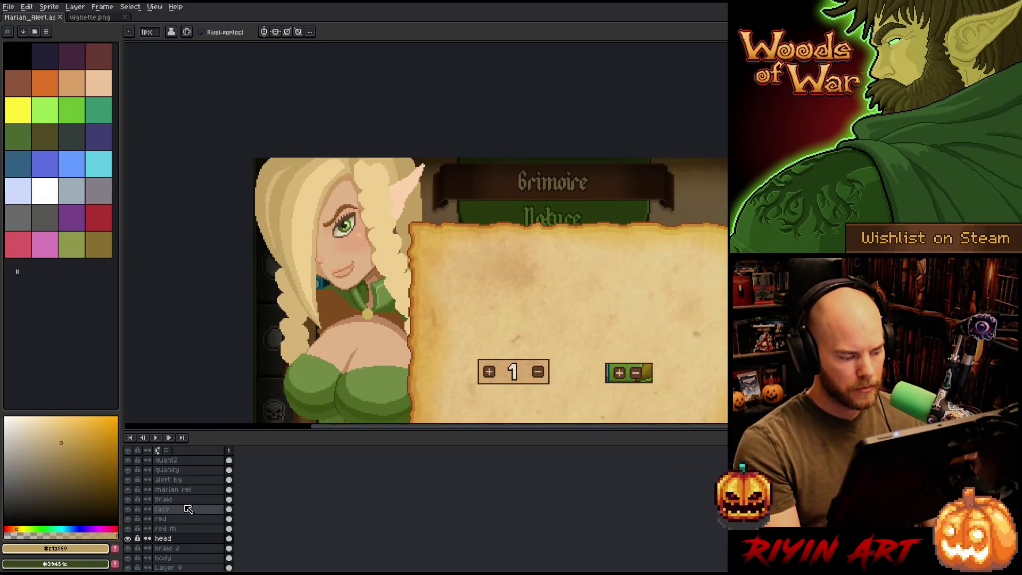
Step: On the face layer, move the left elf's eye about 3 px down-right
{"action": "left_click", "coordinate": [183, 509]}
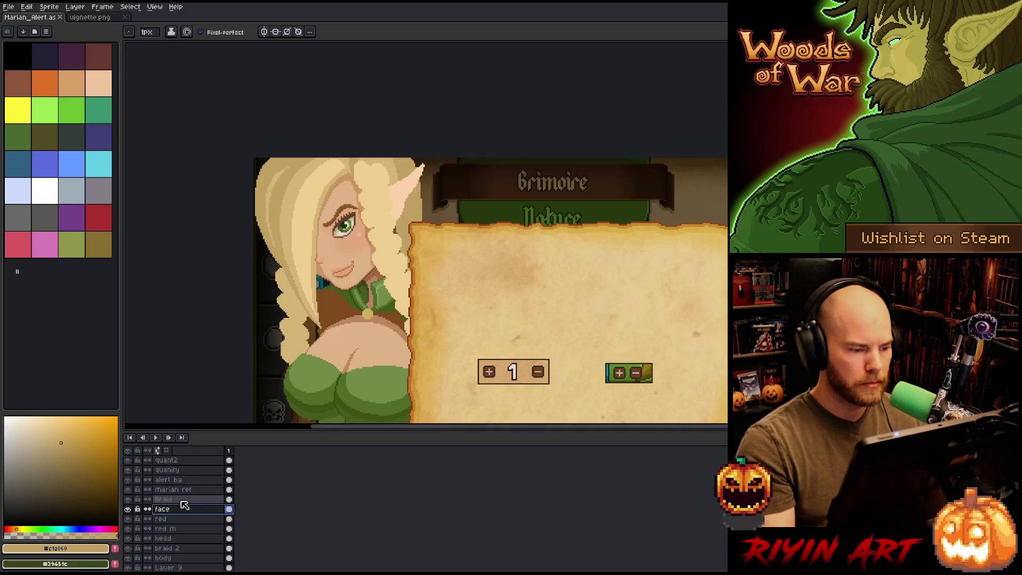
{"action": "key", "text": "m"}
{"action": "left_click_drag", "start_coordinate": [389, 252], "coordinate": [313, 185]}
{"action": "left_click_drag", "start_coordinate": [359, 233], "coordinate": [361, 234]}
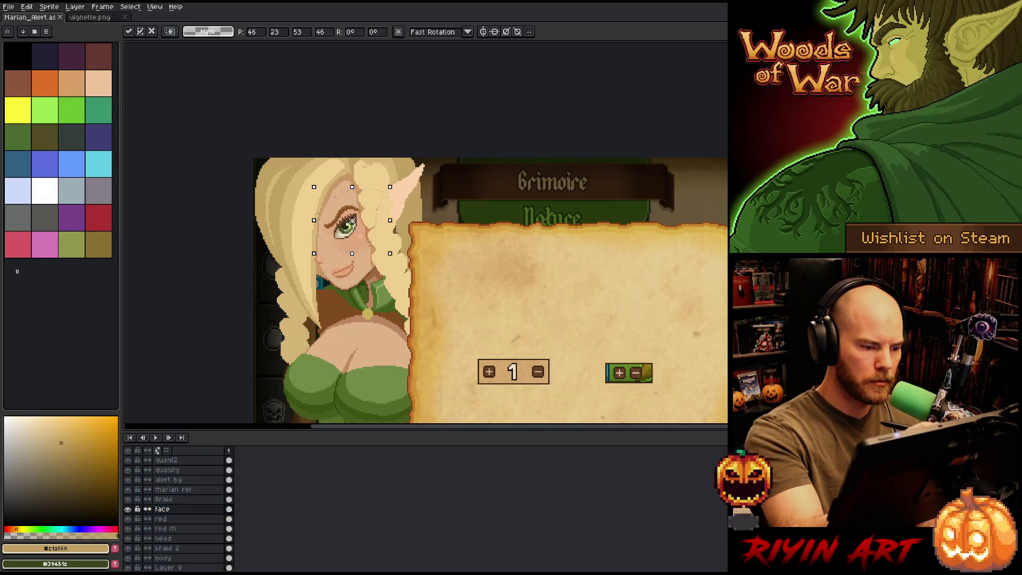
{"action": "left_click", "coordinate": [367, 137]}
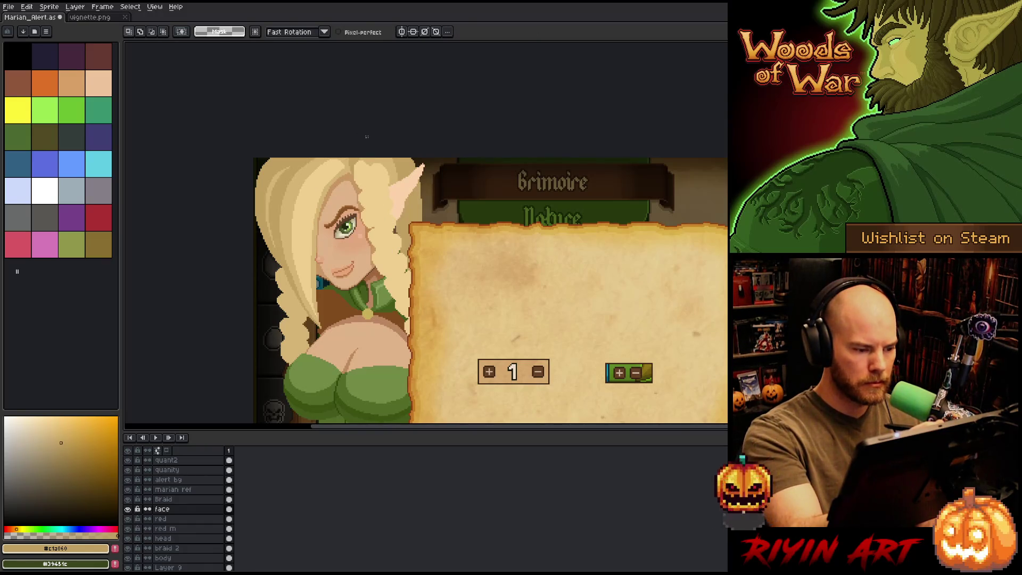
Step: On the head layer, shift the hair section beside the ear down one pixel
{"action": "scroll", "coordinate": [452, 197], "scroll_direction": "down", "scroll_amount": 3}
{"action": "scroll", "coordinate": [452, 197], "scroll_direction": "up", "scroll_amount": 1}
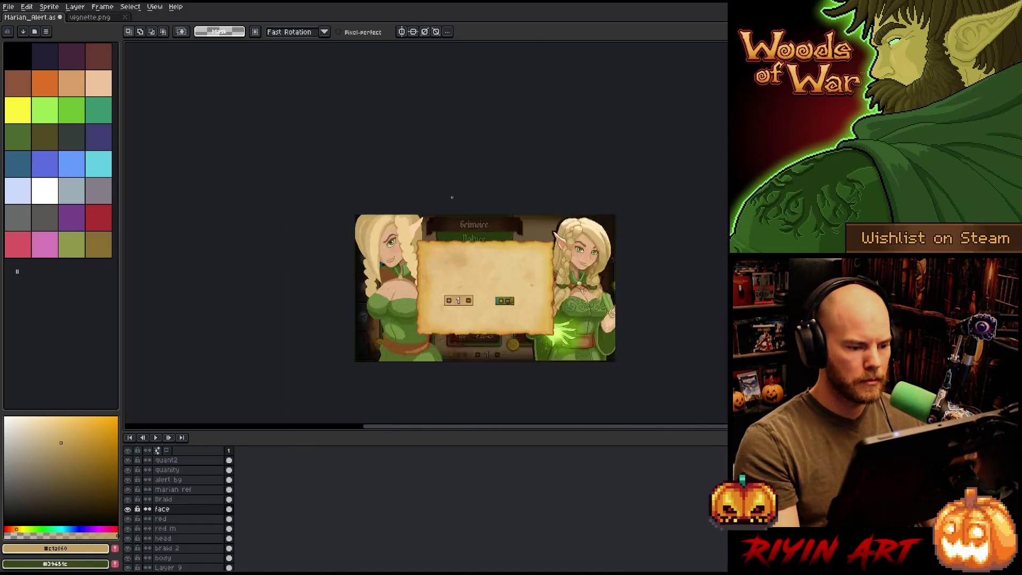
{"action": "scroll", "coordinate": [452, 198], "scroll_direction": "up", "scroll_amount": 1}
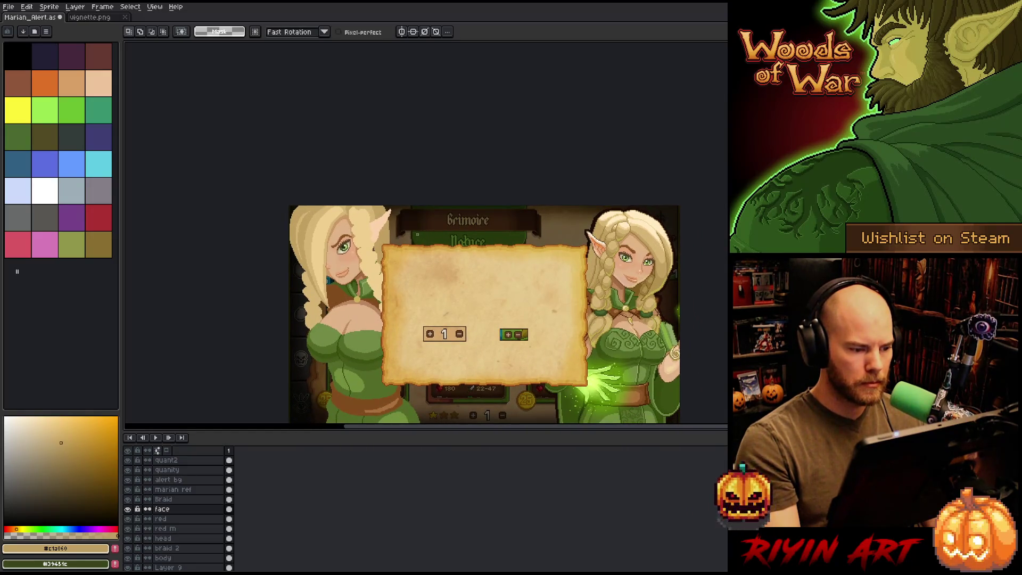
{"action": "left_click", "coordinate": [186, 540]}
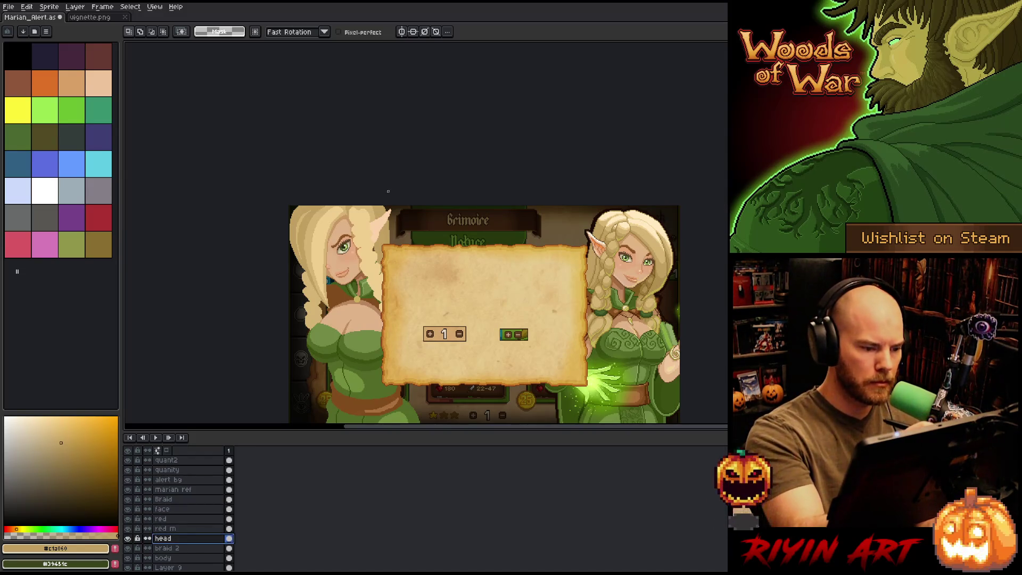
{"action": "mouse_move", "coordinate": [400, 213]}
{"action": "left_mouse_down"}
{"action": "mouse_move", "coordinate": [395, 238]}
{"action": "mouse_move", "coordinate": [352, 212]}
{"action": "mouse_move", "coordinate": [315, 221]}
{"action": "mouse_move", "coordinate": [292, 275]}
{"action": "left_mouse_up"}
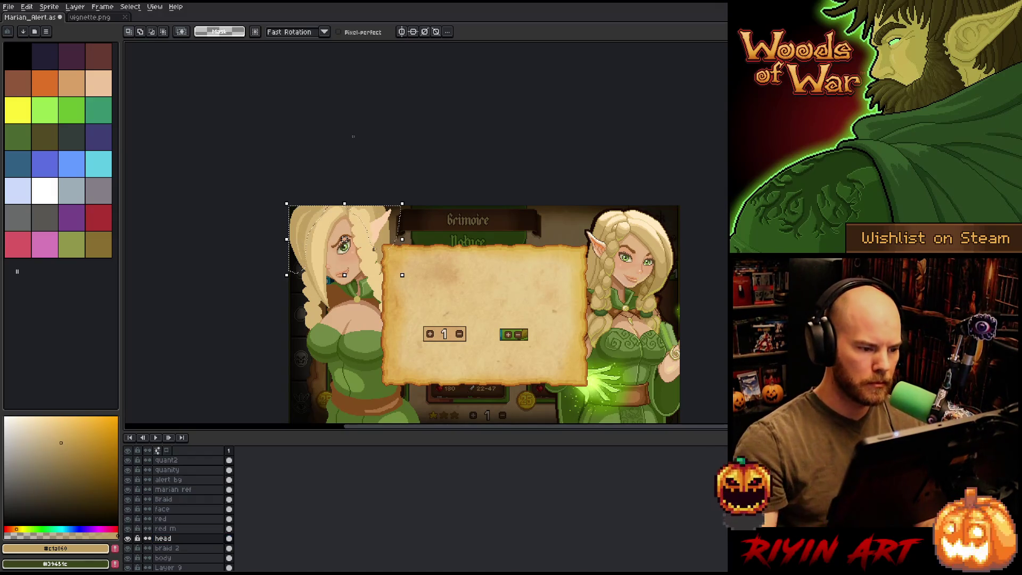
{"action": "key", "text": "Down"}
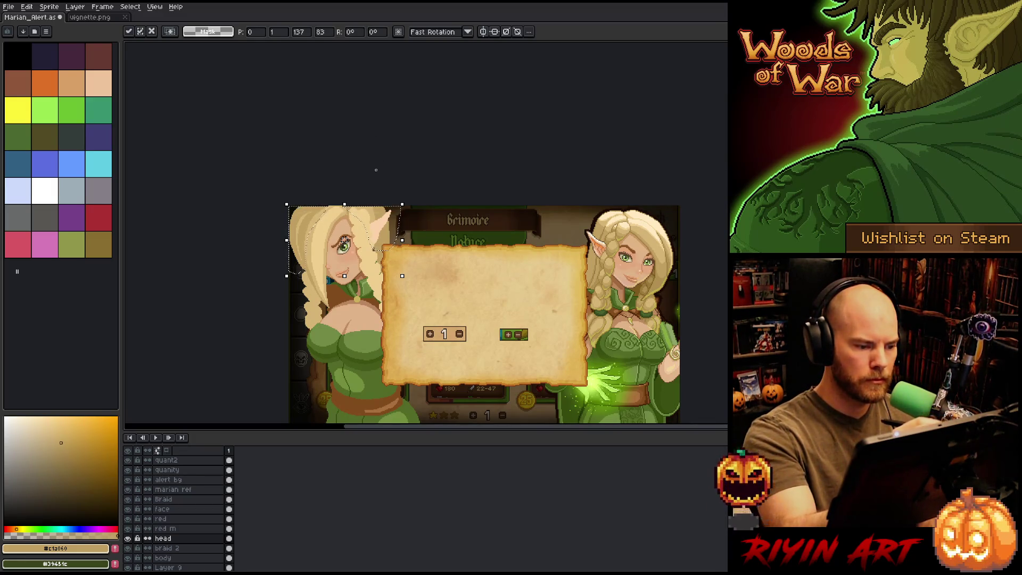
{"action": "mouse_move", "coordinate": [411, 180]}
{"action": "left_mouse_down"}
{"action": "mouse_move", "coordinate": [389, 258]}
{"action": "mouse_move", "coordinate": [341, 224]}
{"action": "mouse_move", "coordinate": [291, 282]}
{"action": "left_mouse_up"}
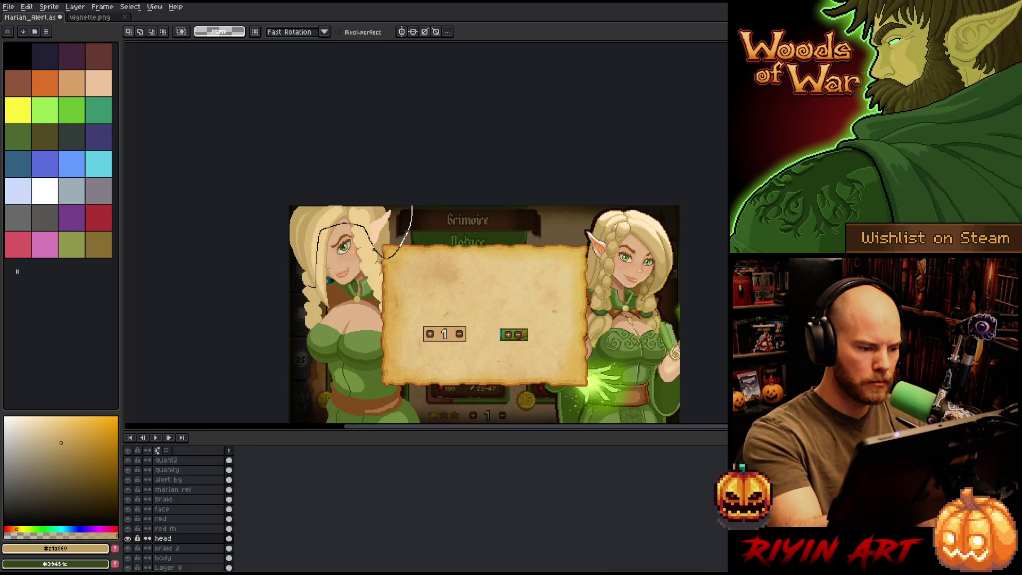
{"action": "left_click", "coordinate": [351, 247]}
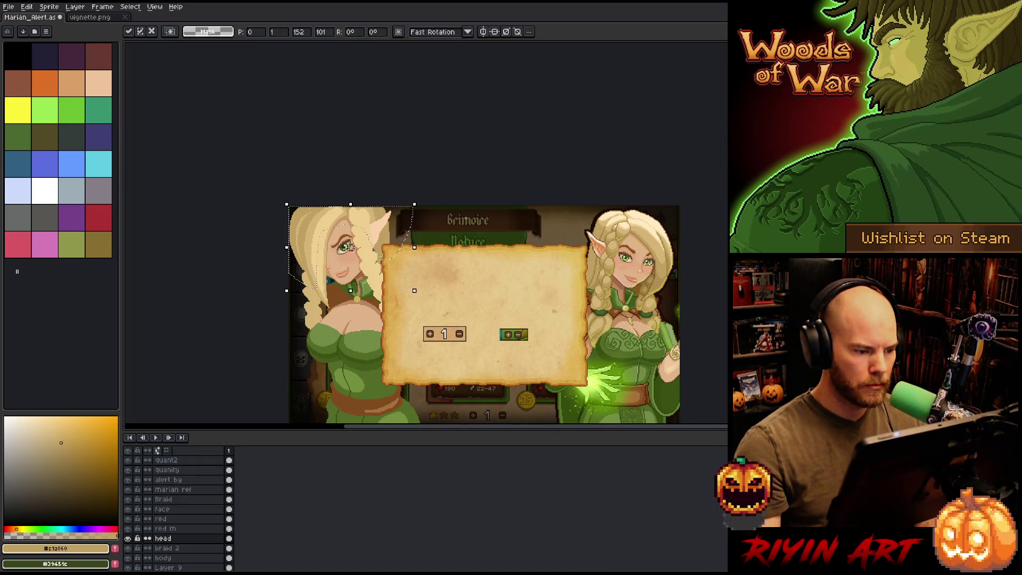
{"action": "key", "text": "Down"}
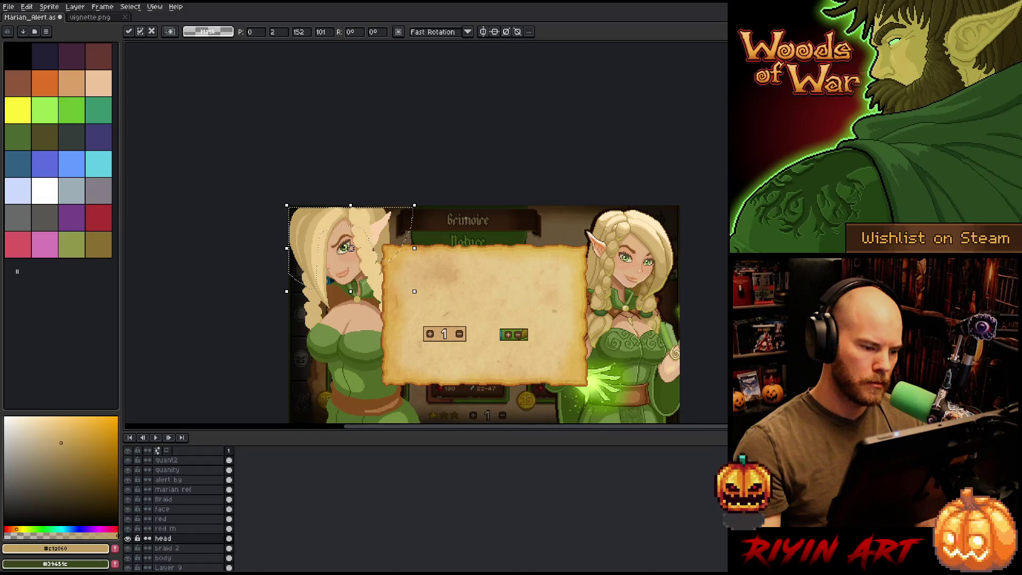
{"action": "key", "text": "Up"}
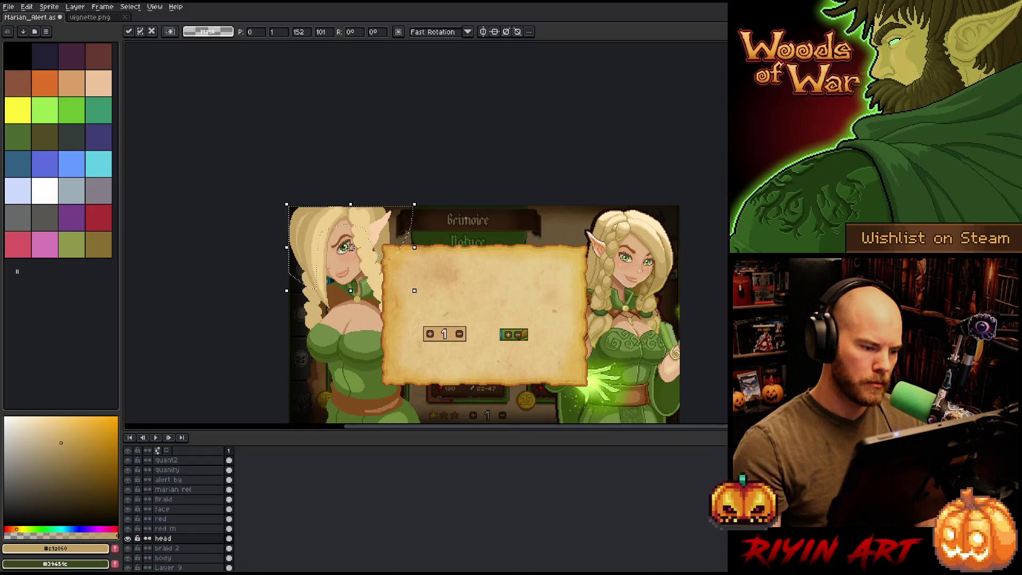
{"action": "key", "text": "Down"}
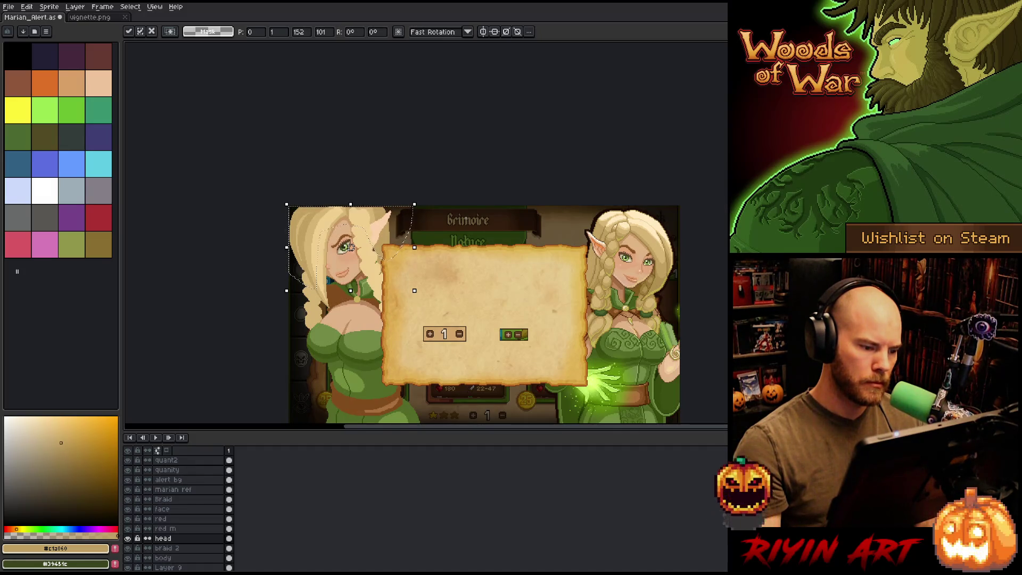
{"action": "key", "text": "Return"}
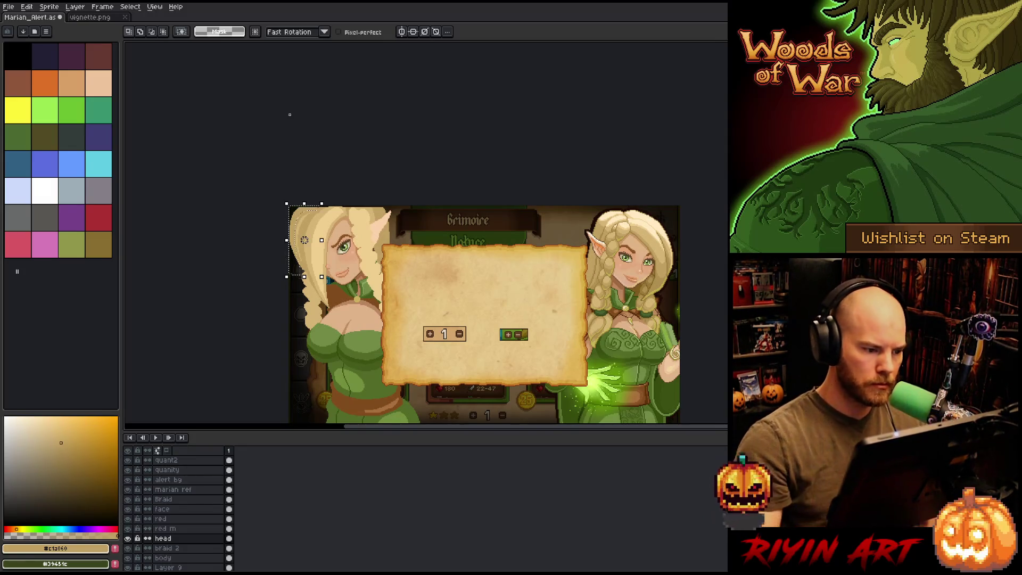
Step: Shift a lock of the elf's hair 3 px left and commit it in place
{"action": "key", "text": "ctrl+t"}
{"action": "key", "text": "ctrl+d"}
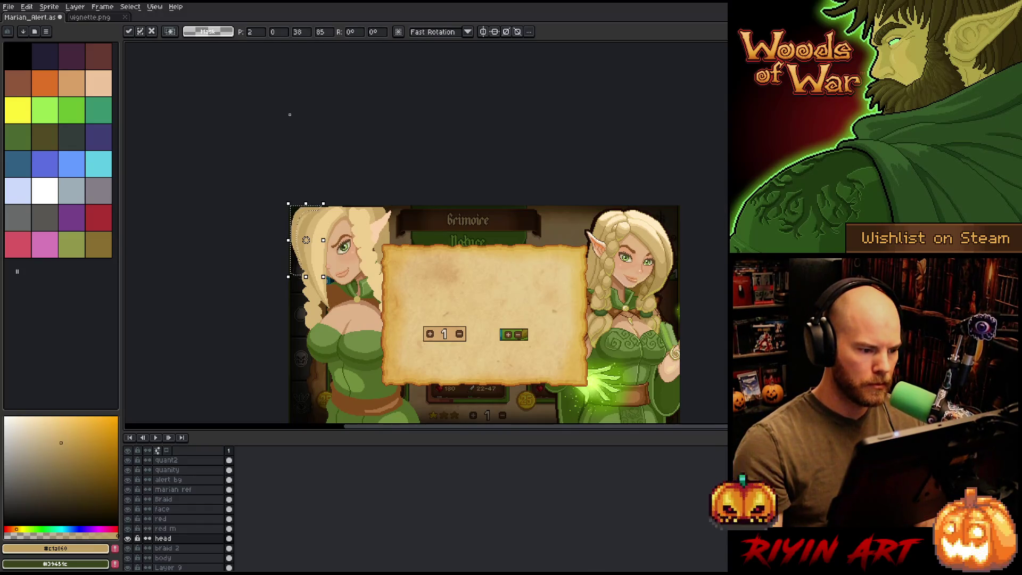
{"action": "mouse_move", "coordinate": [423, 233]}
{"action": "left_mouse_down"}
{"action": "mouse_move", "coordinate": [418, 207]}
{"action": "mouse_move", "coordinate": [375, 232]}
{"action": "mouse_move", "coordinate": [410, 285]}
{"action": "left_mouse_up"}
{"action": "key", "text": "ctrl+t"}
{"action": "left_click_drag", "start_coordinate": [398, 246], "coordinate": [397, 247]}
{"action": "key", "text": "ctrl+d"}
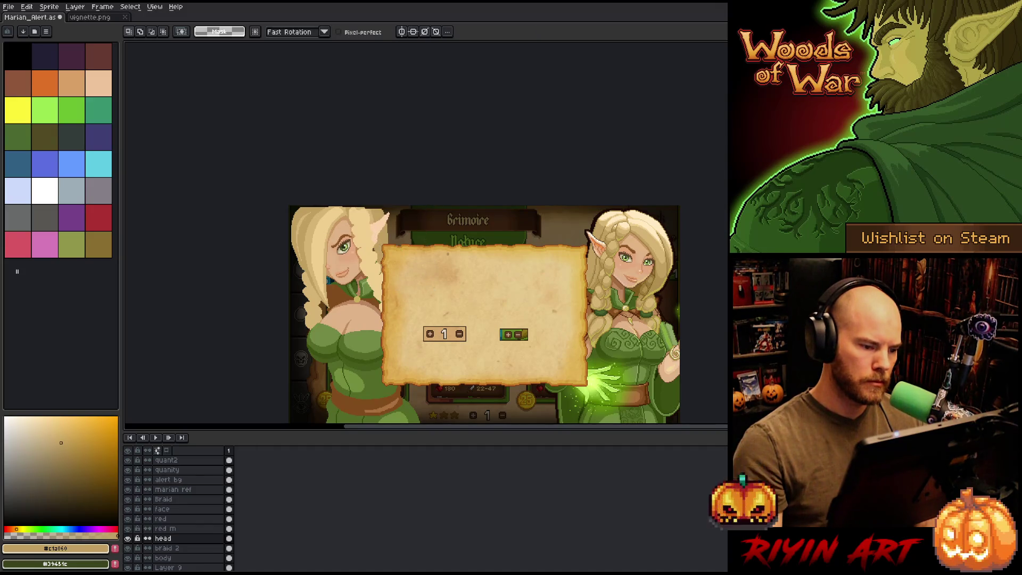
Step: Sample the ear's skin tone and tan hair colour, then pull back to the whole graphic
{"action": "scroll", "coordinate": [448, 254], "scroll_direction": "up", "scroll_amount": 3}
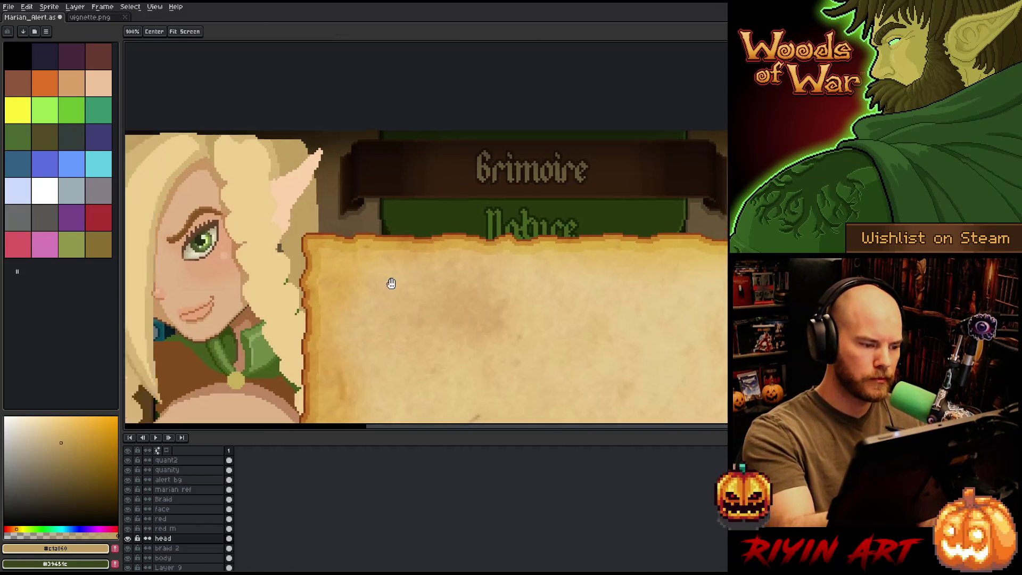
{"action": "key", "text": "b"}
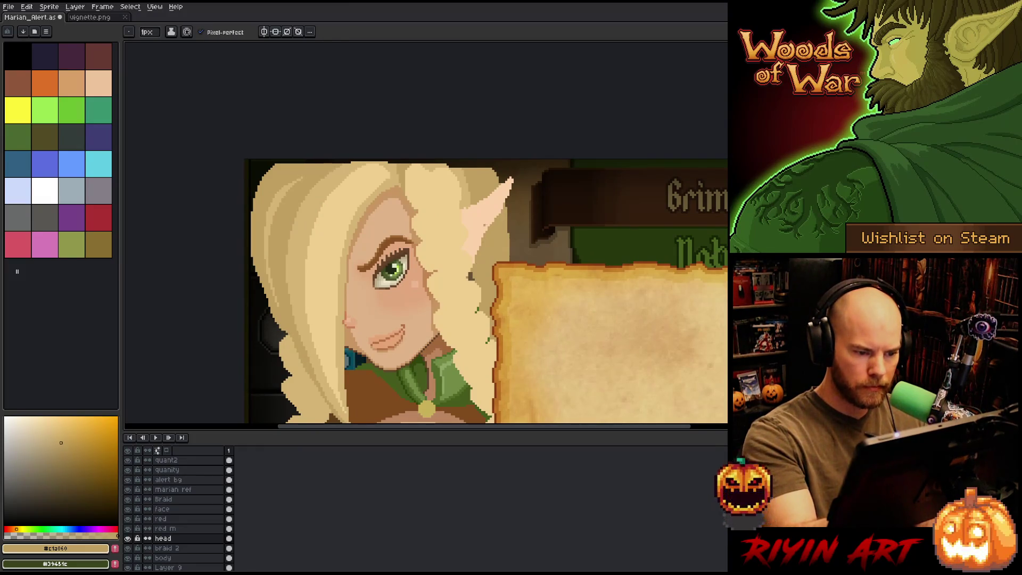
{"action": "left_click", "coordinate": [477, 255], "text": "alt"}
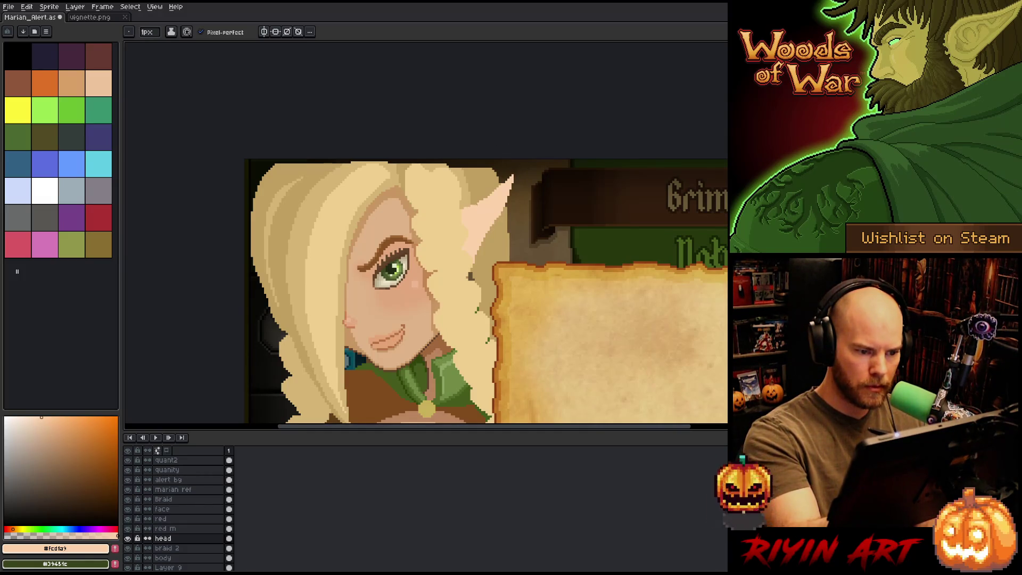
{"action": "left_click", "coordinate": [485, 190], "text": "alt"}
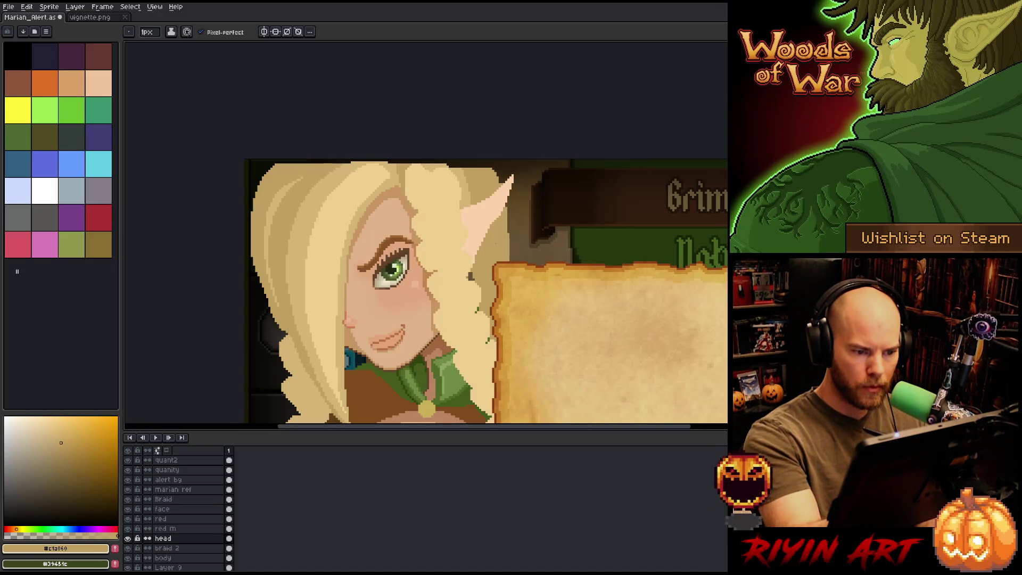
{"action": "left_click_drag", "start_coordinate": [490, 253], "coordinate": [511, 241]}
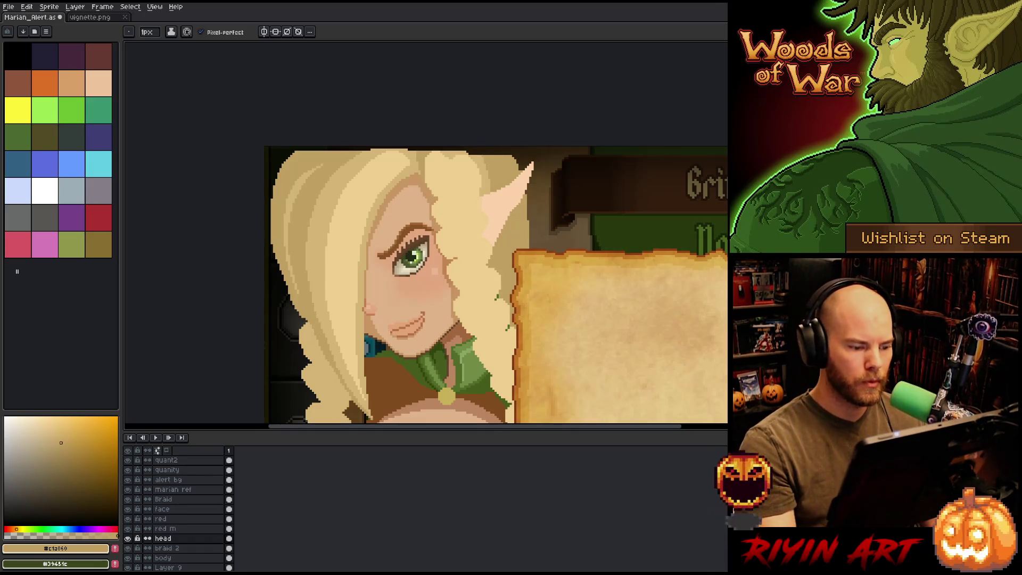
{"action": "scroll", "coordinate": [517, 224], "scroll_direction": "down", "scroll_amount": 5}
{"action": "left_click_drag", "start_coordinate": [541, 247], "coordinate": [378, 272]}
Step: Eyedrop the right elf's two peach skin tones into both colour slots
{"action": "key", "text": "b"}
{"action": "scroll", "coordinate": [370, 262], "scroll_direction": "up", "scroll_amount": 1}
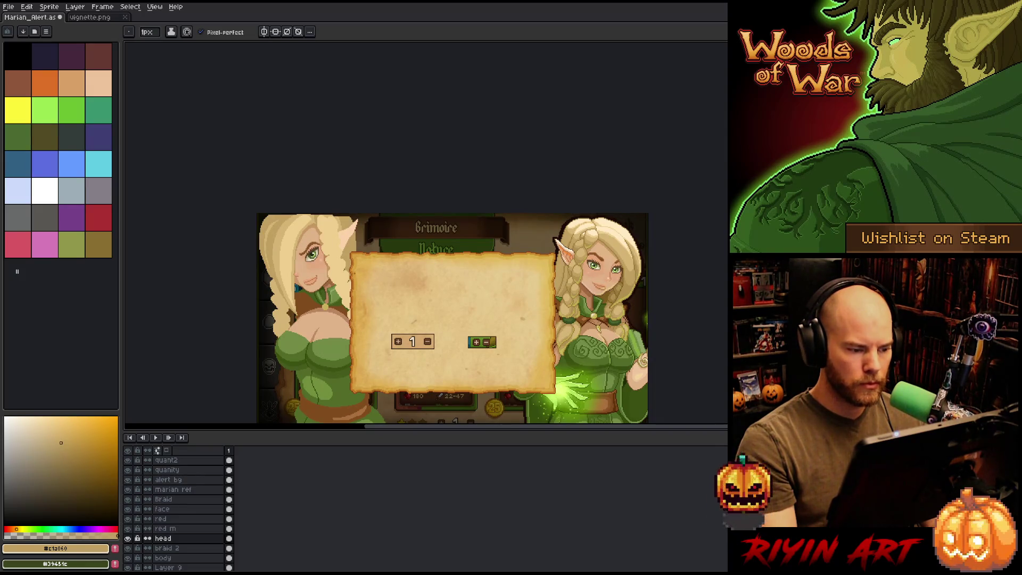
{"action": "scroll", "coordinate": [593, 272], "scroll_direction": "up", "scroll_amount": 3}
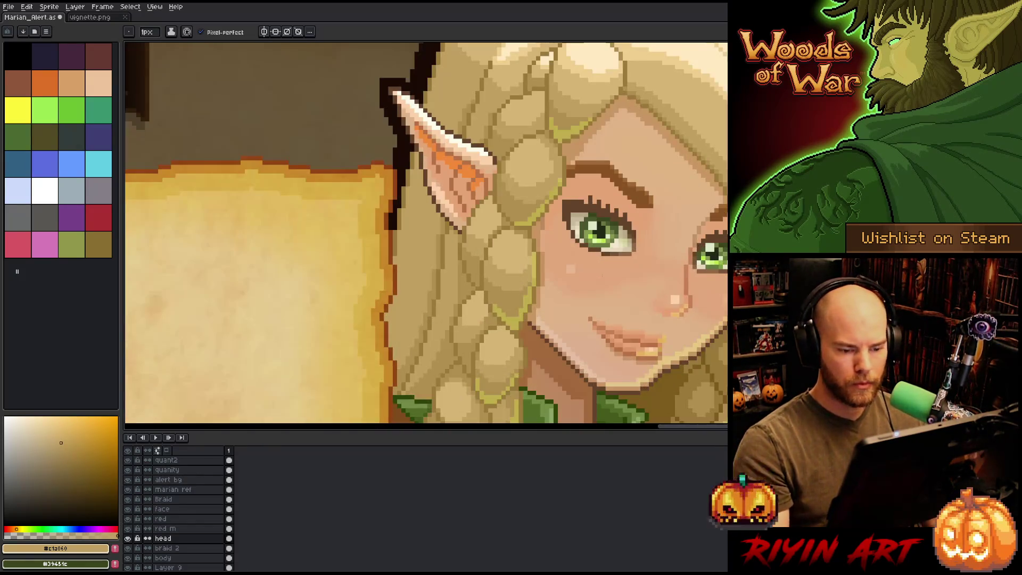
{"action": "key", "text": "i"}
{"action": "left_click", "coordinate": [650, 346]}
{"action": "key", "text": "x"}
{"action": "left_click", "coordinate": [651, 344], "text": "alt"}
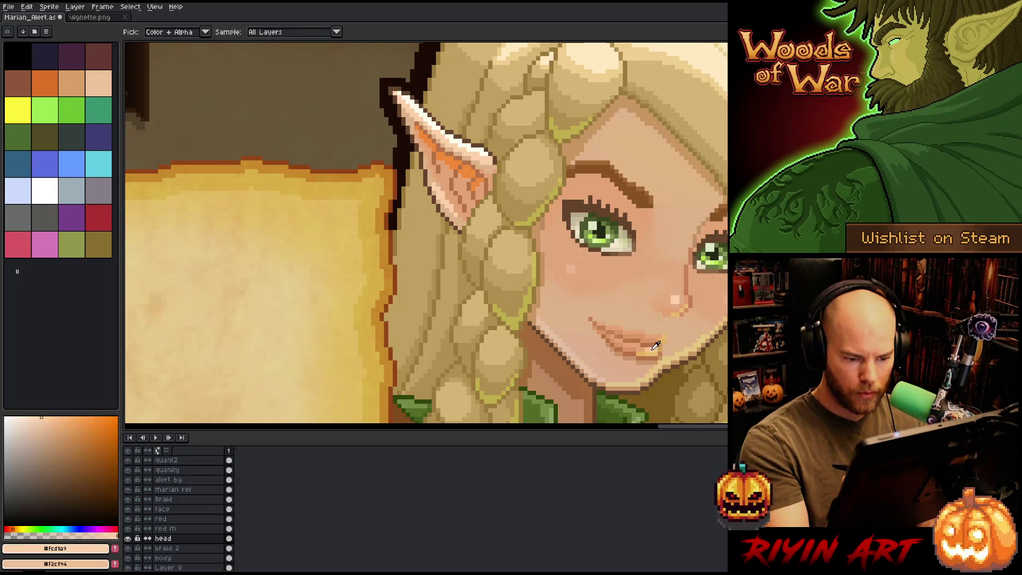
Step: Make the face layer active for editing
{"action": "scroll", "coordinate": [652, 330], "scroll_direction": "down", "scroll_amount": 4}
{"action": "scroll", "coordinate": [577, 331], "scroll_direction": "up", "scroll_amount": 5}
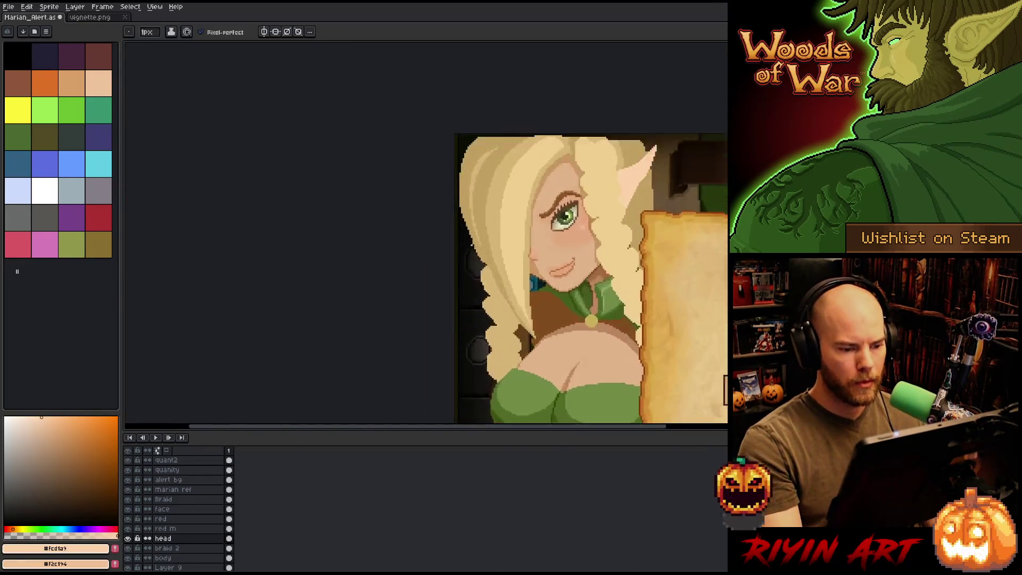
{"action": "scroll", "coordinate": [577, 331], "scroll_direction": "up", "scroll_amount": 2}
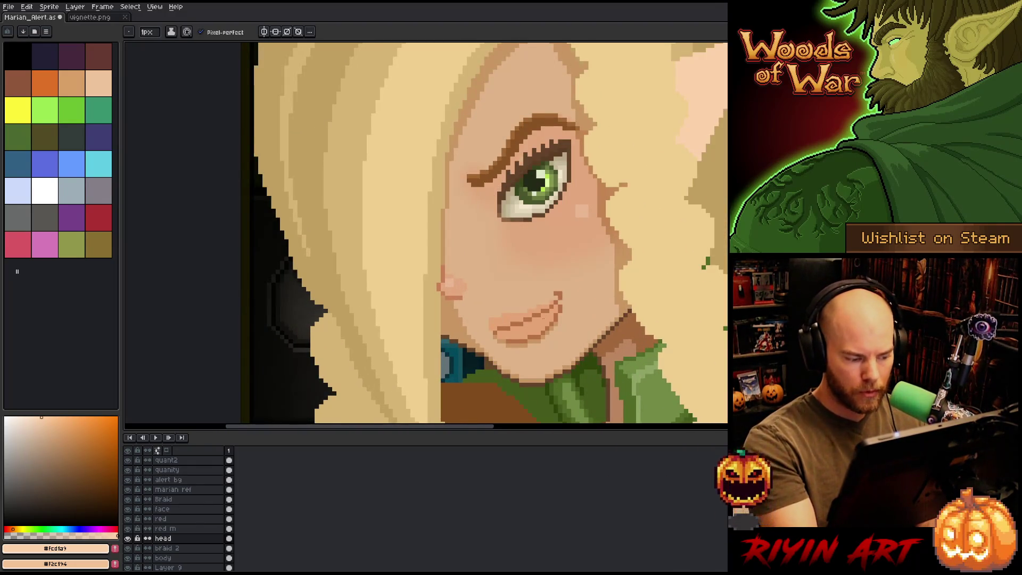
{"action": "left_click", "coordinate": [170, 509]}
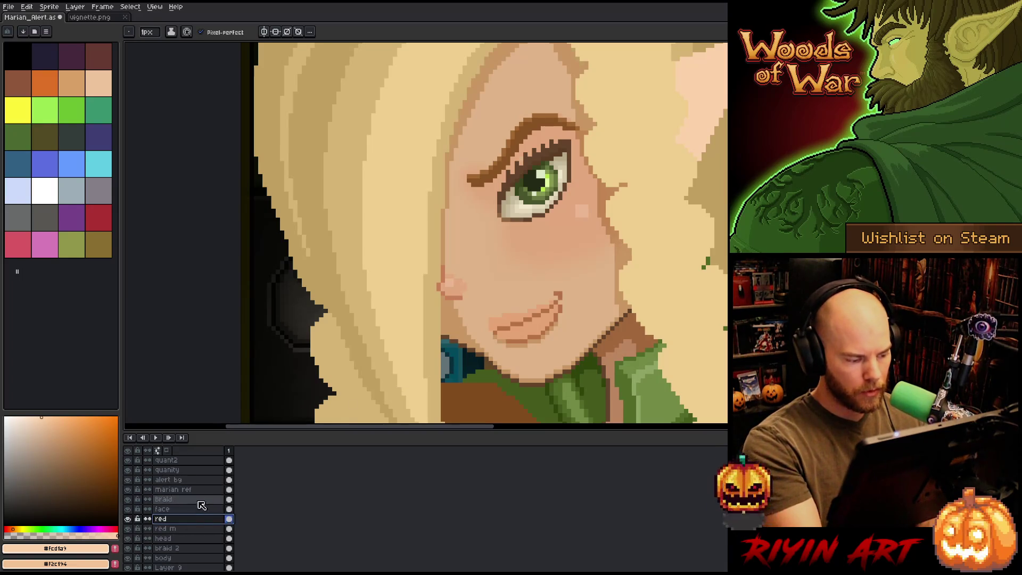
Step: Paint lighter peach highlights onto the left elf's lips and touch up a lip pixel
{"action": "mouse_move", "coordinate": [542, 322]}
{"action": "left_mouse_down"}
{"action": "mouse_move", "coordinate": [532, 326]}
{"action": "mouse_move", "coordinate": [549, 312]}
{"action": "left_mouse_up"}
{"action": "key", "text": "x"}
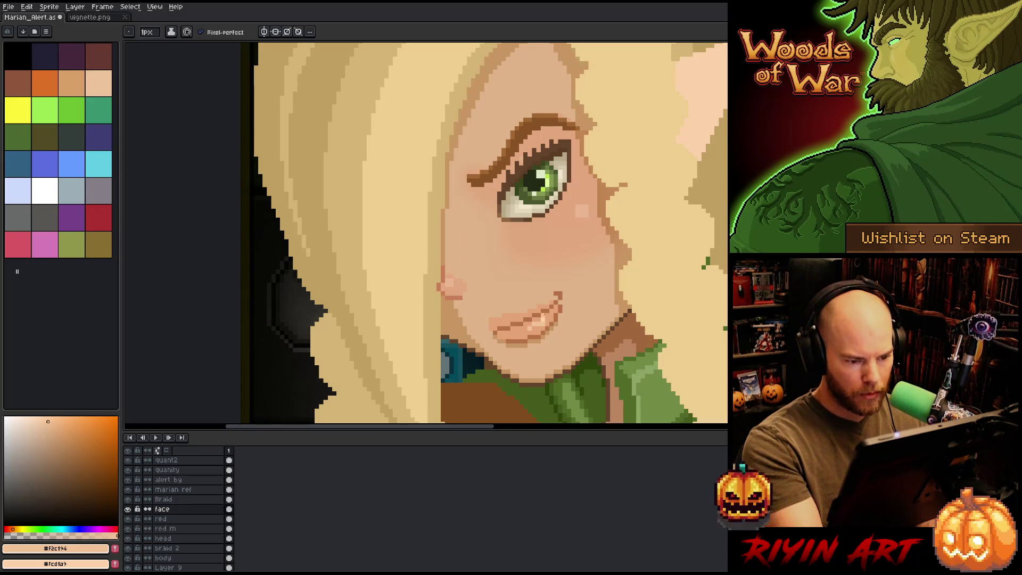
{"action": "left_click", "coordinate": [550, 318]}
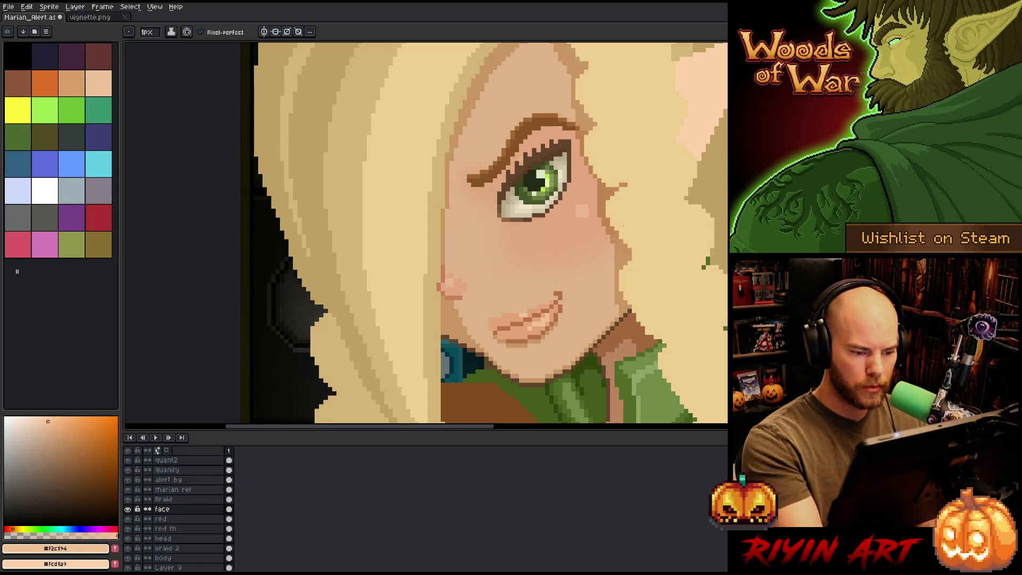
{"action": "left_click", "coordinate": [511, 325], "text": "alt"}
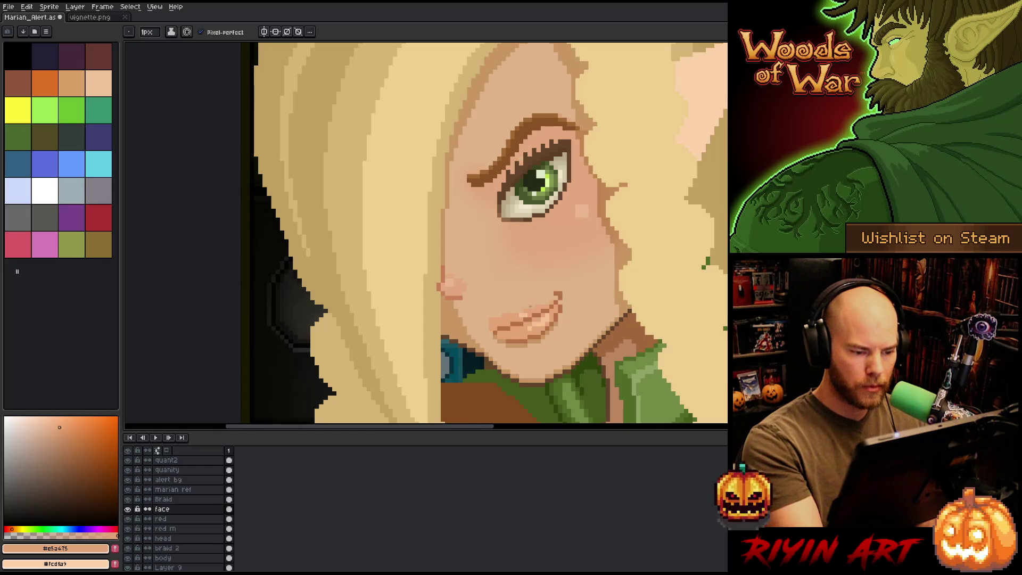
{"action": "left_click", "coordinate": [530, 306], "text": "alt"}
{"action": "left_click", "coordinate": [511, 325], "text": "alt"}
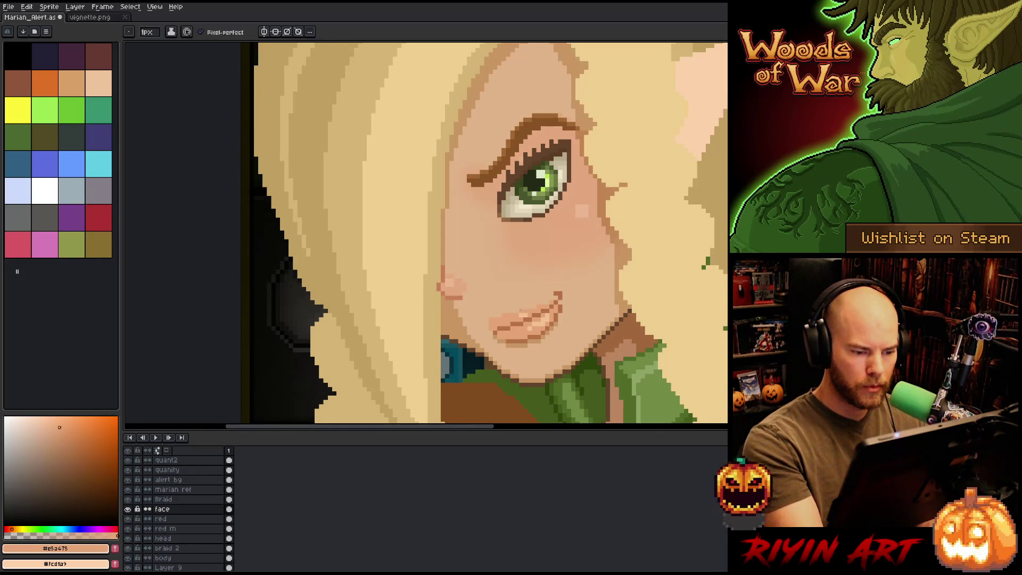
{"action": "left_click", "coordinate": [531, 305], "text": "alt"}
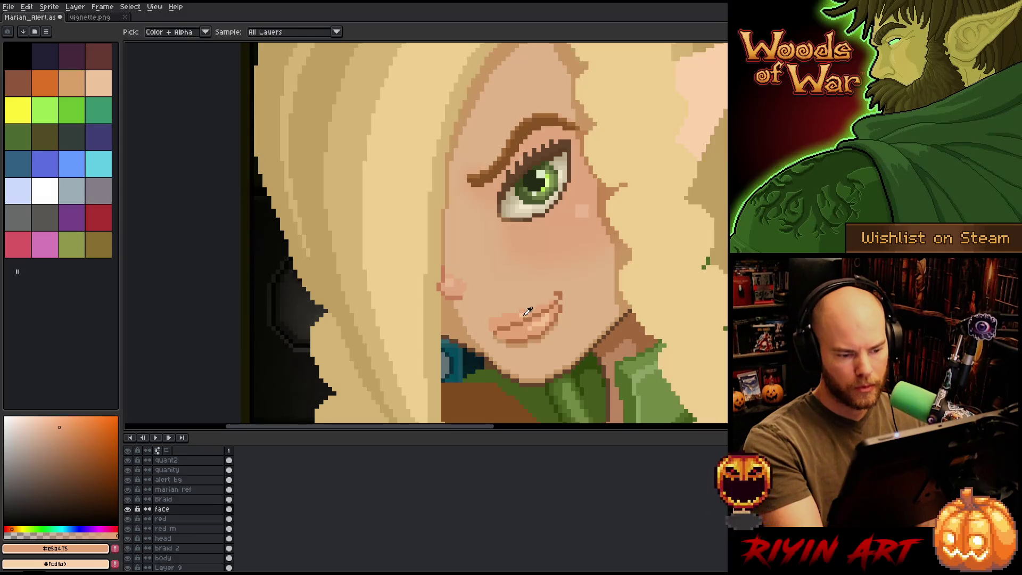
Step: Alternate between the darker lip tone and lighter skin tone, swapping the colour slots
{"action": "left_click", "coordinate": [511, 325], "text": "alt"}
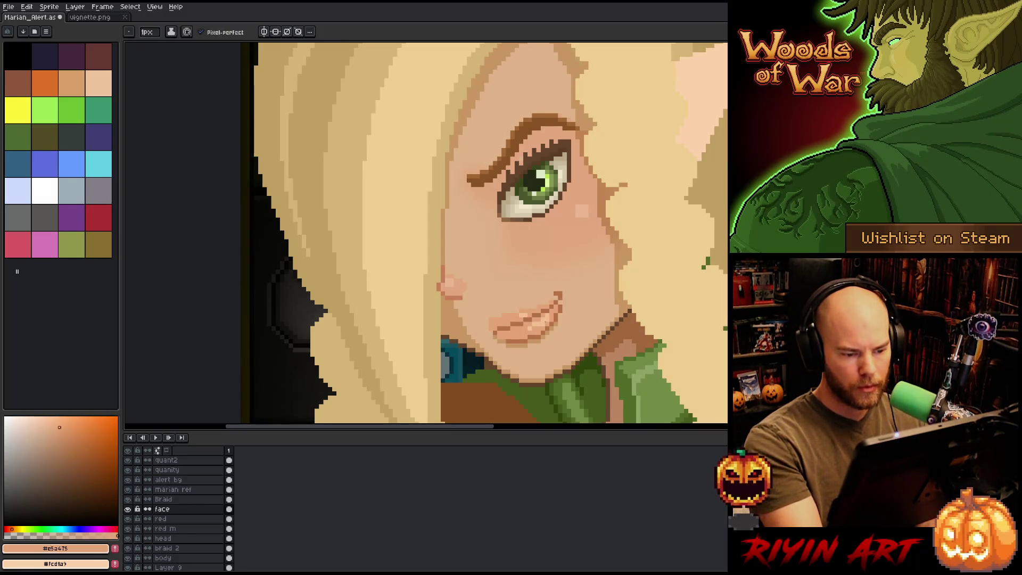
{"action": "left_click", "coordinate": [586, 259], "text": "alt"}
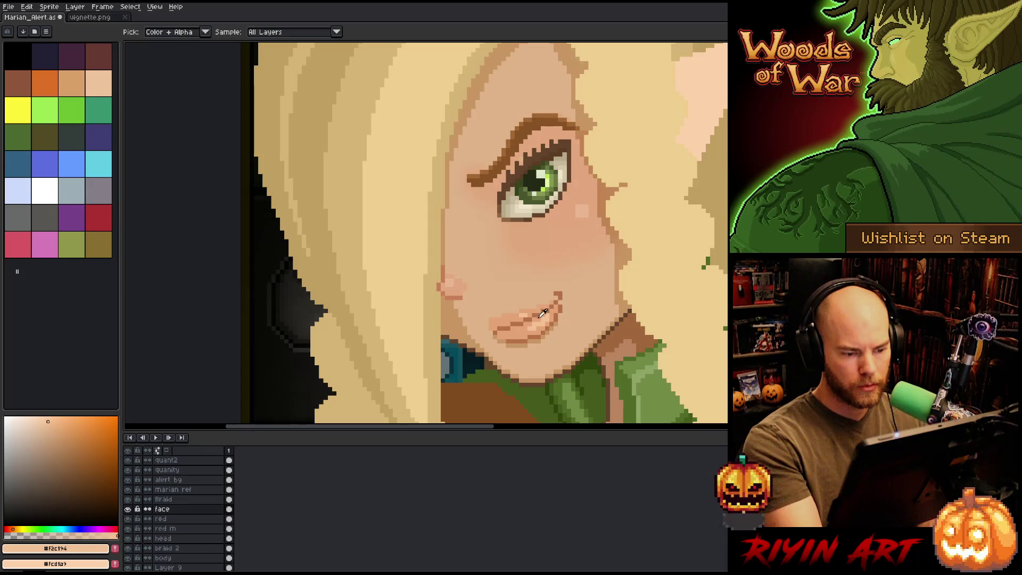
{"action": "left_click", "coordinate": [582, 262], "text": "alt"}
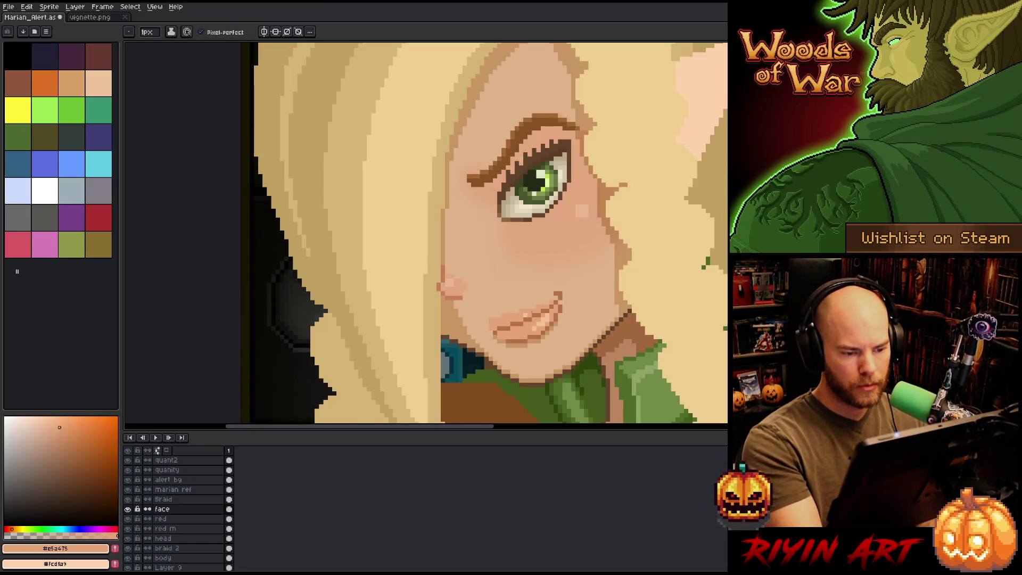
{"action": "left_click", "coordinate": [594, 254], "text": "alt"}
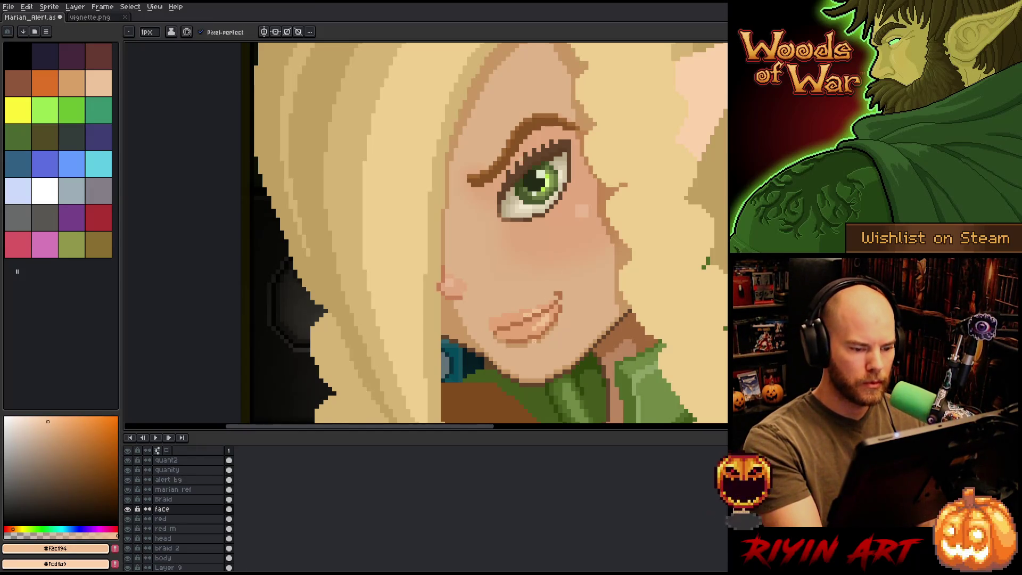
{"action": "key", "text": "e"}
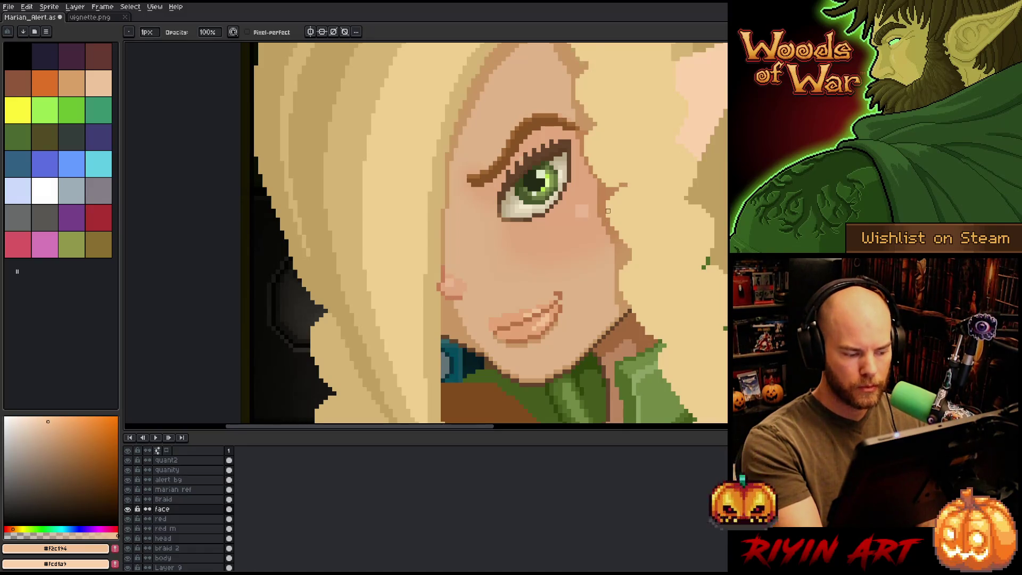
{"action": "key", "text": "x"}
{"action": "key", "text": "b"}
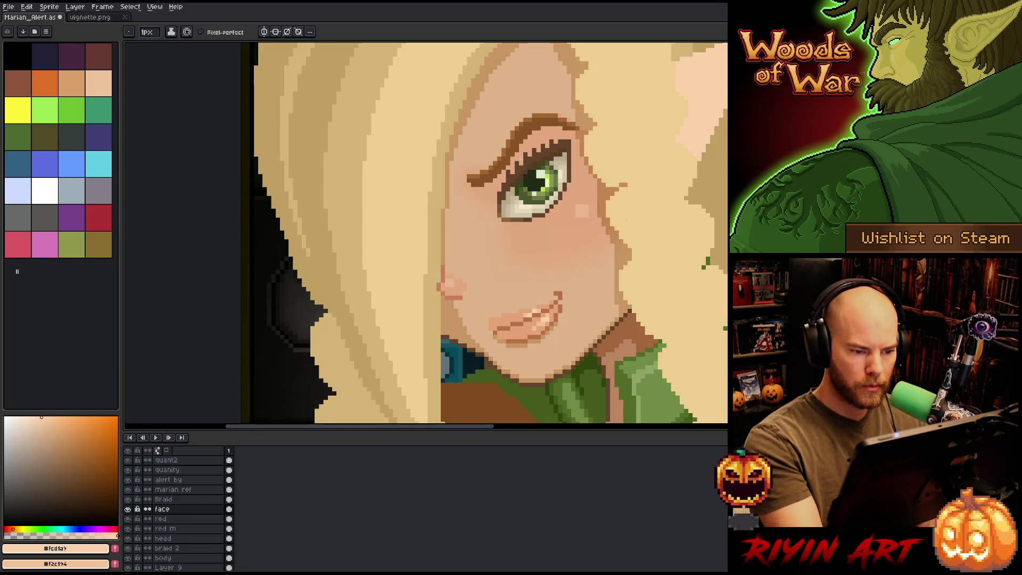
Step: Paint darker lip-tone shading and lighter skin pixels along the mouth
{"action": "left_click", "coordinate": [538, 311], "text": "alt"}
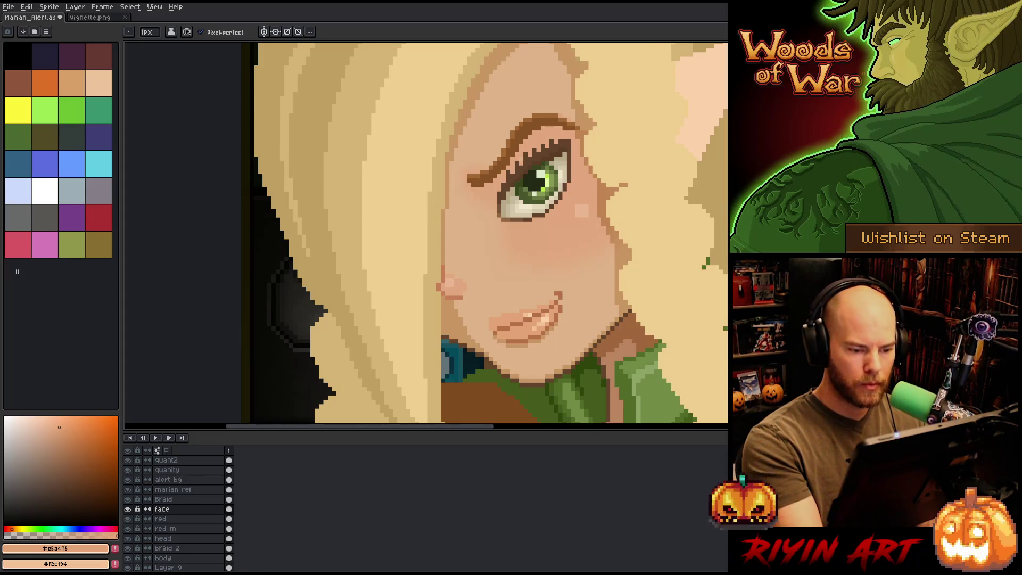
{"action": "left_click", "coordinate": [560, 298], "text": "alt"}
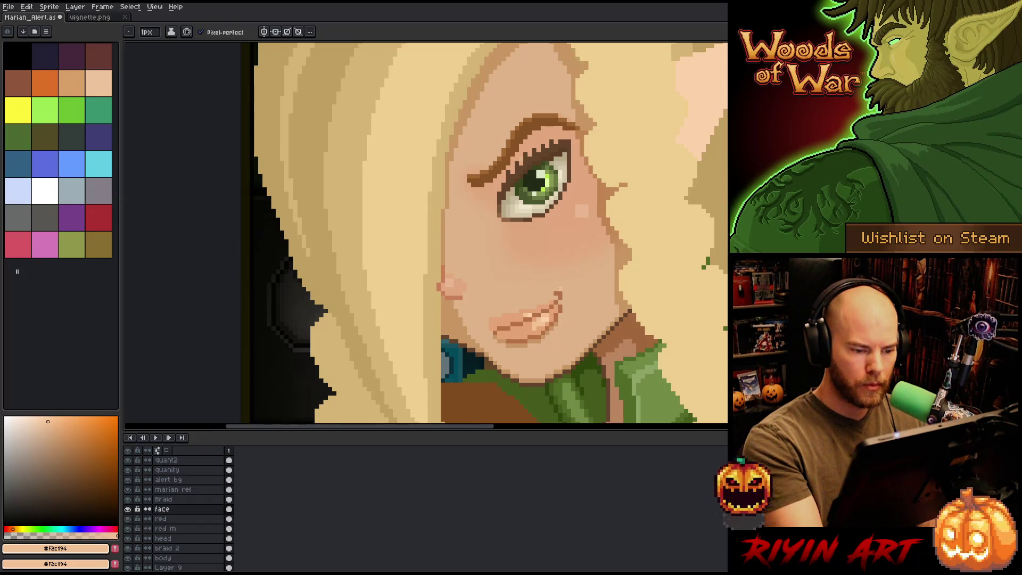
{"action": "left_click", "coordinate": [576, 276], "text": "alt"}
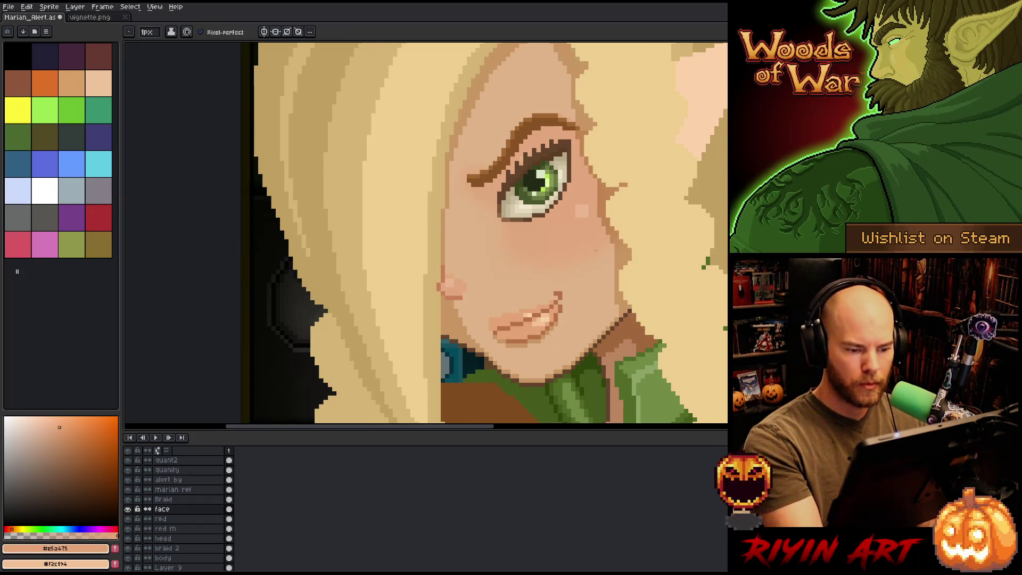
{"action": "left_click", "coordinate": [561, 298], "text": "alt"}
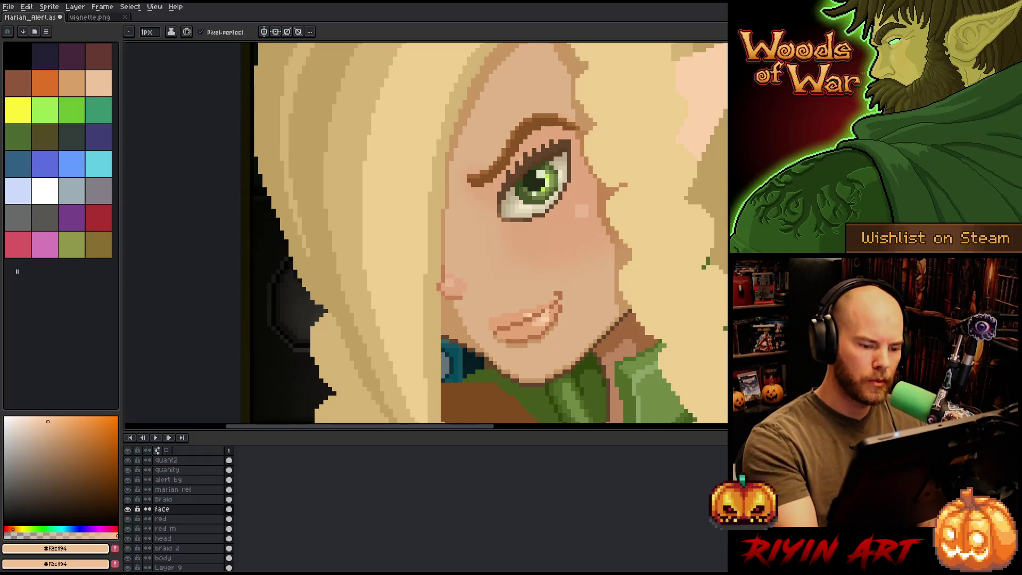
{"action": "left_click", "coordinate": [559, 302], "text": "alt"}
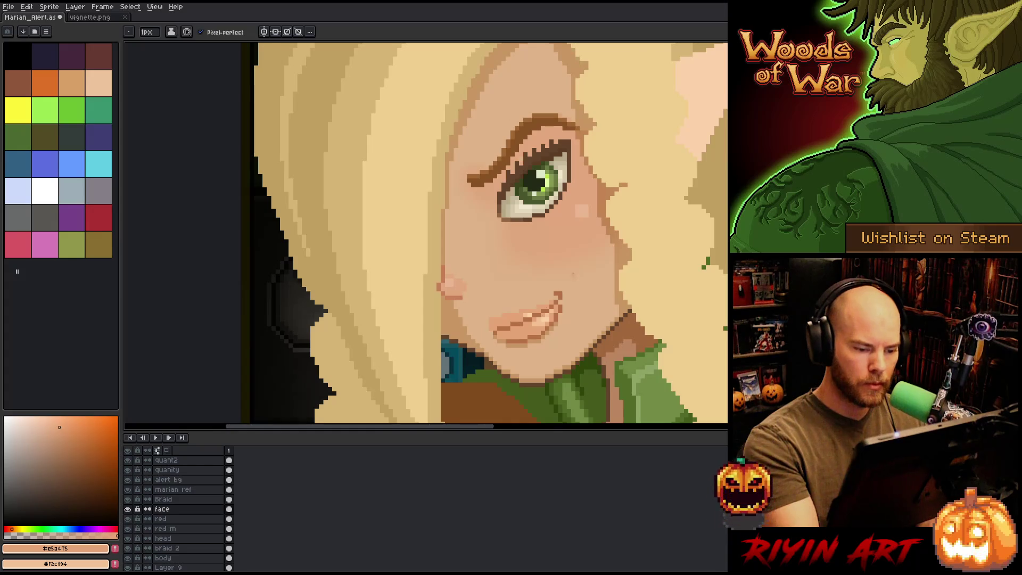
{"action": "scroll", "coordinate": [559, 298], "scroll_direction": "down", "scroll_amount": 3}
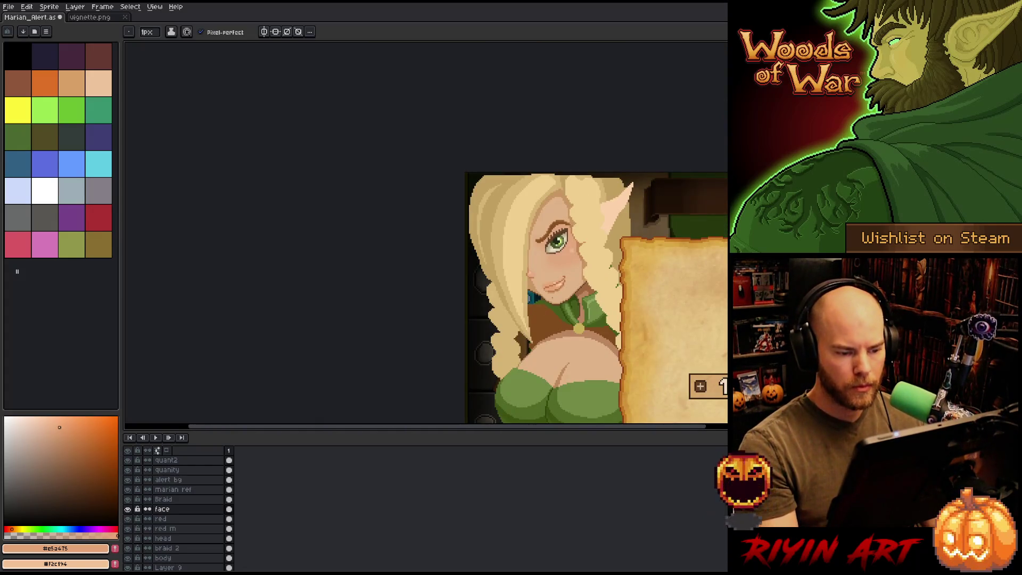
Step: Darken the lower lip with orange-brown pixels and lighten the lower-left lip corner
{"action": "scroll", "coordinate": [567, 277], "scroll_direction": "up", "scroll_amount": 3}
{"action": "scroll", "coordinate": [567, 277], "scroll_direction": "up", "scroll_amount": 3}
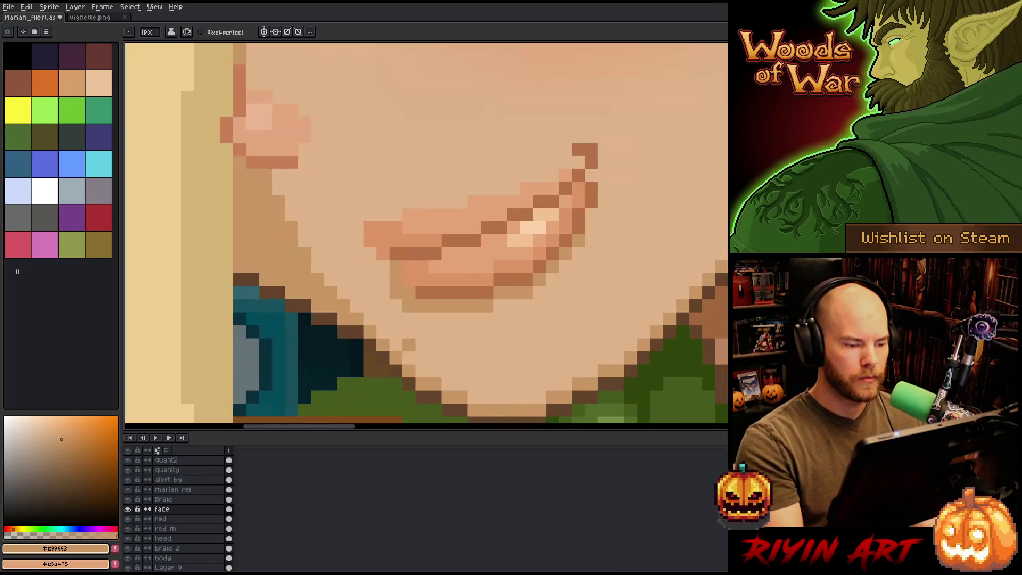
{"action": "left_click", "coordinate": [420, 274], "text": "alt"}
{"action": "left_click", "coordinate": [420, 254], "text": "alt"}
{"action": "left_click_drag", "start_coordinate": [408, 280], "coordinate": [396, 267]}
{"action": "left_click", "coordinate": [396, 279]}
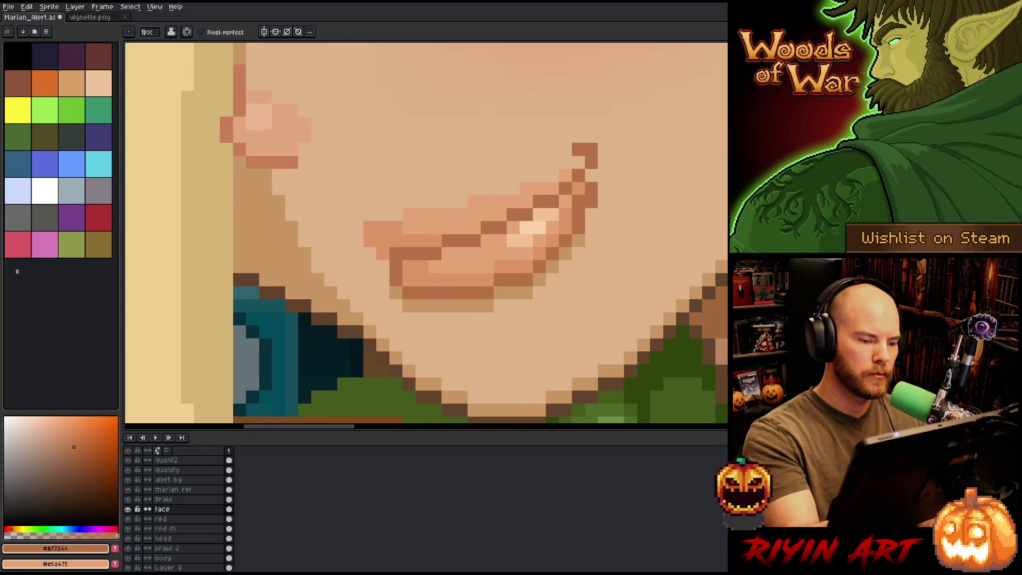
{"action": "left_click", "coordinate": [448, 305], "text": "alt"}
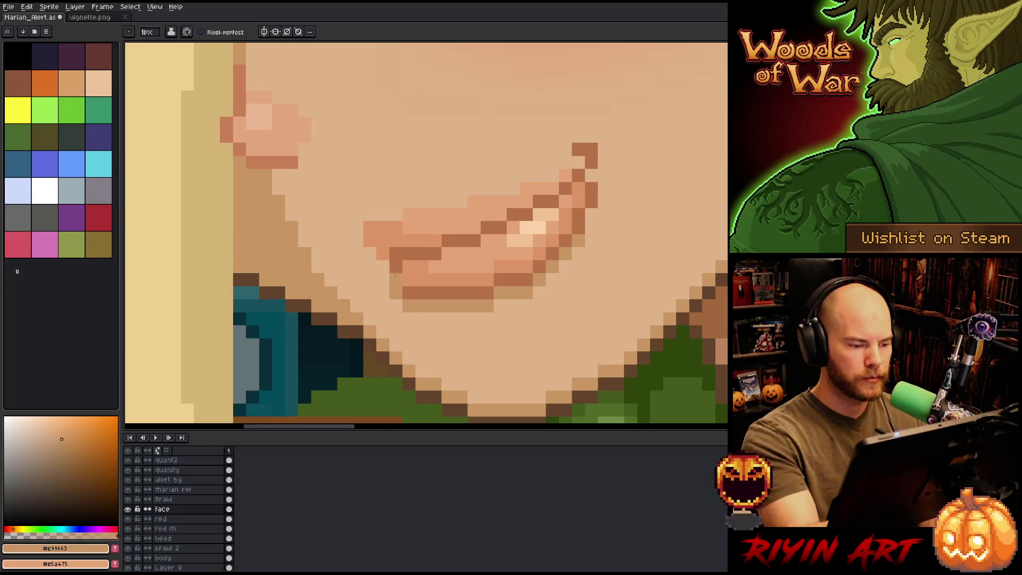
{"action": "left_click", "coordinate": [383, 253]}
Step: Add a pixel near the mouth and save the Marian_Alert file
{"action": "scroll", "coordinate": [430, 192], "scroll_direction": "down", "scroll_amount": 5}
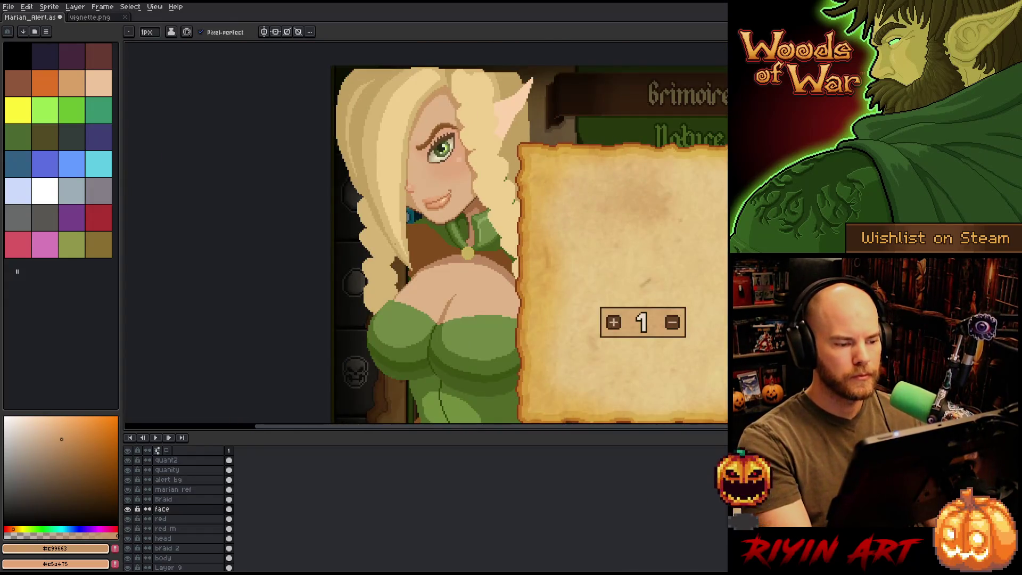
{"action": "scroll", "coordinate": [450, 195], "scroll_direction": "down", "scroll_amount": 1}
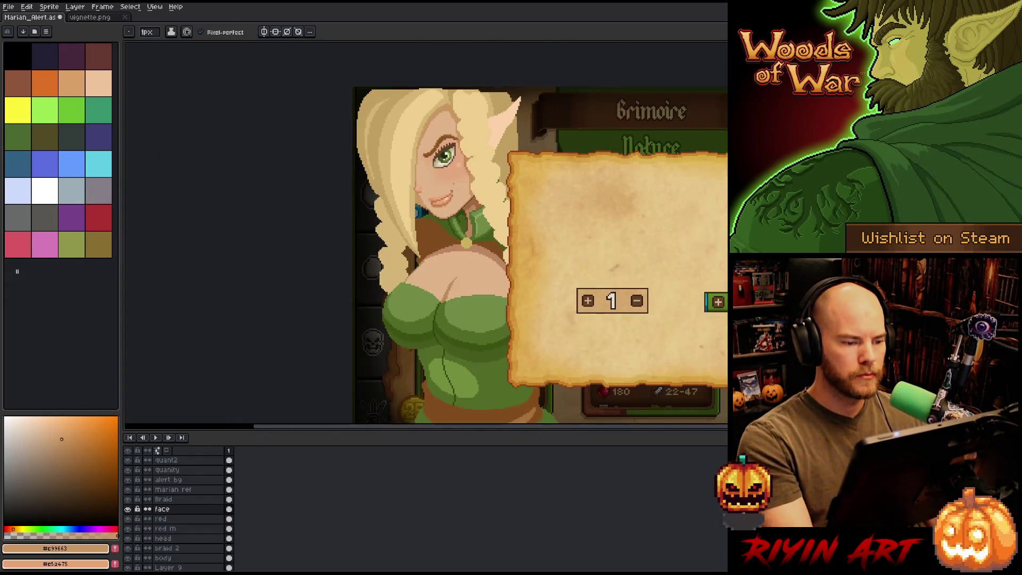
{"action": "scroll", "coordinate": [450, 195], "scroll_direction": "up", "scroll_amount": 5}
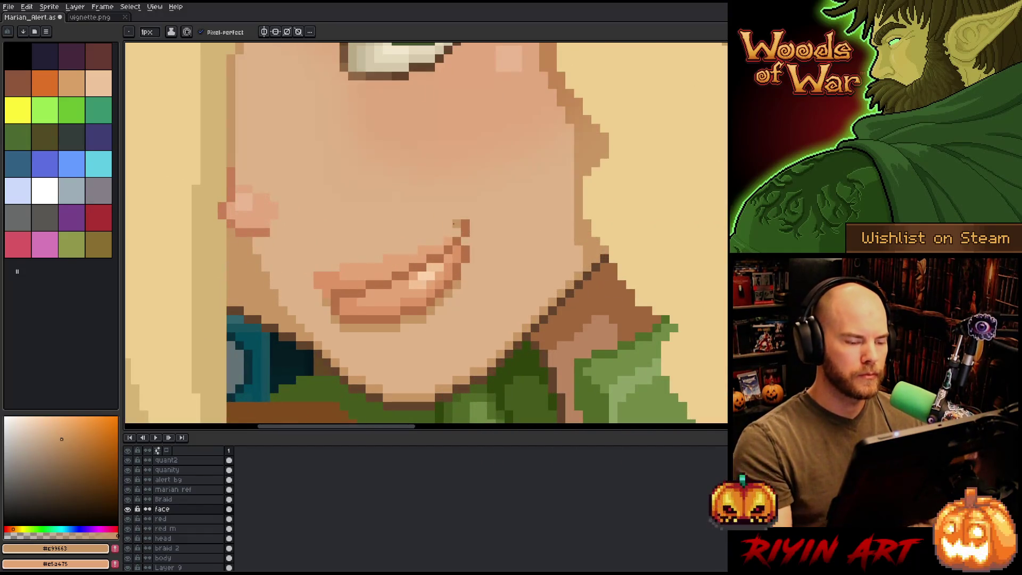
{"action": "scroll", "coordinate": [352, 324], "scroll_direction": "down", "scroll_amount": 5}
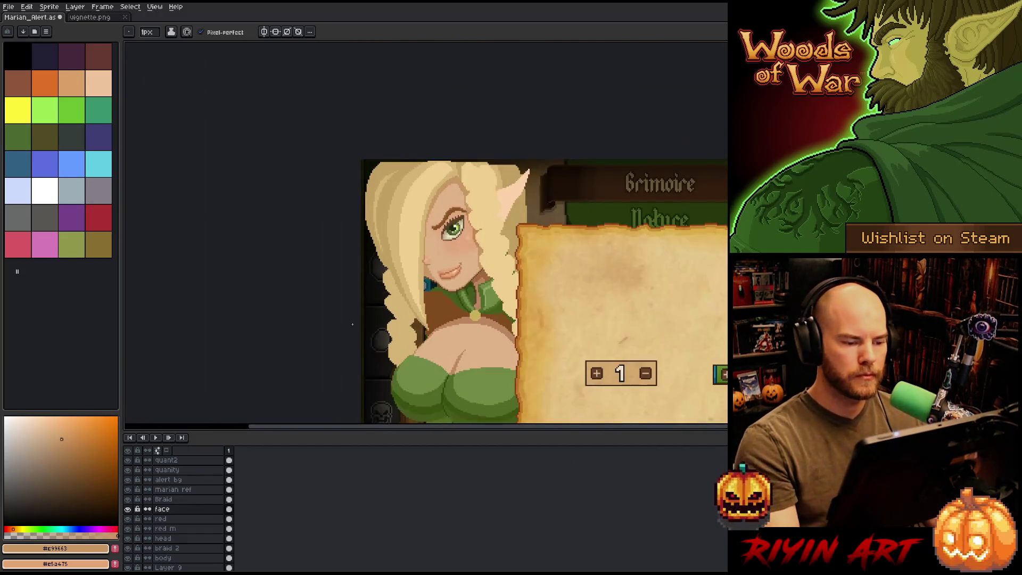
{"action": "scroll", "coordinate": [353, 324], "scroll_direction": "down", "scroll_amount": 1}
{"action": "left_click_drag", "start_coordinate": [352, 324], "coordinate": [255, 271]}
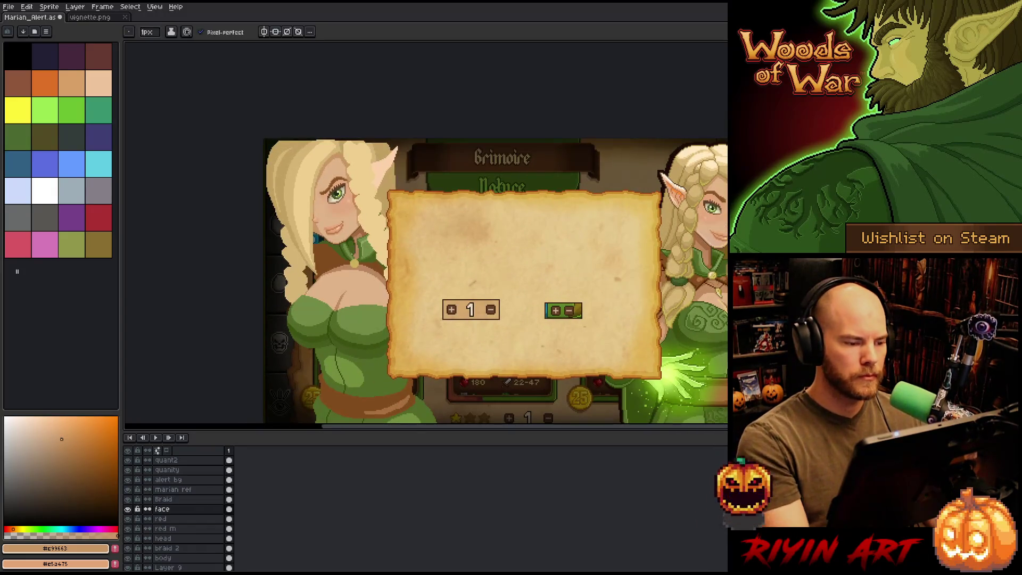
{"action": "scroll", "coordinate": [336, 225], "scroll_direction": "up", "scroll_amount": 3}
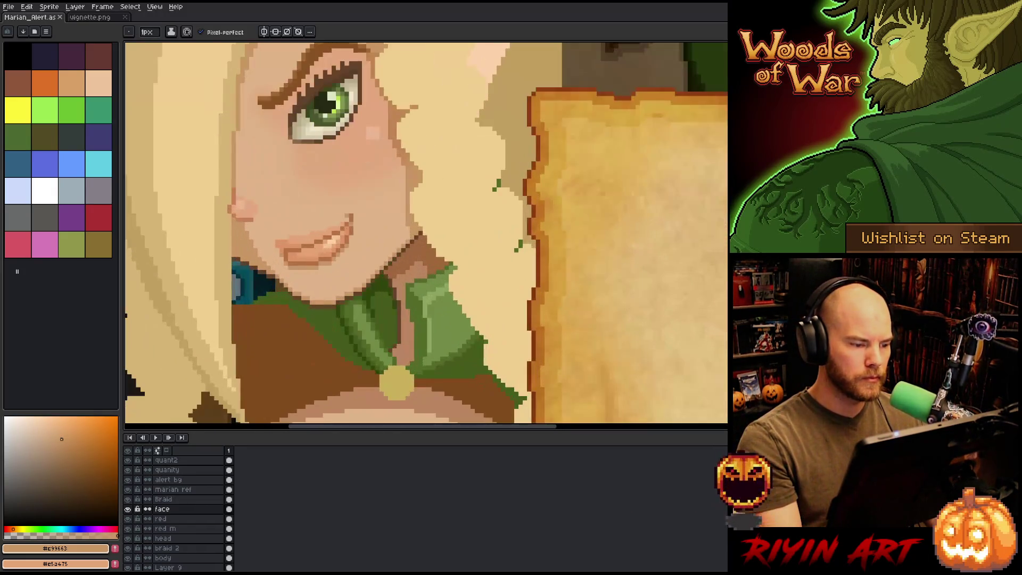
{"action": "left_click", "coordinate": [353, 216]}
{"action": "scroll", "coordinate": [353, 216], "scroll_direction": "down", "scroll_amount": 3}
{"action": "key", "text": "ctrl+s"}
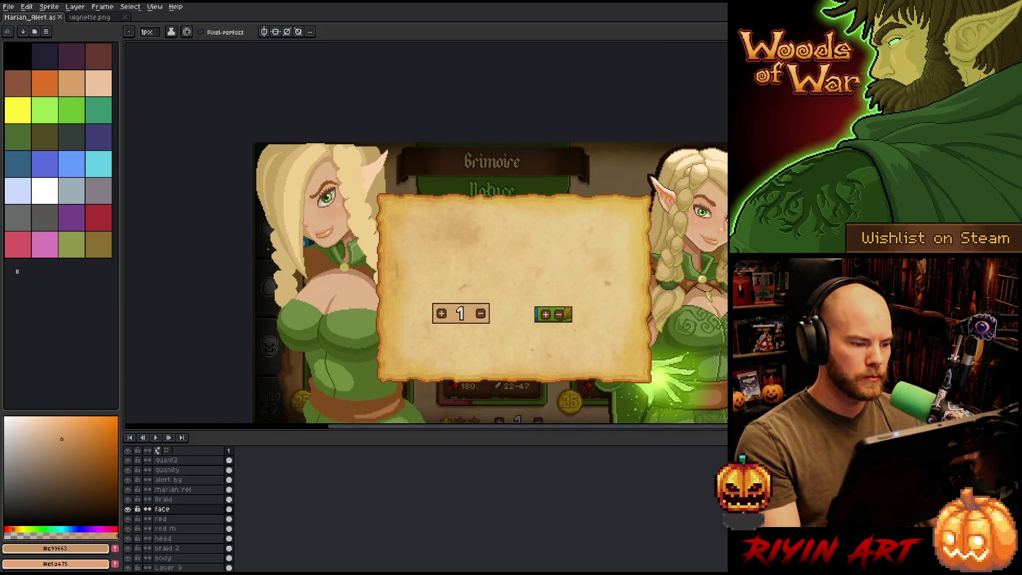
Step: Add a mouth-corner pixel, recentre on the elf and panel, and sample the face's skin colour
{"action": "scroll", "coordinate": [340, 231], "scroll_direction": "up", "scroll_amount": 3}
{"action": "left_click", "coordinate": [331, 217]}
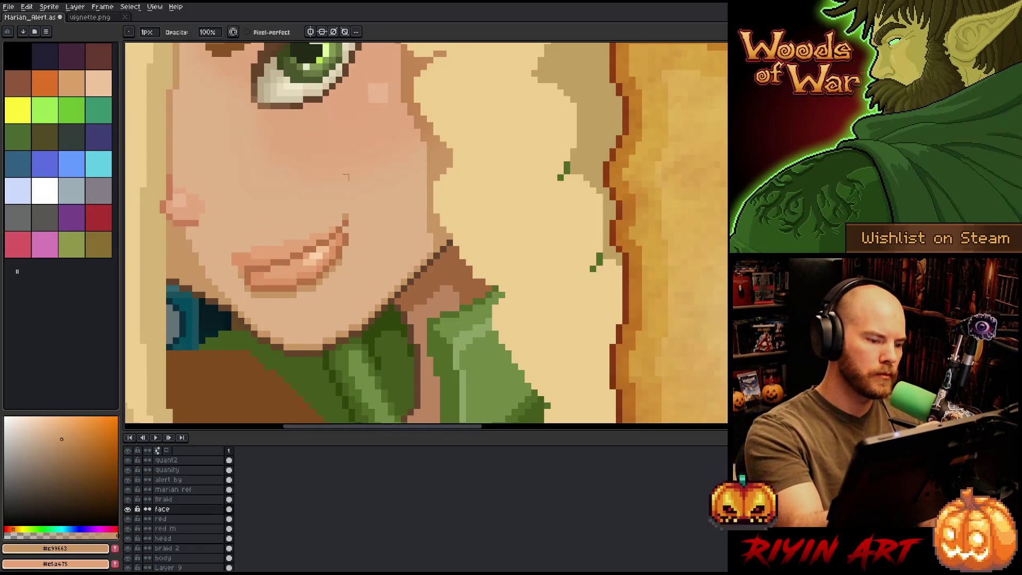
{"action": "scroll", "coordinate": [332, 216], "scroll_direction": "down", "scroll_amount": 3}
{"action": "left_click_drag", "start_coordinate": [432, 144], "coordinate": [351, 235]}
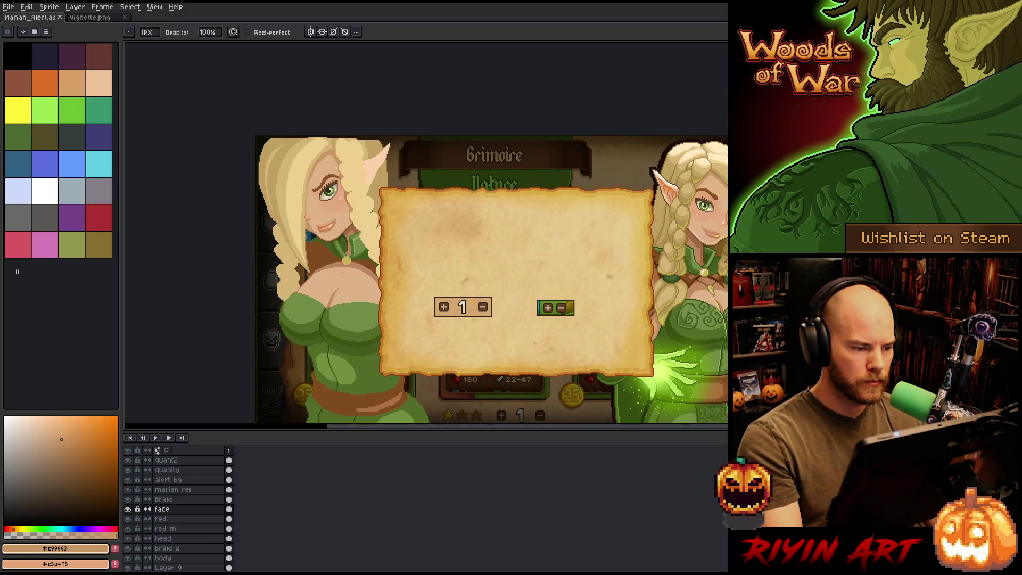
{"action": "mouse_move", "coordinate": [334, 243]}
{"action": "left_mouse_down"}
{"action": "mouse_move", "coordinate": [297, 290]}
{"action": "mouse_move", "coordinate": [313, 295]}
{"action": "left_mouse_up"}
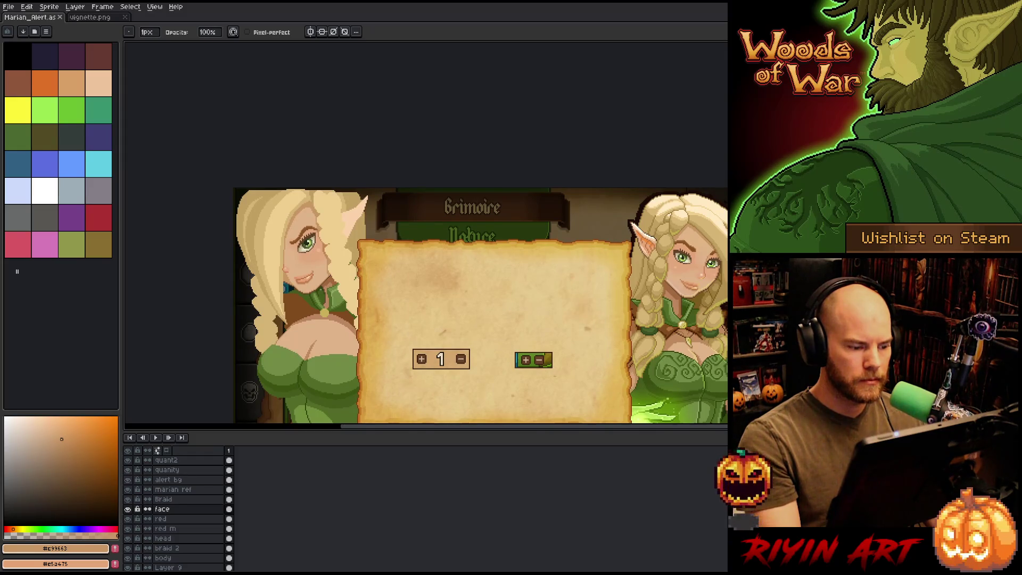
{"action": "scroll", "coordinate": [314, 330], "scroll_direction": "down", "scroll_amount": 2}
{"action": "scroll", "coordinate": [314, 330], "scroll_direction": "up", "scroll_amount": 3}
{"action": "left_click", "coordinate": [334, 331], "text": "alt"}
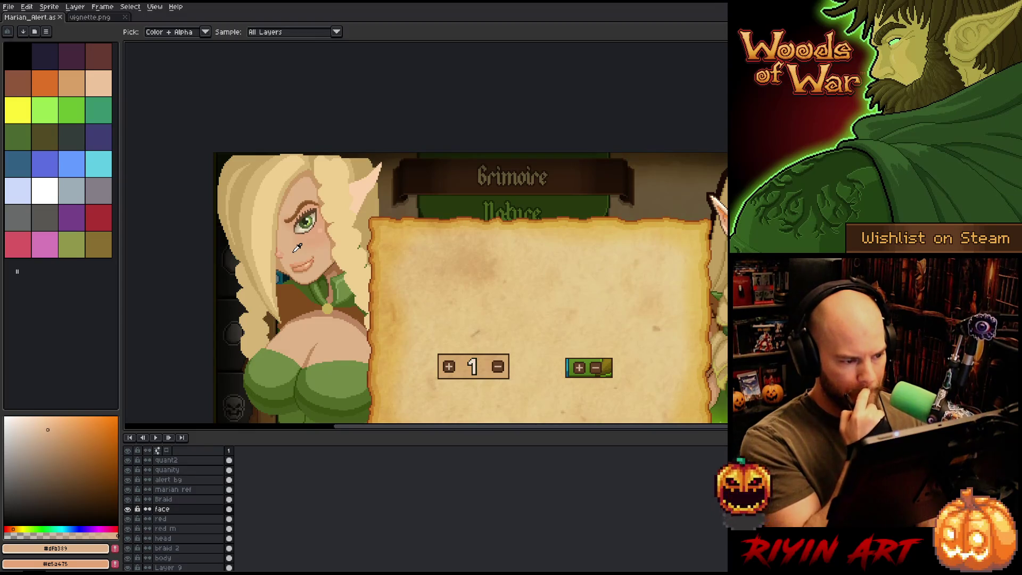
{"action": "key", "text": "b"}
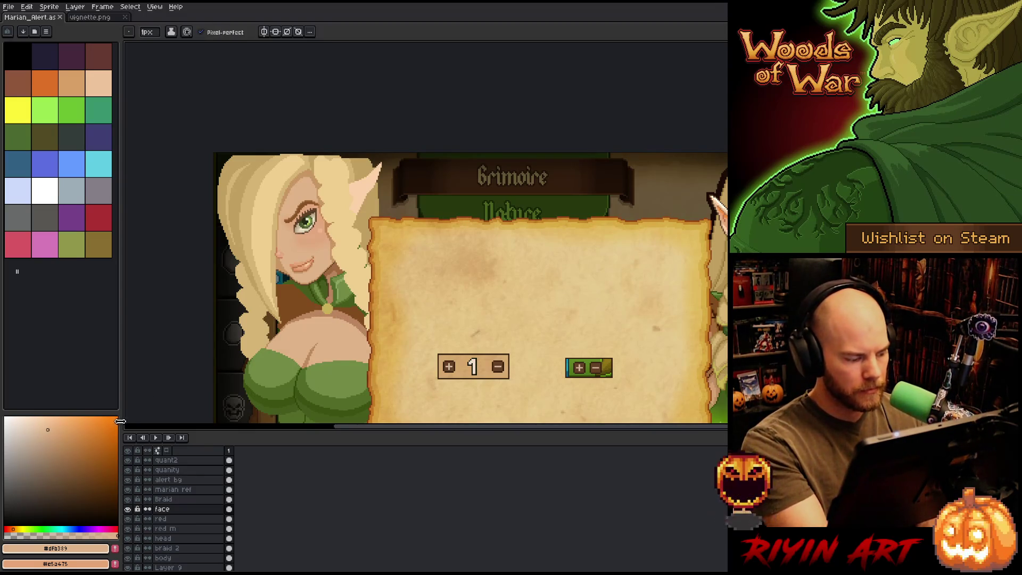
Step: Add a new empty layer, Layer 10, above the face layer
{"action": "left_click", "coordinate": [183, 539]}
{"action": "key", "text": "g"}
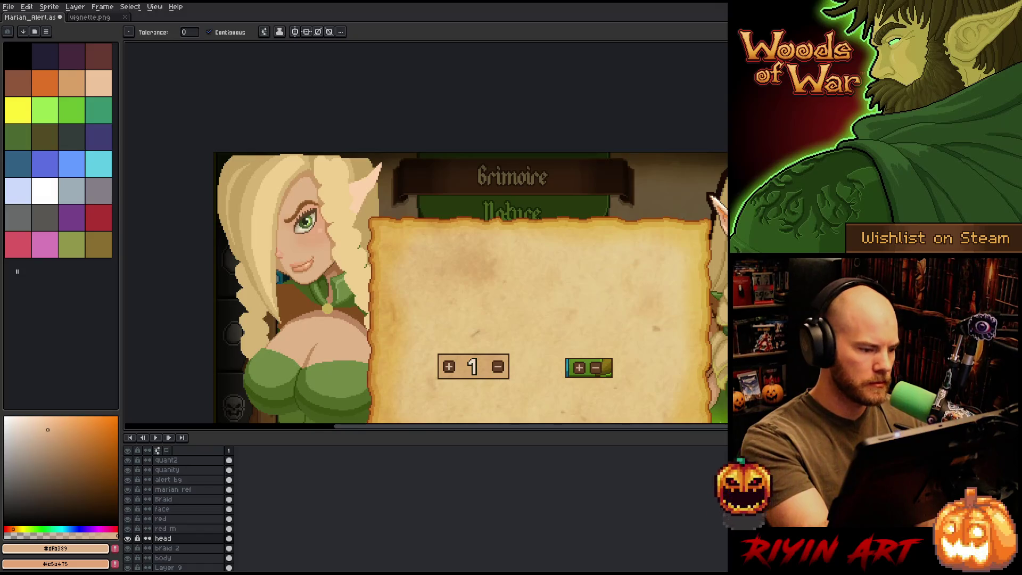
{"action": "key", "text": "i"}
{"action": "key", "text": "g"}
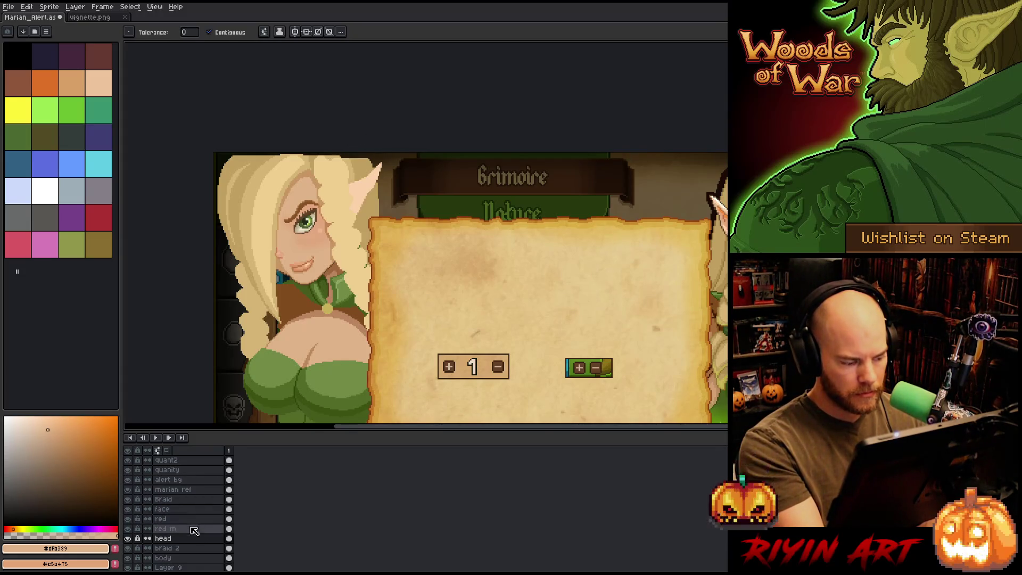
{"action": "left_click", "coordinate": [194, 510]}
{"action": "key", "text": "shift+n"}
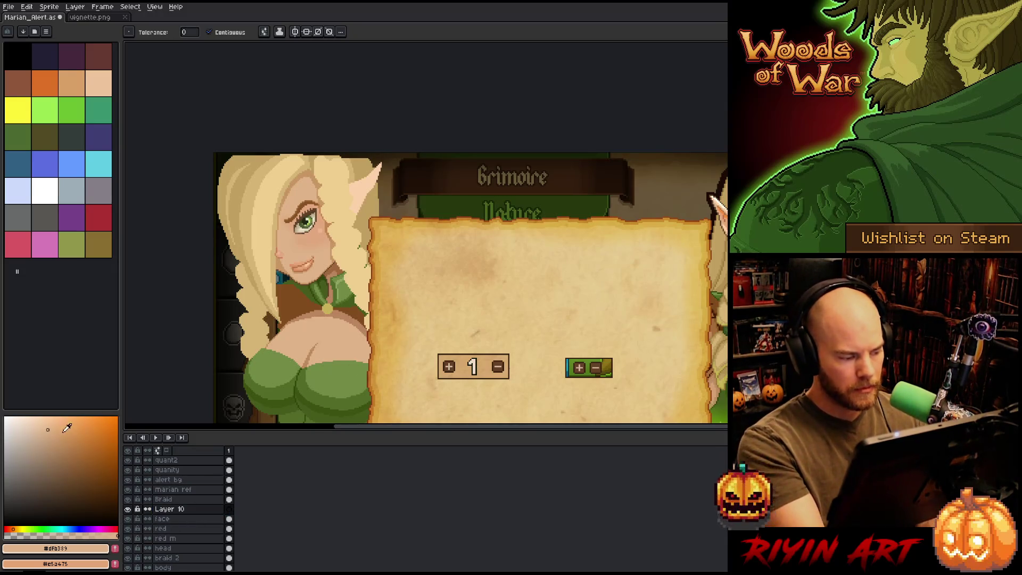
Step: Sketch grey guide loops and strokes over the elf's face and hair, undoing false starts
{"action": "key", "text": "b"}
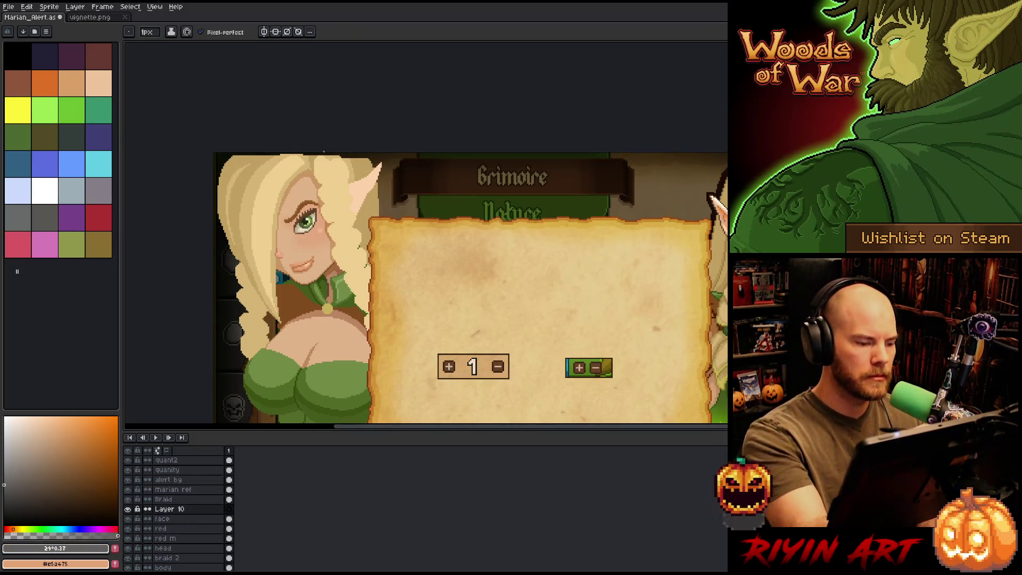
{"action": "mouse_move", "coordinate": [234, 154]}
{"action": "left_mouse_down"}
{"action": "mouse_move", "coordinate": [226, 167]}
{"action": "mouse_move", "coordinate": [326, 237]}
{"action": "mouse_move", "coordinate": [357, 155]}
{"action": "mouse_move", "coordinate": [230, 237]}
{"action": "left_mouse_up"}
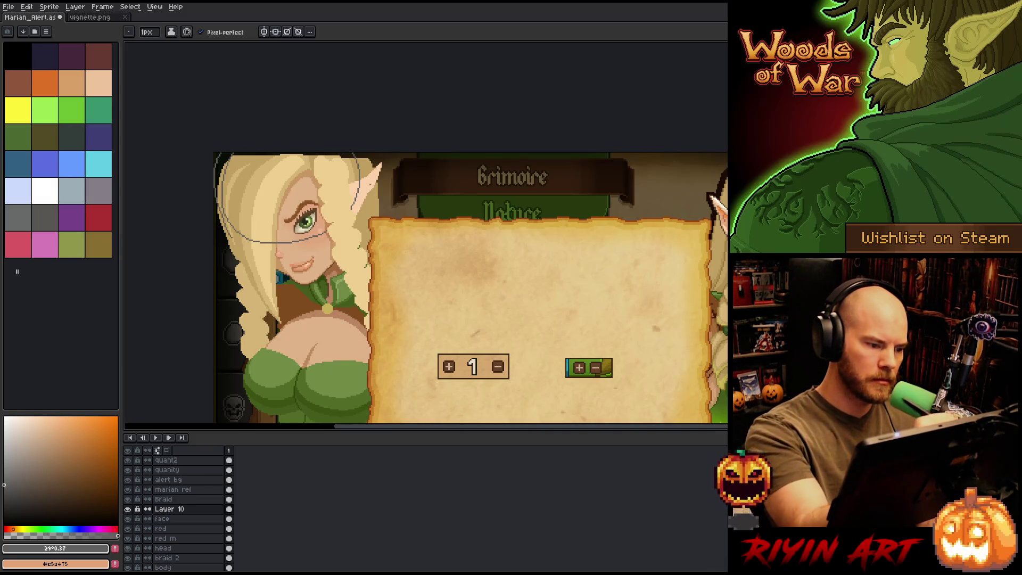
{"action": "key", "text": "ctrl+z"}
{"action": "key", "text": "ctrl+z"}
{"action": "mouse_move", "coordinate": [353, 197]}
{"action": "left_mouse_down"}
{"action": "mouse_move", "coordinate": [335, 152]}
{"action": "mouse_move", "coordinate": [243, 237]}
{"action": "mouse_move", "coordinate": [355, 181]}
{"action": "left_mouse_up"}
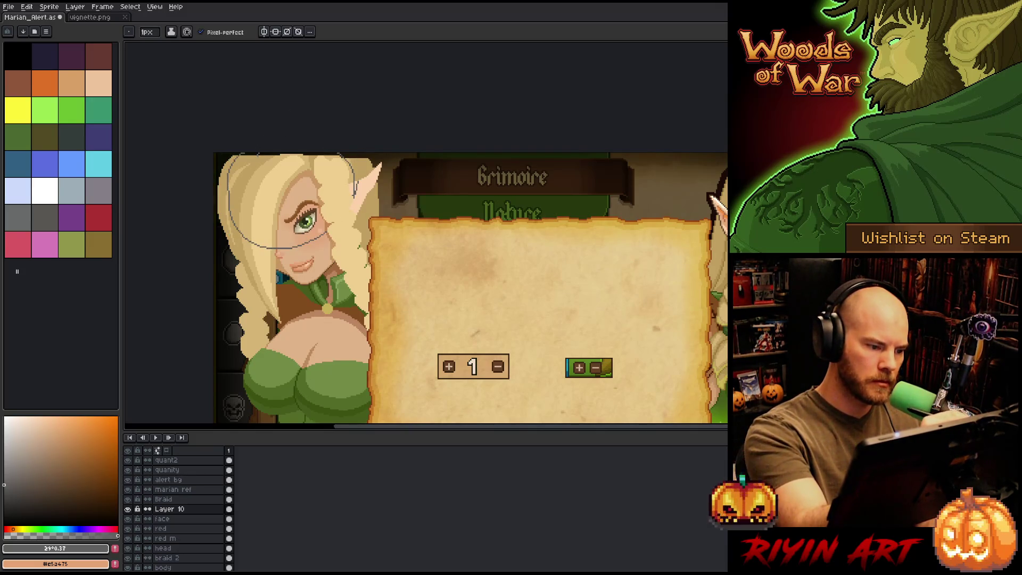
{"action": "left_click_drag", "start_coordinate": [264, 157], "coordinate": [287, 274]}
{"action": "key", "text": "ctrl+z"}
{"action": "left_click_drag", "start_coordinate": [249, 153], "coordinate": [306, 282]}
{"action": "key", "text": "ctrl+z"}
{"action": "mouse_move", "coordinate": [249, 153]}
{"action": "left_mouse_down"}
{"action": "mouse_move", "coordinate": [306, 282]}
{"action": "mouse_move", "coordinate": [255, 183]}
{"action": "left_mouse_up"}
{"action": "key", "text": "ctrl+z"}
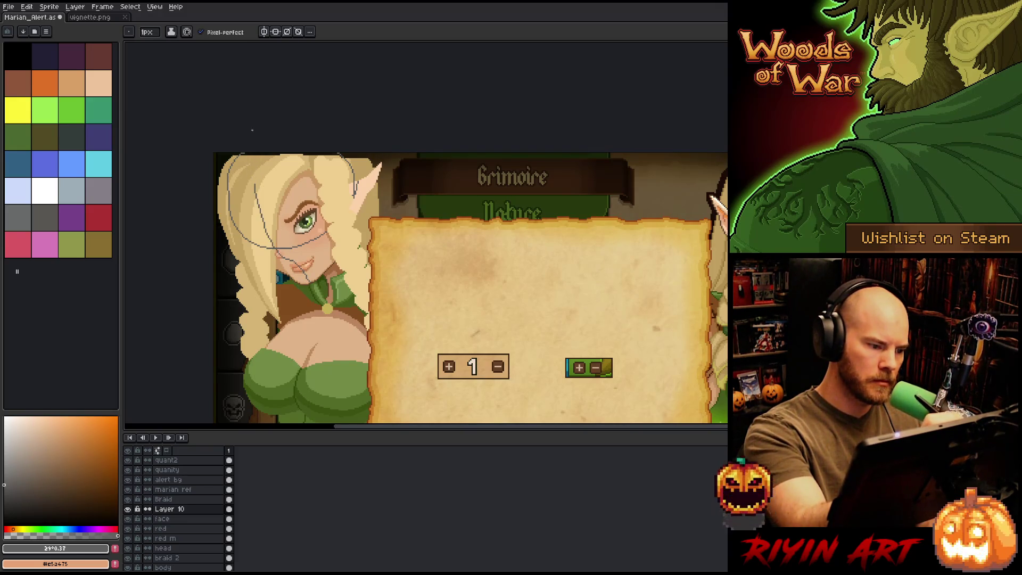
{"action": "key", "text": "ctrl+z"}
{"action": "mouse_move", "coordinate": [308, 281]}
{"action": "left_mouse_down"}
{"action": "mouse_move", "coordinate": [270, 211]}
{"action": "mouse_move", "coordinate": [257, 153]}
{"action": "left_mouse_up"}
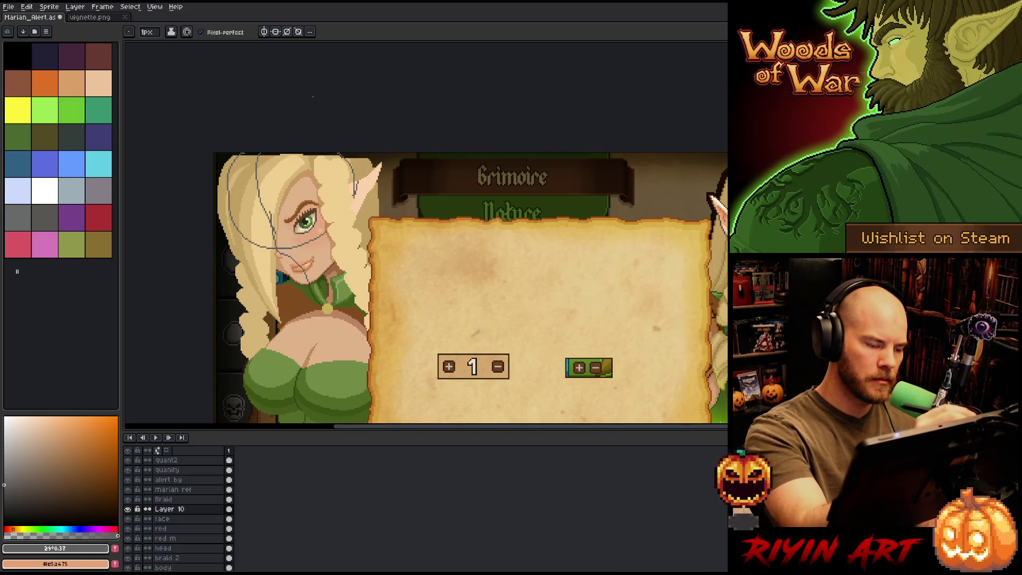
{"action": "left_click_drag", "start_coordinate": [238, 245], "coordinate": [323, 203]}
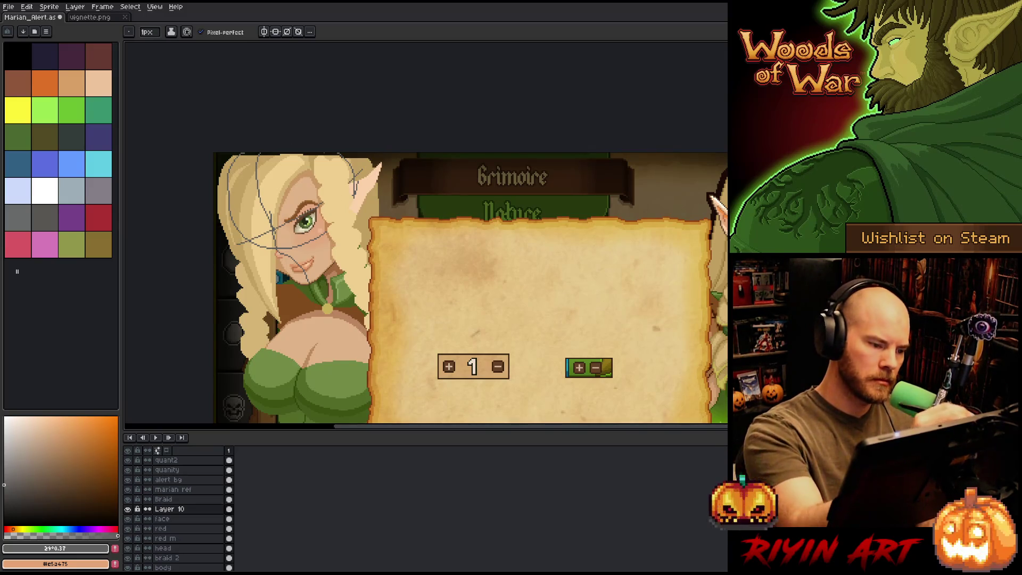
Step: Dot pink blush on the cheek and erase a strip of pixels beside the ear
{"action": "key", "text": "b"}
{"action": "left_click", "coordinate": [311, 241]}
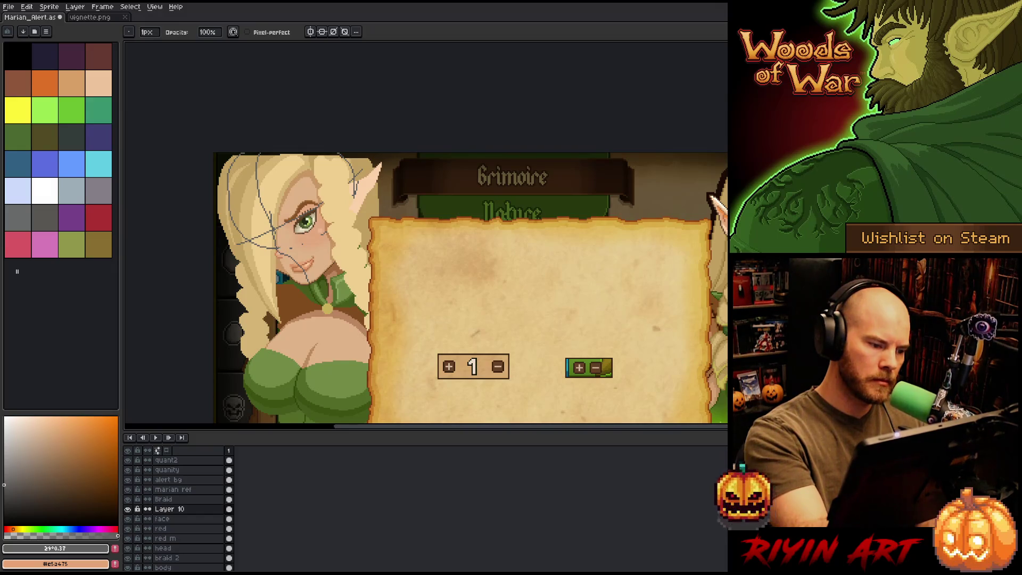
{"action": "key", "text": "e"}
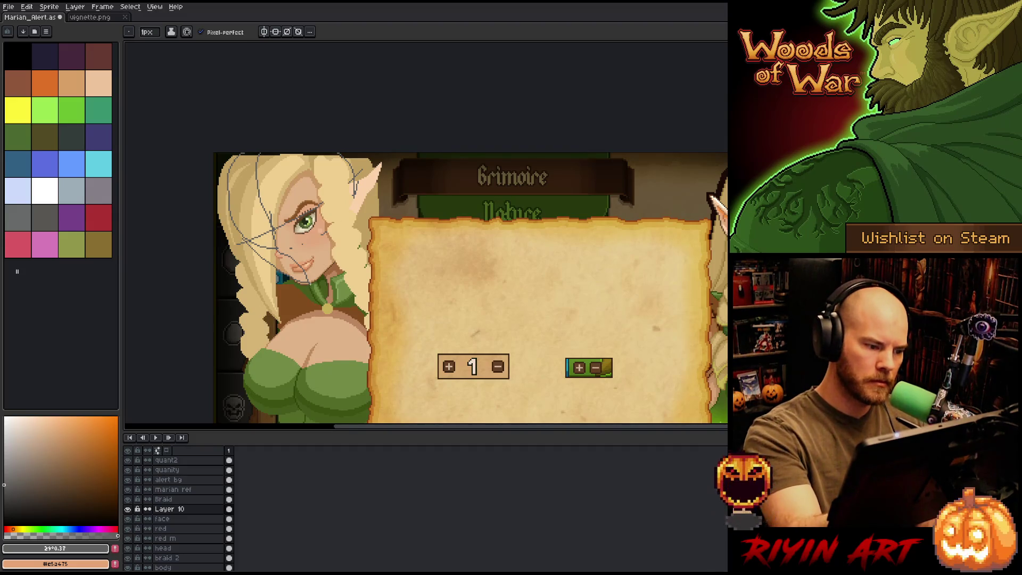
{"action": "left_click_drag", "start_coordinate": [353, 179], "coordinate": [353, 212]}
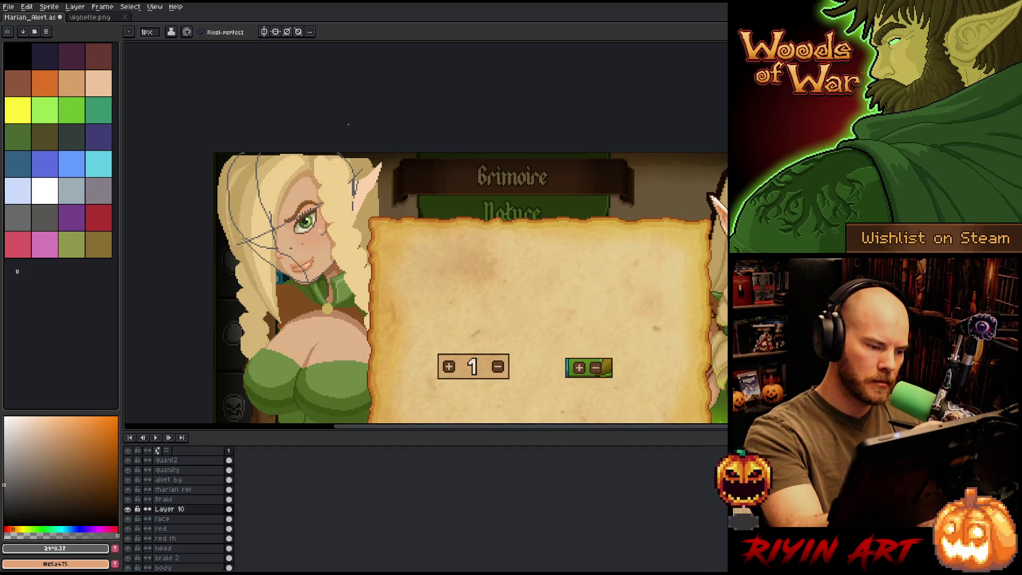
{"action": "key", "text": "e"}
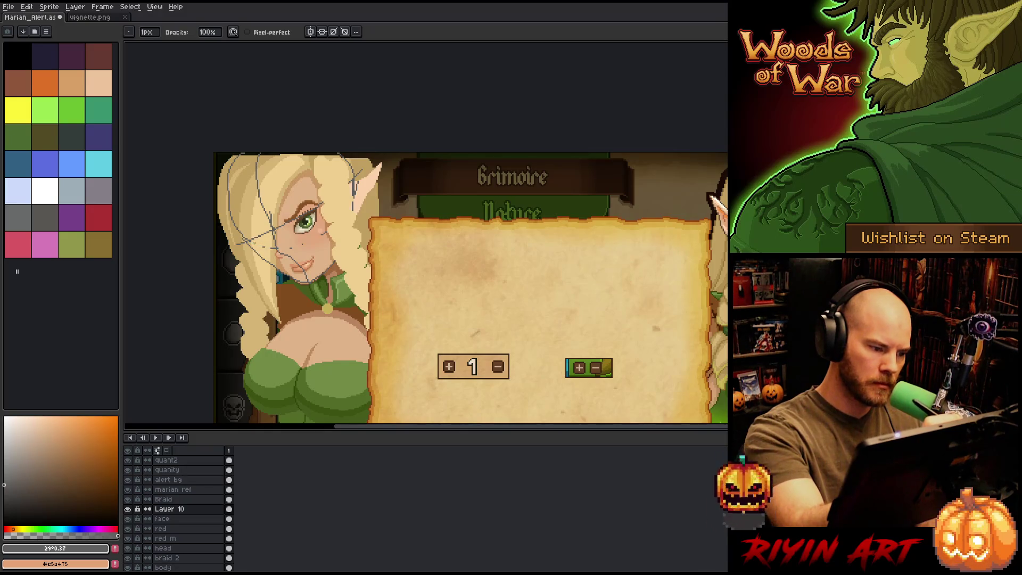
{"action": "key", "text": "b"}
Step: Sketch more dark guide lines down the hair and across the face and lower face
{"action": "left_click_drag", "start_coordinate": [303, 153], "coordinate": [314, 203]}
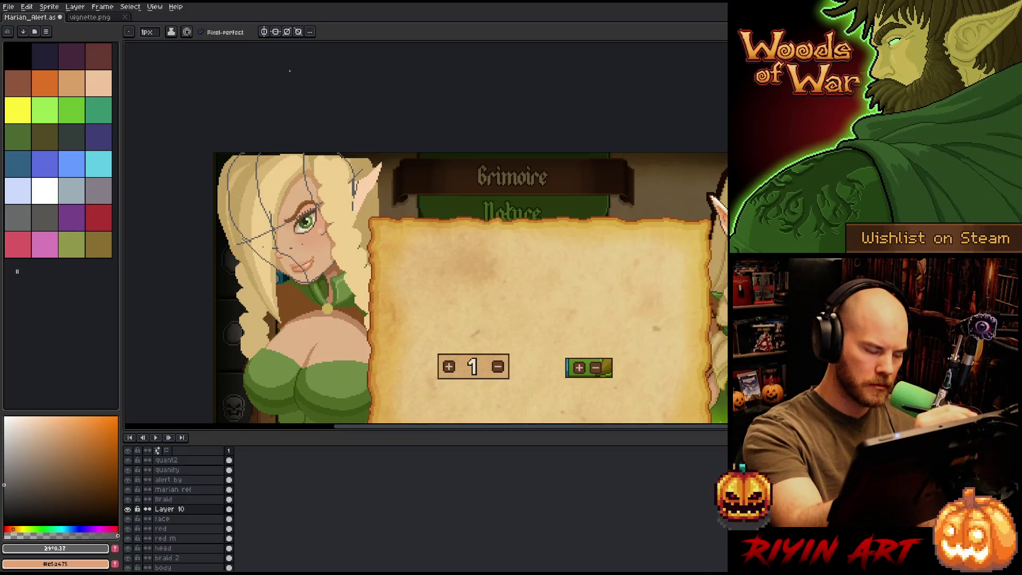
{"action": "left_click_drag", "start_coordinate": [282, 253], "coordinate": [327, 229]}
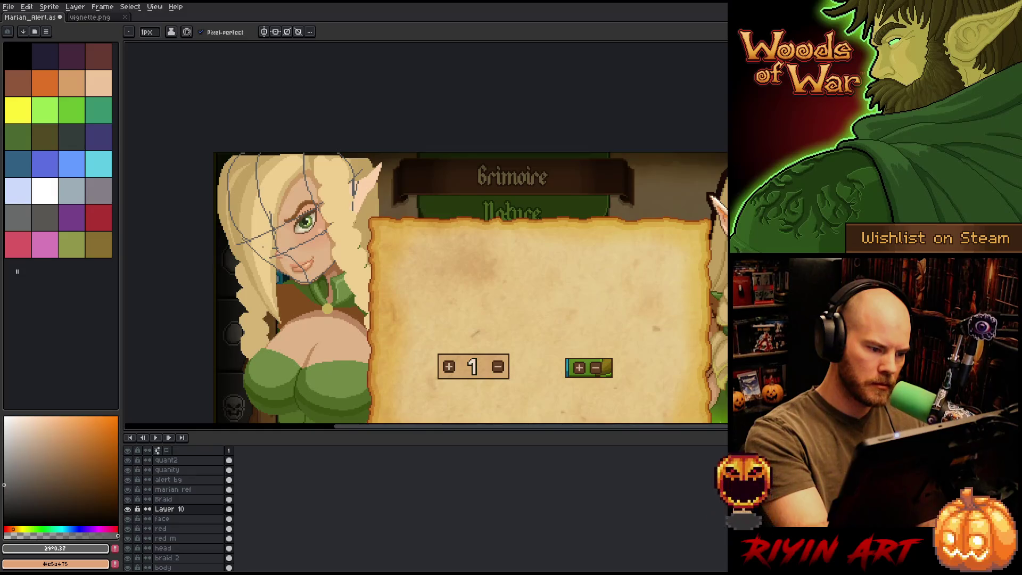
{"action": "left_click_drag", "start_coordinate": [287, 271], "coordinate": [335, 246]}
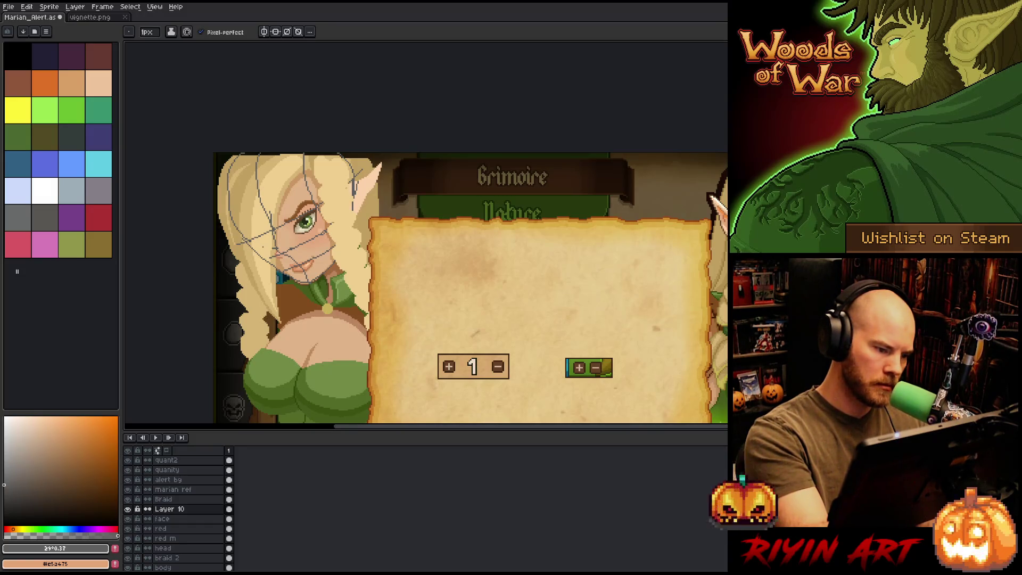
{"action": "left_click_drag", "start_coordinate": [228, 206], "coordinate": [314, 167]}
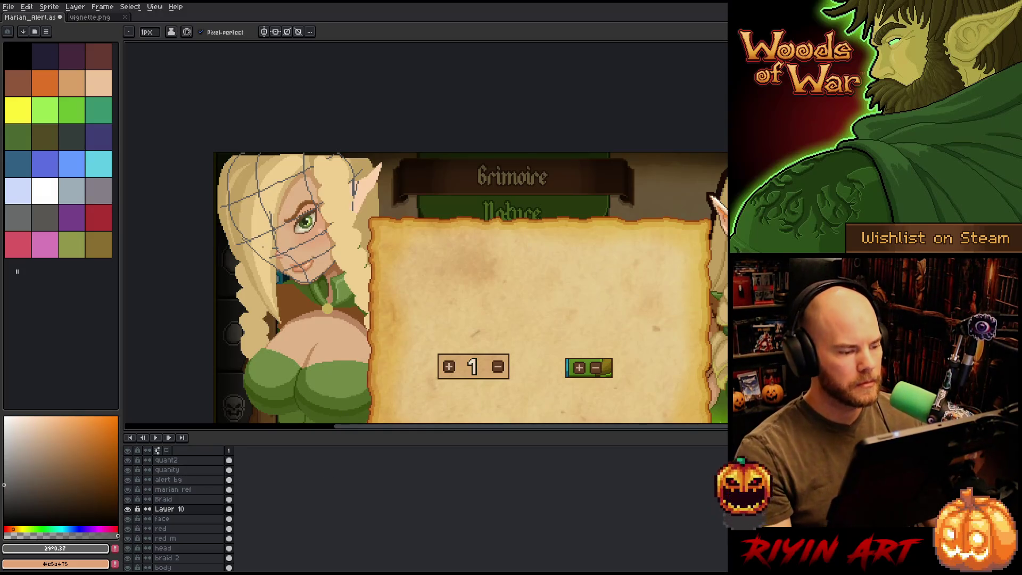
{"action": "left_click", "coordinate": [178, 508]}
Step: Delete Layer 10 with its sketch lines and recentre on both elves
{"action": "key", "text": "Delete"}
{"action": "scroll", "coordinate": [224, 374], "scroll_direction": "down", "scroll_amount": 2}
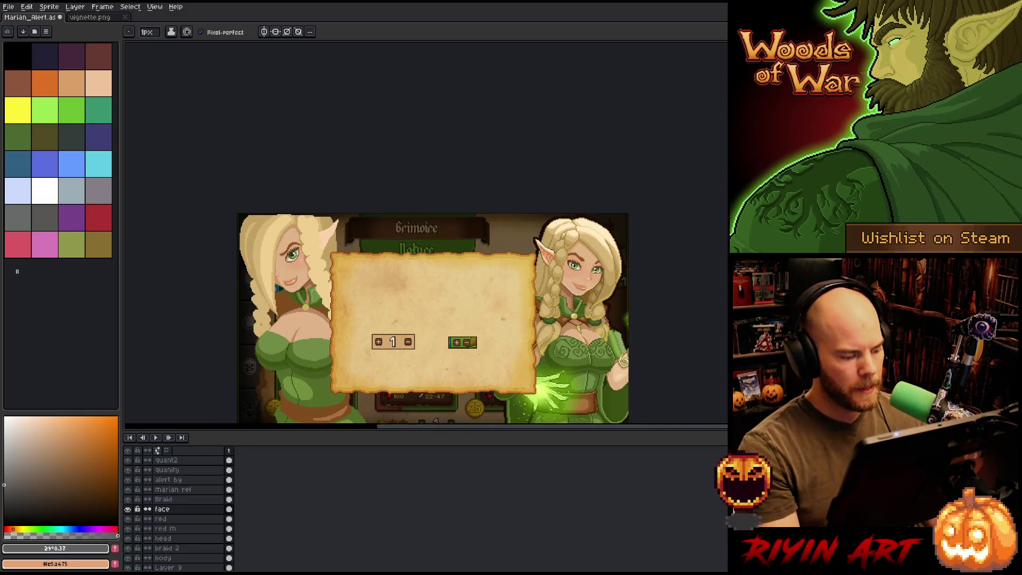
{"action": "left_click_drag", "start_coordinate": [223, 374], "coordinate": [287, 323]}
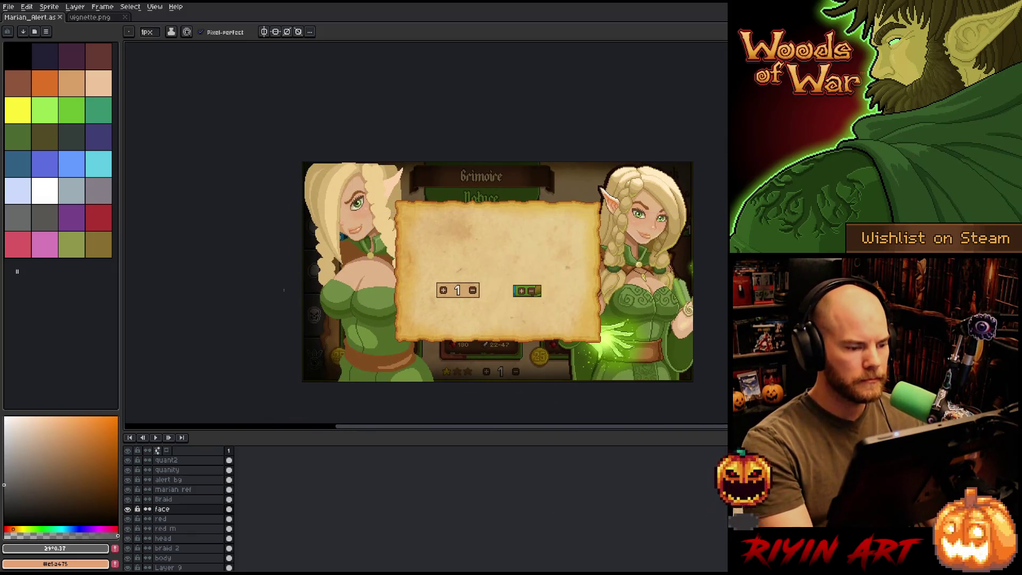
{"action": "scroll", "coordinate": [325, 264], "scroll_direction": "up", "scroll_amount": 1}
{"action": "scroll", "coordinate": [326, 264], "scroll_direction": "up", "scroll_amount": 1}
{"action": "scroll", "coordinate": [326, 264], "scroll_direction": "down", "scroll_amount": 1}
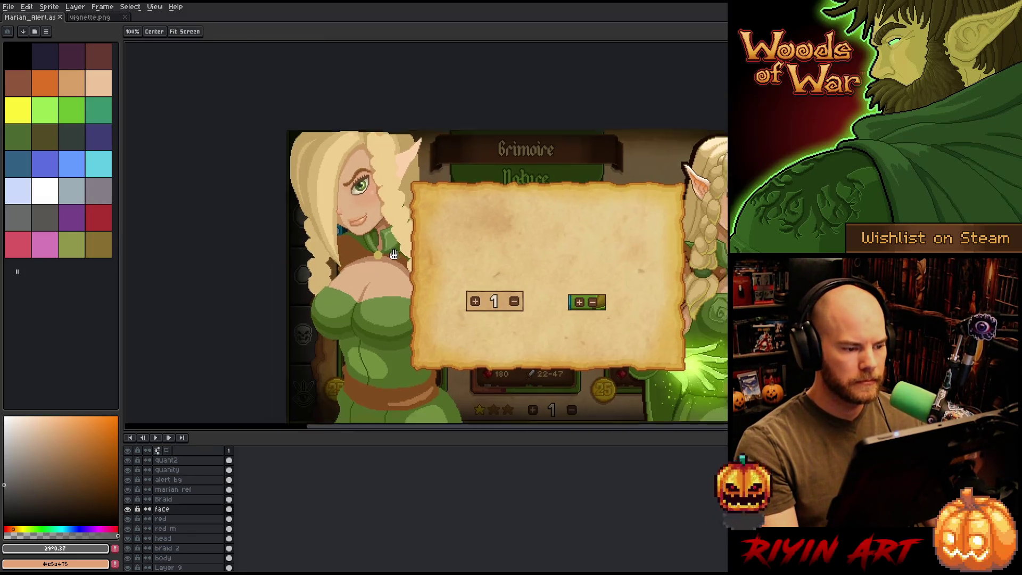
{"action": "scroll", "coordinate": [326, 264], "scroll_direction": "up", "scroll_amount": 1}
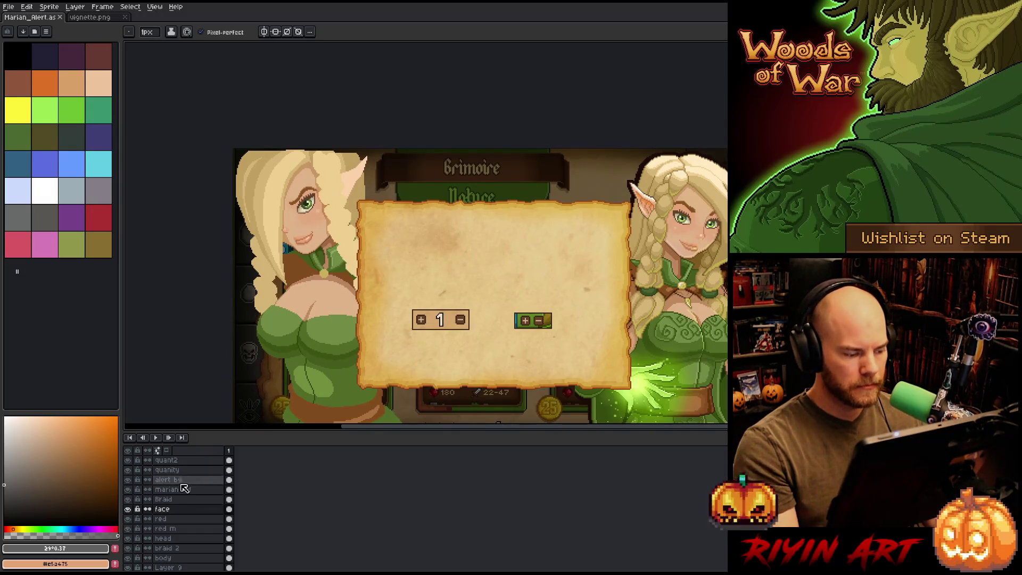
Step: Make rectangular selections over the left elf's head and face, clearing each one
{"action": "key", "text": "m"}
{"action": "mouse_move", "coordinate": [360, 292]}
{"action": "left_mouse_down"}
{"action": "mouse_move", "coordinate": [291, 262]}
{"action": "mouse_move", "coordinate": [238, 219]}
{"action": "left_mouse_up"}
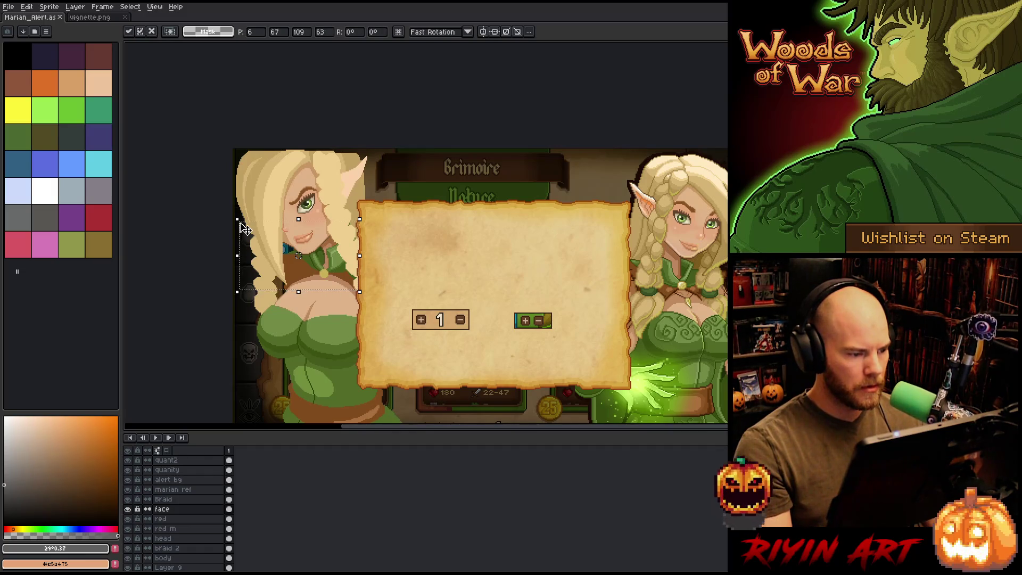
{"action": "key", "text": "ctrl+d"}
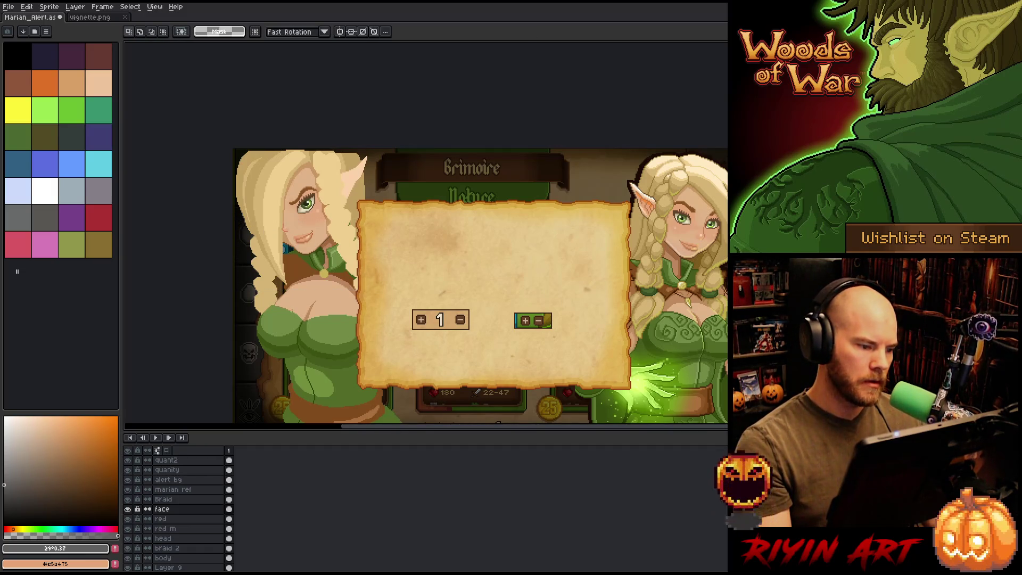
{"action": "left_click_drag", "start_coordinate": [373, 271], "coordinate": [289, 221]}
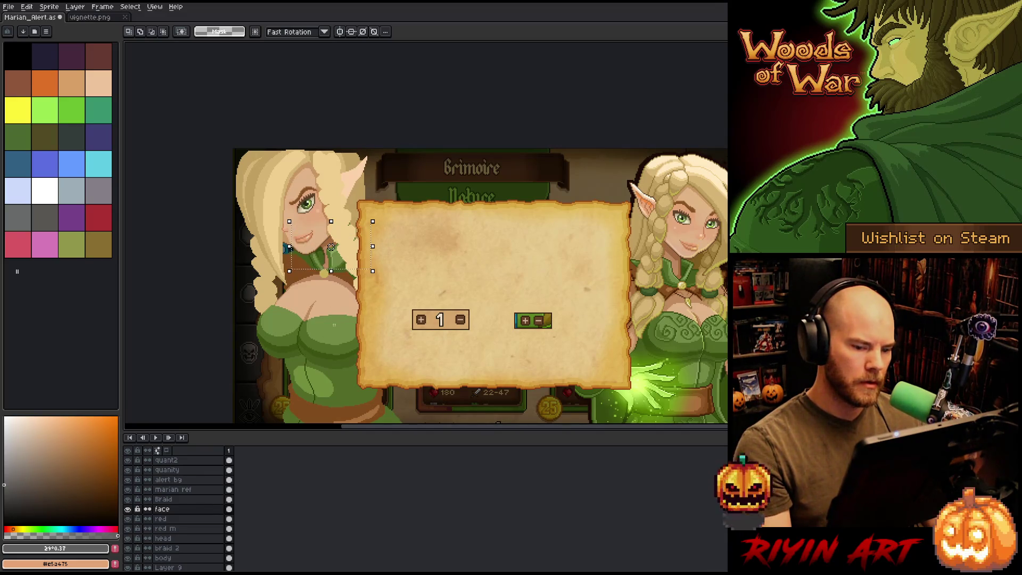
{"action": "key", "text": "ctrl+d"}
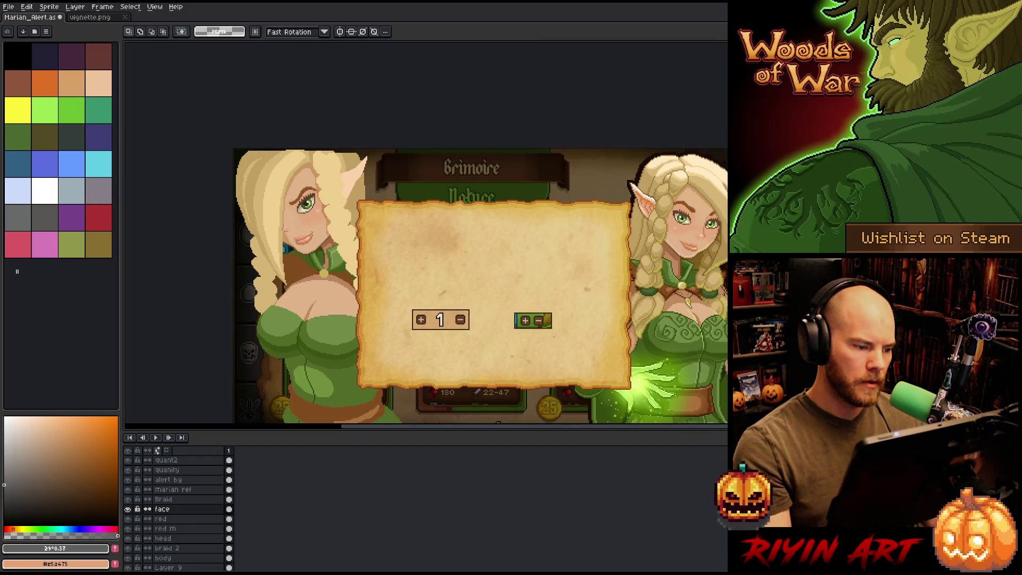
{"action": "left_click_drag", "start_coordinate": [257, 209], "coordinate": [296, 243]}
{"action": "key", "text": "ctrl+d"}
Step: Zoom and pan the view in close on the right elf's pointed ear
{"action": "scroll", "coordinate": [334, 324], "scroll_direction": "down", "scroll_amount": 3}
{"action": "scroll", "coordinate": [334, 324], "scroll_direction": "up", "scroll_amount": 2}
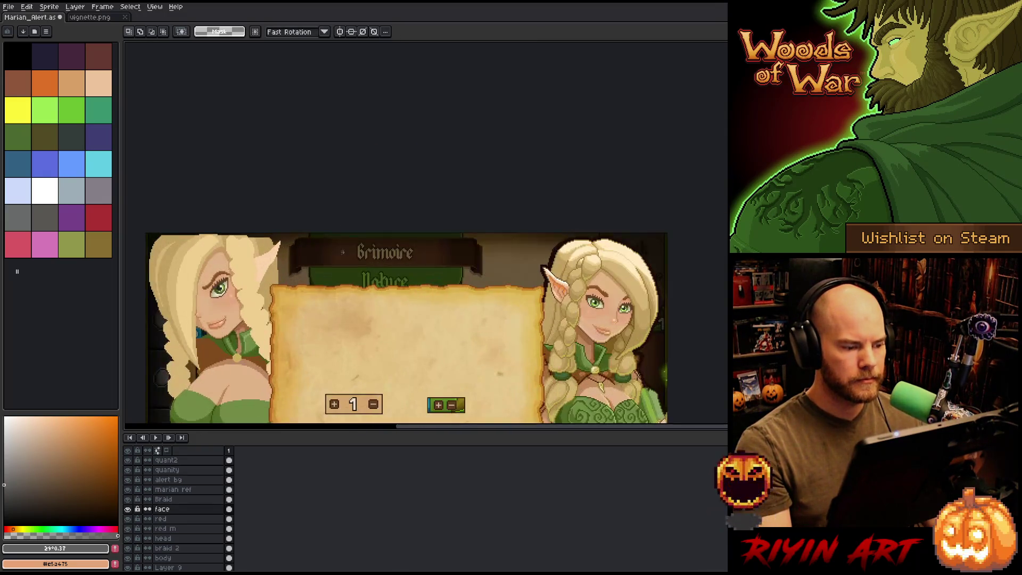
{"action": "scroll", "coordinate": [334, 324], "scroll_direction": "down", "scroll_amount": 1}
{"action": "left_click_drag", "start_coordinate": [334, 324], "coordinate": [375, 251]}
{"action": "scroll", "coordinate": [375, 251], "scroll_direction": "up", "scroll_amount": 1}
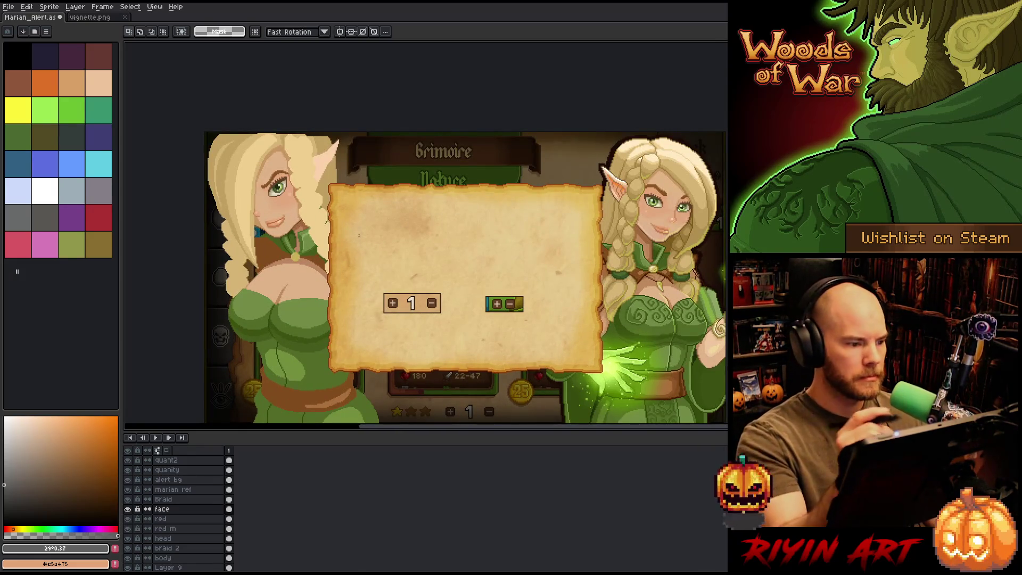
{"action": "scroll", "coordinate": [638, 177], "scroll_direction": "up", "scroll_amount": 3}
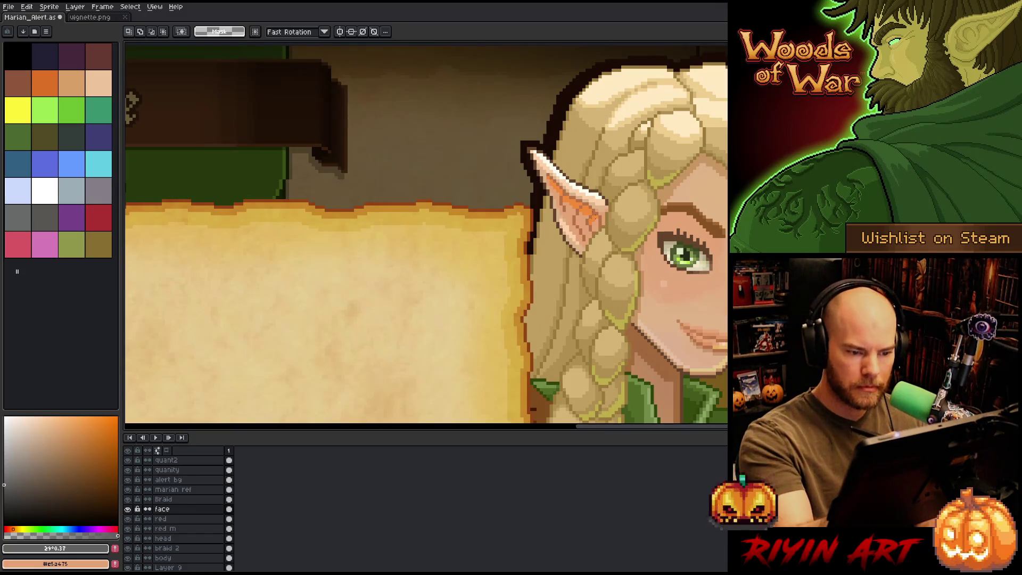
Step: Sample the right elf's light ear skin and darker ear shadow colours, then swap them
{"action": "left_click", "coordinate": [597, 207], "text": "alt"}
{"action": "right_click", "coordinate": [573, 211], "text": "alt"}
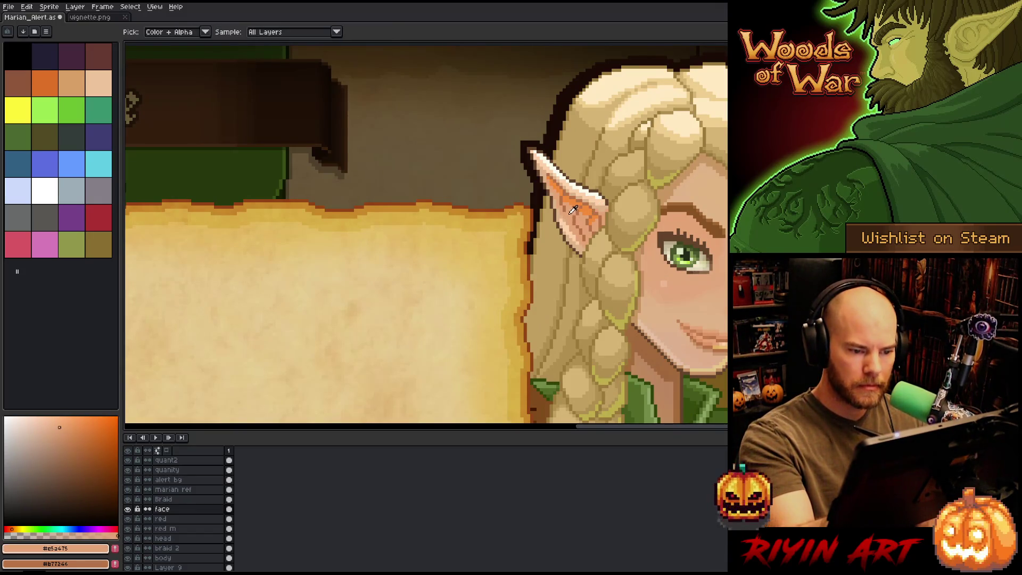
{"action": "scroll", "coordinate": [299, 289], "scroll_direction": "left", "scroll_amount": 10}
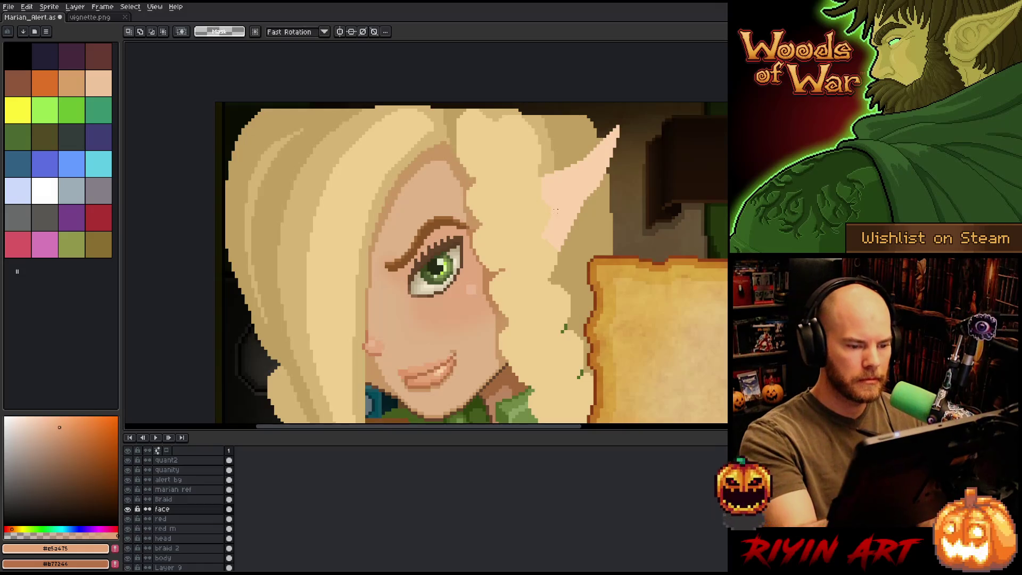
{"action": "key", "text": "x"}
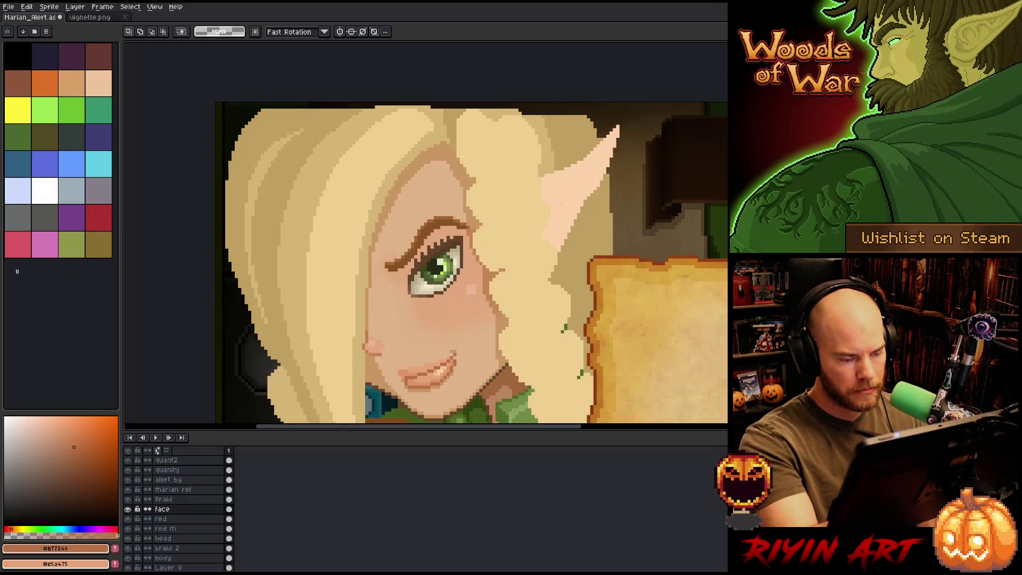
Step: On the head layer, draw a brown line along the left elf's inner ear edge
{"action": "left_click", "coordinate": [191, 538]}
{"action": "key", "text": "g"}
{"action": "left_click", "coordinate": [569, 184]}
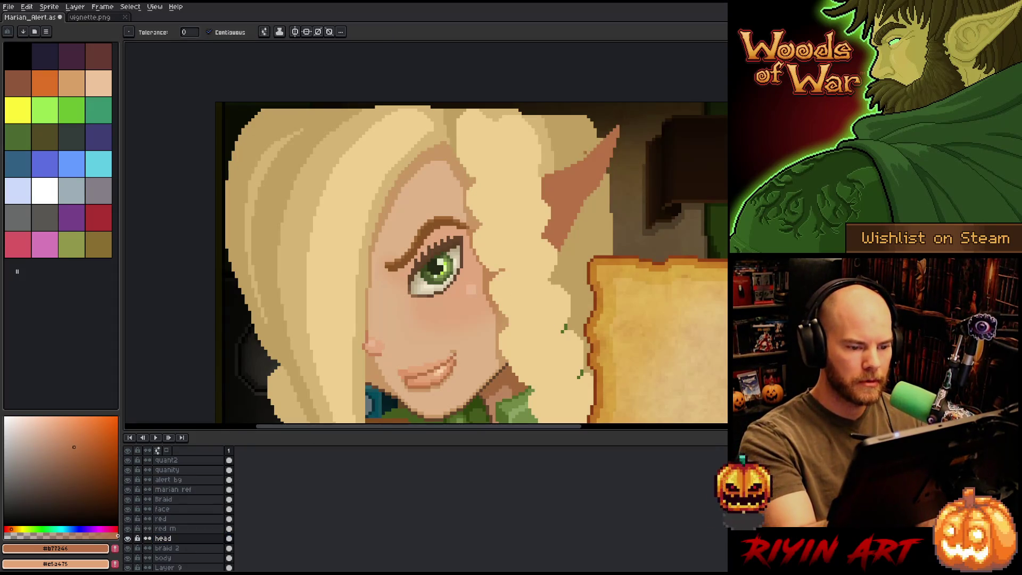
{"action": "key", "text": "ctrl+z"}
{"action": "key", "text": "b"}
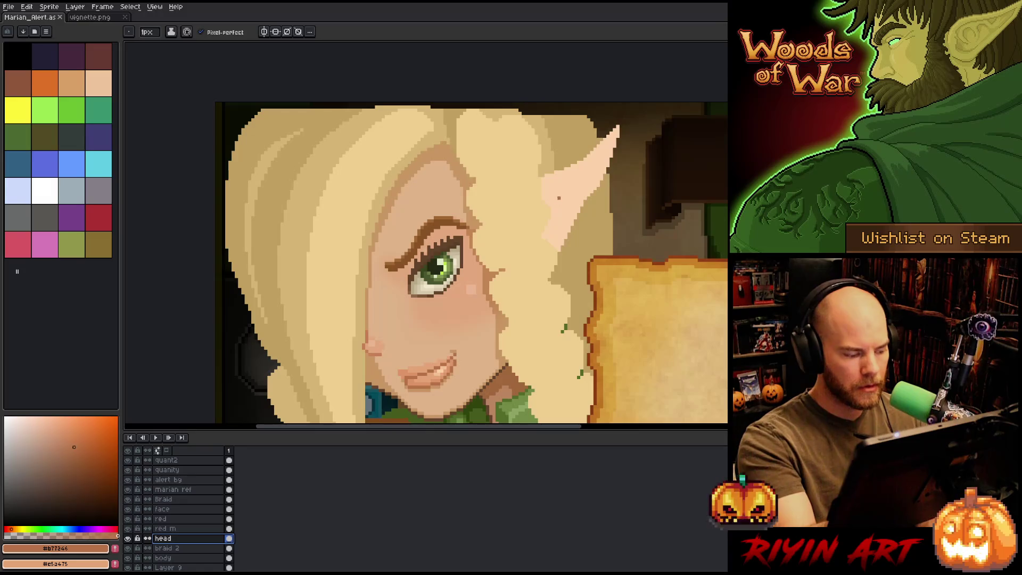
{"action": "mouse_move", "coordinate": [542, 195]}
{"action": "left_mouse_down"}
{"action": "mouse_move", "coordinate": [607, 154]}
{"action": "mouse_move", "coordinate": [617, 129]}
{"action": "left_mouse_up"}
{"action": "key", "text": "ctrl+z"}
{"action": "left_click_drag", "start_coordinate": [542, 193], "coordinate": [604, 147]}
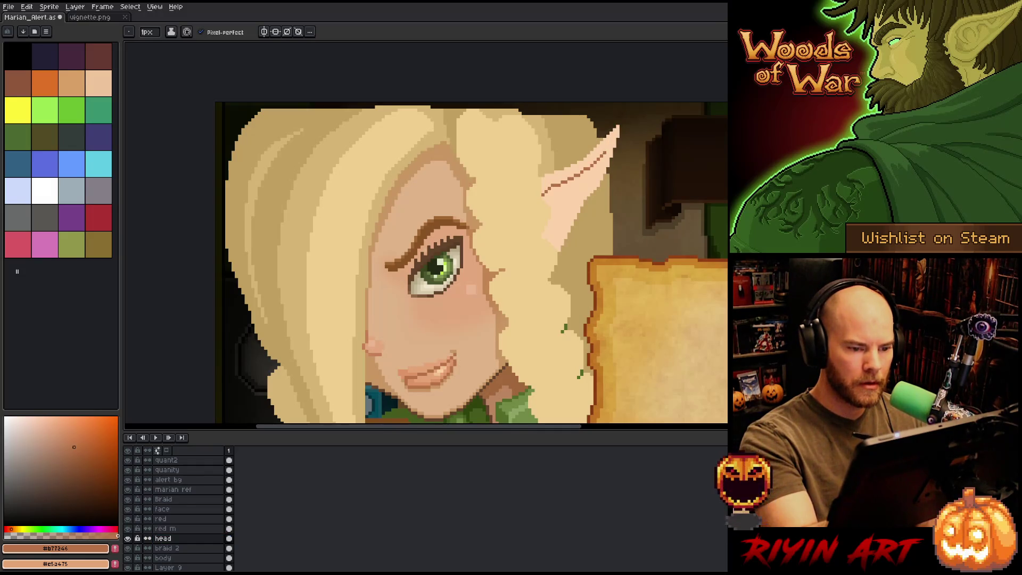
Step: Add a light line down the inner ear edge and fill the inner ear with the face's tan
{"action": "key", "text": "x"}
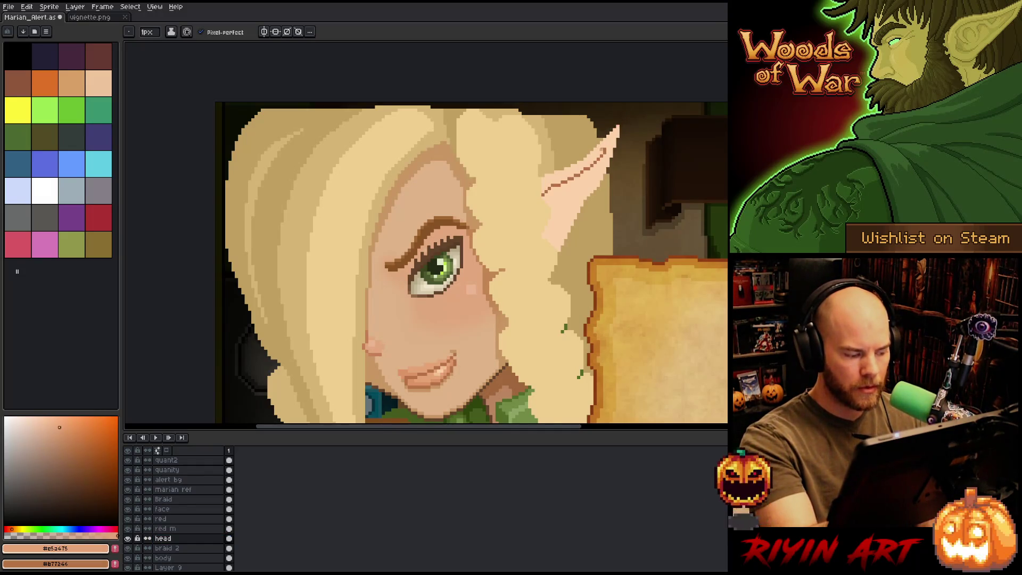
{"action": "left_click_drag", "start_coordinate": [600, 161], "coordinate": [552, 235]}
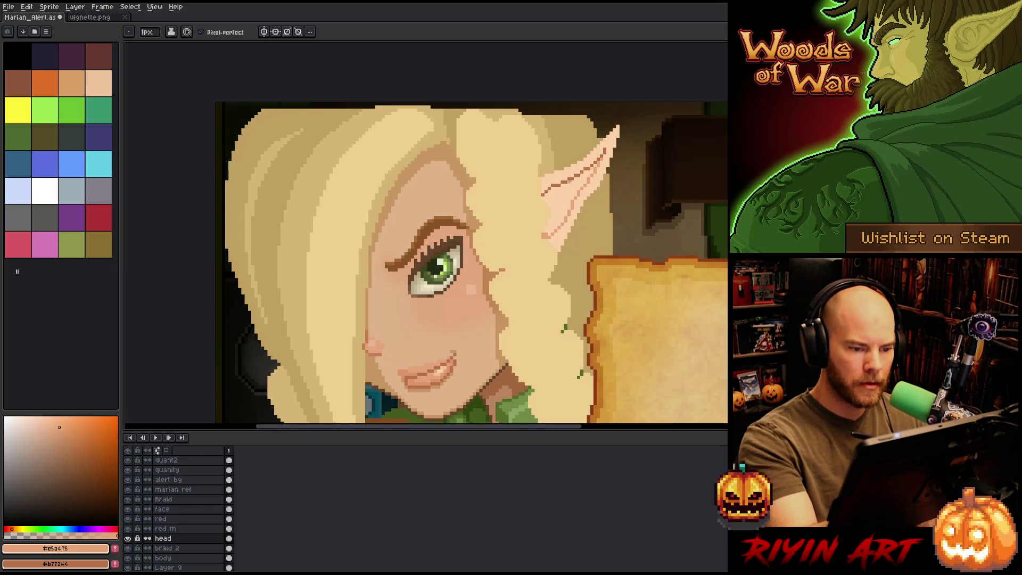
{"action": "key", "text": "g"}
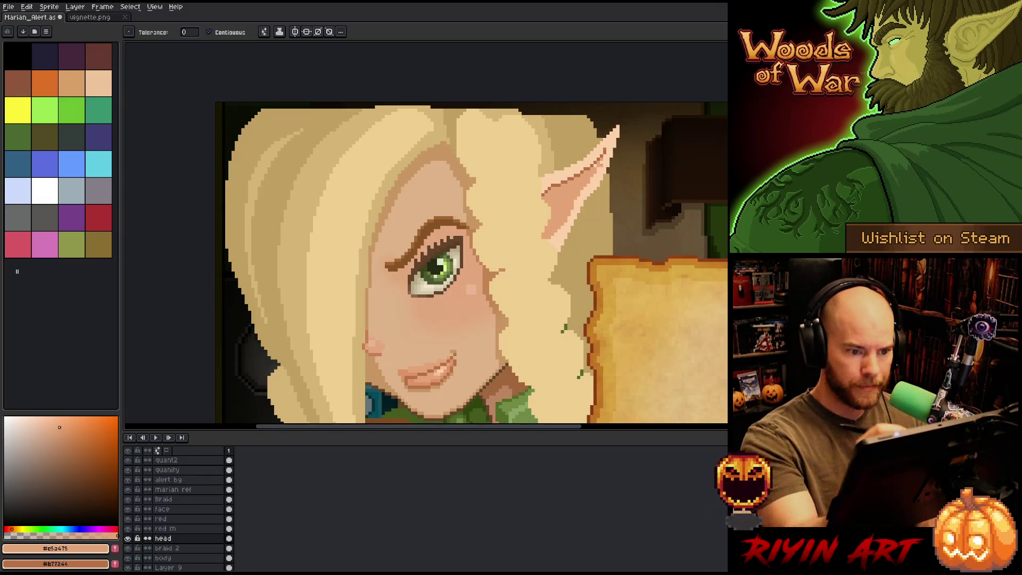
{"action": "key", "text": "b"}
{"action": "key", "text": "i"}
{"action": "left_click", "coordinate": [462, 326]}
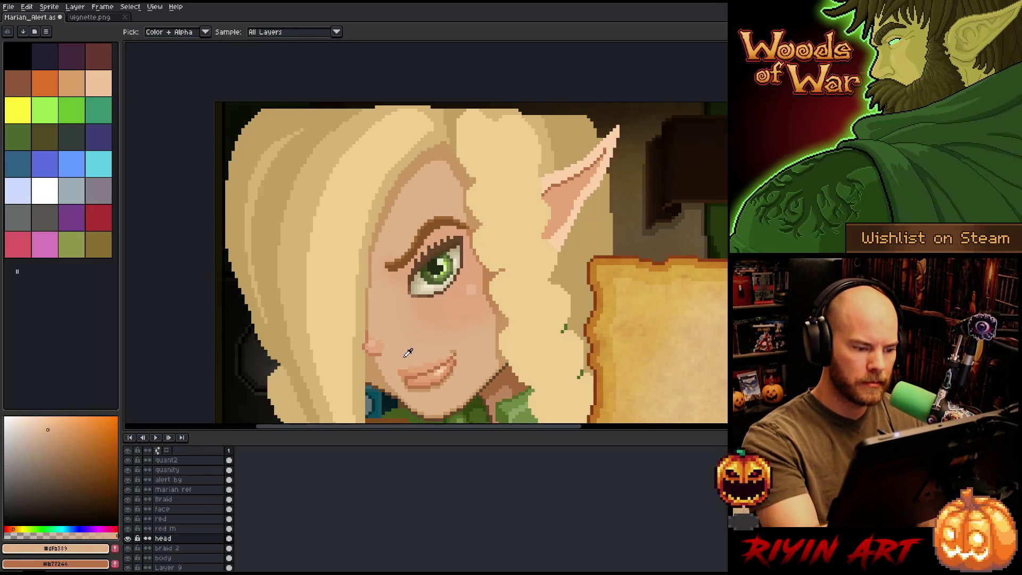
{"action": "key", "text": "g"}
{"action": "left_click", "coordinate": [578, 181]}
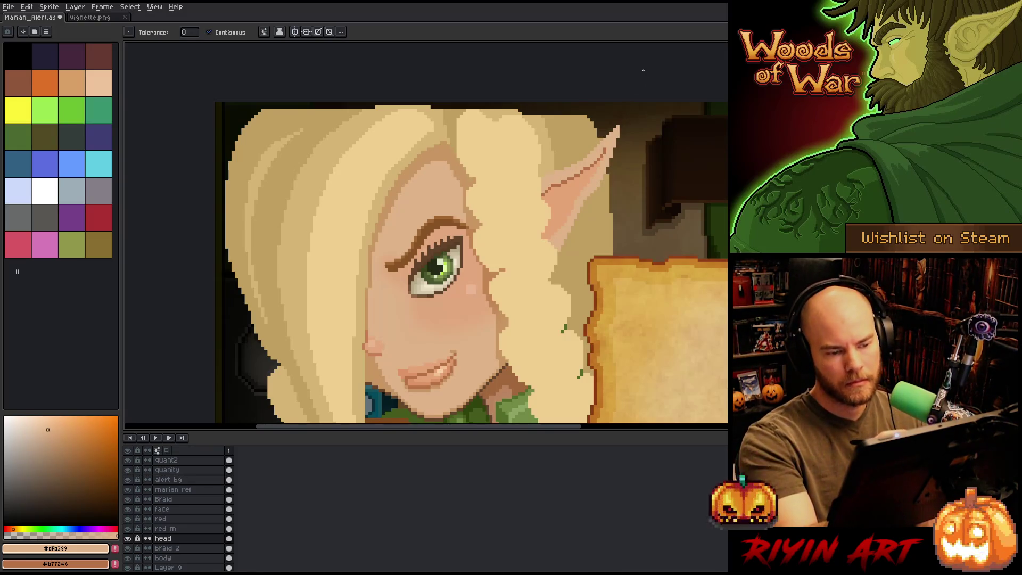
Step: Try a darker brown stroke along the inner ear, revert it, and pick a lighter tan
{"action": "key", "text": "ctrl+z"}
{"action": "key", "text": "i"}
{"action": "left_click", "coordinate": [604, 144]}
{"action": "key", "text": "b"}
{"action": "key", "text": "x"}
{"action": "left_click_drag", "start_coordinate": [561, 178], "coordinate": [542, 188]}
{"action": "key", "text": "ctrl+z"}
{"action": "left_click", "coordinate": [48, 430]}
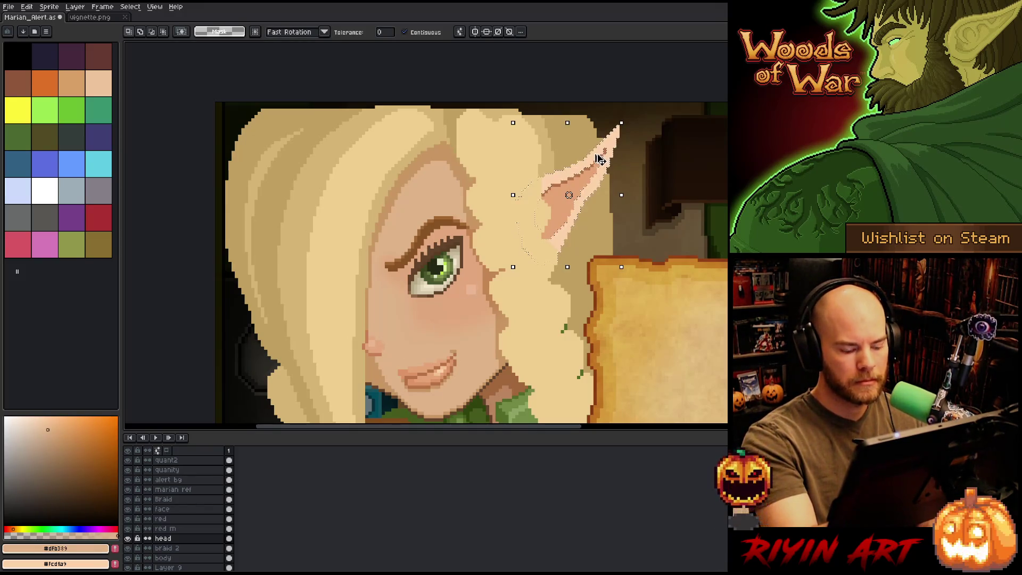
Step: Repaint the ear's upper edge in light tan and darken pixels along its edges
{"action": "mouse_move", "coordinate": [542, 181]}
{"action": "left_mouse_down"}
{"action": "mouse_move", "coordinate": [569, 177]}
{"action": "mouse_move", "coordinate": [610, 147]}
{"action": "mouse_move", "coordinate": [591, 161]}
{"action": "mouse_move", "coordinate": [606, 145]}
{"action": "mouse_move", "coordinate": [581, 207]}
{"action": "left_mouse_up"}
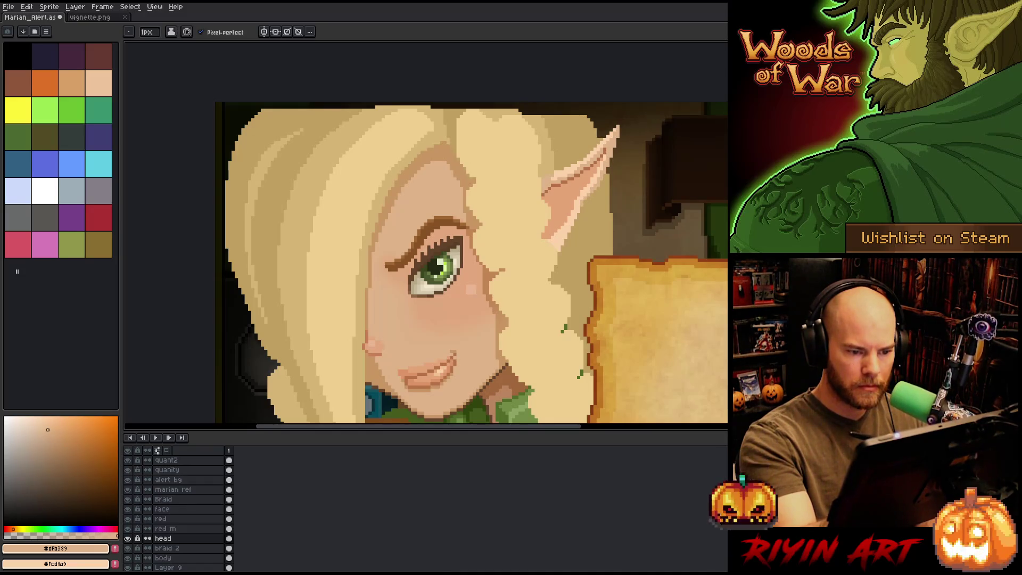
{"action": "left_click_drag", "start_coordinate": [605, 155], "coordinate": [600, 171]}
{"action": "left_click_drag", "start_coordinate": [572, 226], "coordinate": [564, 239]}
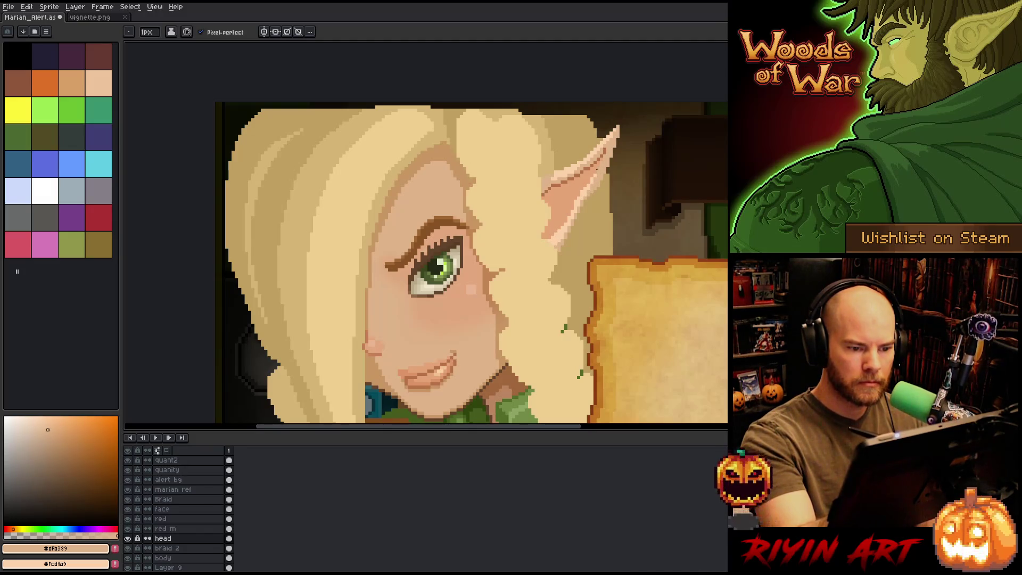
{"action": "left_click", "coordinate": [587, 187]}
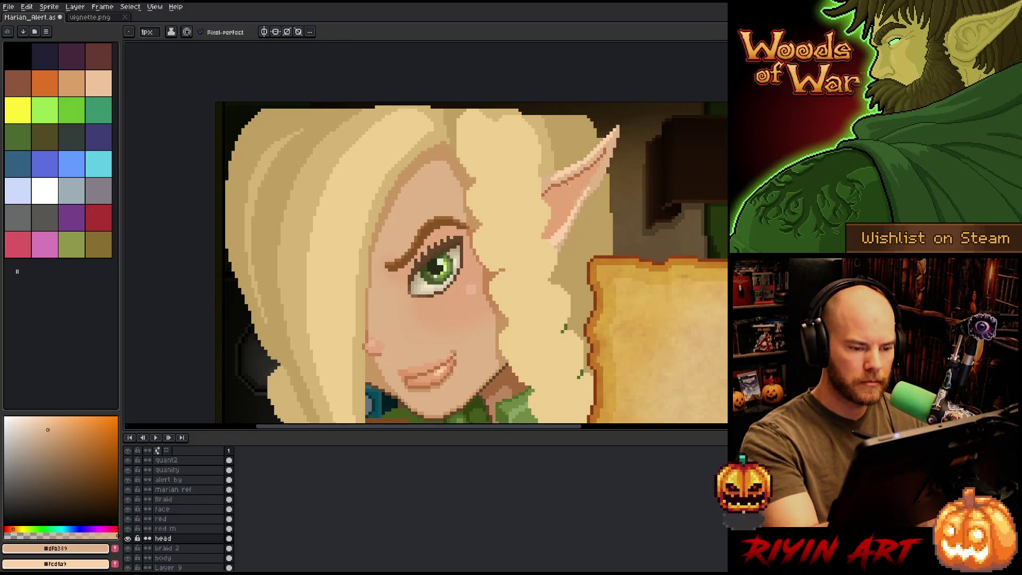
Step: Try dark brown line pixels on the ear, undo them, and return to light tan
{"action": "left_click", "coordinate": [567, 184], "text": "alt"}
{"action": "left_click_drag", "start_coordinate": [545, 198], "coordinate": [559, 213]}
{"action": "key", "text": "ctrl+z"}
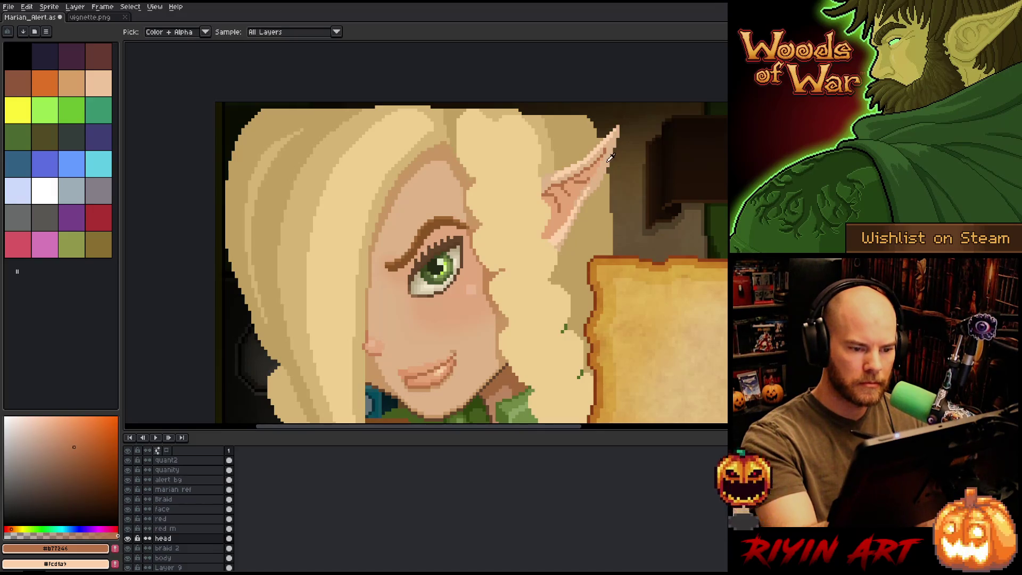
{"action": "left_click", "coordinate": [566, 228], "text": "alt"}
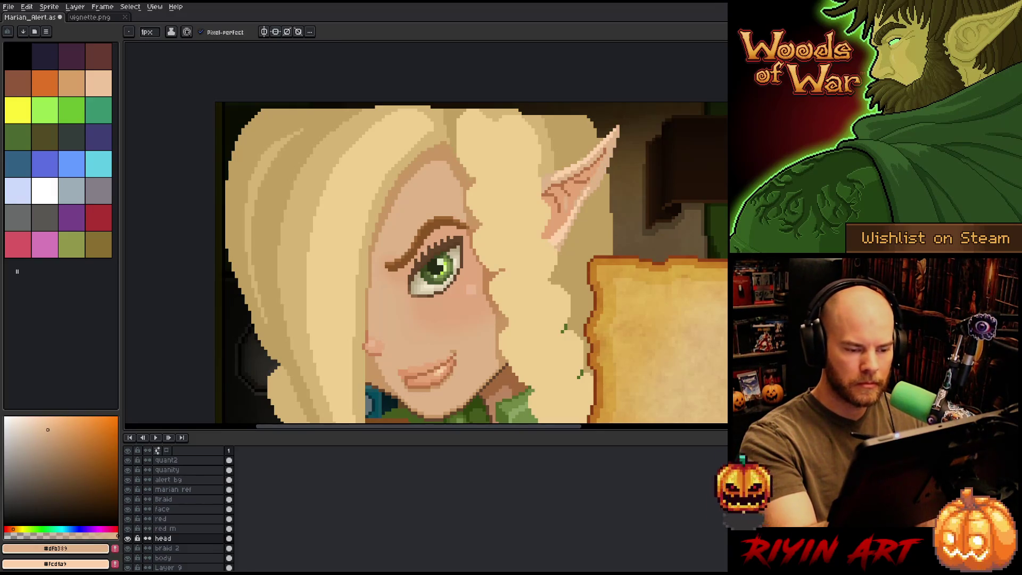
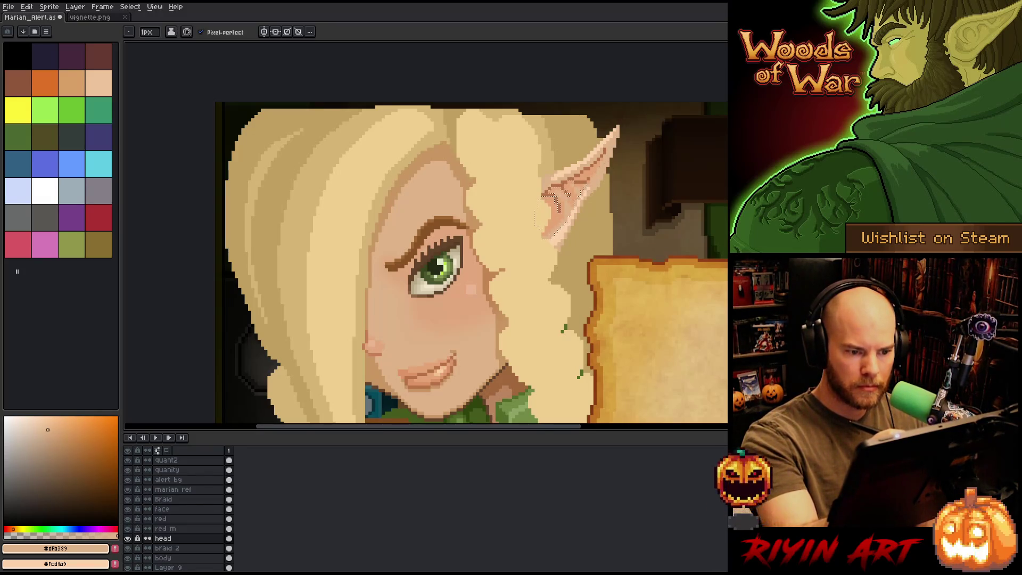
Step: Deselect the ear and test a light ear pink on the cheek, then undo it
{"action": "key", "text": "ctrl+d"}
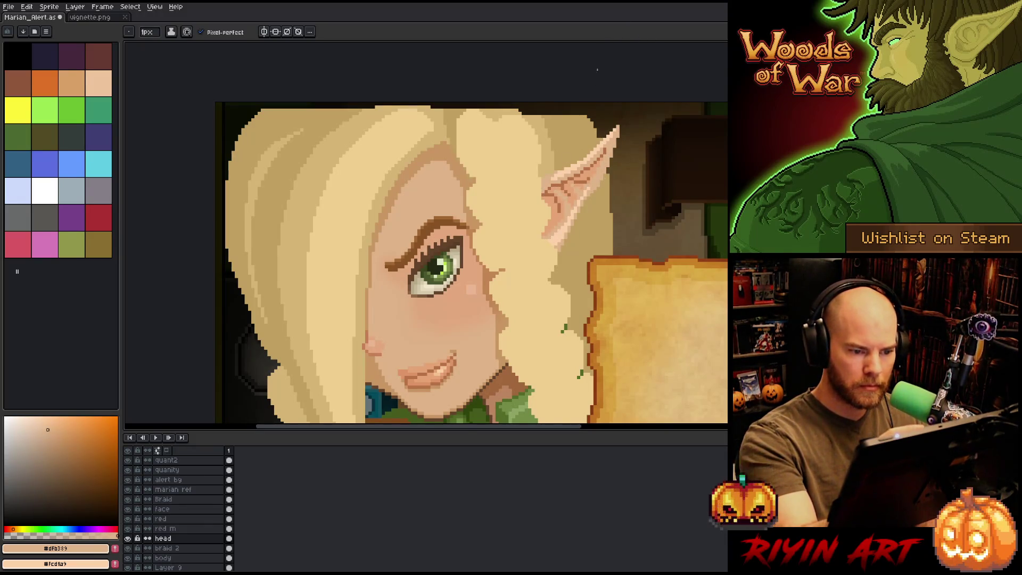
{"action": "left_click", "coordinate": [589, 194], "text": "alt"}
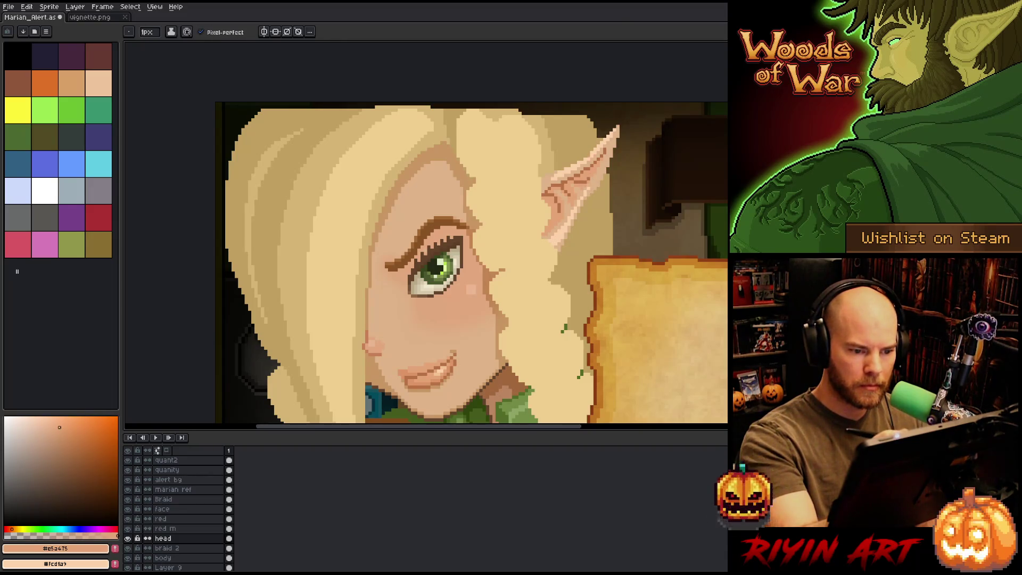
{"action": "left_click", "coordinate": [527, 255], "text": "alt"}
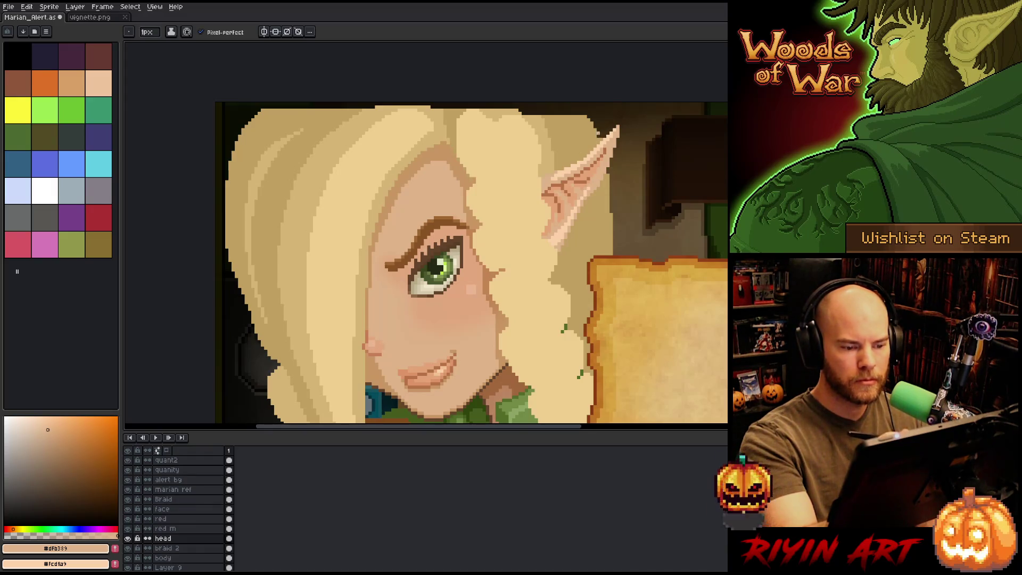
{"action": "left_click", "coordinate": [558, 235], "text": "alt"}
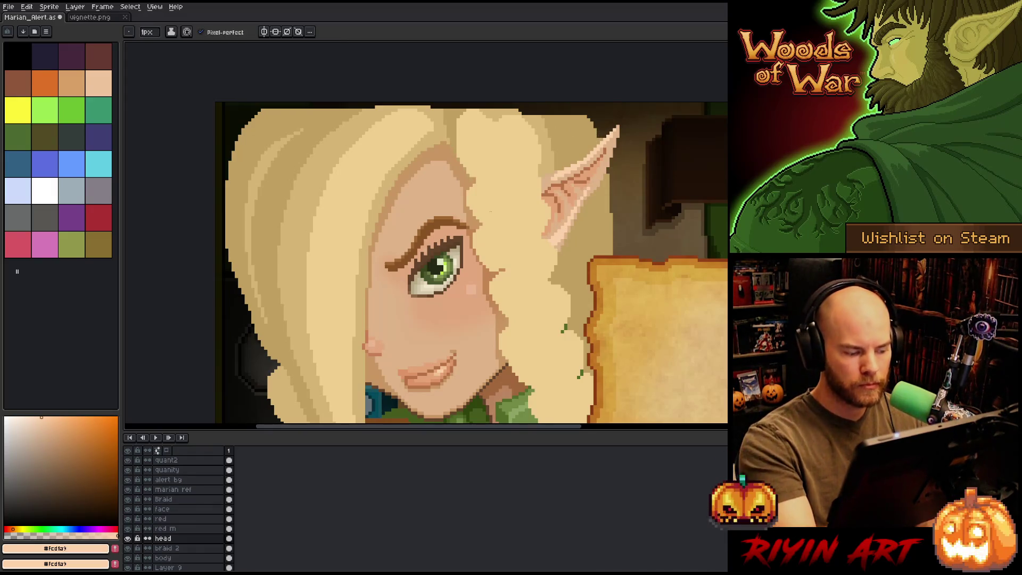
{"action": "mouse_move", "coordinate": [426, 335]}
{"action": "left_mouse_down"}
{"action": "mouse_move", "coordinate": [408, 355]}
{"action": "mouse_move", "coordinate": [418, 361]}
{"action": "left_mouse_up"}
{"action": "key", "text": "ctrl+z"}
{"action": "key", "text": "ctrl+z"}
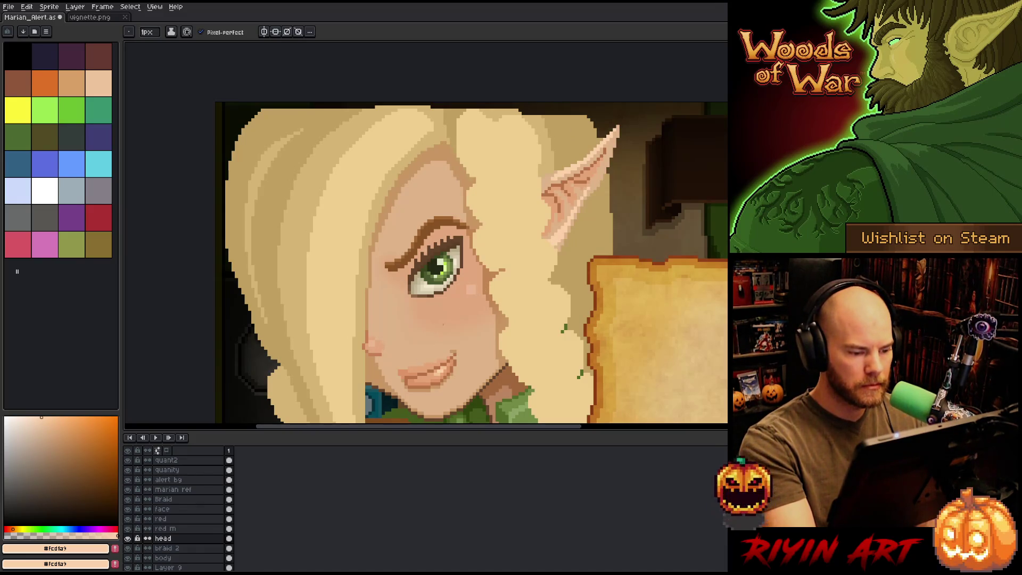
Step: Sample the cheek skin and choose a lighter peach tone, testing and undoing a fill
{"action": "key", "text": "i"}
{"action": "left_click", "coordinate": [405, 348]}
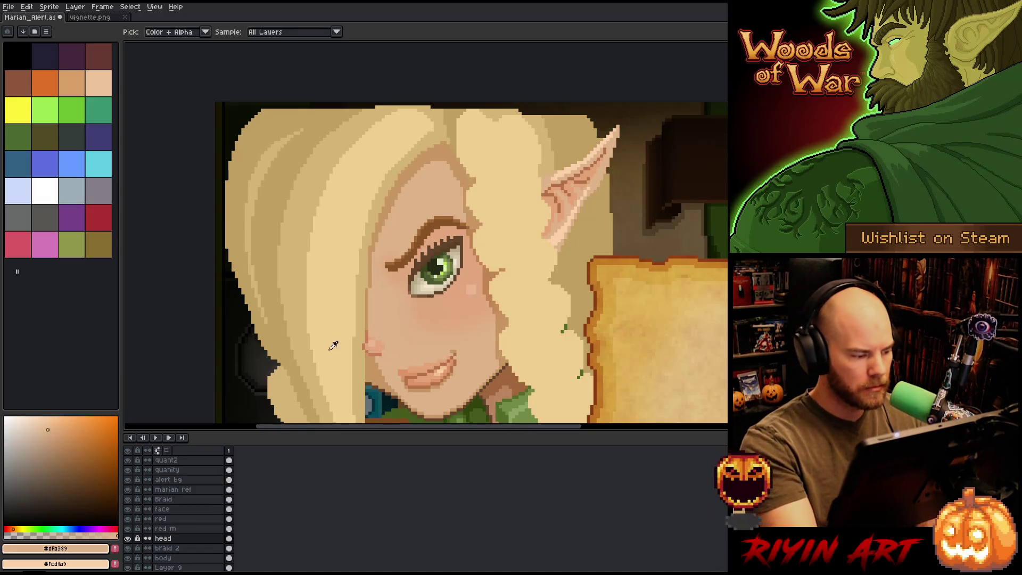
{"action": "left_click", "coordinate": [45, 426]}
{"action": "key", "text": "b"}
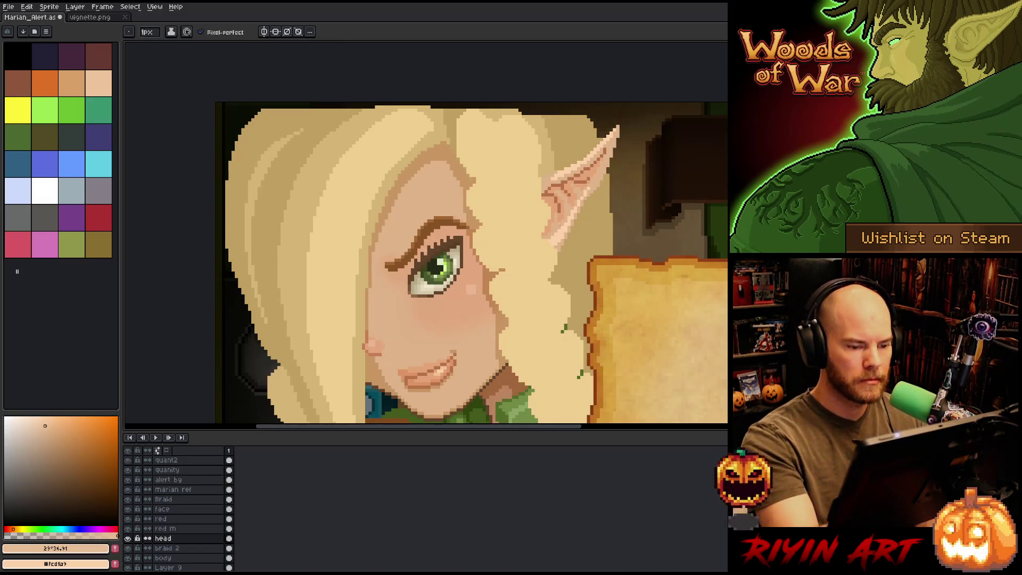
{"action": "key", "text": "g"}
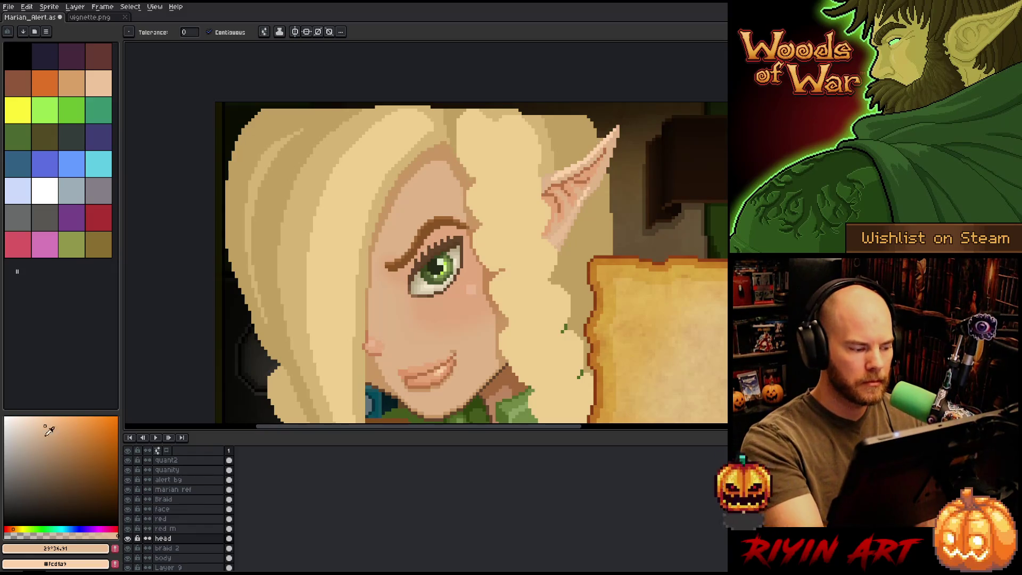
{"action": "left_click", "coordinate": [44, 425]}
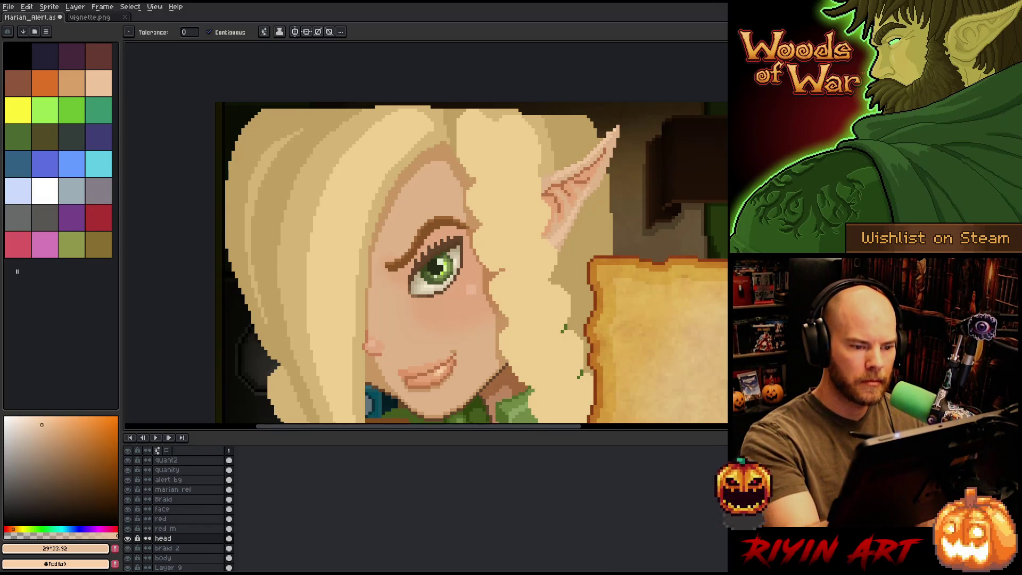
{"action": "left_click", "coordinate": [617, 128]}
{"action": "key", "text": "ctrl+z"}
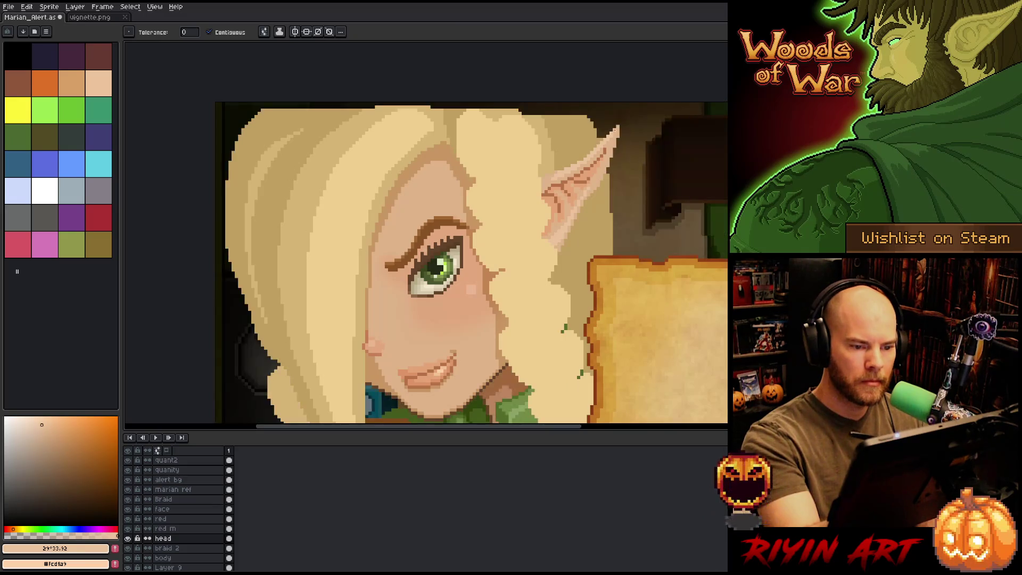
Step: Draw a light highlight arc on the forehead above the eyebrow
{"action": "left_click_drag", "start_coordinate": [574, 258], "coordinate": [580, 221]}
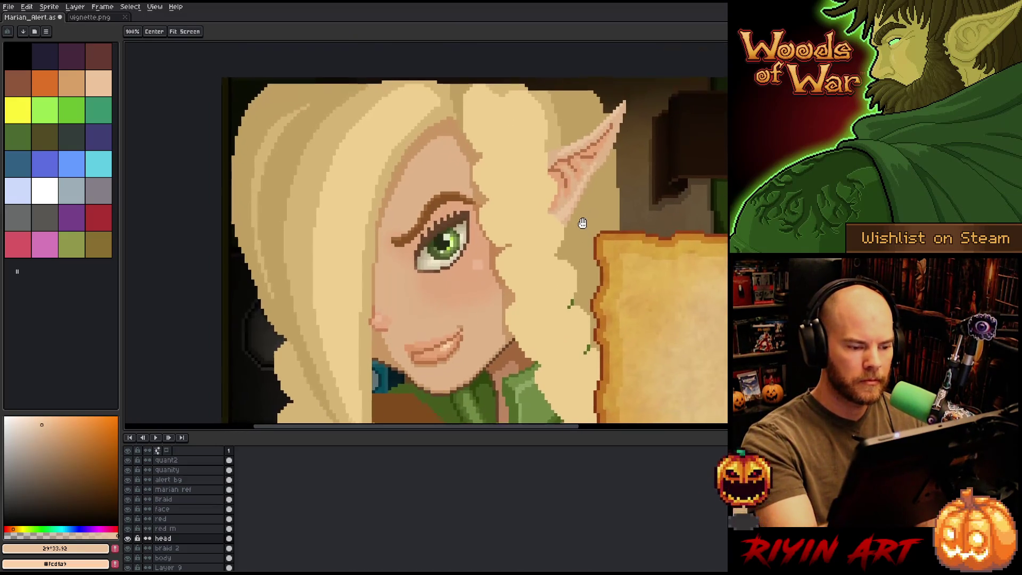
{"action": "key", "text": "b"}
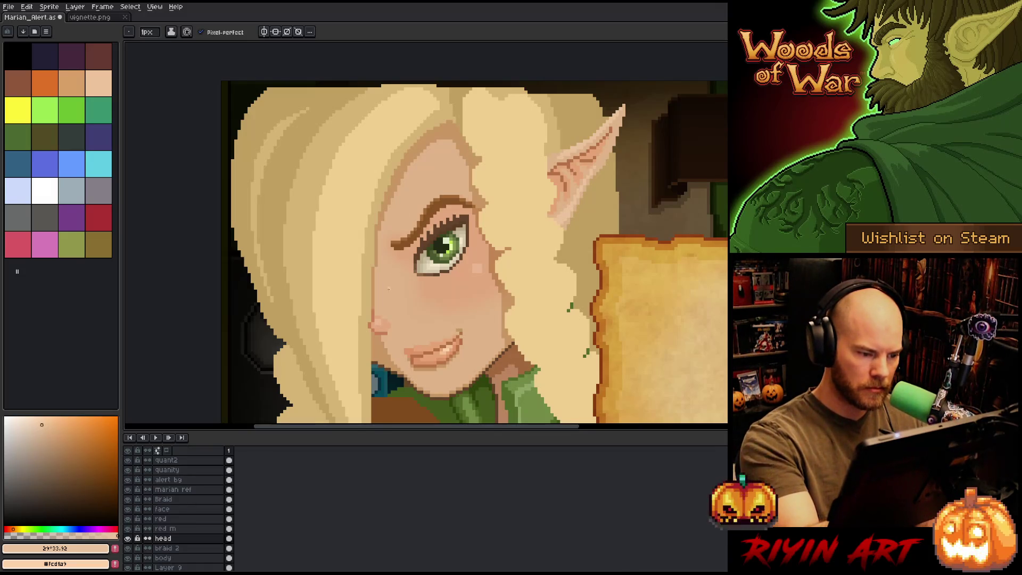
{"action": "mouse_move", "coordinate": [406, 223]}
{"action": "left_mouse_down"}
{"action": "mouse_move", "coordinate": [434, 176]}
{"action": "mouse_move", "coordinate": [452, 184]}
{"action": "left_mouse_up"}
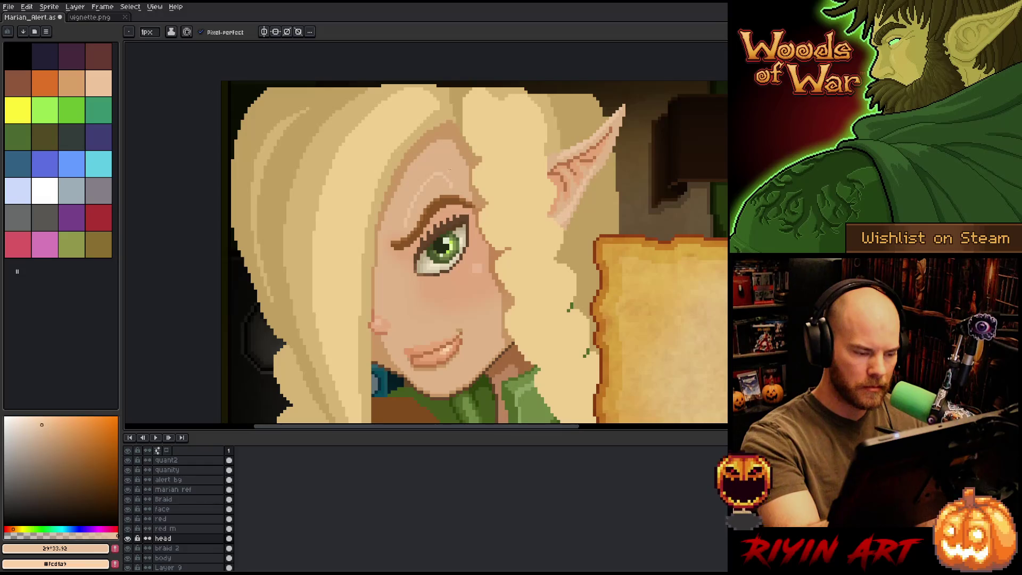
Step: Add Layer 10 above the head and paint light strokes across the forehead and near the cheek
{"action": "key", "text": "shift+n"}
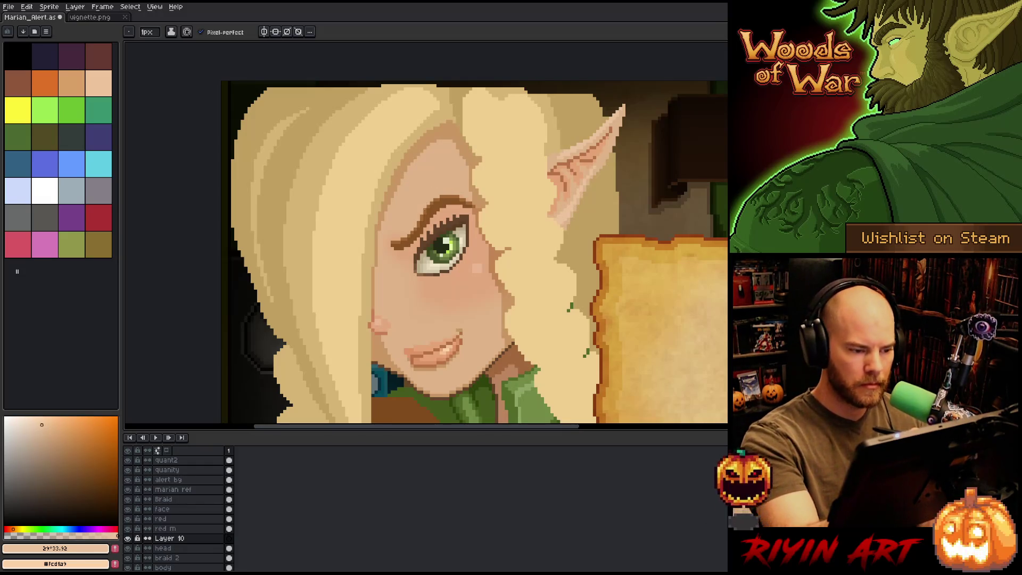
{"action": "mouse_move", "coordinate": [407, 230]}
{"action": "left_mouse_down"}
{"action": "mouse_move", "coordinate": [406, 214]}
{"action": "mouse_move", "coordinate": [449, 170]}
{"action": "left_mouse_up"}
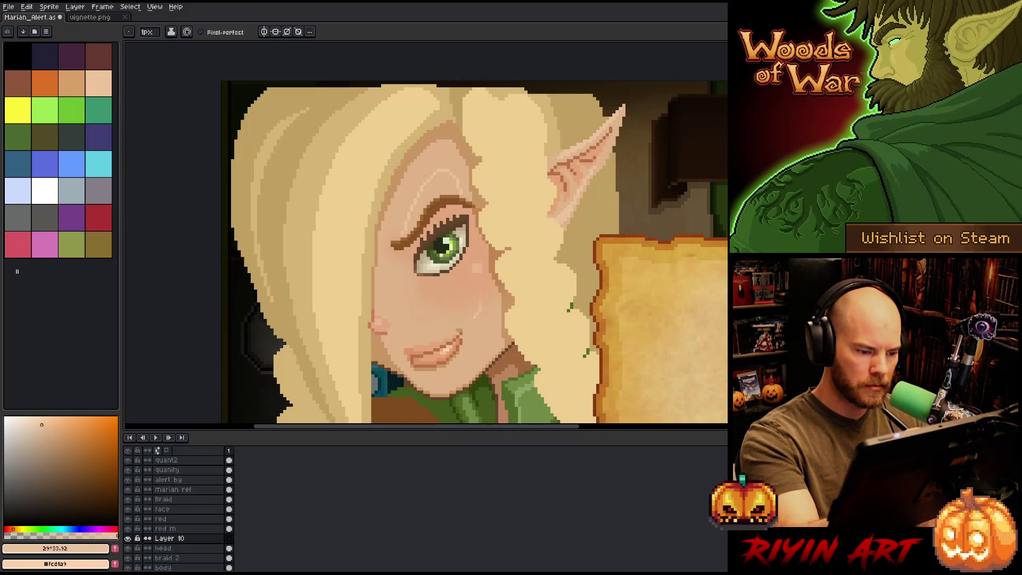
{"action": "left_click_drag", "start_coordinate": [462, 316], "coordinate": [452, 318]}
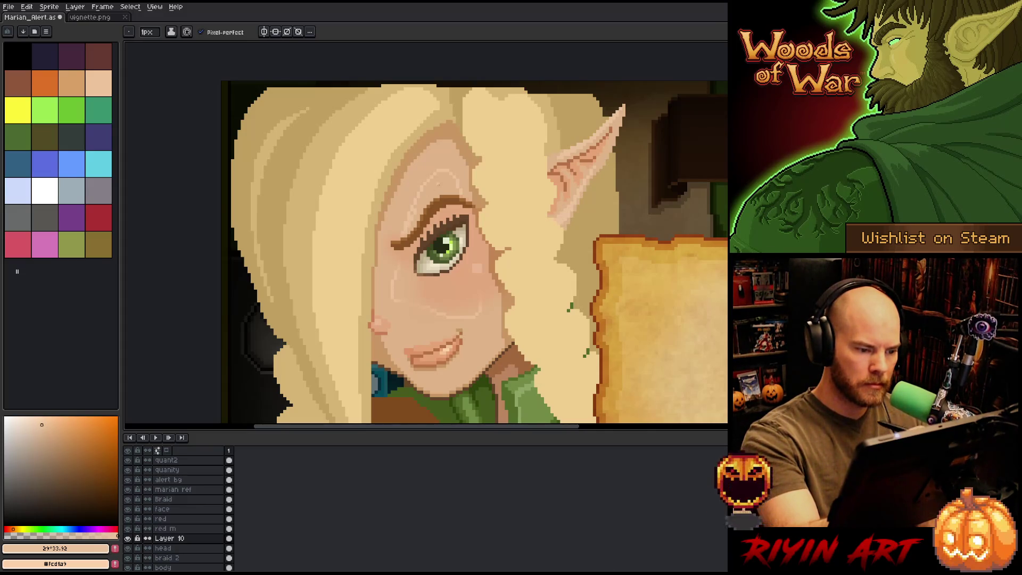
{"action": "left_click_drag", "start_coordinate": [450, 176], "coordinate": [418, 223]}
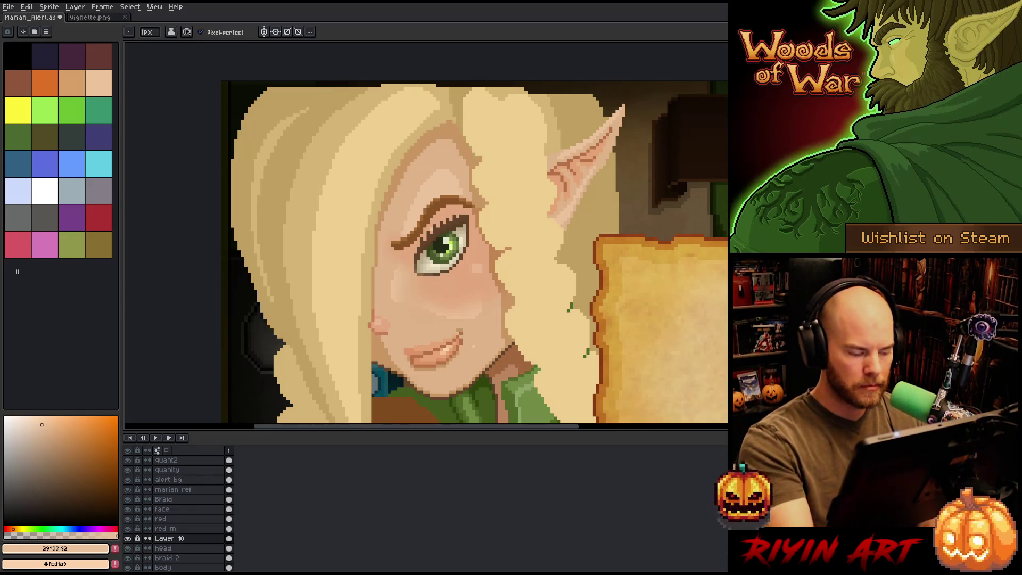
Step: Try the red blush layer in Multiply blending at adjusted opacity
{"action": "double_click", "coordinate": [171, 519]}
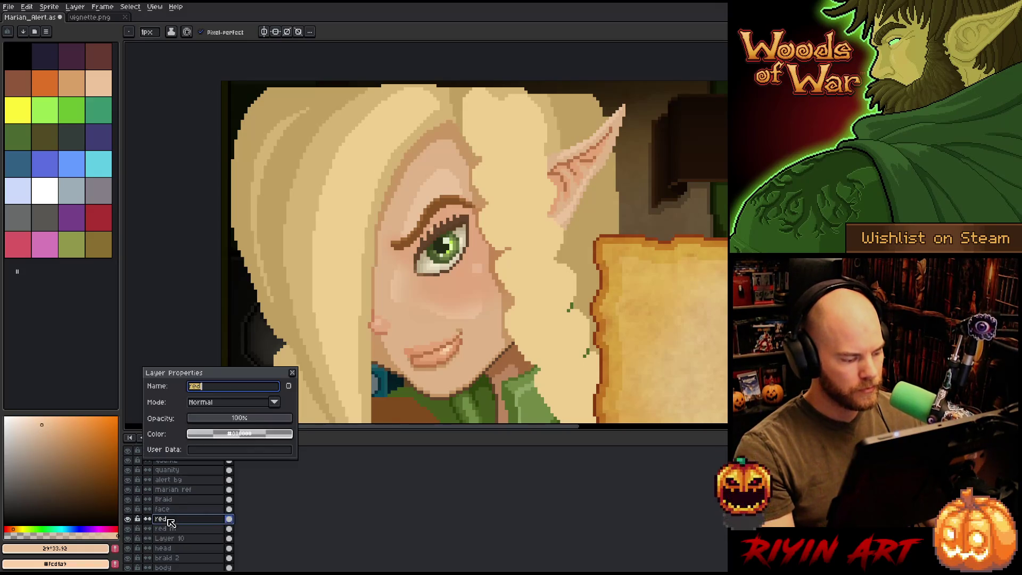
{"action": "left_click", "coordinate": [198, 417]}
{"action": "left_click", "coordinate": [205, 403]}
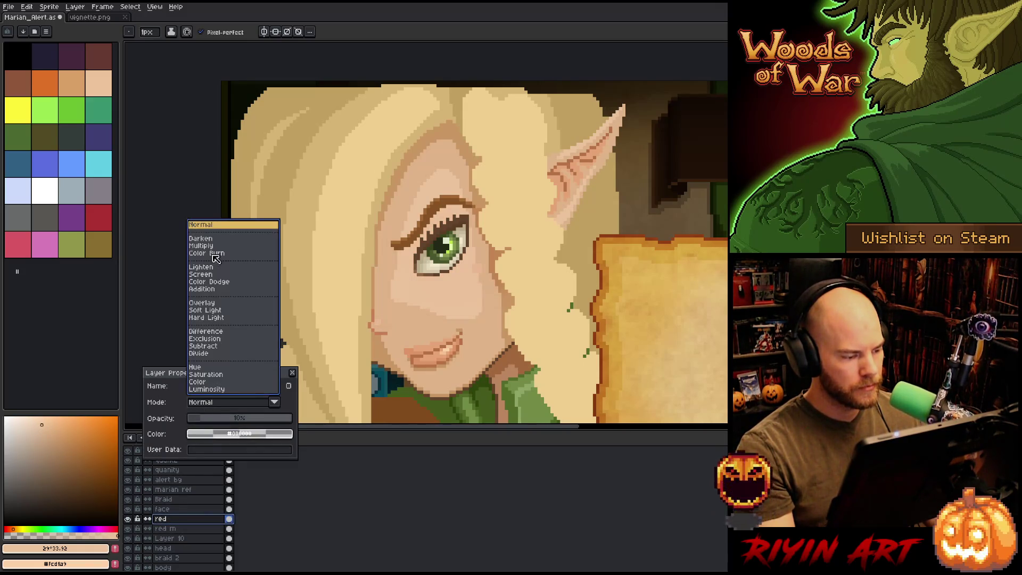
{"action": "left_click", "coordinate": [212, 250]}
{"action": "left_click", "coordinate": [231, 419]}
{"action": "left_click_drag", "start_coordinate": [231, 420], "coordinate": [235, 420]}
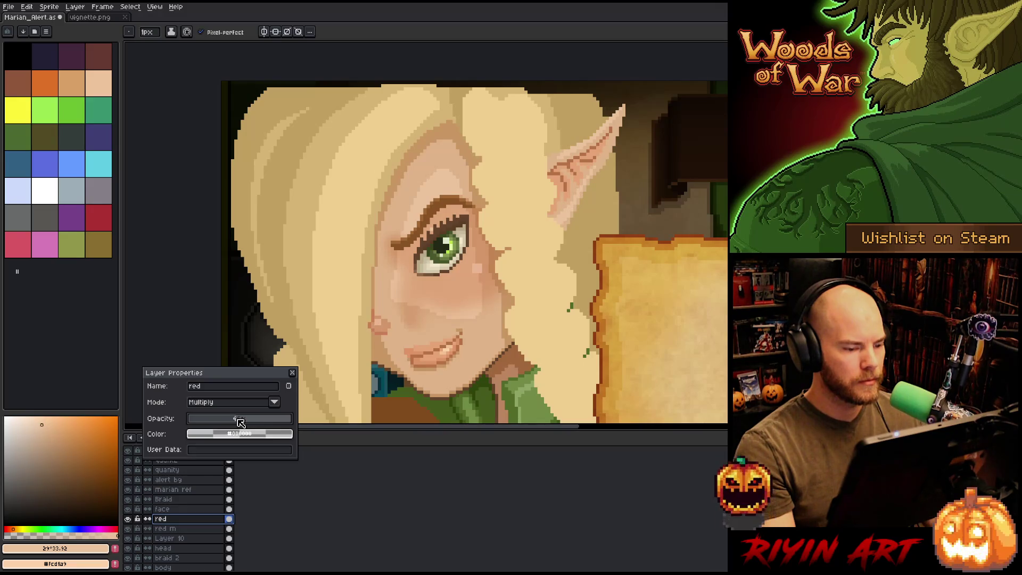
Step: Try the red layer in Overlay at 67% and Color at 100%, then revert it to Normal
{"action": "left_click", "coordinate": [233, 402]}
{"action": "left_click", "coordinate": [215, 301]}
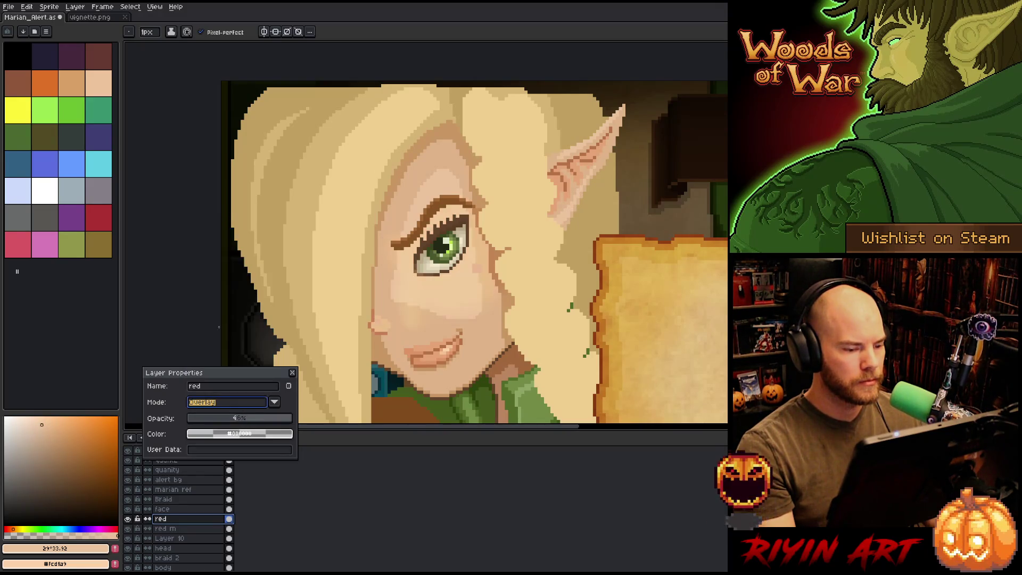
{"action": "mouse_move", "coordinate": [229, 420]}
{"action": "left_mouse_down"}
{"action": "mouse_move", "coordinate": [201, 420]}
{"action": "mouse_move", "coordinate": [257, 419]}
{"action": "left_mouse_up"}
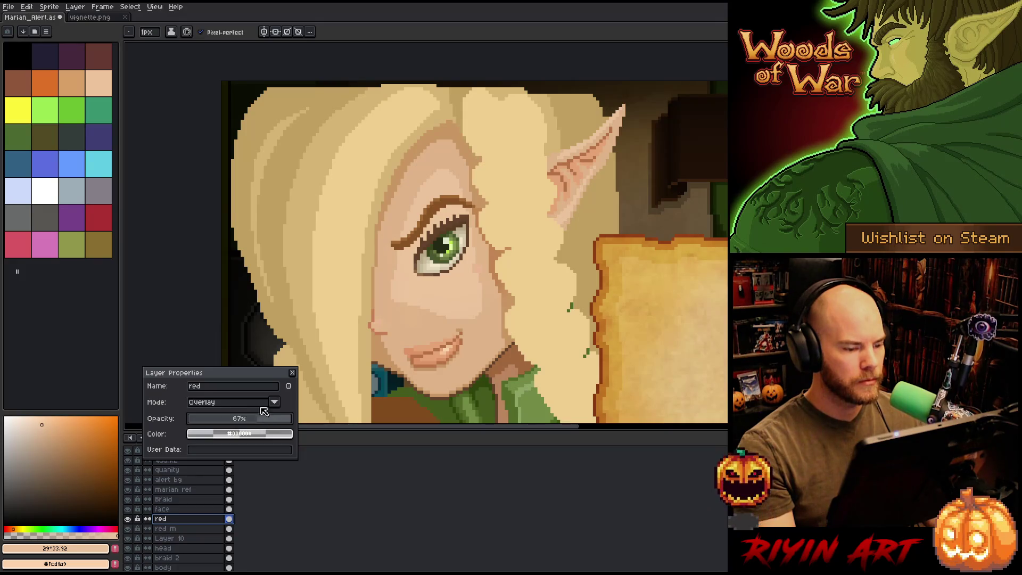
{"action": "left_click", "coordinate": [264, 403]}
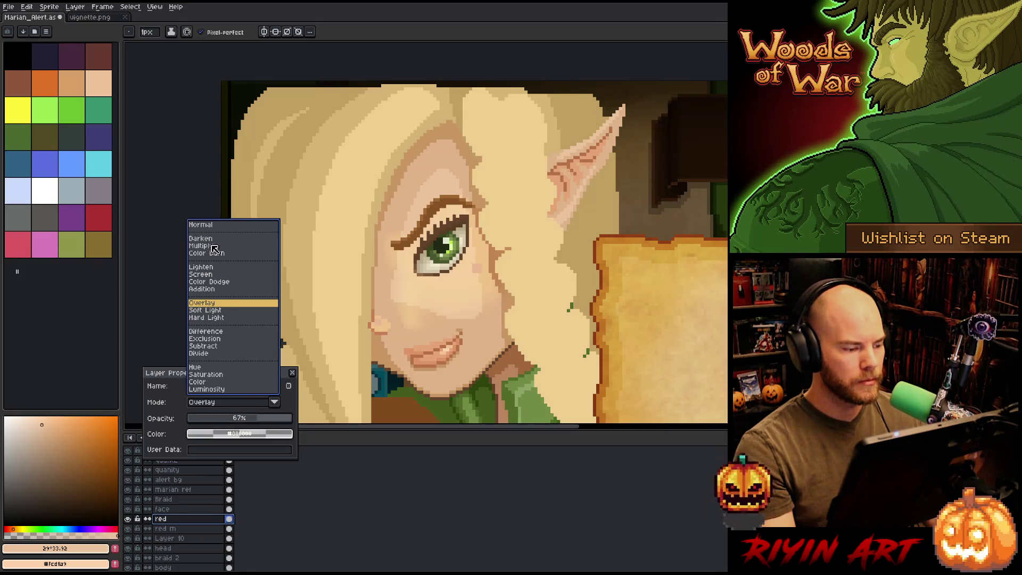
{"action": "left_click", "coordinate": [226, 382]}
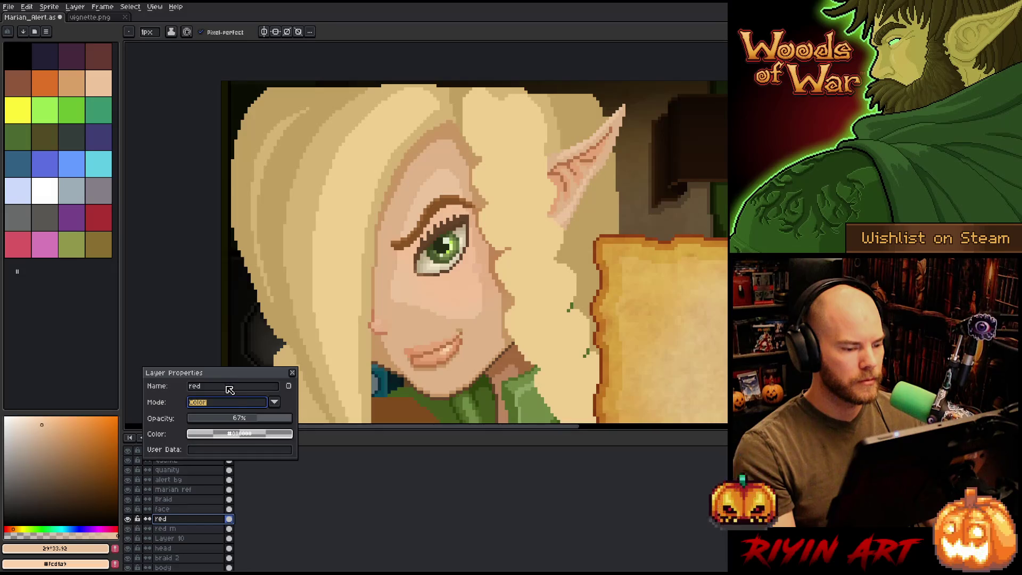
{"action": "left_click_drag", "start_coordinate": [254, 420], "coordinate": [298, 418]}
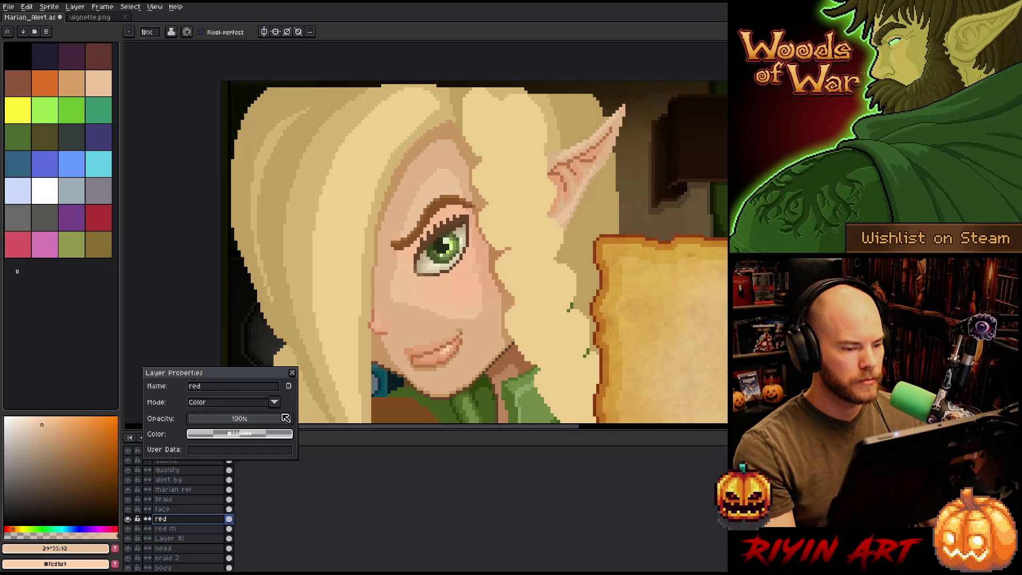
{"action": "left_click", "coordinate": [214, 402]}
{"action": "left_click", "coordinate": [198, 226]}
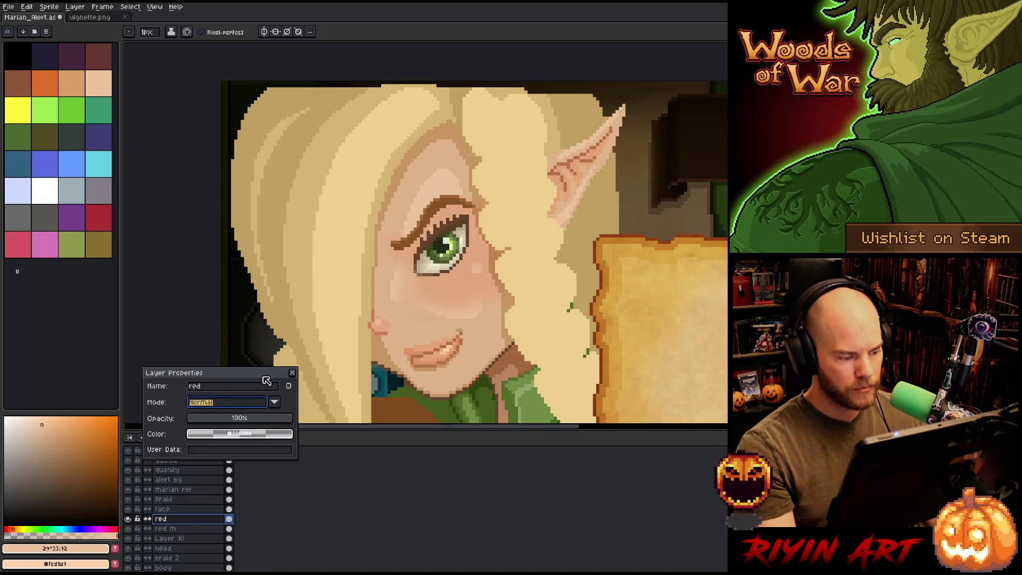
{"action": "left_click", "coordinate": [292, 372]}
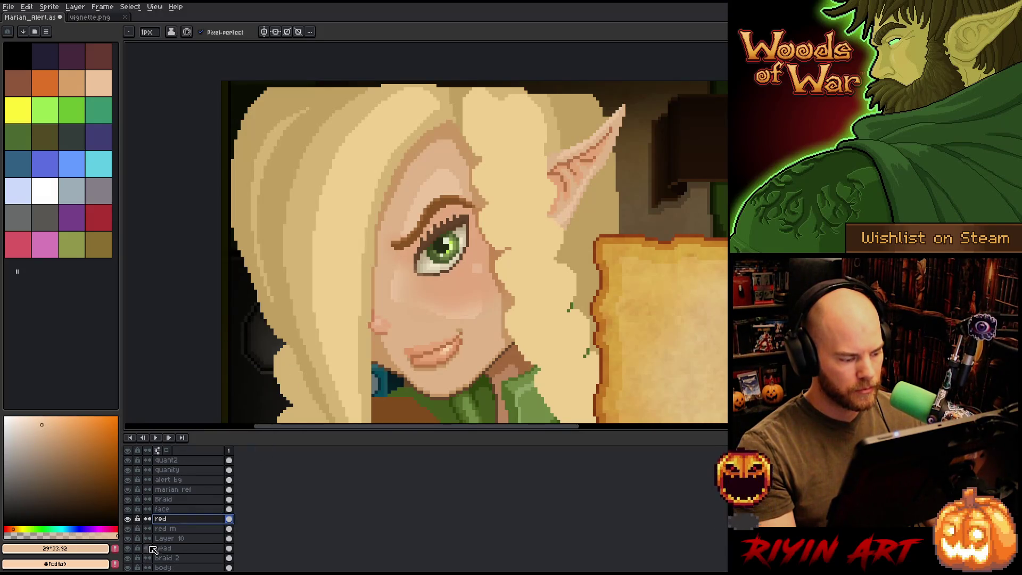
Step: Move Layer 10 below the face layer and set it to Screen blending at 16% opacity
{"action": "left_click", "coordinate": [182, 538]}
{"action": "left_click_drag", "start_coordinate": [181, 515], "coordinate": [185, 514]}
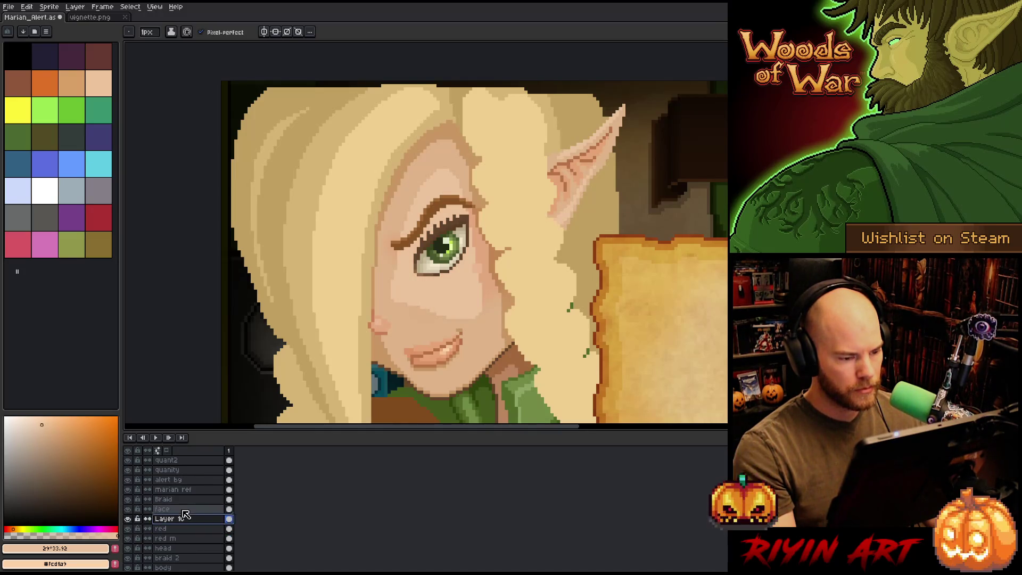
{"action": "double_click", "coordinate": [182, 519]}
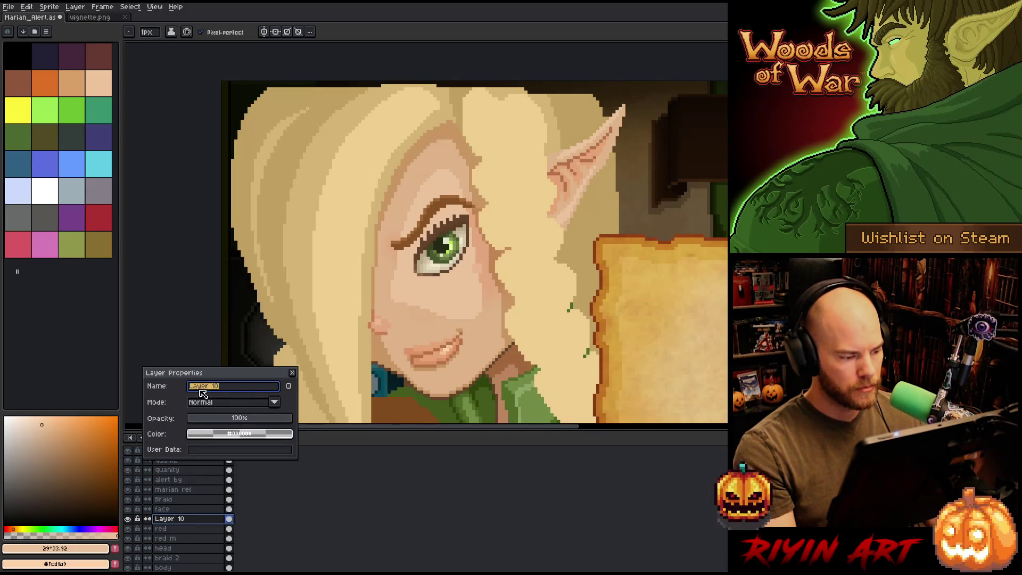
{"action": "left_click", "coordinate": [212, 406]}
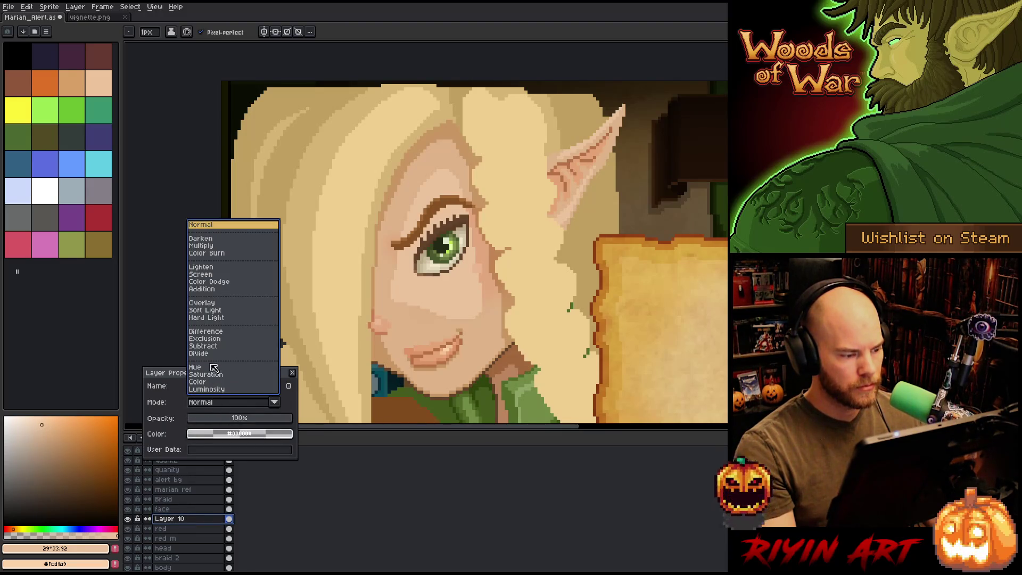
{"action": "left_click", "coordinate": [202, 274]}
{"action": "left_click_drag", "start_coordinate": [200, 418], "coordinate": [207, 418]}
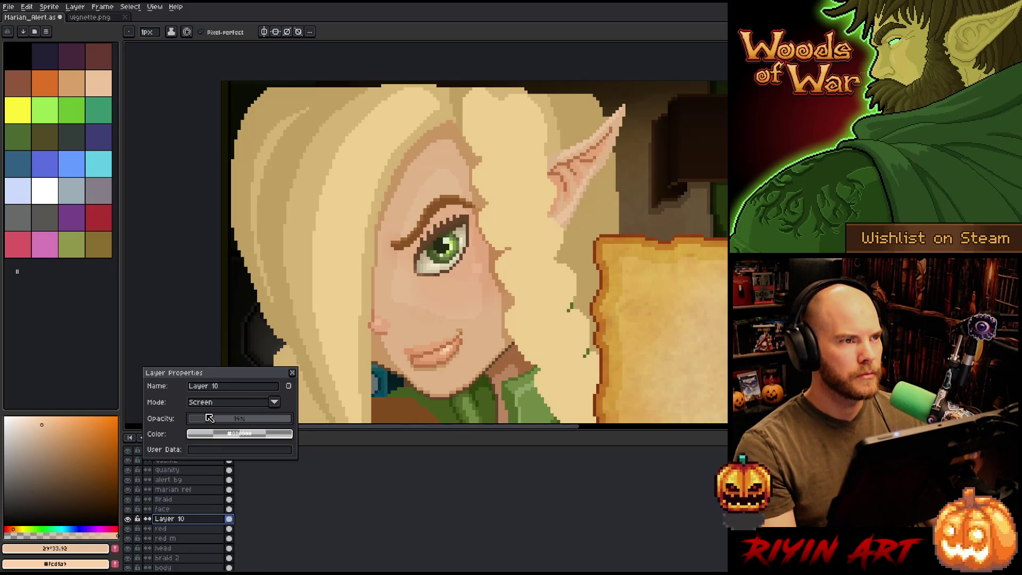
{"action": "left_click_drag", "start_coordinate": [208, 418], "coordinate": [211, 418]}
{"action": "scroll", "coordinate": [289, 245], "scroll_direction": "down", "scroll_amount": 3}
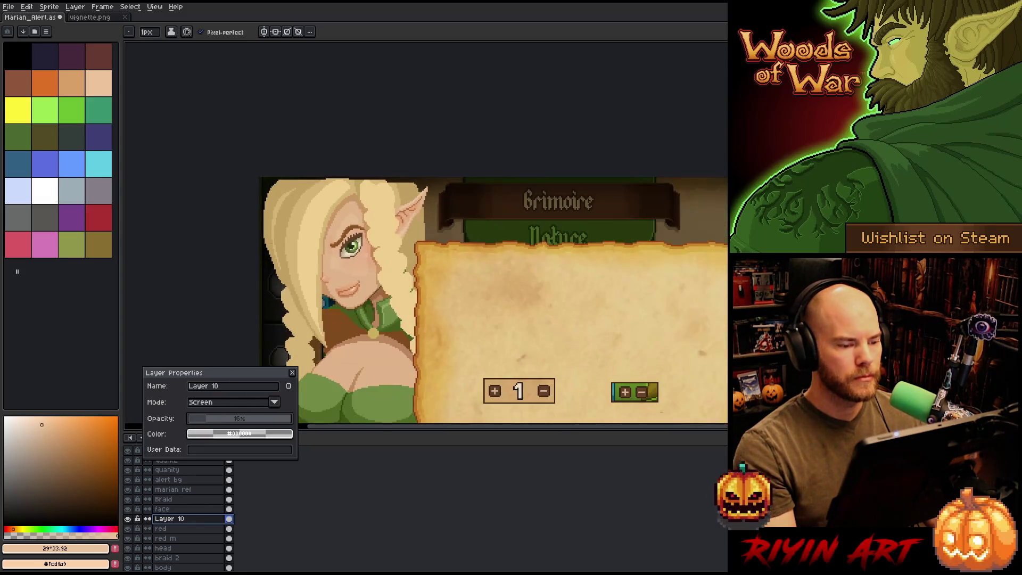
{"action": "left_click", "coordinate": [292, 372]}
Step: Delete Layer 10, dismiss the layer properties and bring the whole alert into view
{"action": "key", "text": "ctrl+e"}
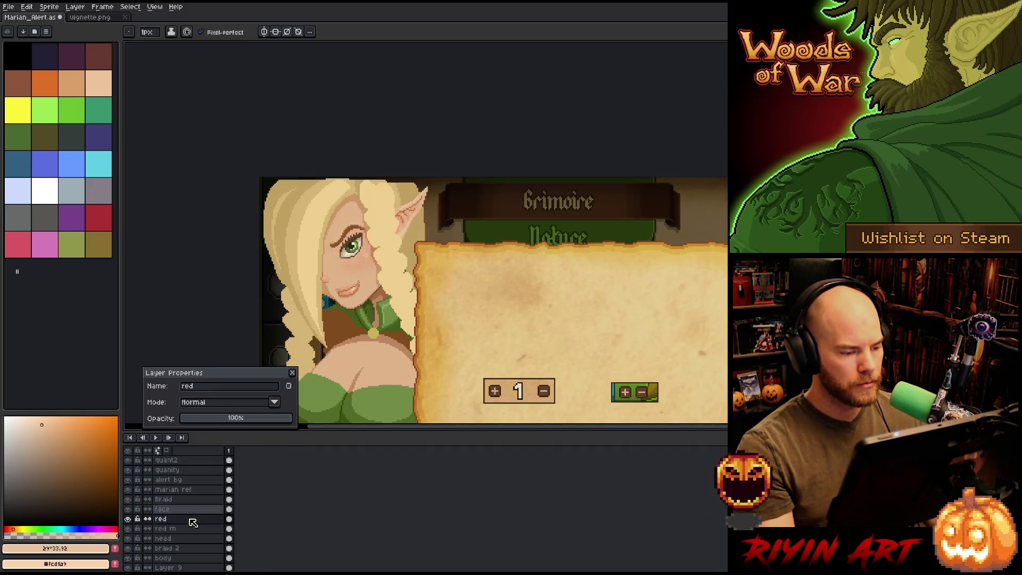
{"action": "left_click", "coordinate": [293, 373]}
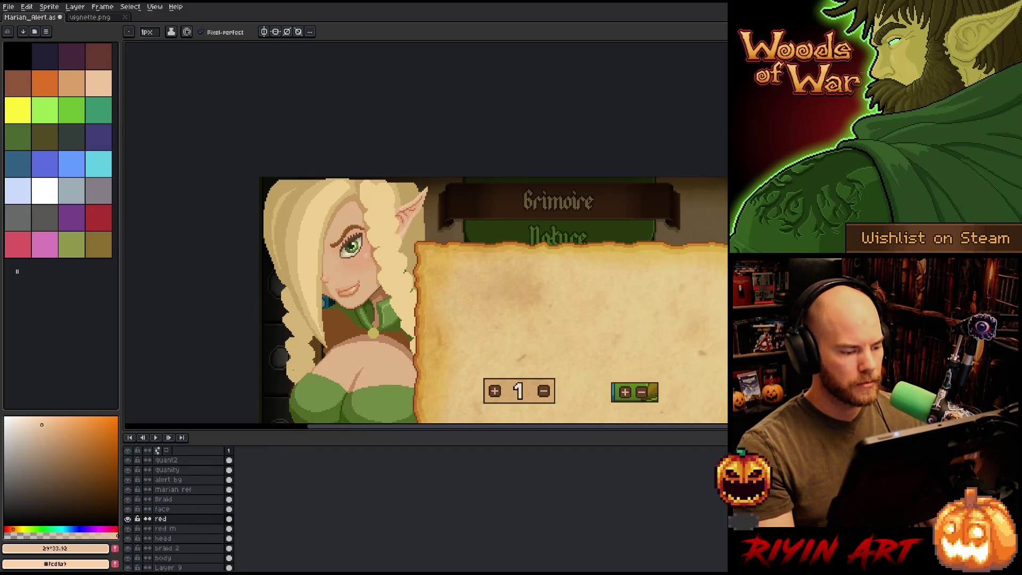
{"action": "scroll", "coordinate": [320, 319], "scroll_direction": "down", "scroll_amount": 2}
{"action": "left_click_drag", "start_coordinate": [341, 334], "coordinate": [345, 226]}
{"action": "key", "text": "b"}
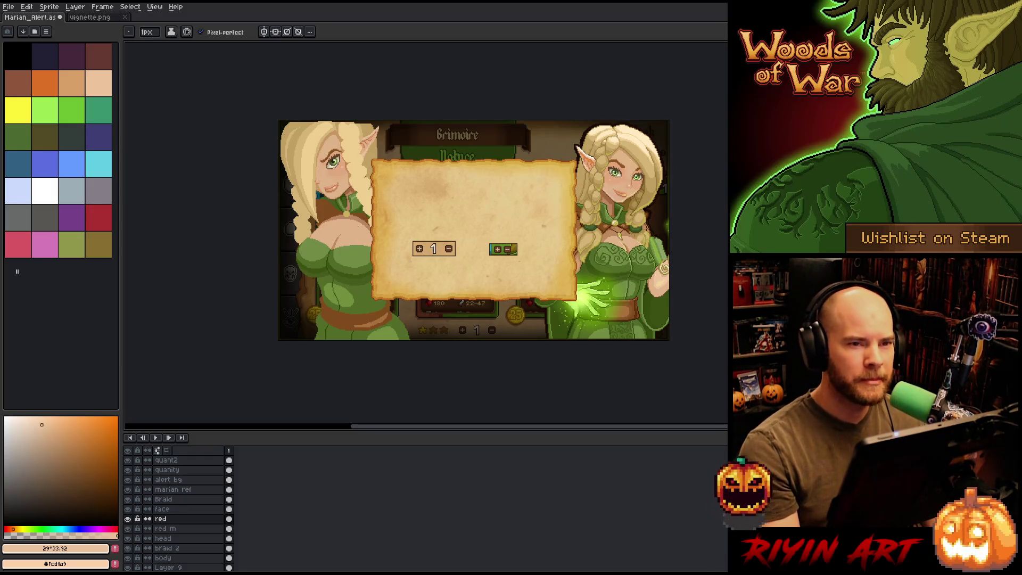
Step: Zoom in and out repeatedly to inspect the alert artwork
{"action": "scroll", "coordinate": [361, 227], "scroll_direction": "up", "scroll_amount": 2}
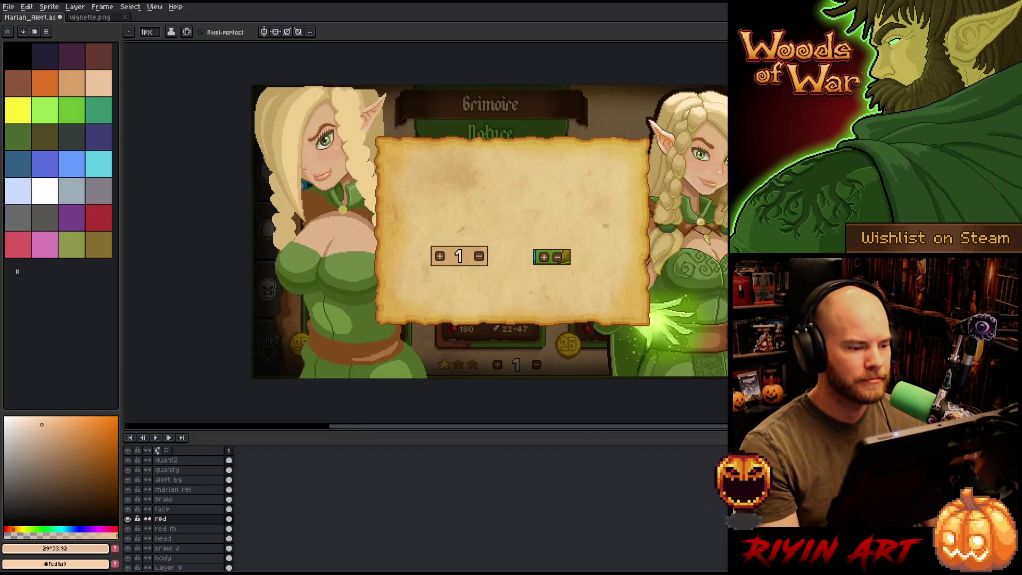
{"action": "scroll", "coordinate": [350, 236], "scroll_direction": "down", "scroll_amount": 1}
{"action": "scroll", "coordinate": [350, 236], "scroll_direction": "up", "scroll_amount": 1}
{"action": "scroll", "coordinate": [350, 236], "scroll_direction": "down", "scroll_amount": 1}
{"action": "scroll", "coordinate": [351, 233], "scroll_direction": "up", "scroll_amount": 1}
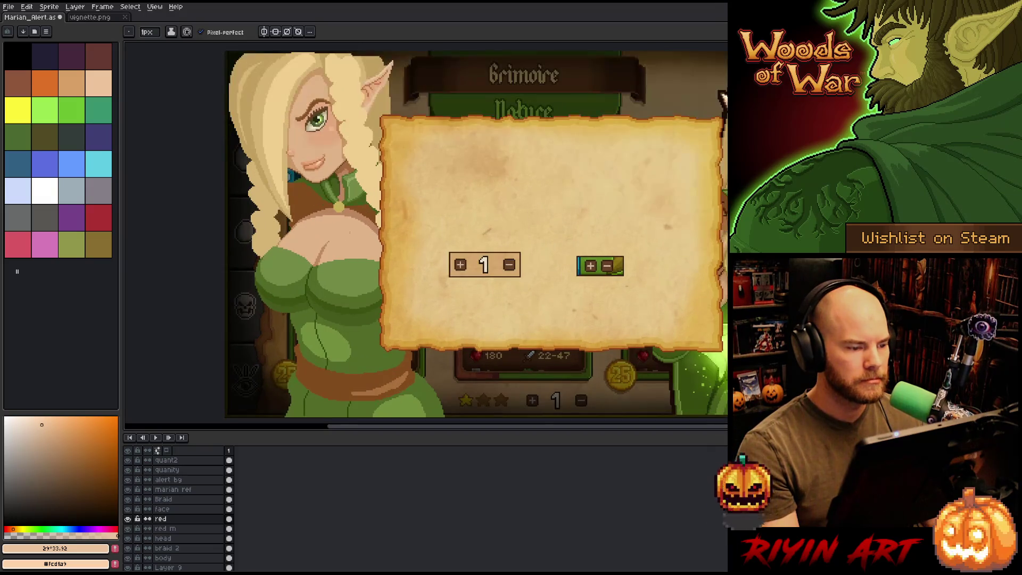
{"action": "scroll", "coordinate": [351, 232], "scroll_direction": "down", "scroll_amount": 1}
{"action": "scroll", "coordinate": [350, 232], "scroll_direction": "up", "scroll_amount": 1}
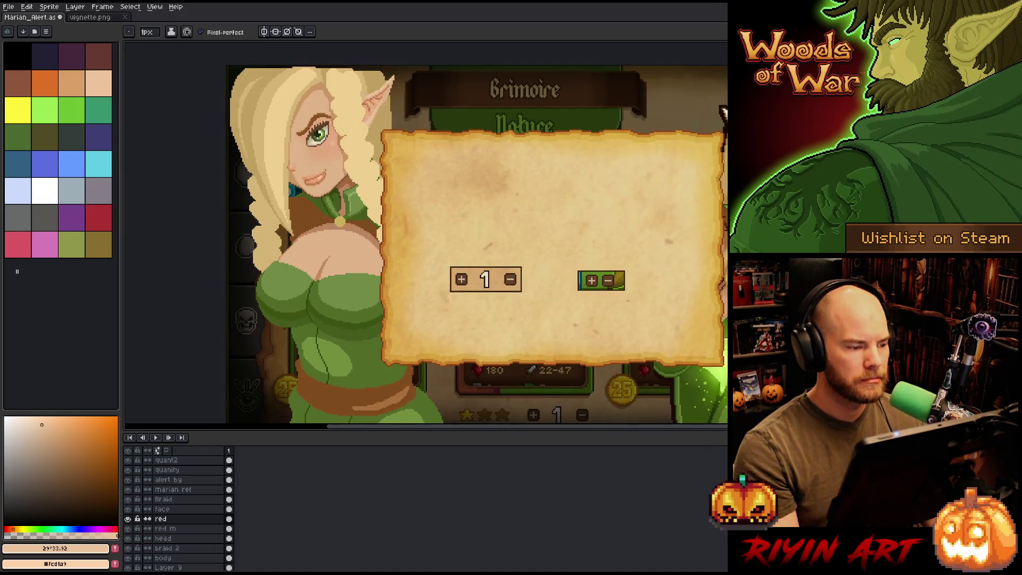
{"action": "scroll", "coordinate": [351, 233], "scroll_direction": "down", "scroll_amount": 1}
{"action": "scroll", "coordinate": [351, 233], "scroll_direction": "up", "scroll_amount": 2}
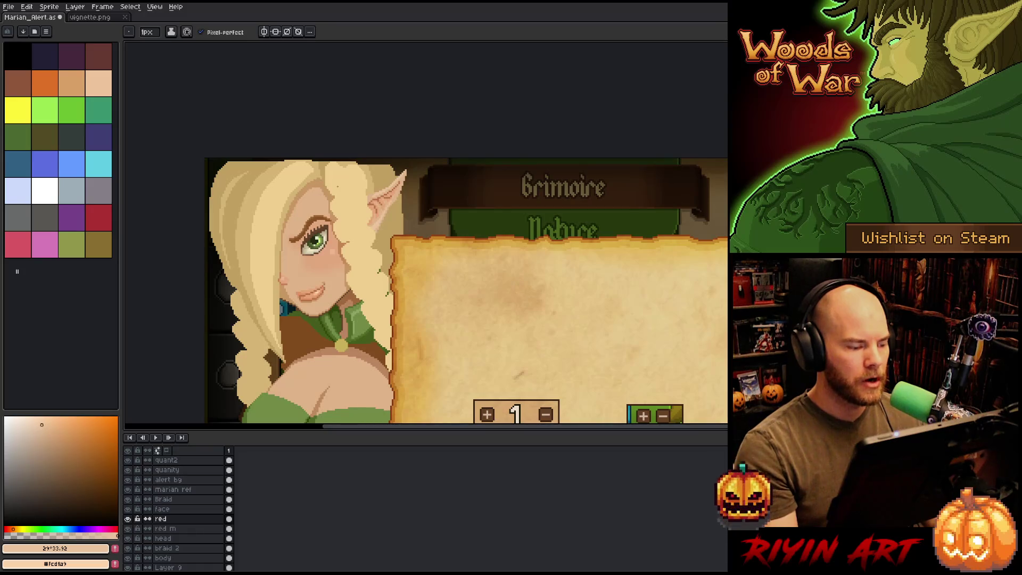
Step: On the head layer, sample tan #c1a060 and pencil over the ear's top edge
{"action": "left_click", "coordinate": [181, 538]}
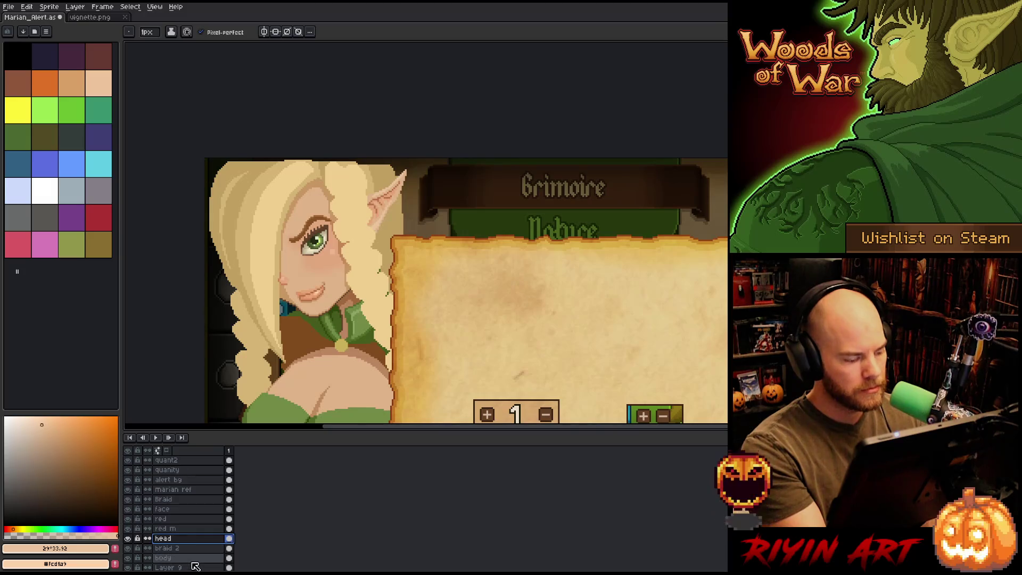
{"action": "left_click", "coordinate": [128, 538]}
{"action": "left_click", "coordinate": [128, 538]}
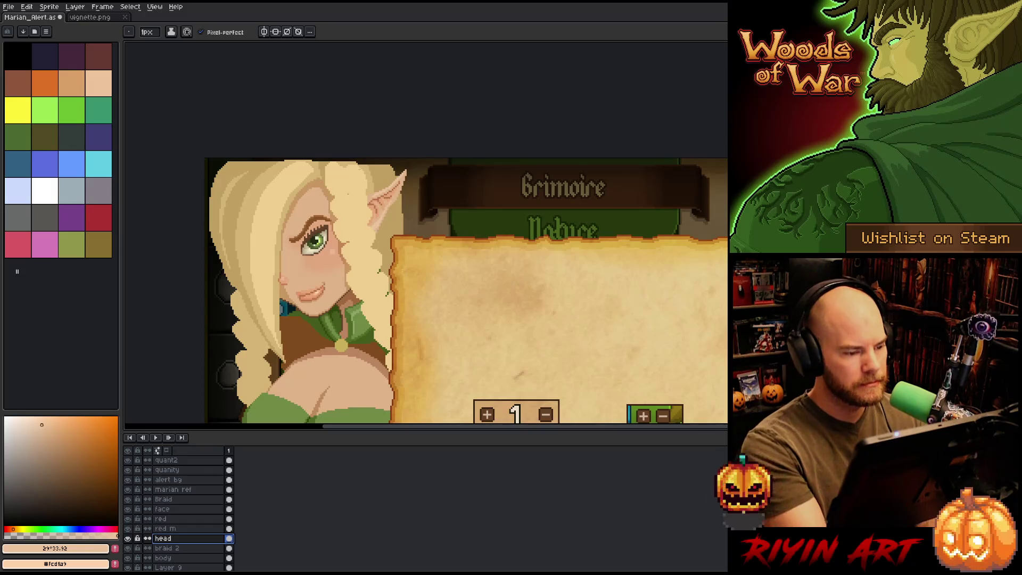
{"action": "left_click", "coordinate": [250, 255], "text": "alt"}
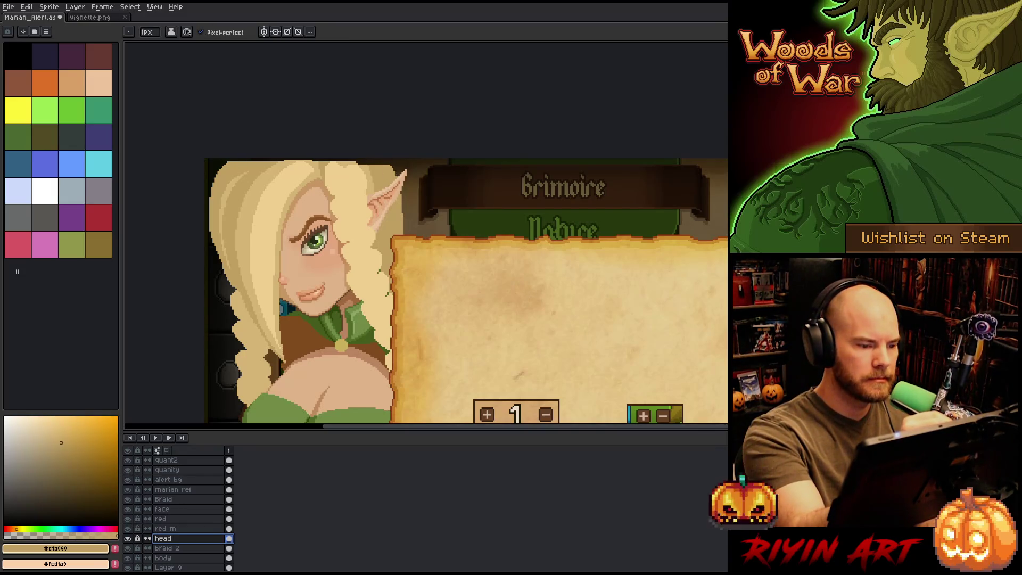
{"action": "left_click_drag", "start_coordinate": [395, 173], "coordinate": [394, 159]}
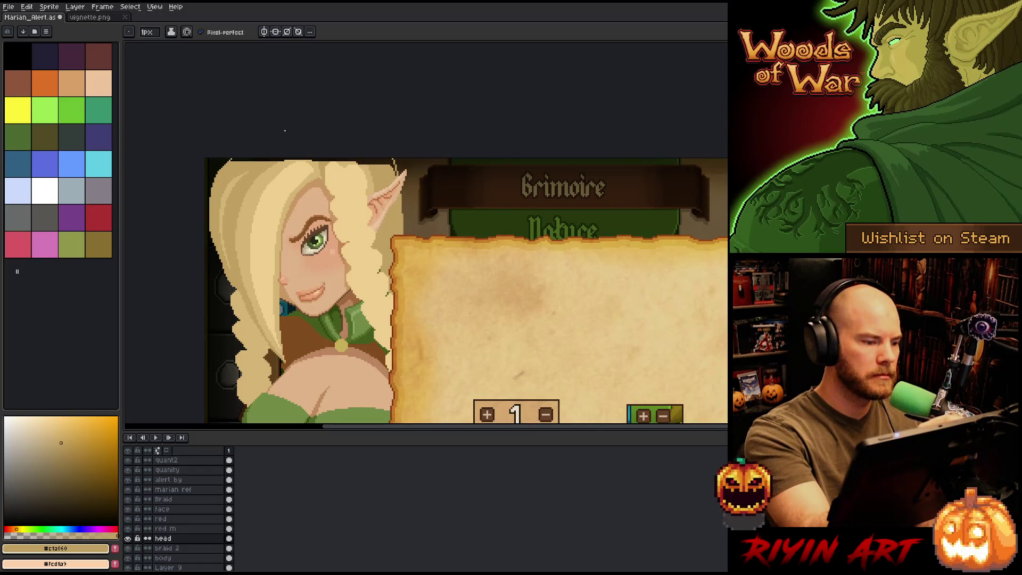
{"action": "left_click", "coordinate": [231, 159], "text": "shift"}
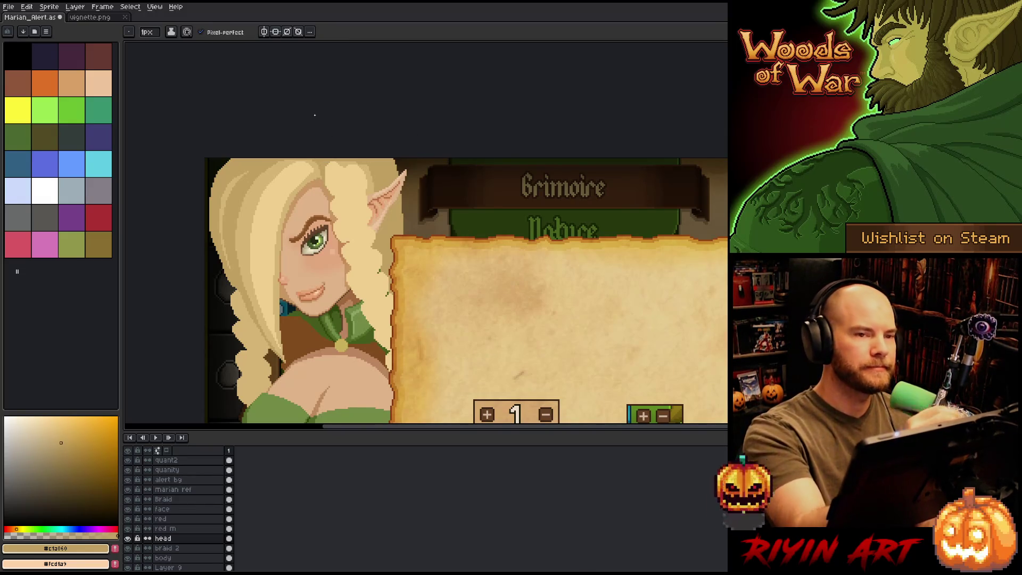
Step: Save the file and bring the elf's chest into view
{"action": "key", "text": "ctrl+s"}
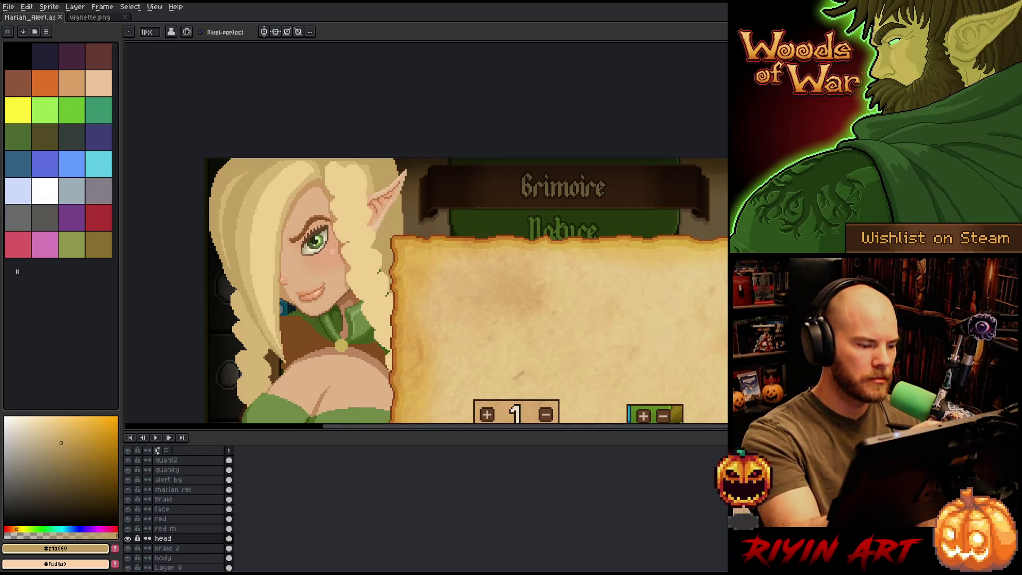
{"action": "left_click_drag", "start_coordinate": [407, 325], "coordinate": [420, 235]}
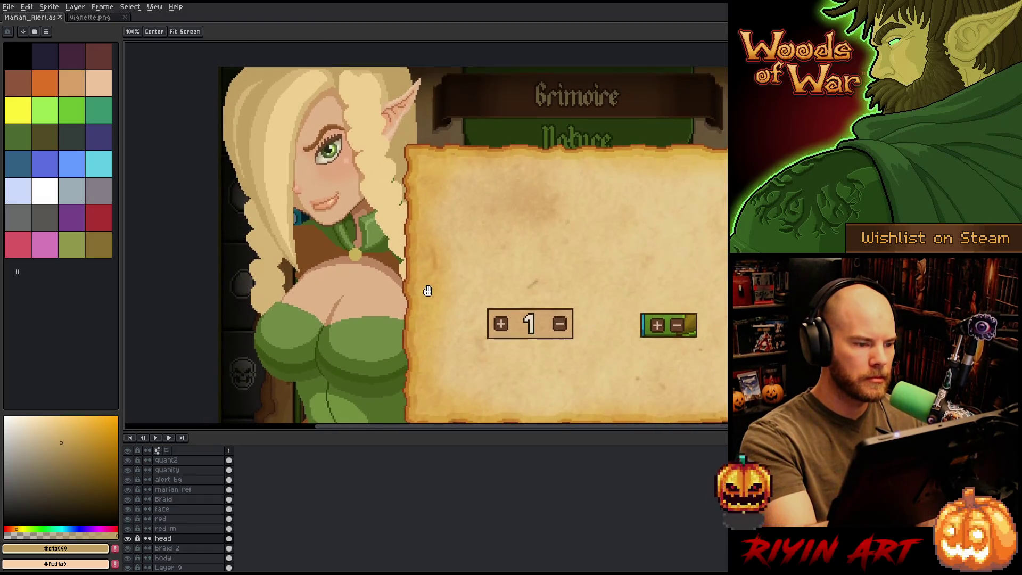
{"action": "key", "text": "b"}
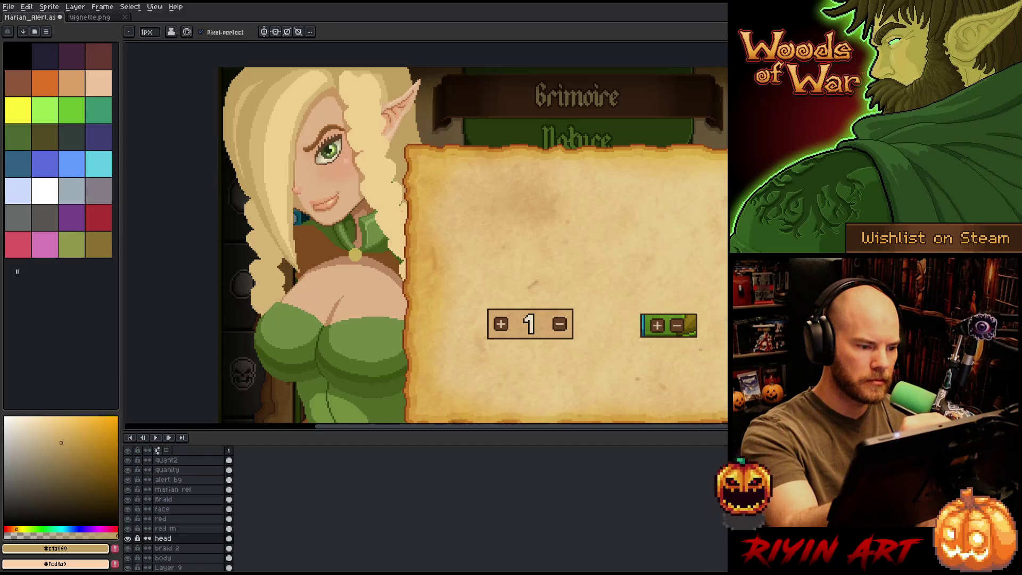
{"action": "key", "text": "h"}
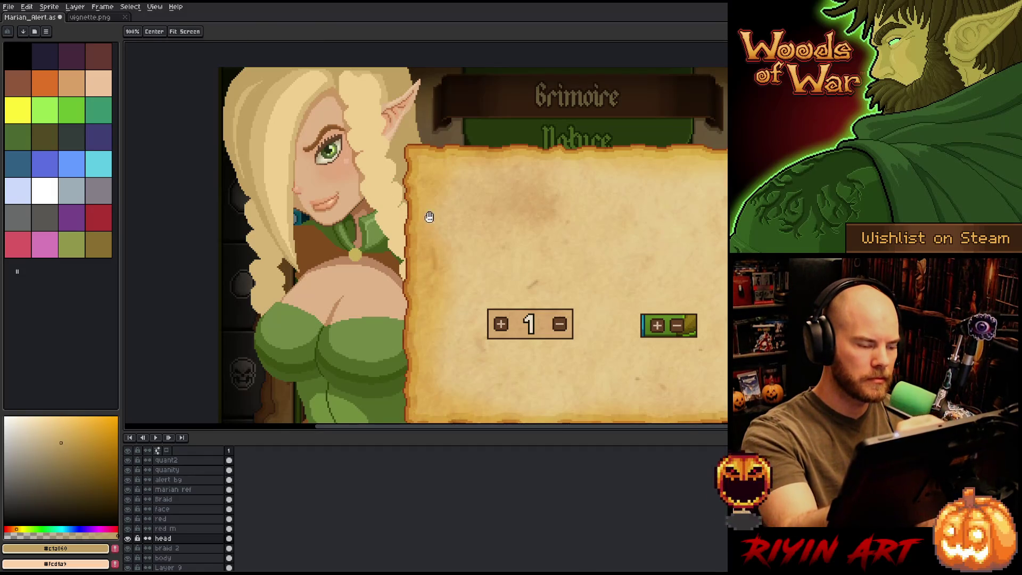
{"action": "left_click_drag", "start_coordinate": [446, 233], "coordinate": [486, 257]}
{"action": "key", "text": "b"}
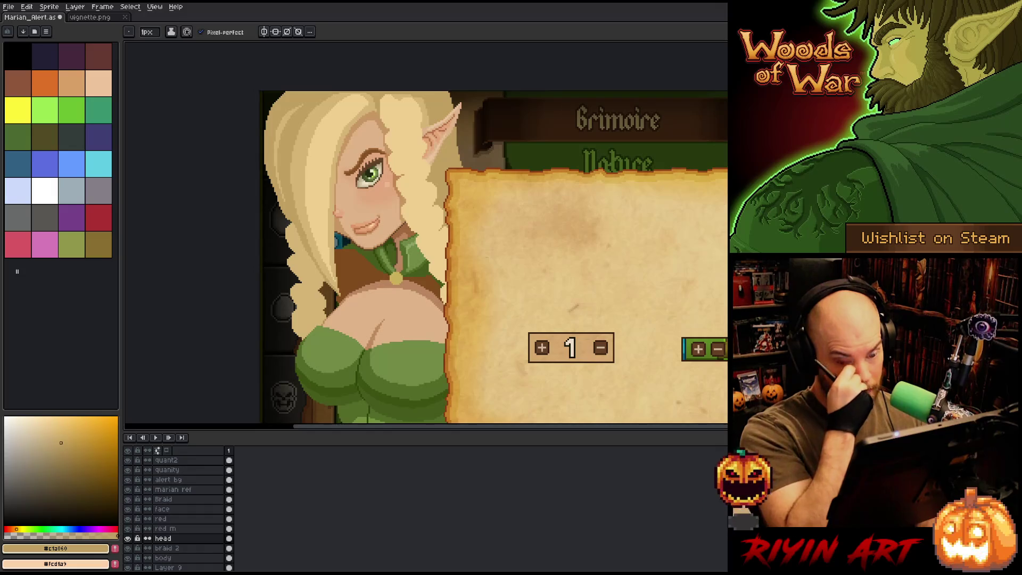
{"action": "scroll", "coordinate": [437, 302], "scroll_direction": "down", "scroll_amount": 3}
{"action": "key", "text": "h"}
{"action": "left_click_drag", "start_coordinate": [437, 302], "coordinate": [347, 290]}
{"action": "key", "text": "b"}
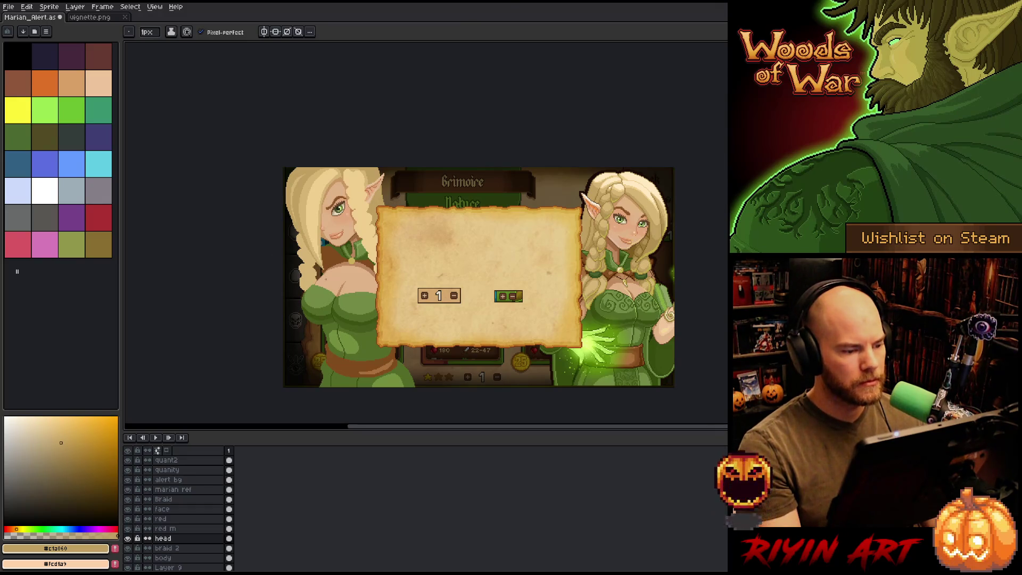
{"action": "scroll", "coordinate": [371, 269], "scroll_direction": "up", "scroll_amount": 1}
{"action": "left_click_drag", "start_coordinate": [378, 267], "coordinate": [302, 228]}
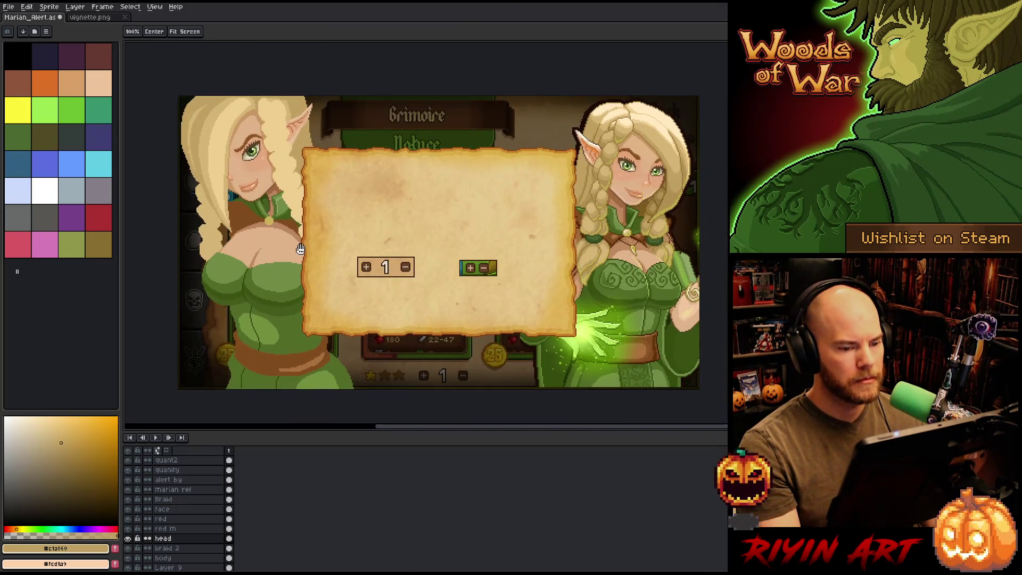
{"action": "key", "text": "b"}
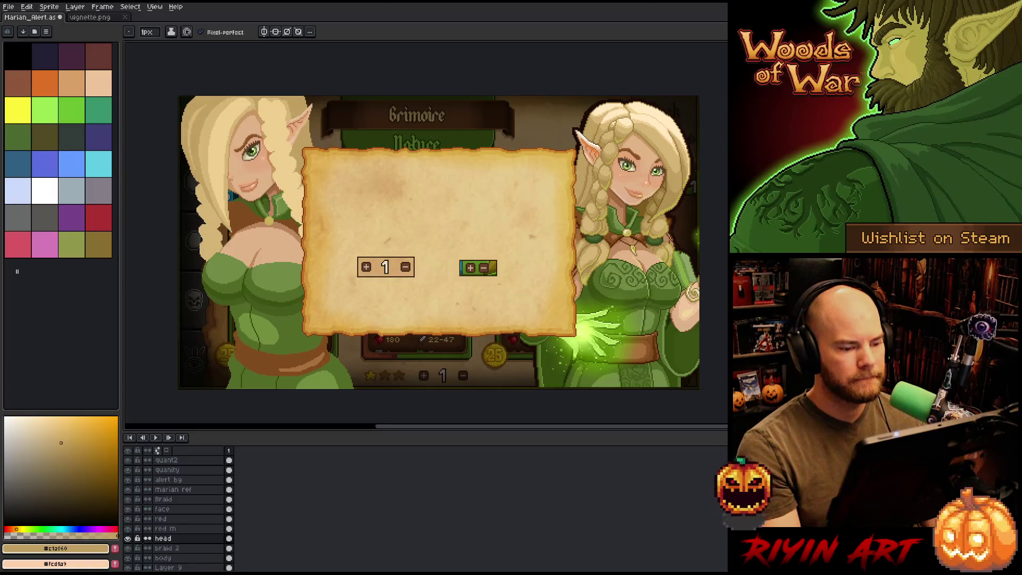
{"action": "left_click_drag", "start_coordinate": [388, 187], "coordinate": [402, 194]}
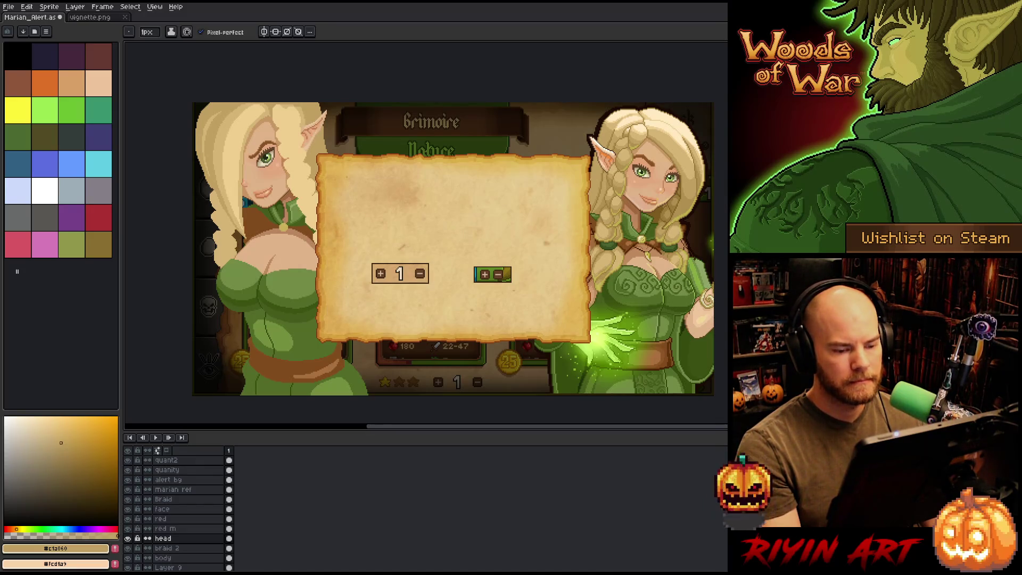
{"action": "scroll", "coordinate": [358, 166], "scroll_direction": "up", "scroll_amount": 1}
{"action": "left_click_drag", "start_coordinate": [359, 166], "coordinate": [404, 178]}
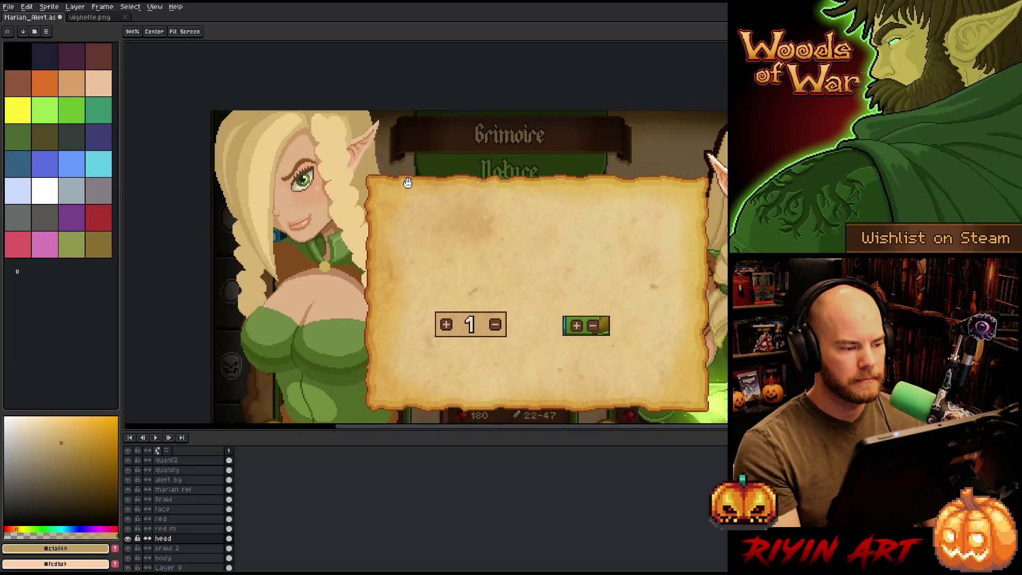
{"action": "left_click_drag", "start_coordinate": [406, 228], "coordinate": [435, 231]}
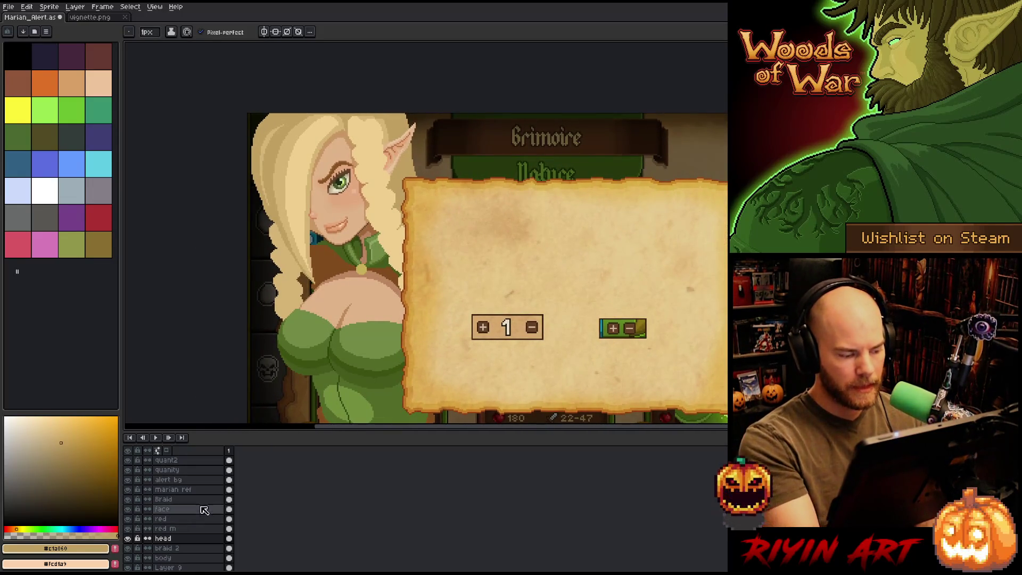
{"action": "left_click", "coordinate": [198, 461]}
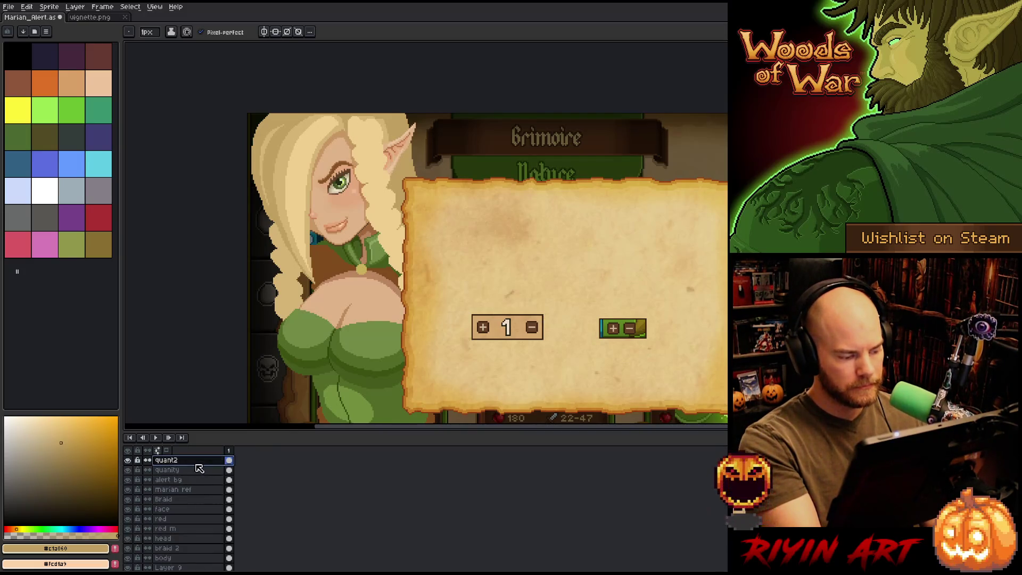
{"action": "key", "text": "shift+n"}
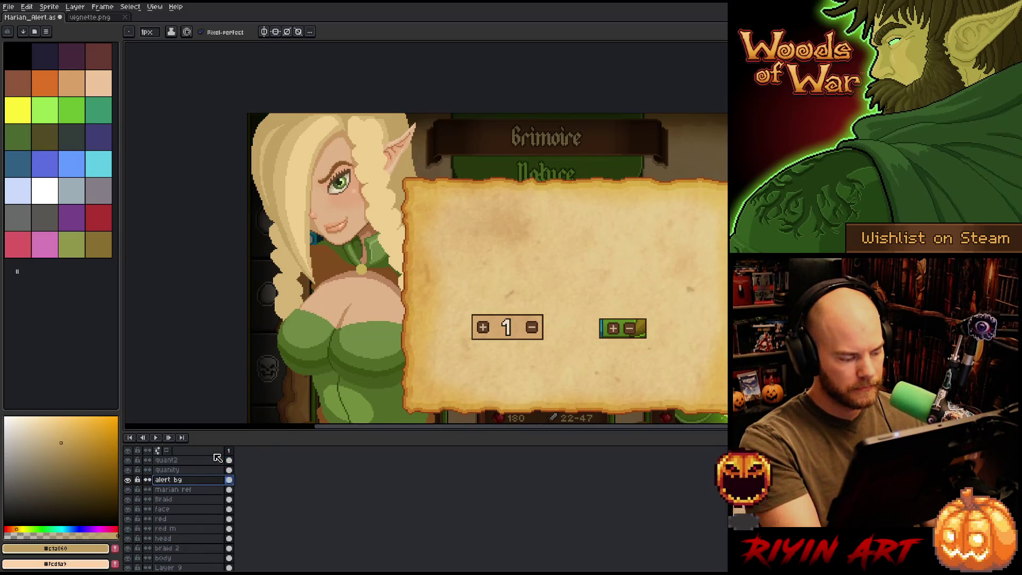
{"action": "mouse_move", "coordinate": [434, 182]}
{"action": "left_mouse_down"}
{"action": "mouse_move", "coordinate": [436, 171]}
{"action": "mouse_move", "coordinate": [449, 176]}
{"action": "left_mouse_up"}
{"action": "key", "text": "ctrl+z"}
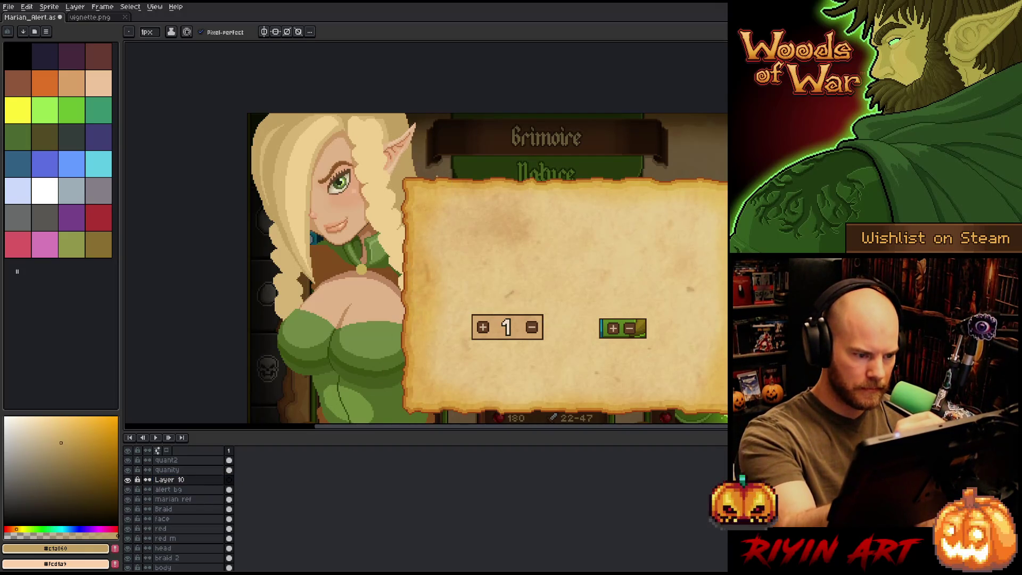
{"action": "left_click", "coordinate": [396, 155], "text": "alt"}
{"action": "mouse_move", "coordinate": [441, 179]}
{"action": "left_mouse_down"}
{"action": "mouse_move", "coordinate": [449, 169]}
{"action": "mouse_move", "coordinate": [455, 182]}
{"action": "mouse_move", "coordinate": [445, 158]}
{"action": "left_mouse_up"}
{"action": "key", "text": "ctrl+z"}
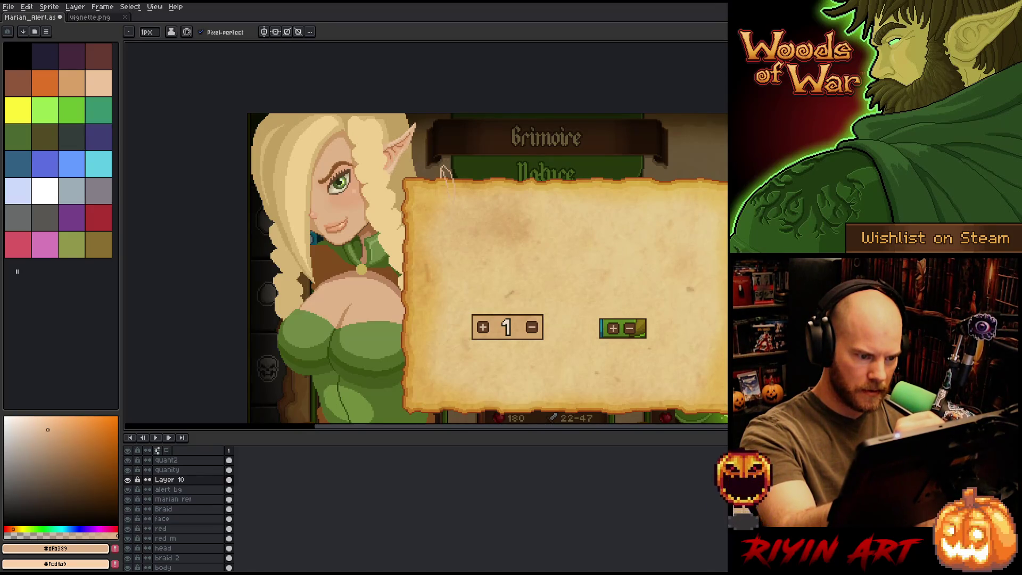
{"action": "key", "text": "g"}
{"action": "left_click", "coordinate": [447, 179]}
{"action": "key", "text": "b"}
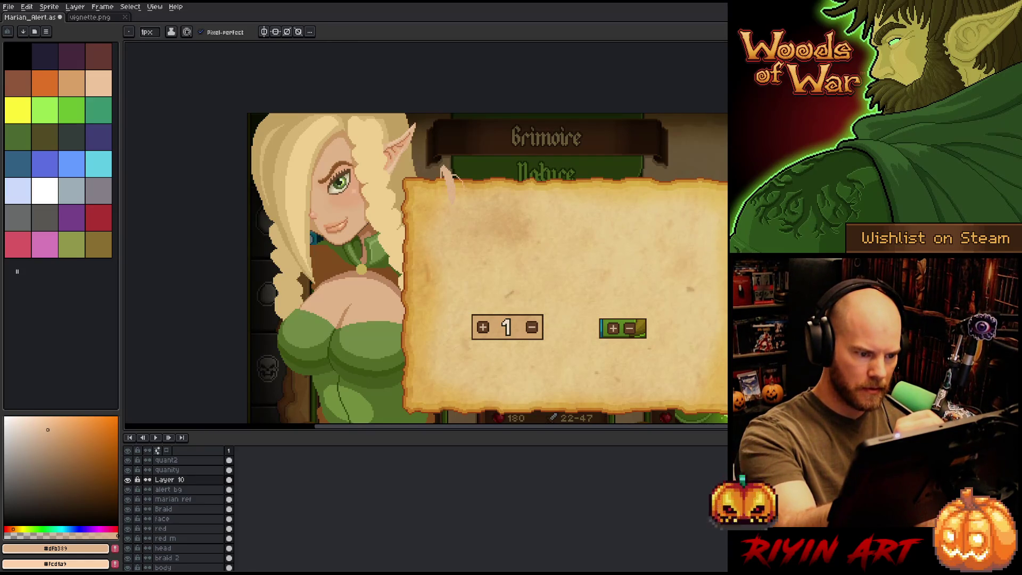
{"action": "key", "text": "g"}
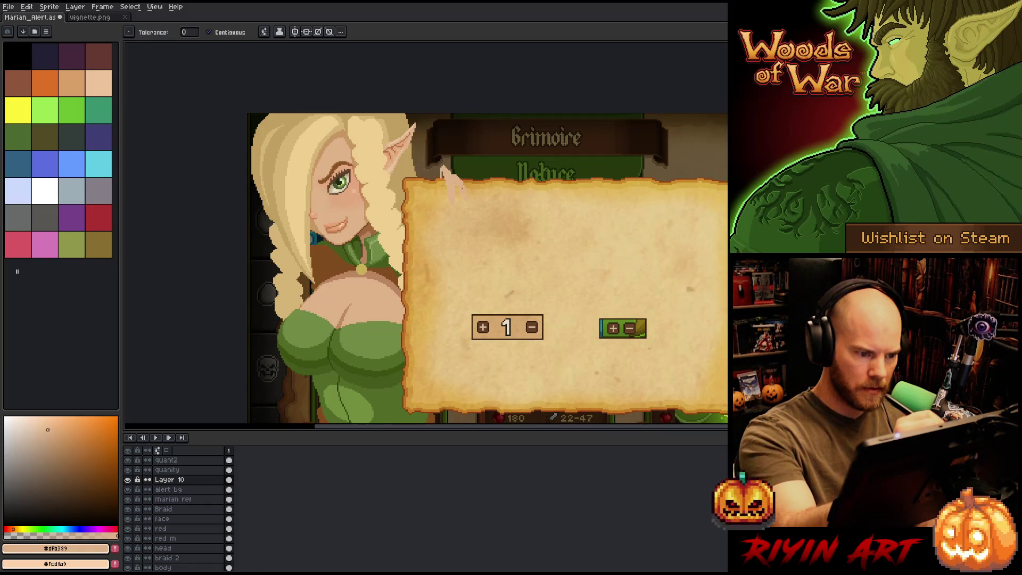
{"action": "key", "text": "b"}
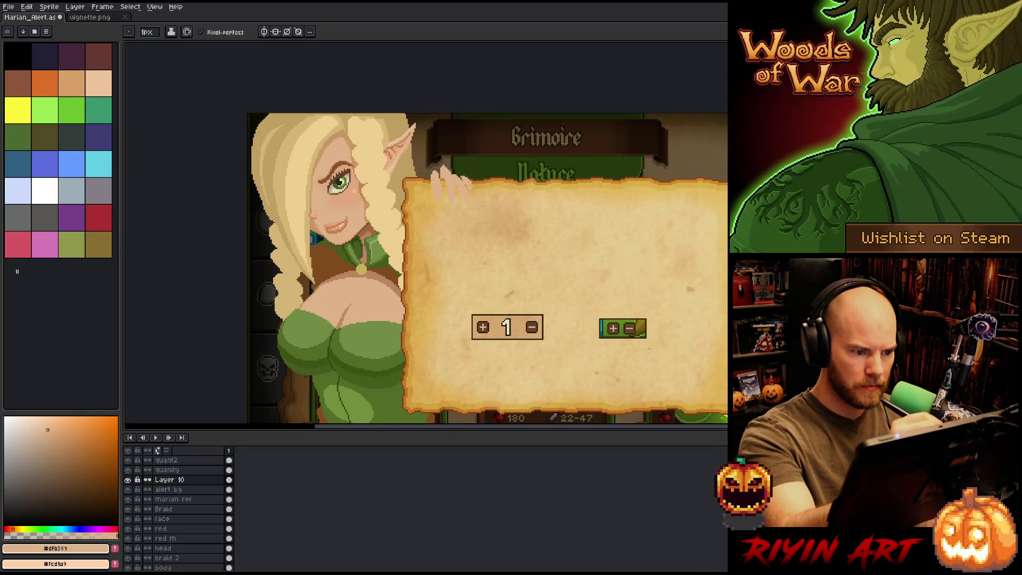
{"action": "key", "text": "e"}
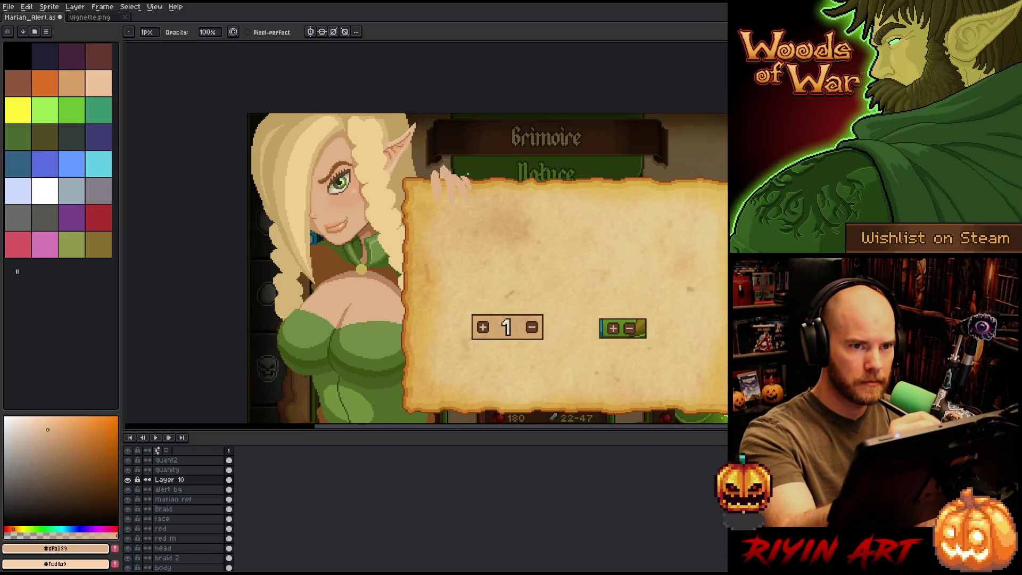
{"action": "key", "text": "ctrl+s"}
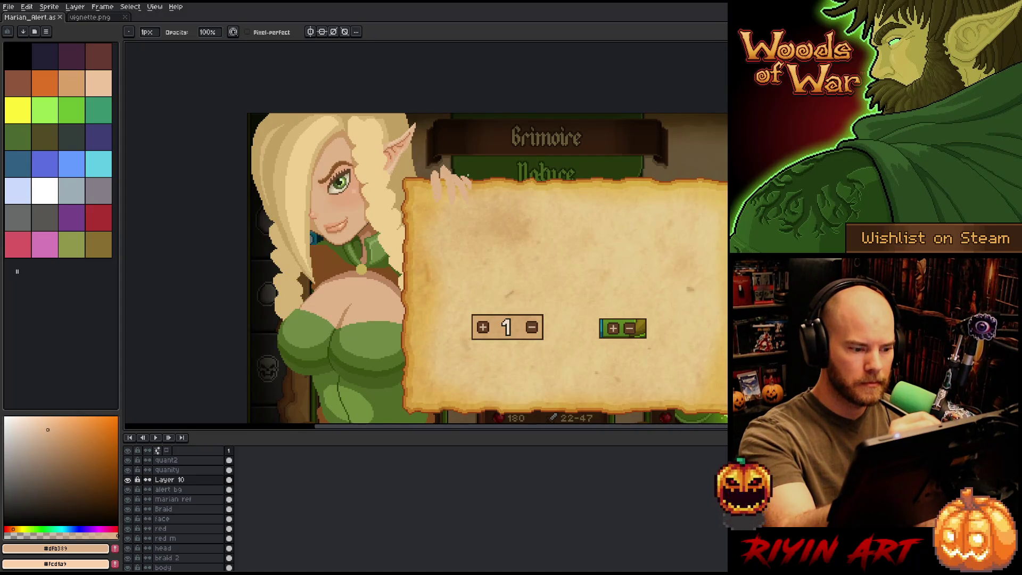
{"action": "key", "text": "e"}
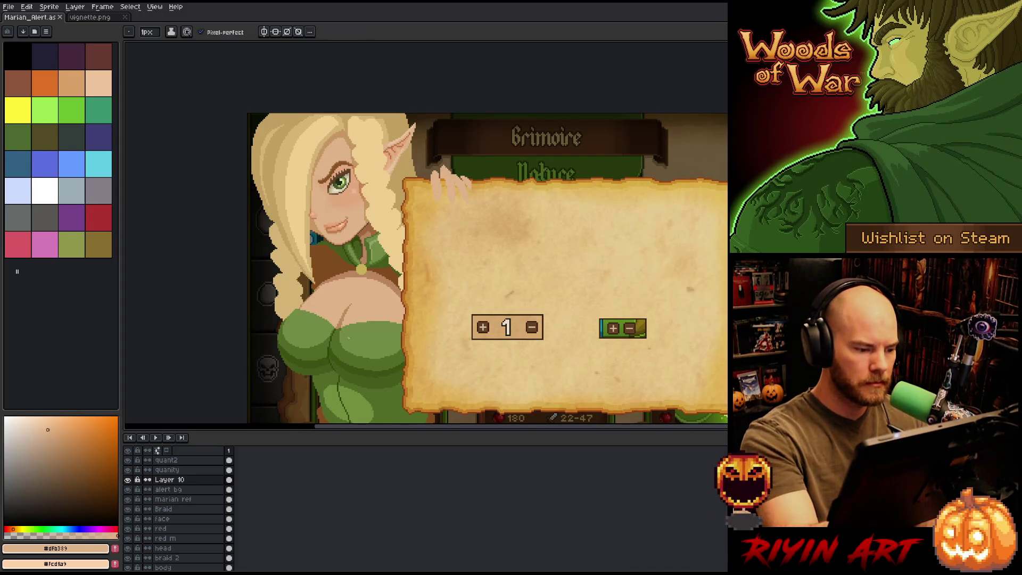
{"action": "left_click", "coordinate": [128, 481]}
{"action": "left_click", "coordinate": [128, 480]}
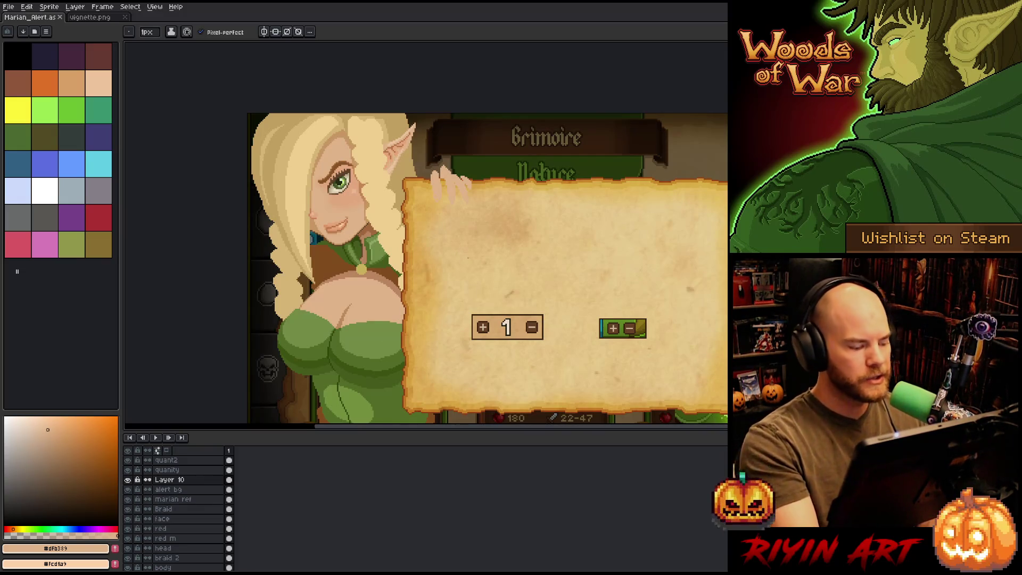
Step: Lasso the hand on Layer 10, move it up, scale it down and nudge it right
{"action": "key", "text": "q"}
{"action": "mouse_move", "coordinate": [425, 210]}
{"action": "left_mouse_down"}
{"action": "mouse_move", "coordinate": [513, 205]}
{"action": "mouse_move", "coordinate": [476, 220]}
{"action": "mouse_move", "coordinate": [554, 268]}
{"action": "left_mouse_up"}
{"action": "left_click_drag", "start_coordinate": [486, 204], "coordinate": [484, 190]}
{"action": "left_click_drag", "start_coordinate": [554, 257], "coordinate": [539, 243]}
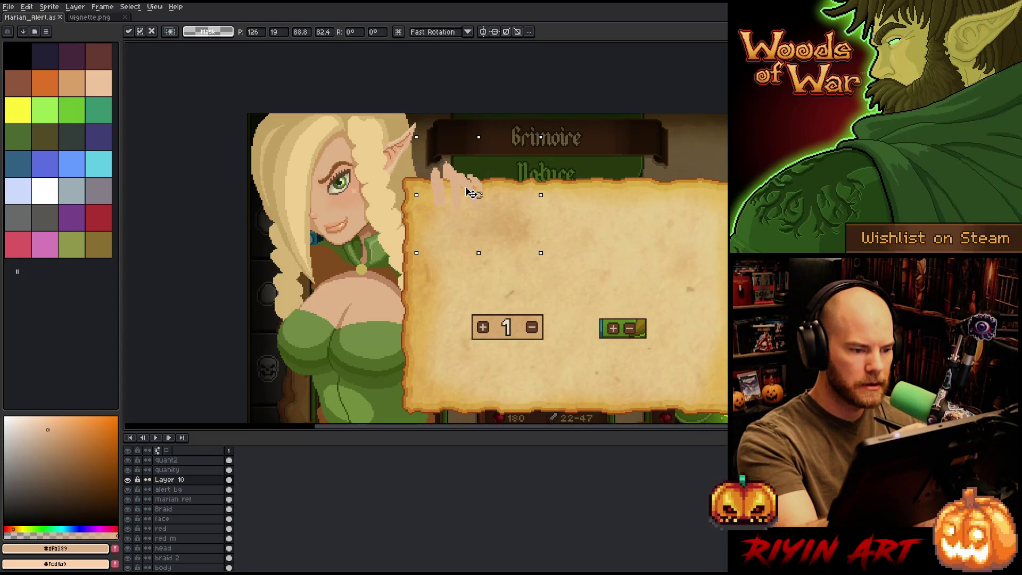
{"action": "key", "text": "Return"}
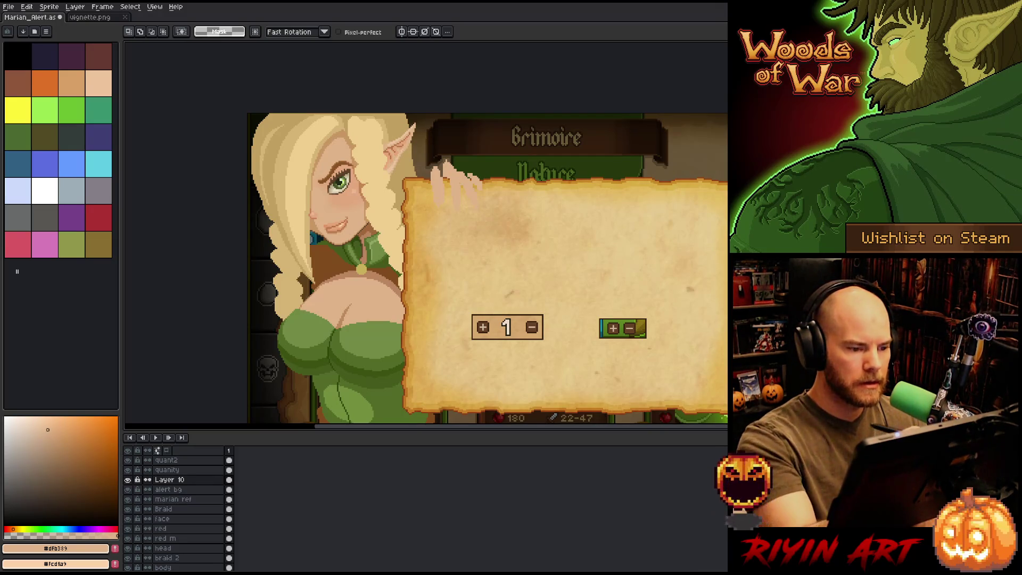
{"action": "key", "text": "v"}
{"action": "left_click_drag", "start_coordinate": [458, 179], "coordinate": [488, 194]}
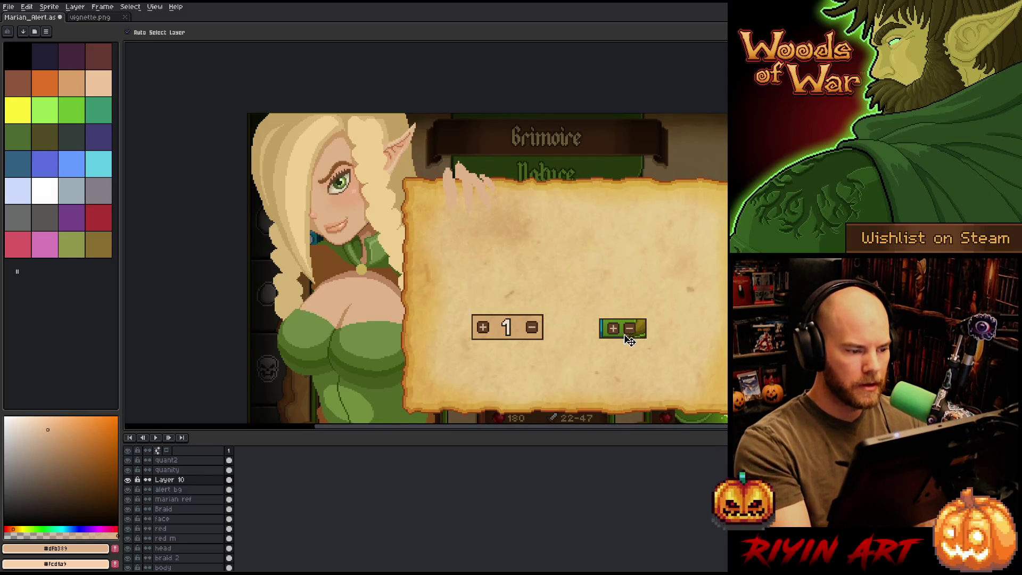
{"action": "key", "text": "b"}
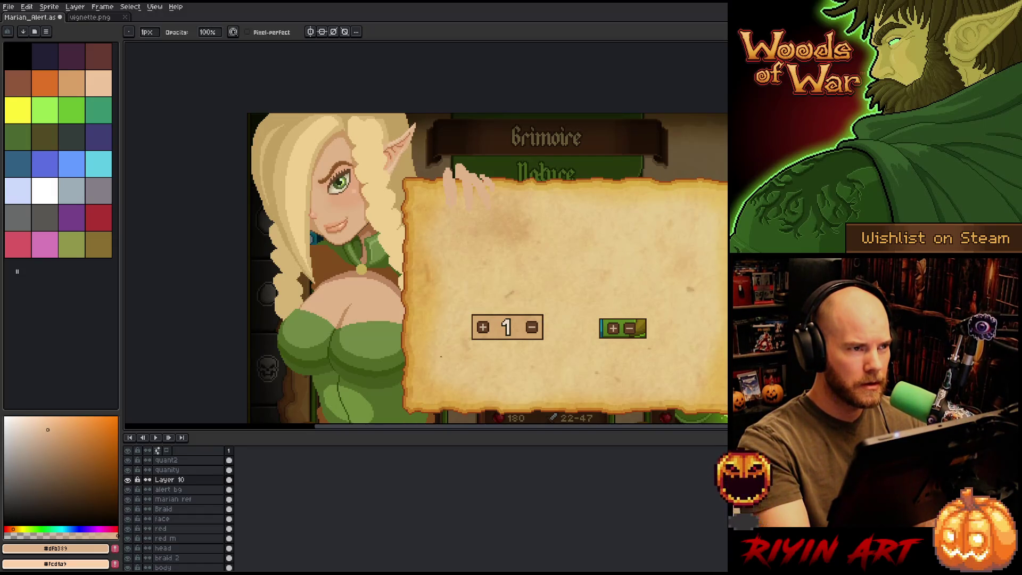
Step: On the body layer, pick dress greens and magic-wand select the dress bands
{"action": "left_click", "coordinate": [196, 566]}
{"action": "left_click", "coordinate": [304, 341], "text": "alt"}
{"action": "key", "text": "w"}
{"action": "left_click", "coordinate": [304, 341]}
{"action": "key", "text": "b"}
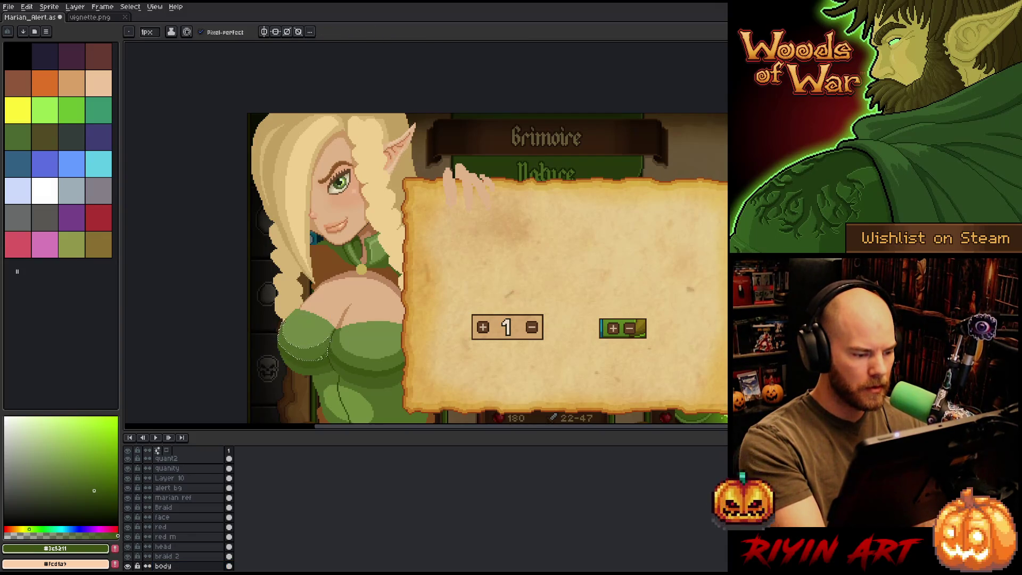
{"action": "left_click", "coordinate": [326, 363], "text": "alt"}
{"action": "key", "text": "w"}
{"action": "left_click", "coordinate": [323, 371]}
{"action": "key", "text": "b"}
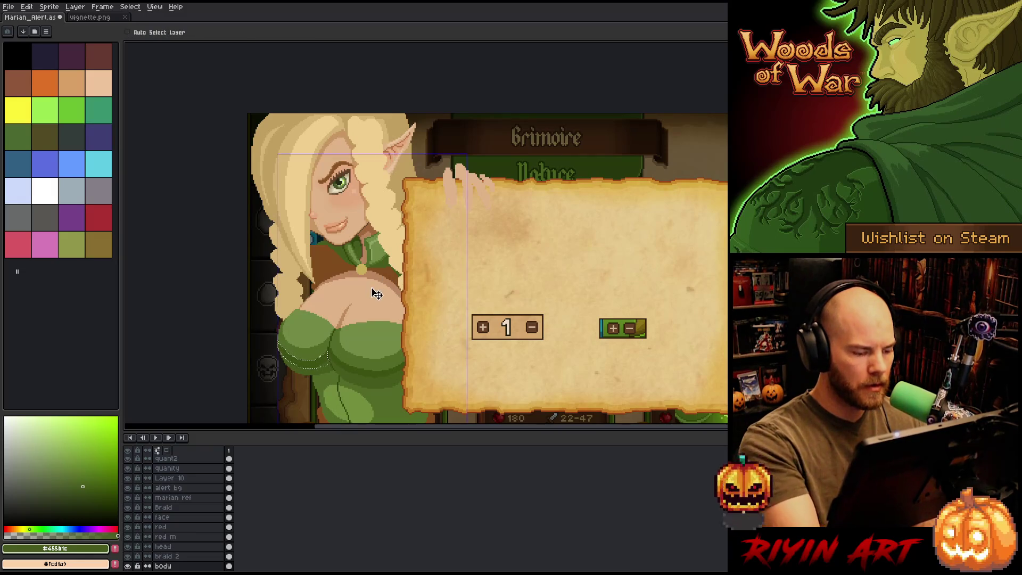
{"action": "key", "text": "w"}
{"action": "left_click", "coordinate": [372, 376]}
{"action": "key", "text": "b"}
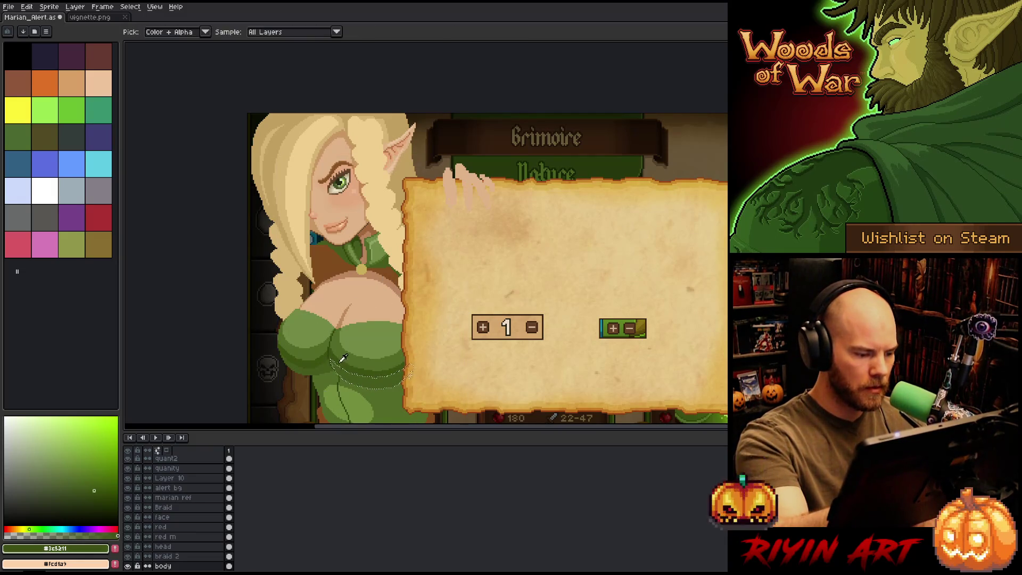
Step: Deselect, sample mid and dark dress greens, save, and paint dark green bodice shading
{"action": "scroll", "coordinate": [320, 311], "scroll_direction": "up", "scroll_amount": 3}
{"action": "left_click_drag", "start_coordinate": [360, 371], "coordinate": [312, 256]}
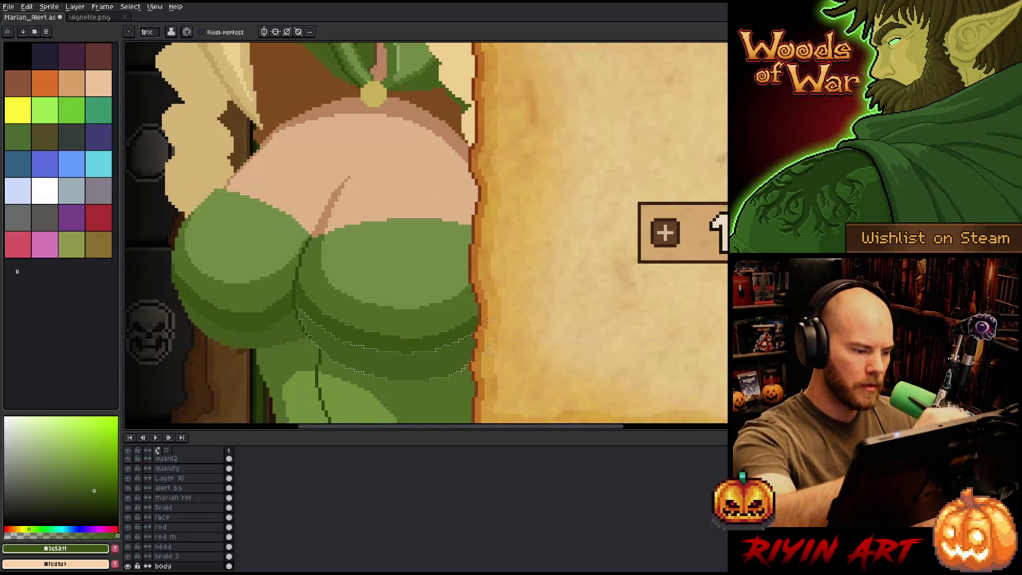
{"action": "key", "text": "ctrl+d"}
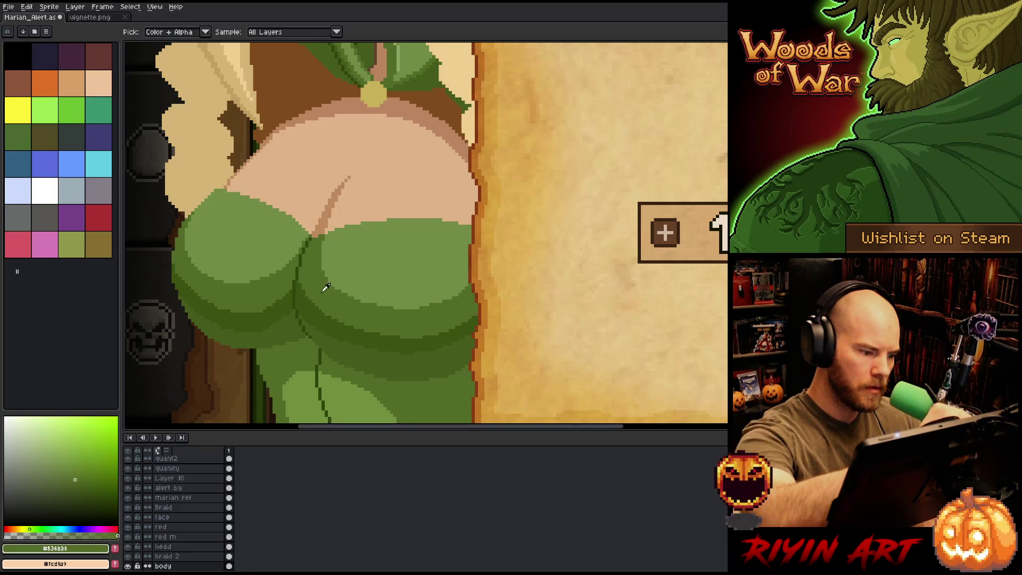
{"action": "left_click", "coordinate": [296, 282], "text": "alt"}
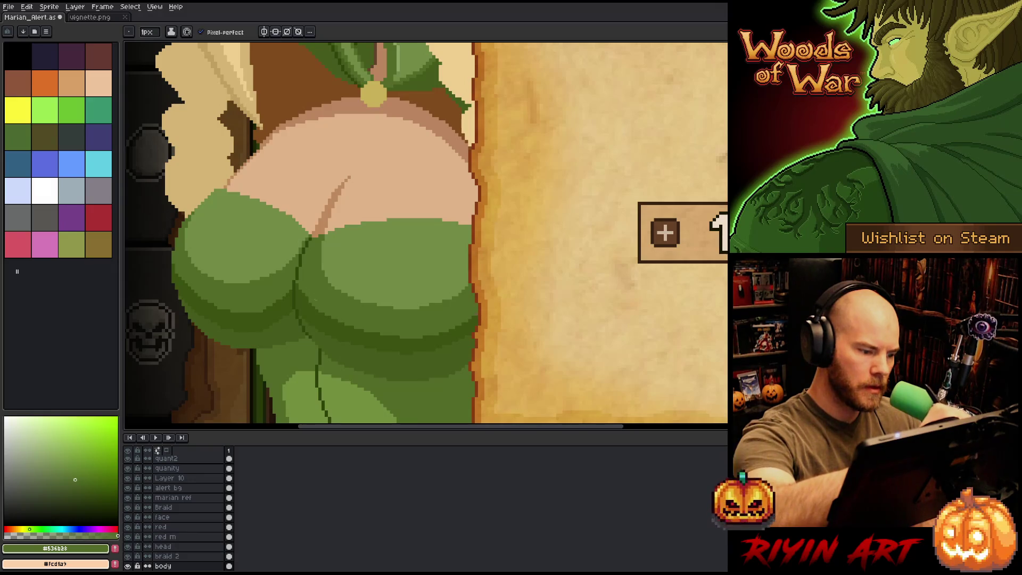
{"action": "left_click", "coordinate": [298, 269], "text": "alt"}
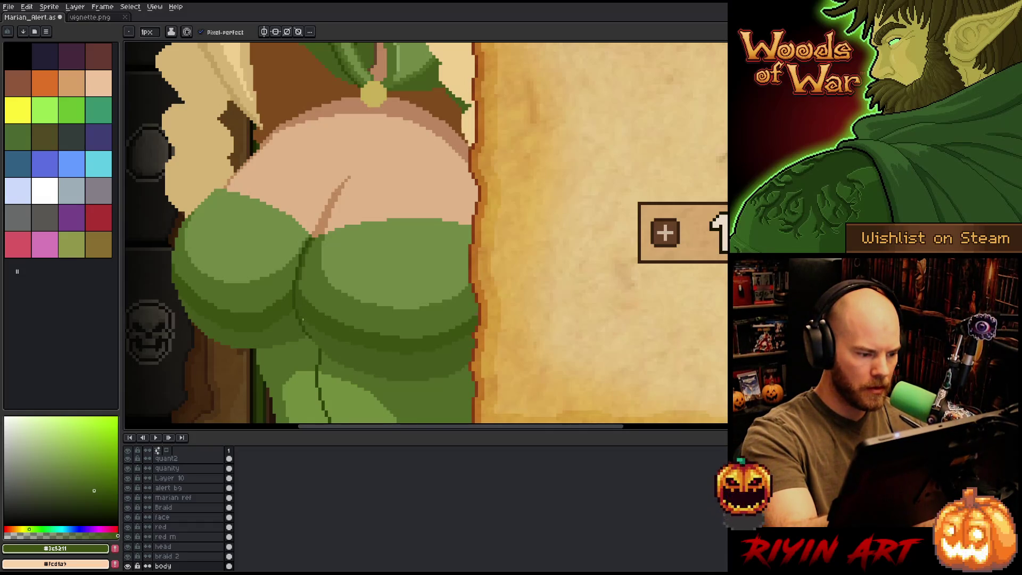
{"action": "left_click", "coordinate": [302, 313], "text": "alt"}
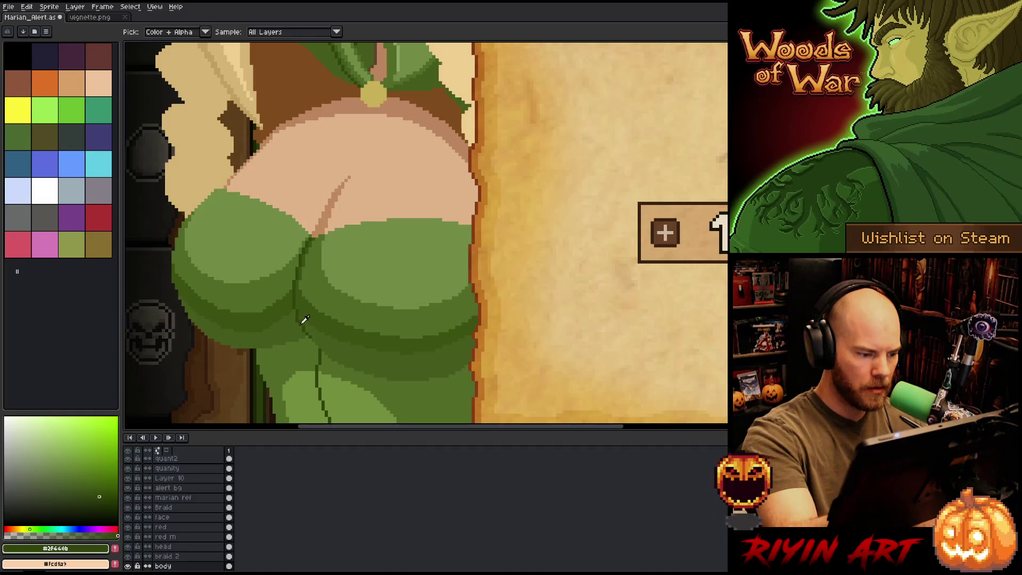
{"action": "left_click", "coordinate": [299, 322], "text": "alt"}
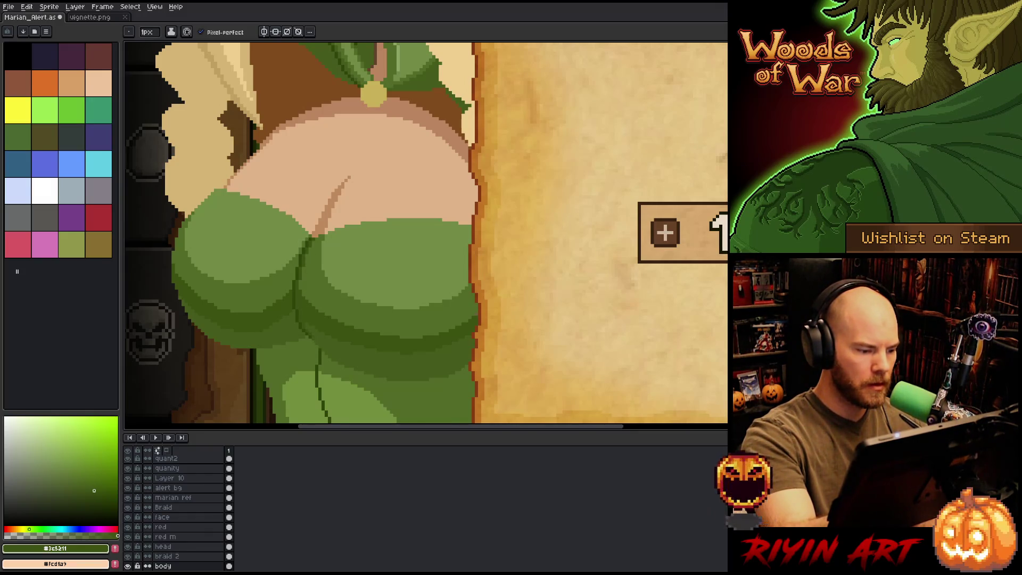
{"action": "key", "text": "ctrl+s"}
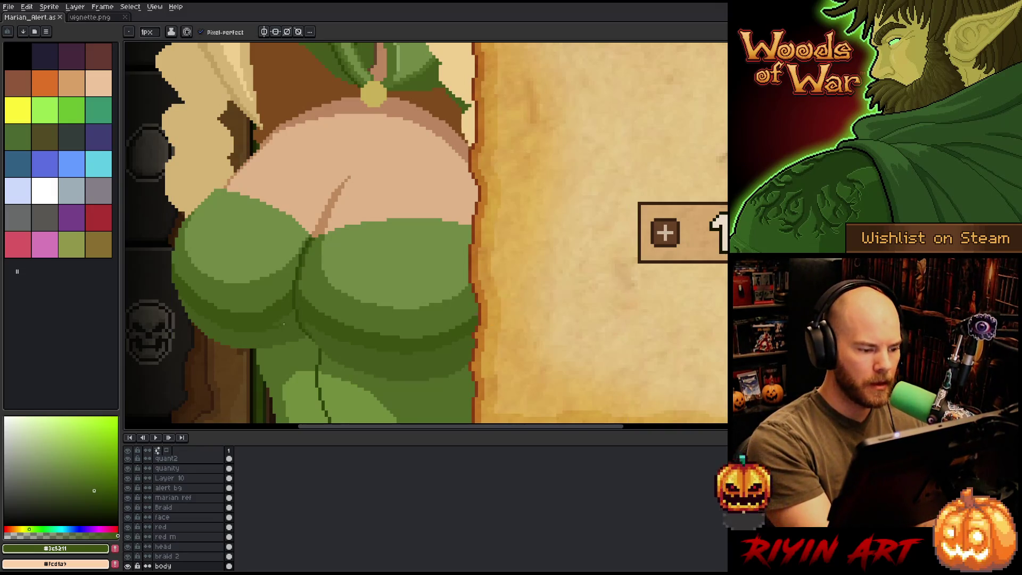
{"action": "left_click_drag", "start_coordinate": [295, 315], "coordinate": [287, 320]}
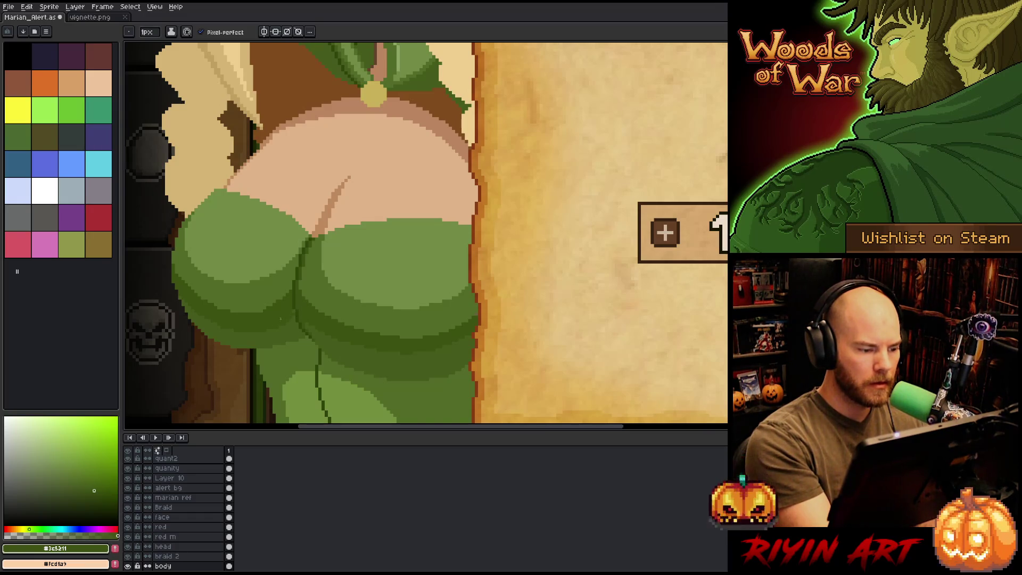
Step: Sample the mid and dark dress greens, saving in between, then pick up the skin tone
{"action": "left_click", "coordinate": [294, 281], "text": "alt"}
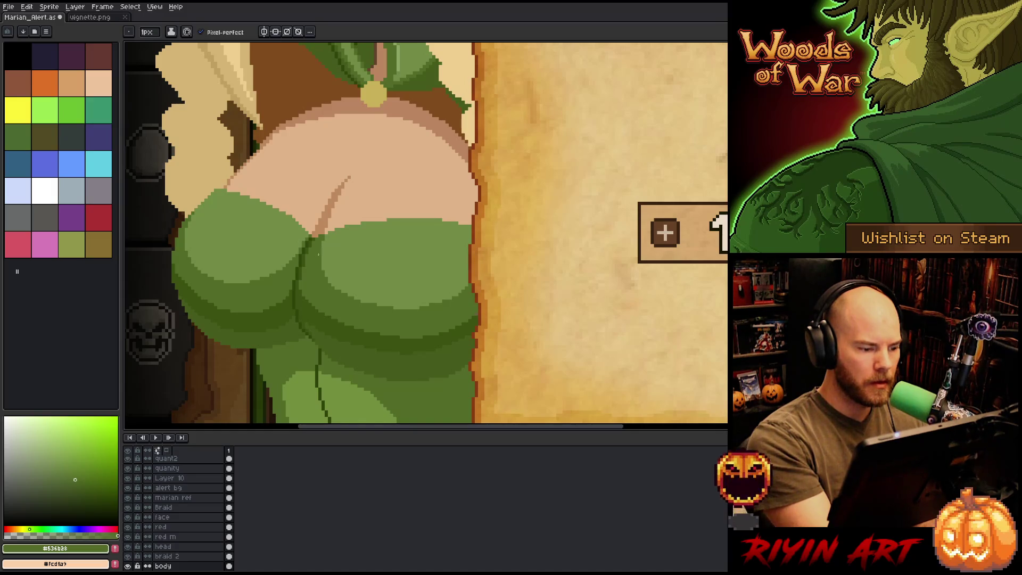
{"action": "key", "text": "ctrl+s"}
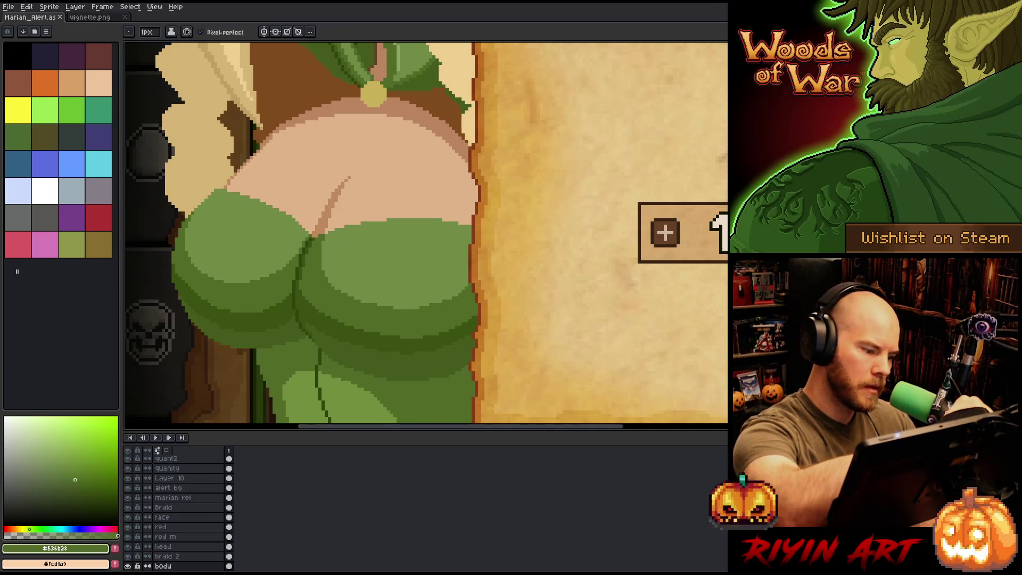
{"action": "left_click", "coordinate": [217, 299]}
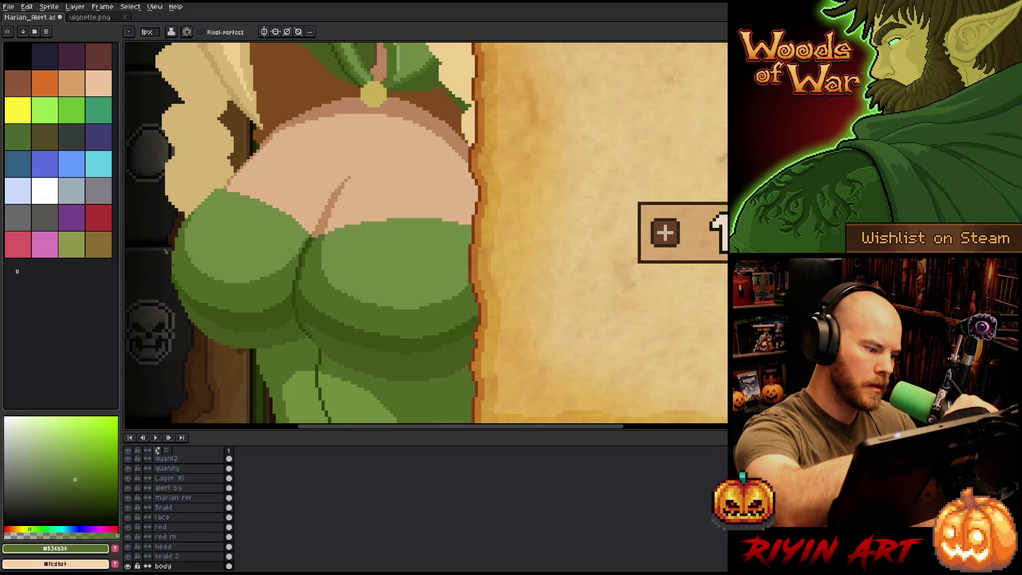
{"action": "left_click", "coordinate": [229, 319], "text": "alt"}
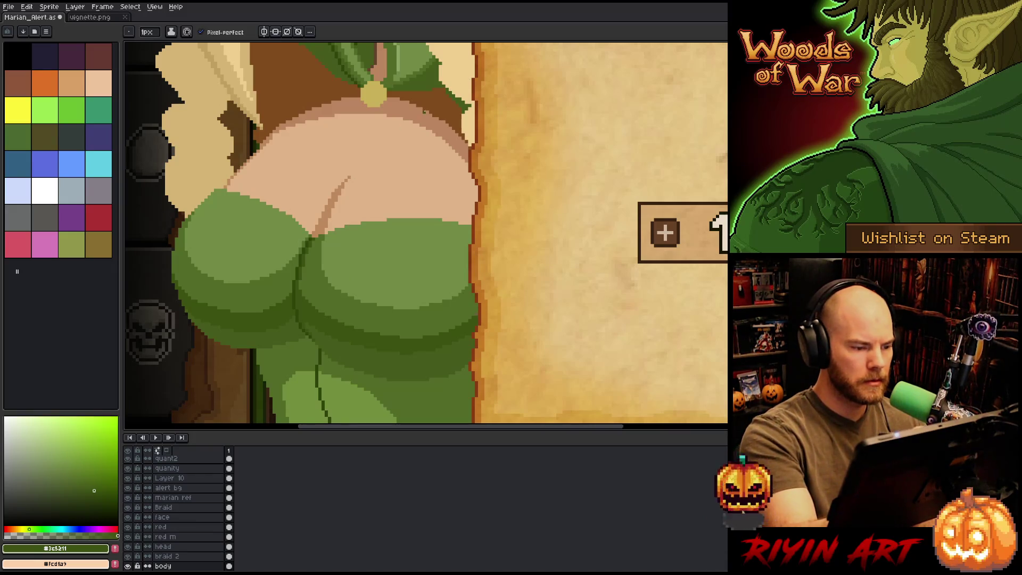
{"action": "left_click", "coordinate": [346, 206], "text": "alt"}
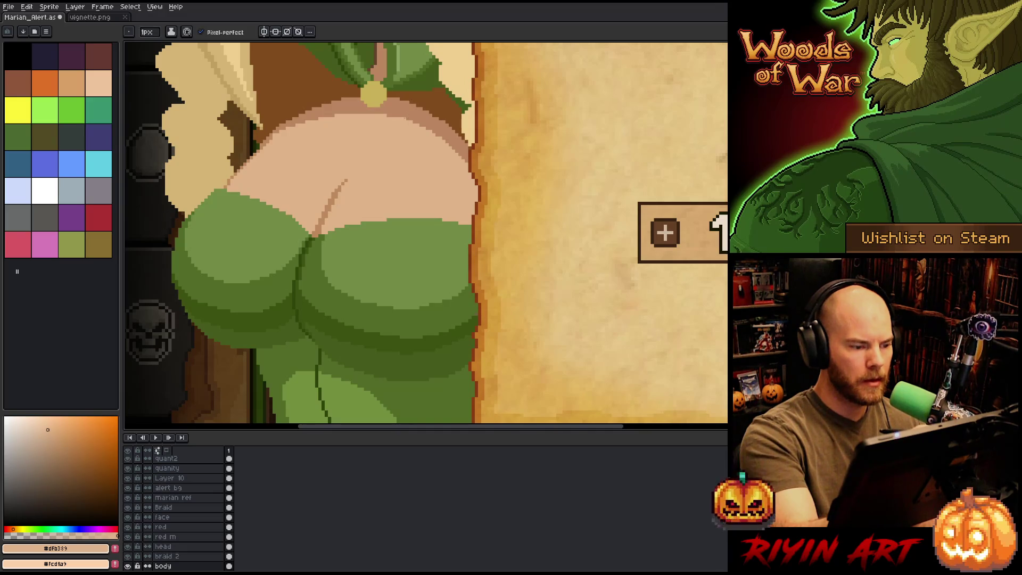
Step: Using light skin and brown crease tones, dab the belly and extend the crease line, then save
{"action": "left_click", "coordinate": [342, 182], "text": "alt"}
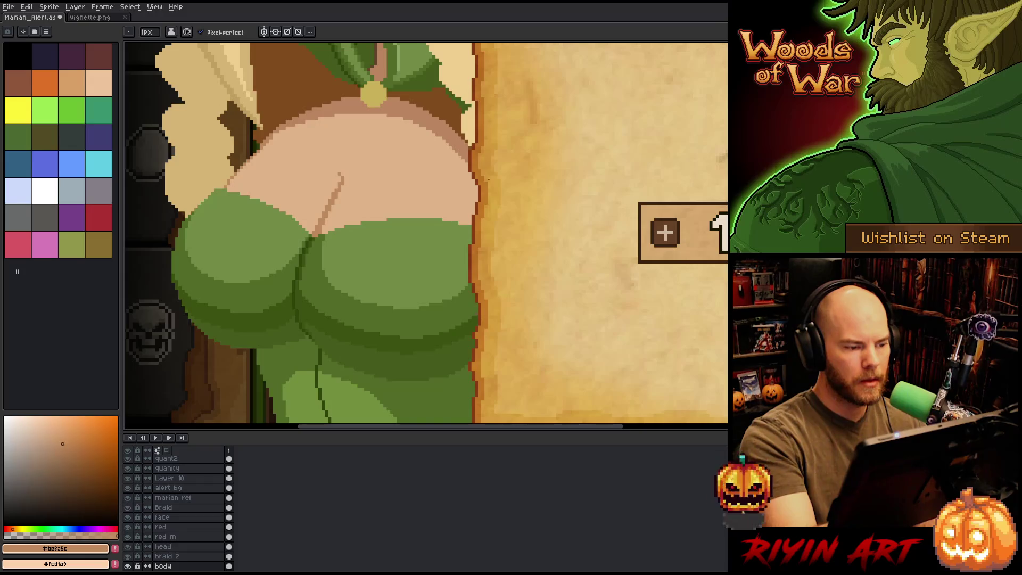
{"action": "key", "text": "ctrl+s"}
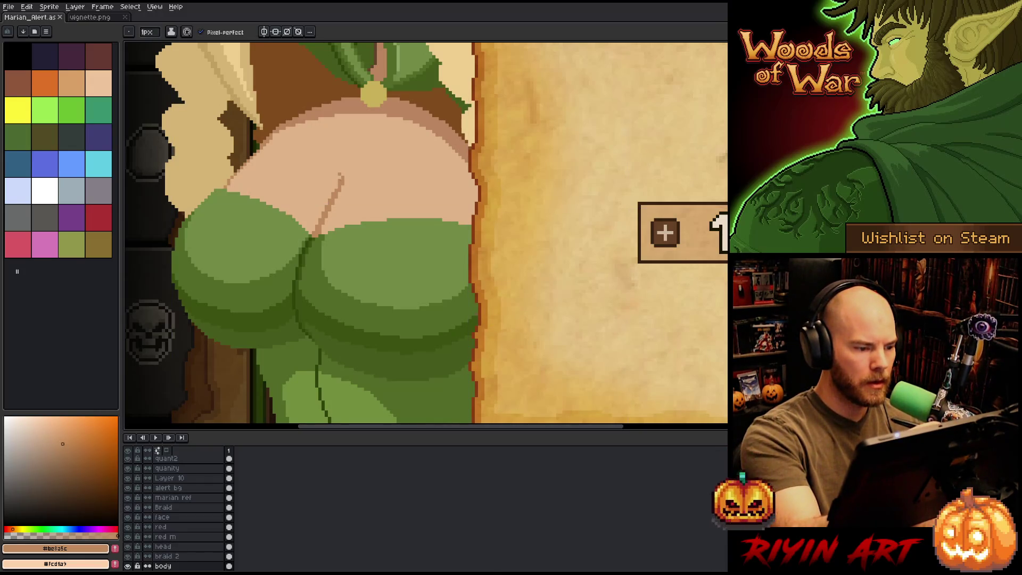
{"action": "left_click", "coordinate": [342, 176], "text": "alt"}
{"action": "left_click", "coordinate": [351, 134]}
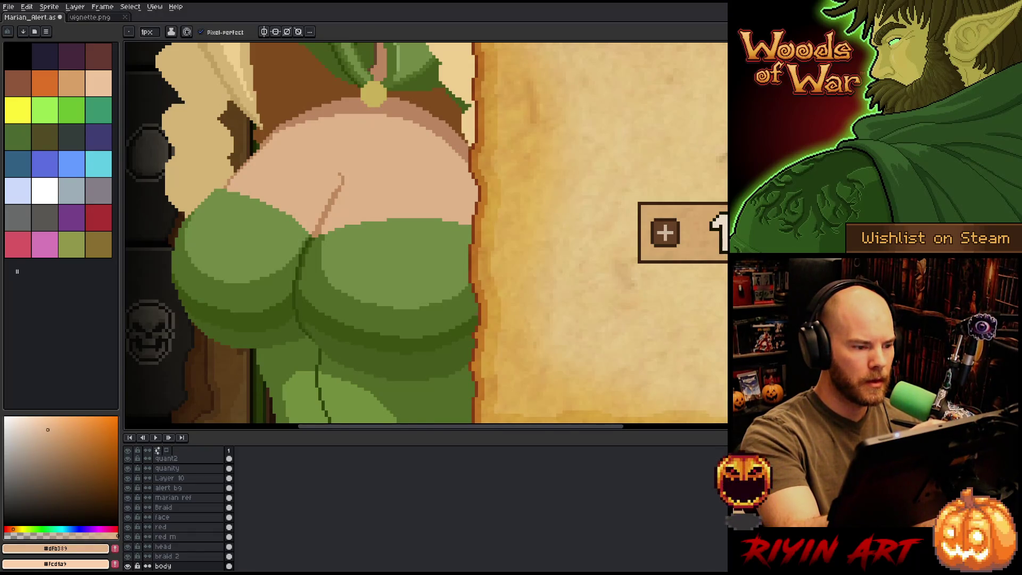
{"action": "left_click", "coordinate": [339, 176], "text": "alt"}
{"action": "left_click", "coordinate": [339, 176], "text": "alt"}
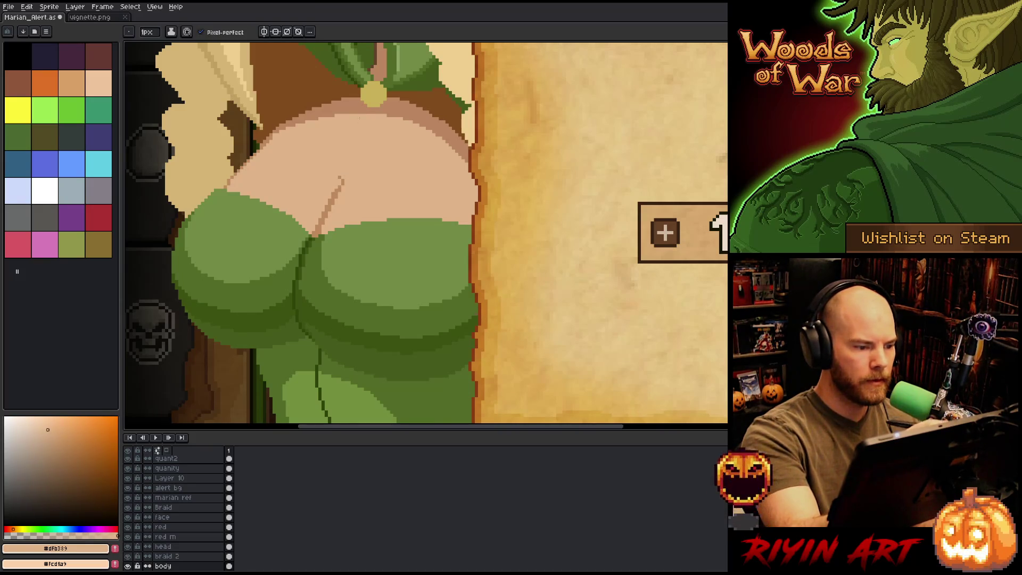
{"action": "left_click", "coordinate": [339, 178], "text": "alt"}
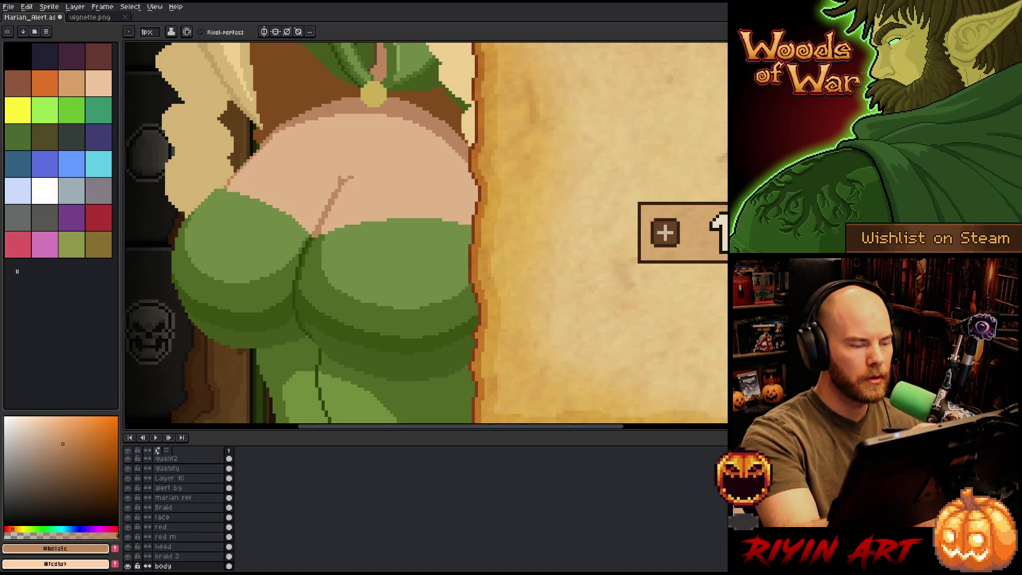
{"action": "left_click_drag", "start_coordinate": [358, 171], "coordinate": [376, 164]}
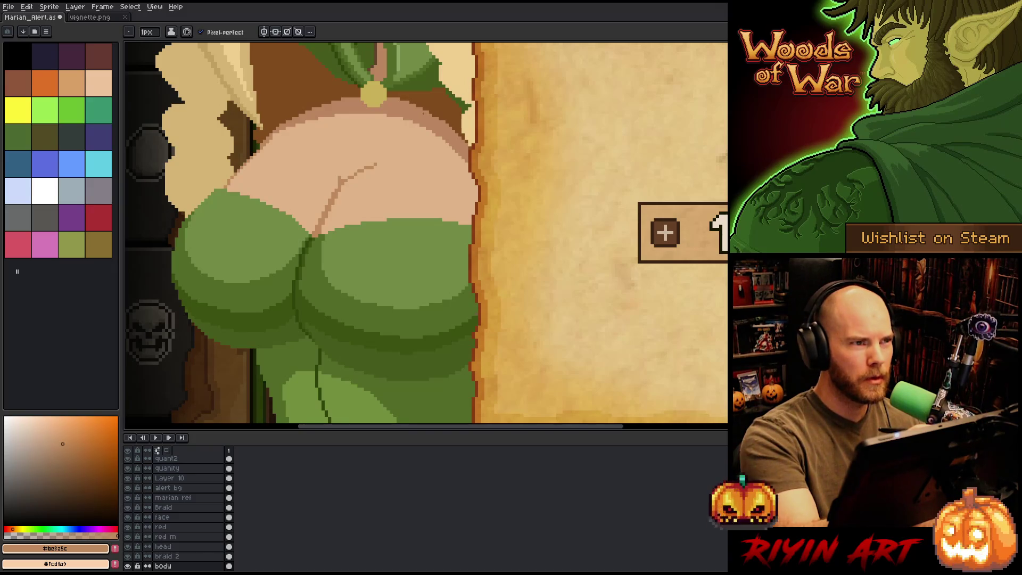
{"action": "key", "text": "ctrl+z"}
{"action": "left_click_drag", "start_coordinate": [352, 176], "coordinate": [356, 171]}
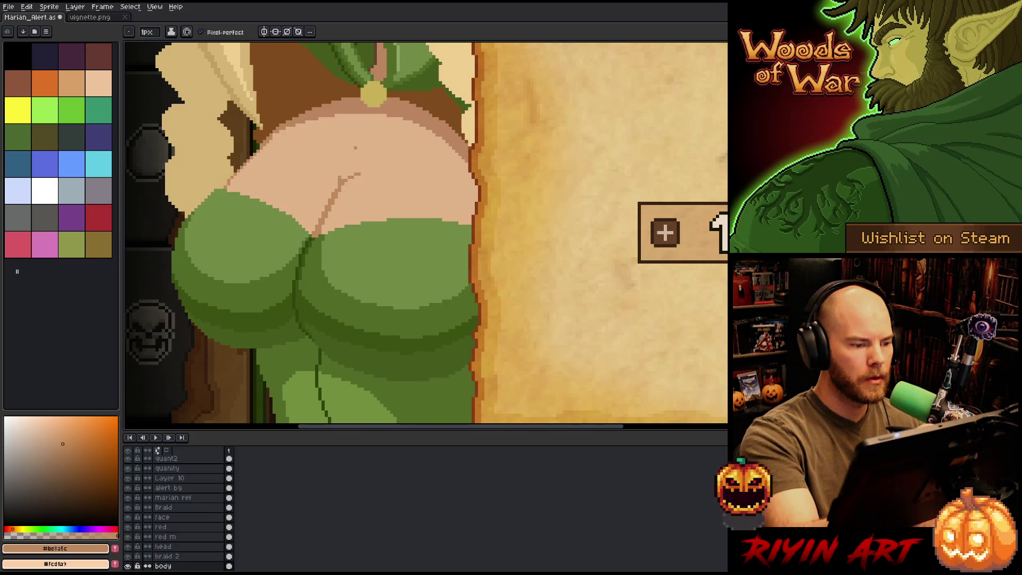
{"action": "key", "text": "ctrl+s"}
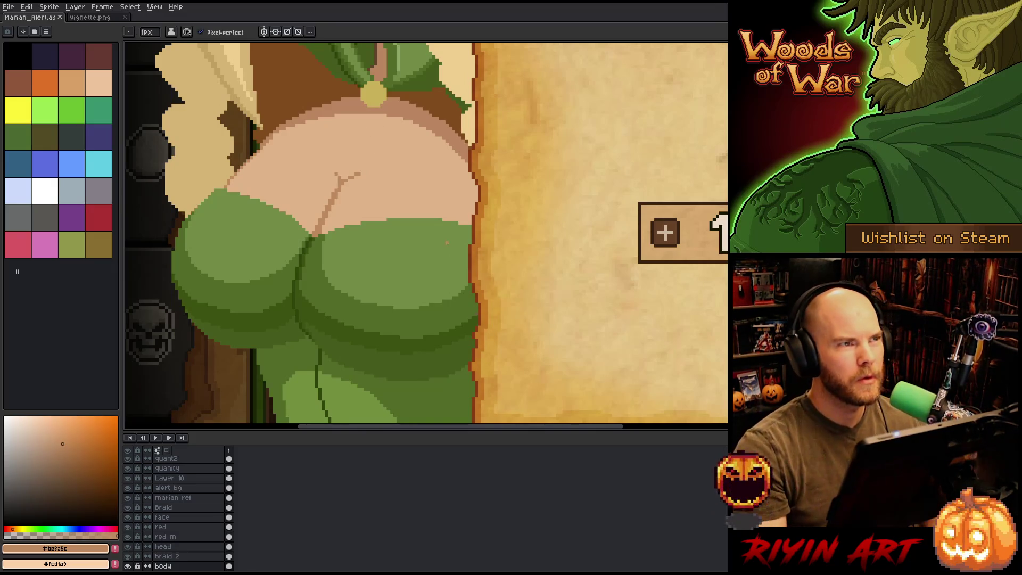
Step: Zoom out to the whole portrait, touch up a belly pixel with skin tones and save
{"action": "key", "text": "minus"}
{"action": "key", "text": "minus"}
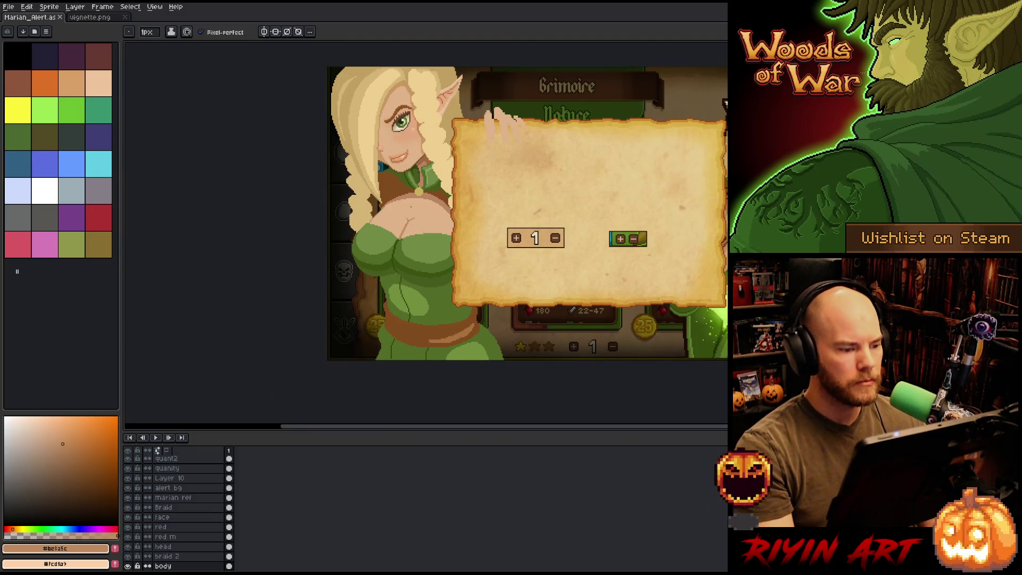
{"action": "scroll", "coordinate": [418, 211], "scroll_direction": "up", "scroll_amount": 1}
{"action": "left_click", "coordinate": [417, 211]}
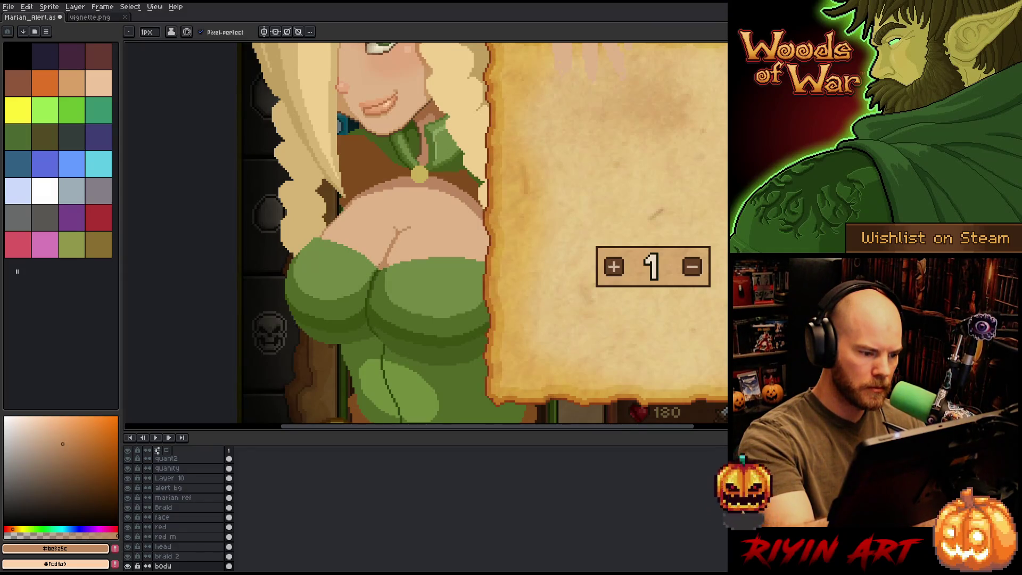
{"action": "left_click", "coordinate": [47, 430]}
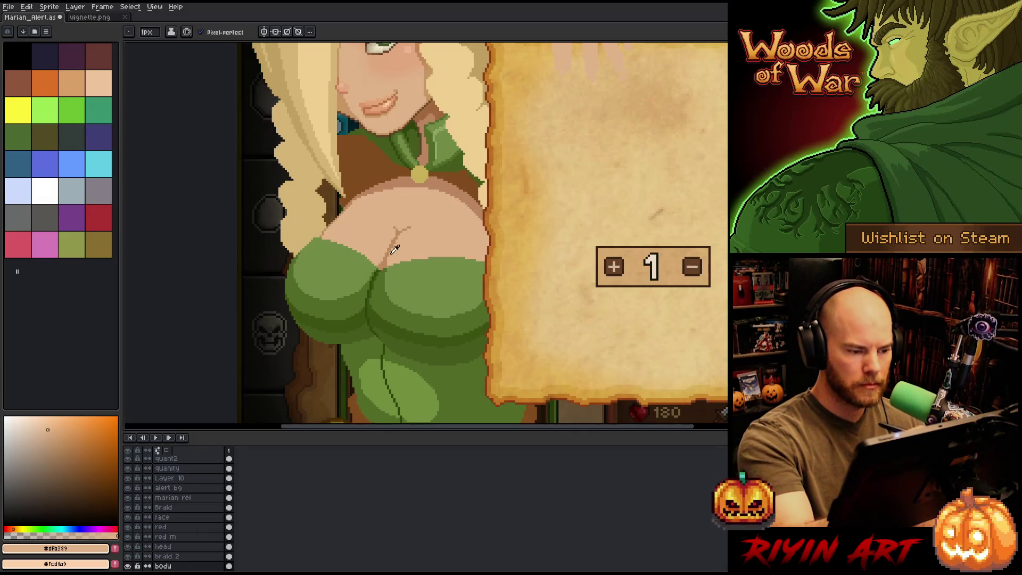
{"action": "left_click", "coordinate": [395, 250], "text": "alt"}
{"action": "key", "text": "ctrl+s"}
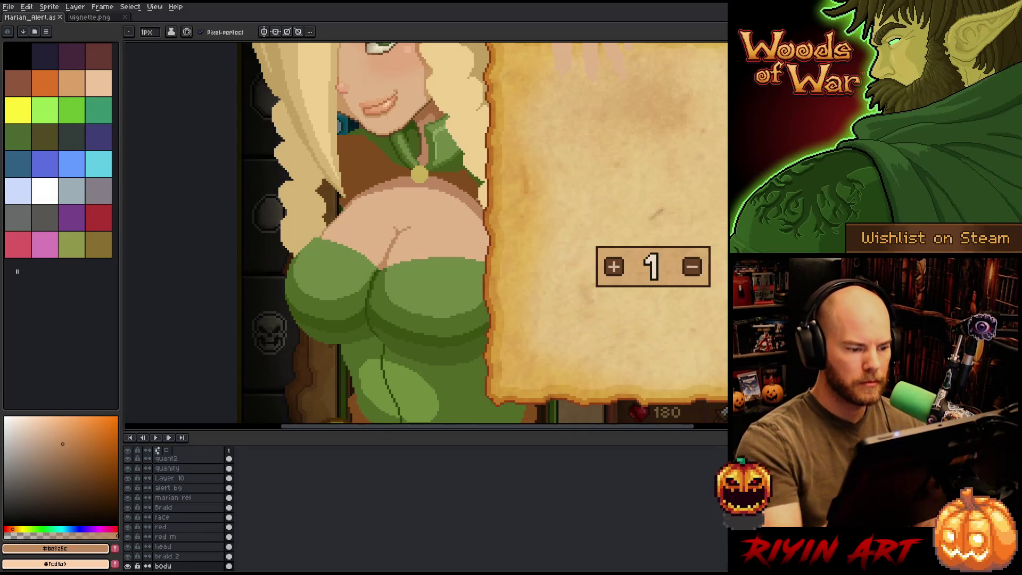
Step: Sample mid and darker dress greens, save, and pick the darkest green #2f440b for outlining
{"action": "left_click", "coordinate": [394, 271], "text": "alt"}
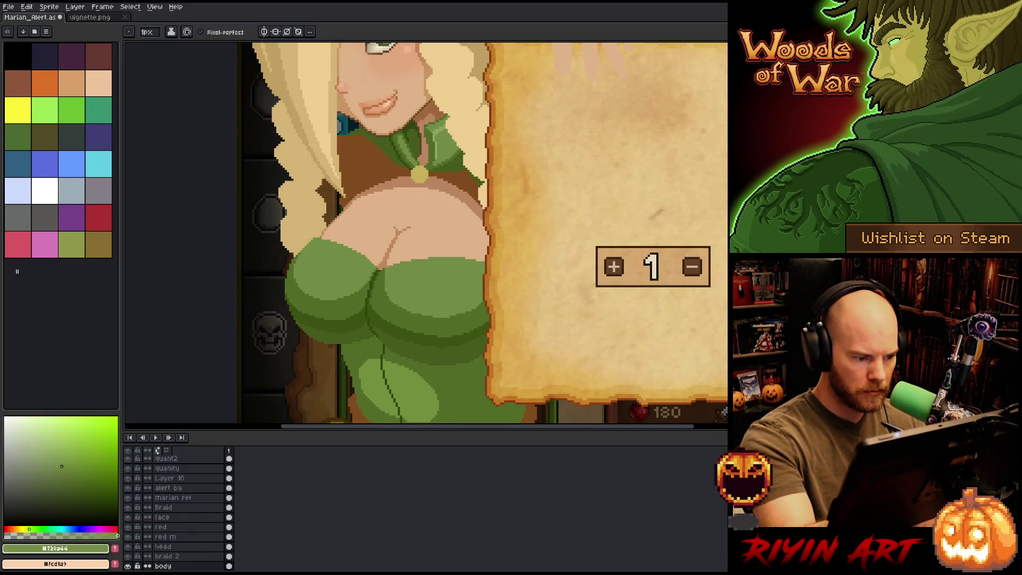
{"action": "left_click", "coordinate": [407, 317], "text": "alt"}
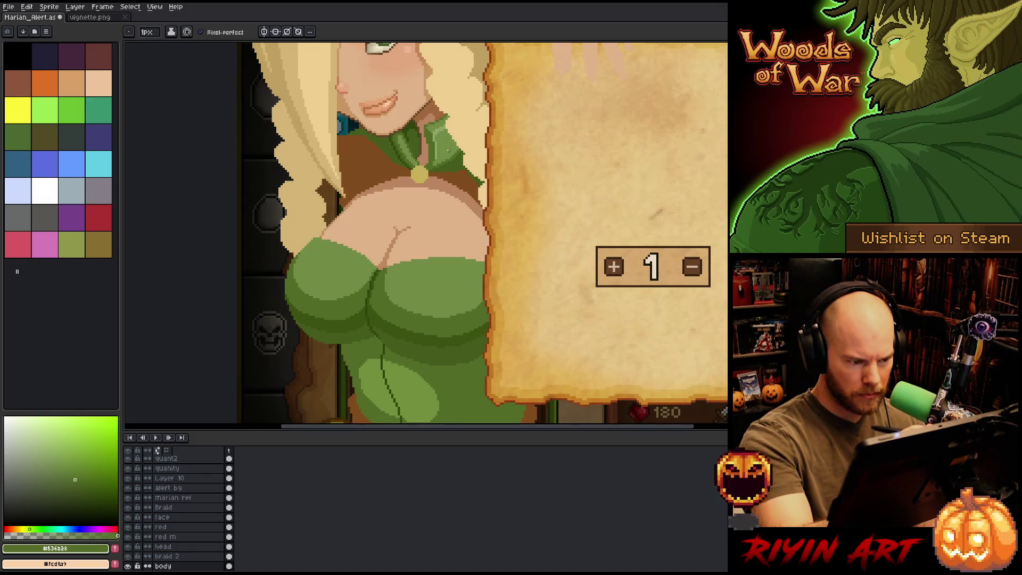
{"action": "key", "text": "ctrl+s"}
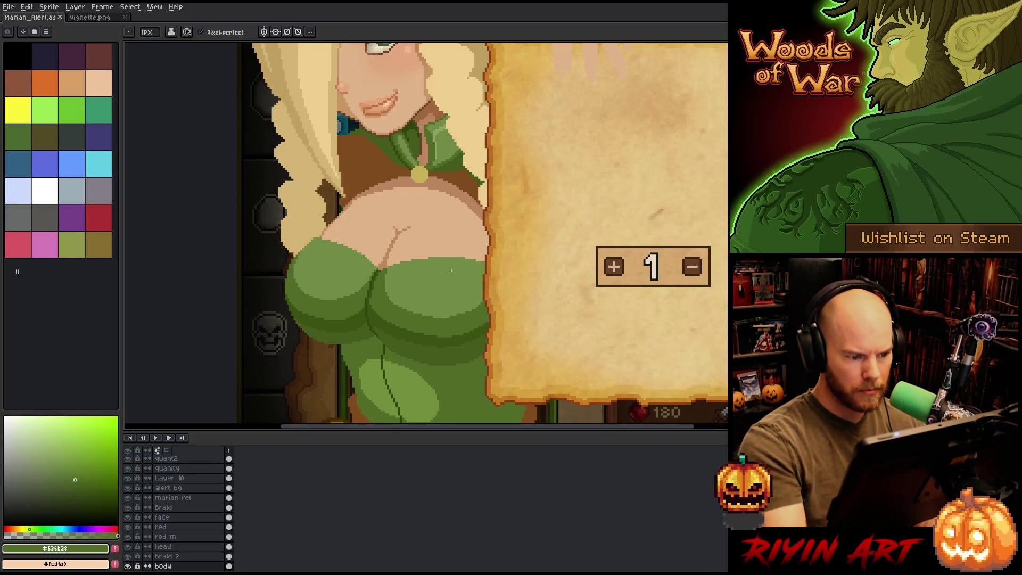
{"action": "scroll", "coordinate": [481, 283], "scroll_direction": "down", "scroll_amount": 1}
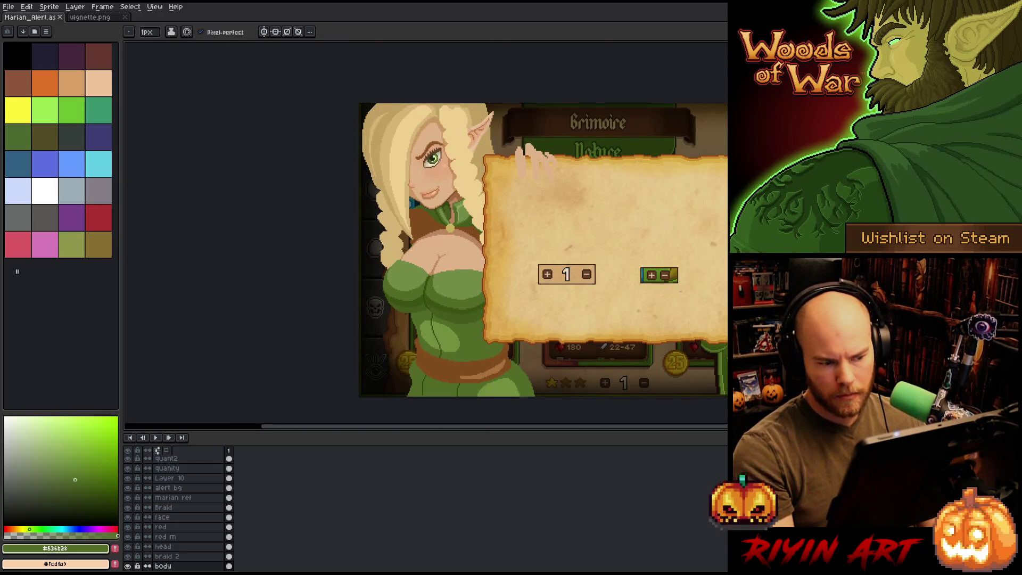
{"action": "scroll", "coordinate": [426, 234], "scroll_direction": "up", "scroll_amount": 4}
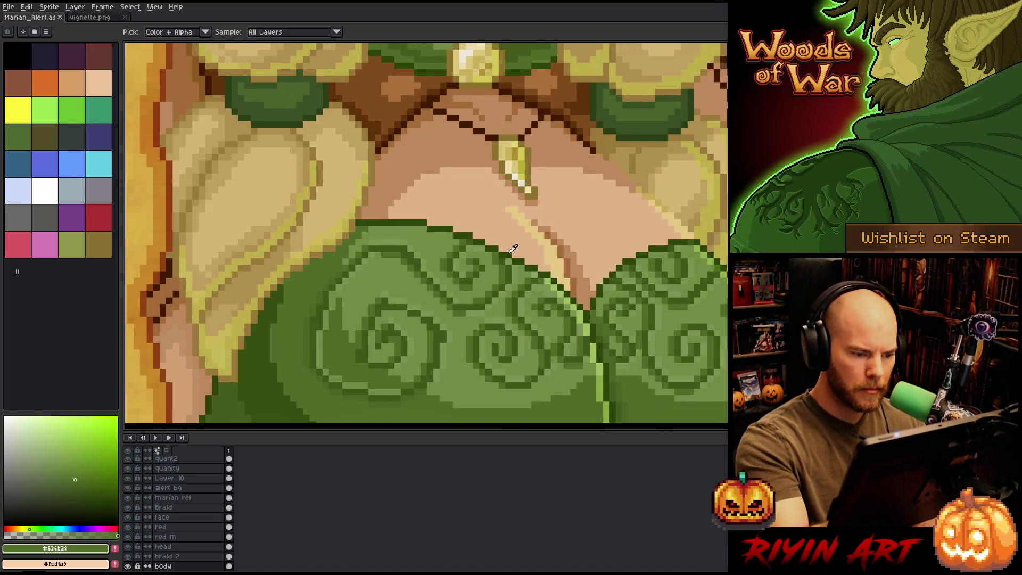
{"action": "left_click", "coordinate": [510, 250], "text": "alt"}
{"action": "scroll", "coordinate": [367, 245], "scroll_direction": "down", "scroll_amount": 5}
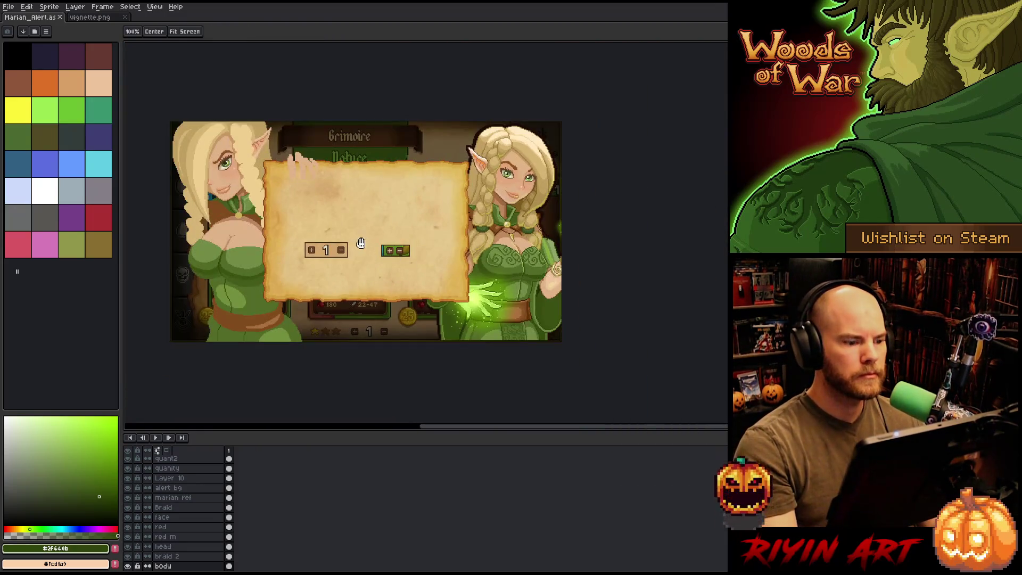
{"action": "scroll", "coordinate": [393, 246], "scroll_direction": "up", "scroll_amount": 3}
{"action": "scroll", "coordinate": [400, 247], "scroll_direction": "up", "scroll_amount": 2}
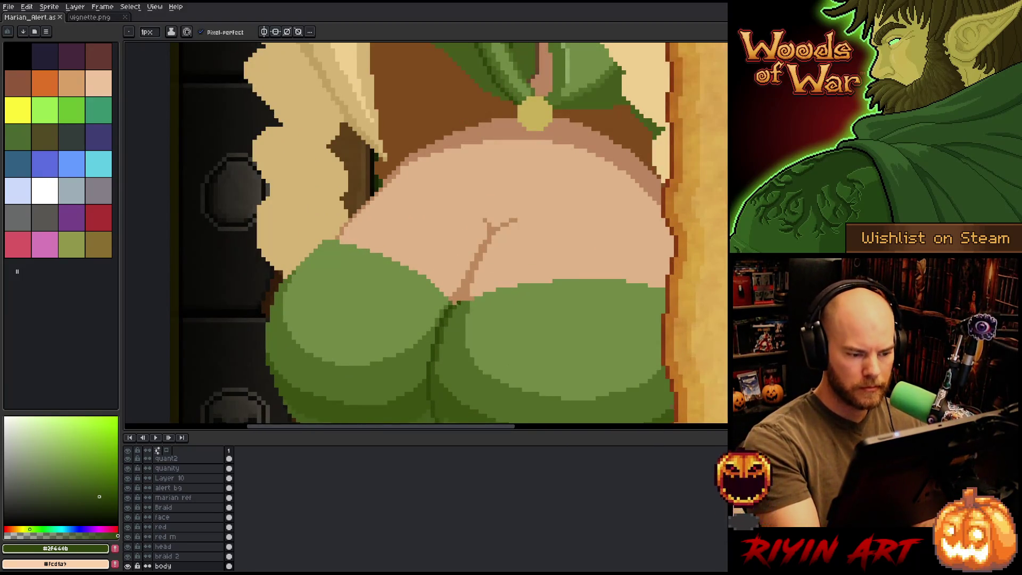
Step: Outline the top of the right bust in dark green and fill a stray crease pixel with mid green
{"action": "mouse_move", "coordinate": [455, 302]}
{"action": "left_mouse_down"}
{"action": "mouse_move", "coordinate": [613, 271]}
{"action": "mouse_move", "coordinate": [663, 290]}
{"action": "left_mouse_up"}
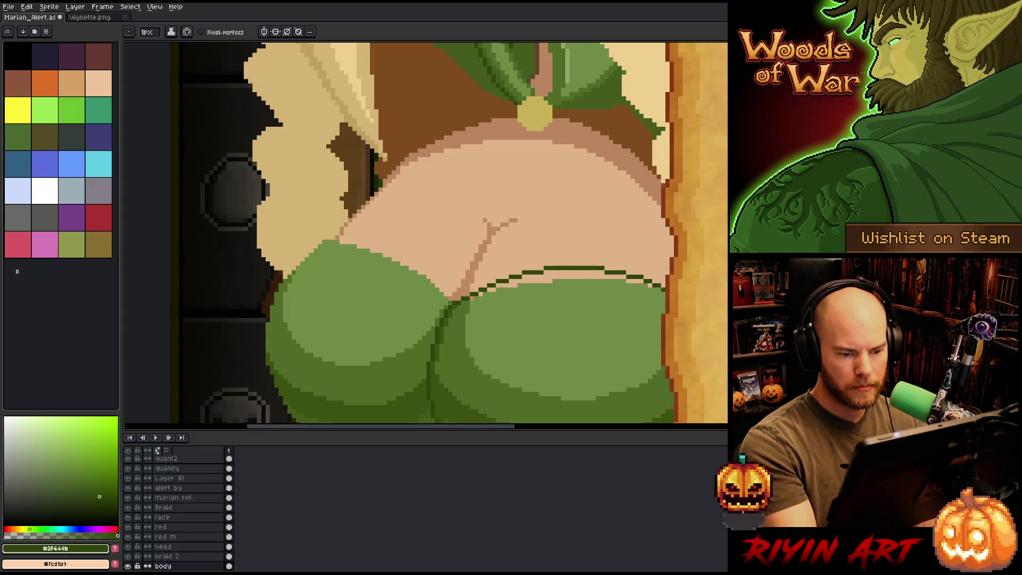
{"action": "left_click", "coordinate": [565, 303], "text": "alt"}
{"action": "key", "text": "g"}
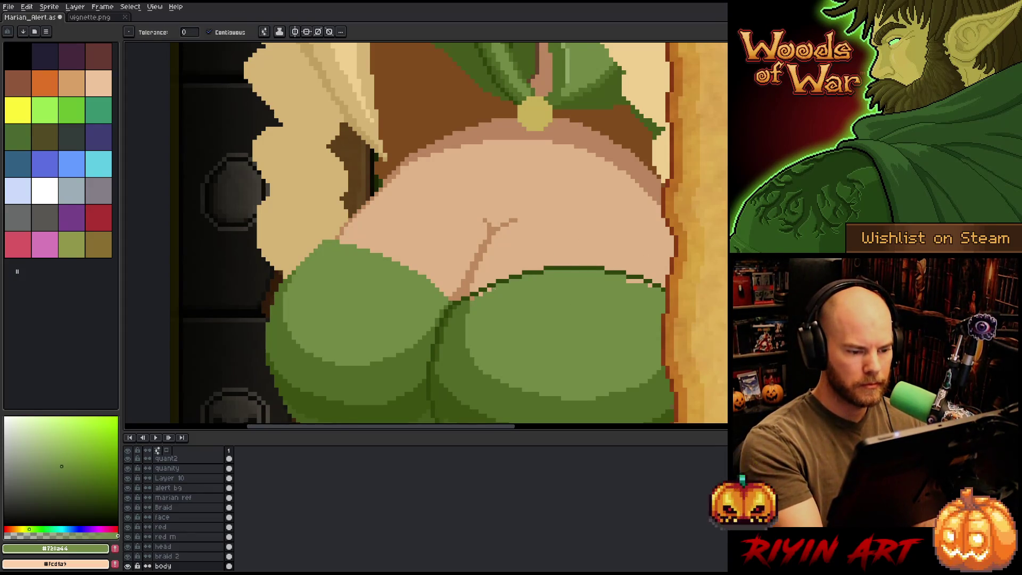
{"action": "left_click", "coordinate": [481, 293]}
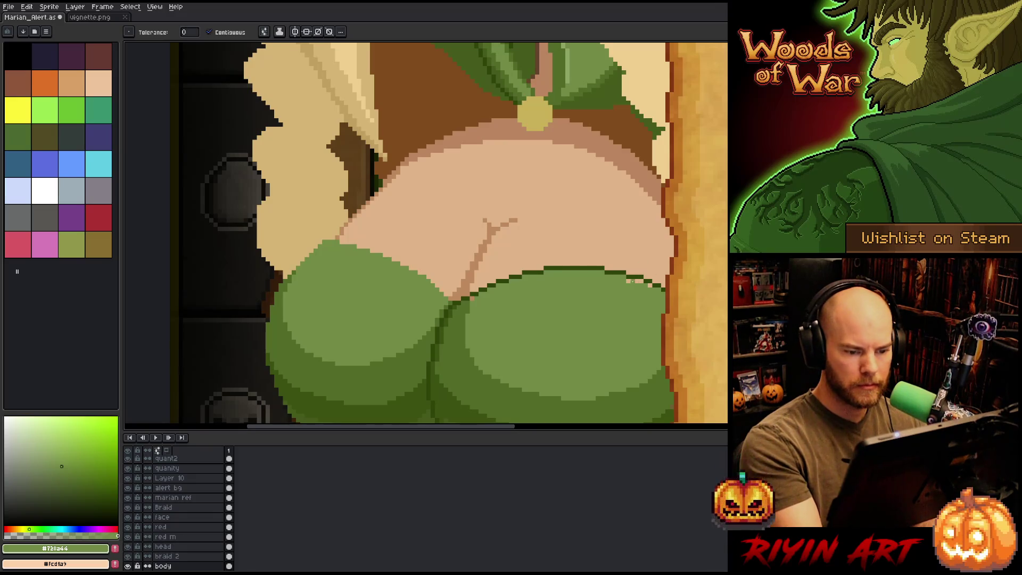
Step: Outline the top and upper-left edge of the left bust in dark green, down to its lower side
{"action": "key", "text": "i"}
{"action": "key", "text": "b"}
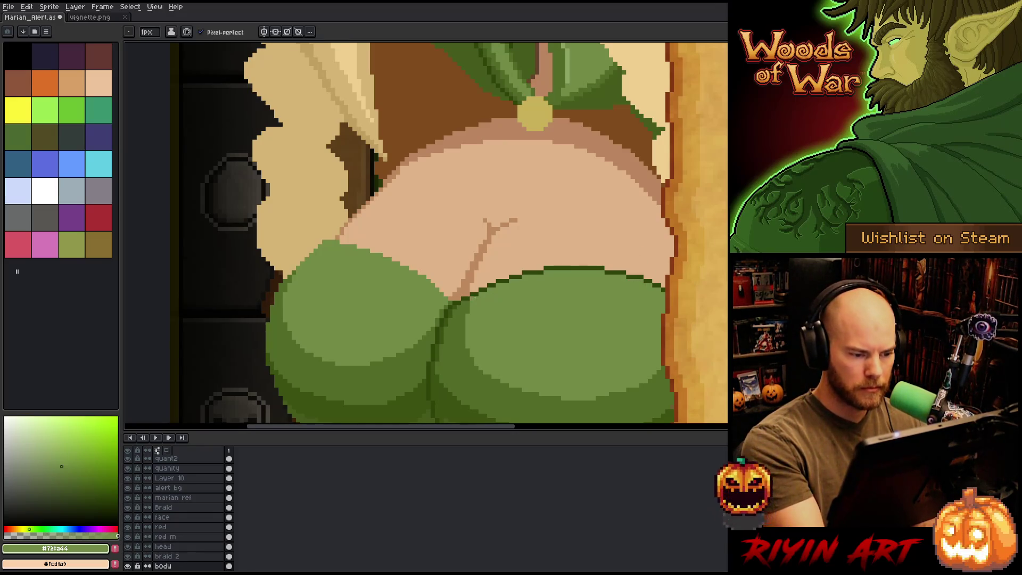
{"action": "left_click", "coordinate": [481, 291], "text": "alt"}
{"action": "mouse_move", "coordinate": [322, 236]}
{"action": "left_mouse_down"}
{"action": "mouse_move", "coordinate": [417, 268]}
{"action": "mouse_move", "coordinate": [424, 255]}
{"action": "left_mouse_up"}
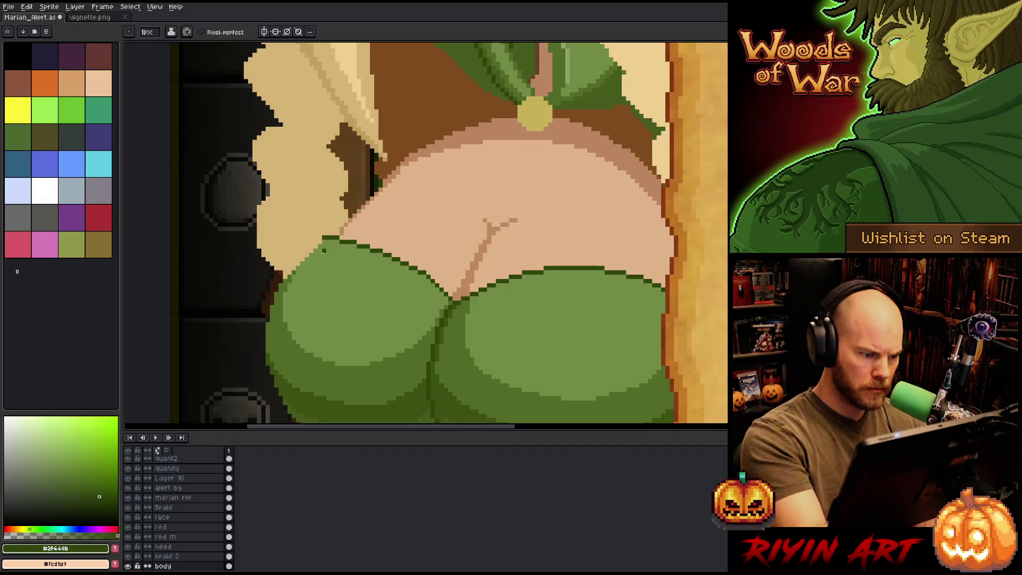
{"action": "left_click_drag", "start_coordinate": [286, 275], "coordinate": [318, 242]}
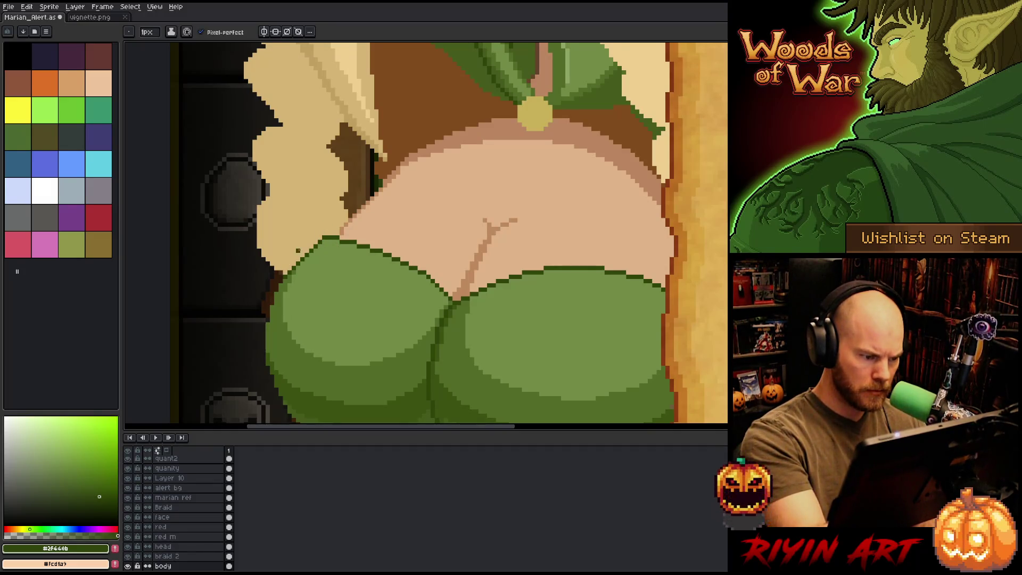
{"action": "left_click_drag", "start_coordinate": [286, 275], "coordinate": [278, 286]}
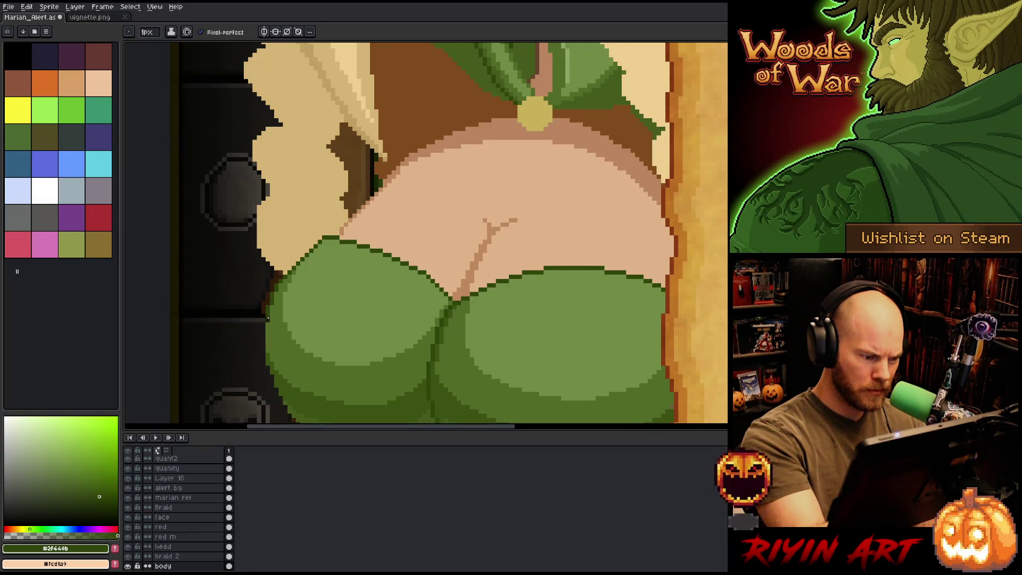
{"action": "scroll", "coordinate": [319, 283], "scroll_direction": "down", "scroll_amount": 1}
{"action": "scroll", "coordinate": [325, 251], "scroll_direction": "up", "scroll_amount": 1}
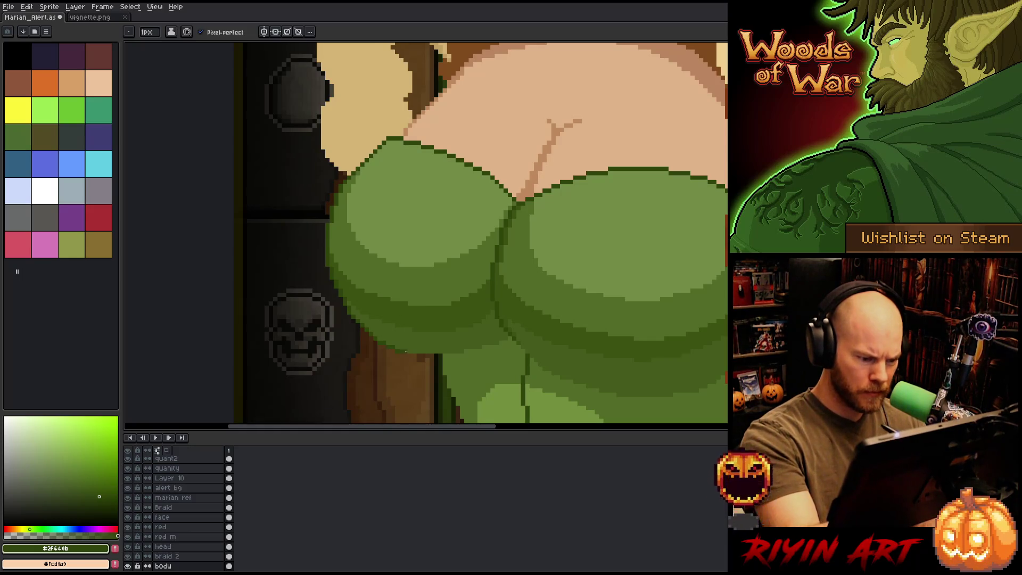
Step: Pan over the bodice and sample the dark green #3d4e19 from the dress
{"action": "key", "text": "space"}
{"action": "left_click_drag", "start_coordinate": [570, 329], "coordinate": [564, 285]}
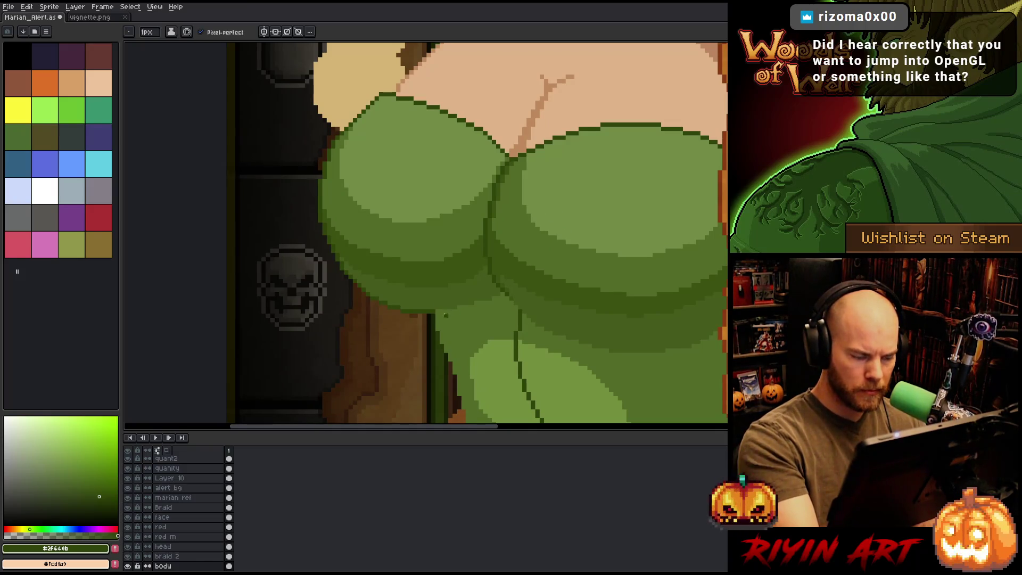
{"action": "key", "text": "space"}
{"action": "left_click_drag", "start_coordinate": [557, 201], "coordinate": [506, 119]}
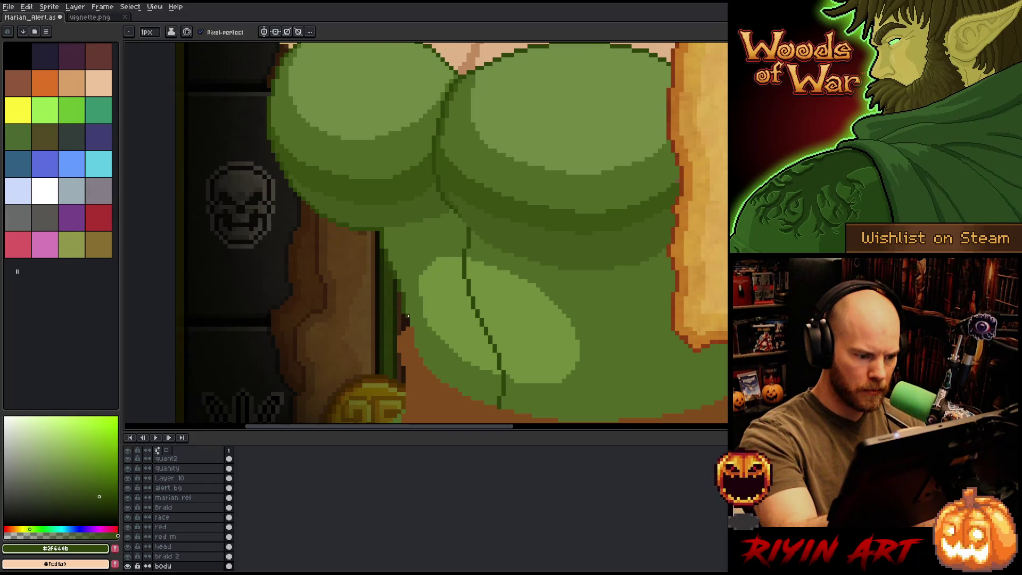
{"action": "key", "text": "e"}
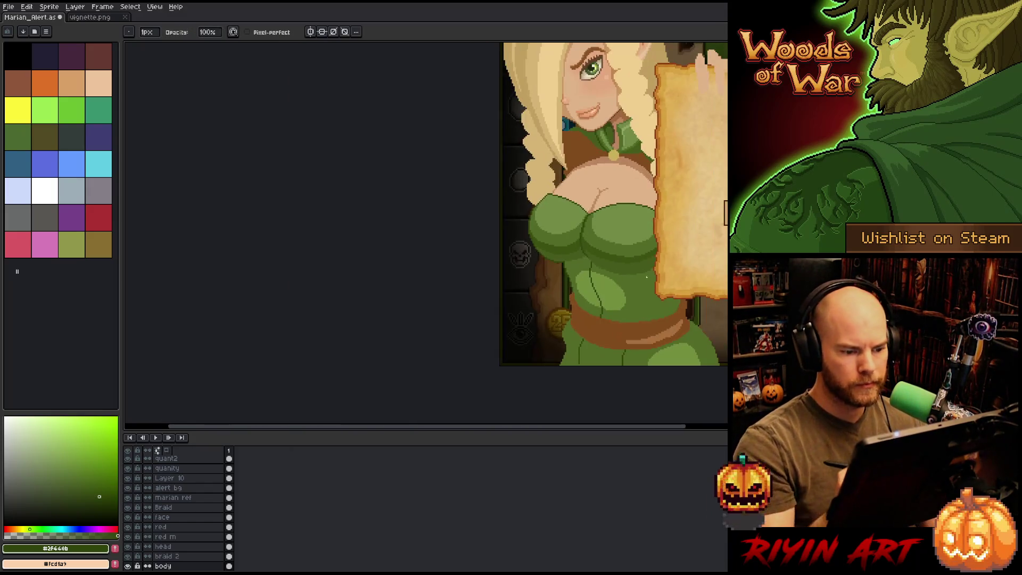
{"action": "scroll", "coordinate": [641, 269], "scroll_direction": "down", "scroll_amount": 3}
{"action": "mouse_move", "coordinate": [638, 260]}
{"action": "left_mouse_down"}
{"action": "mouse_move", "coordinate": [507, 256]}
{"action": "mouse_move", "coordinate": [386, 273]}
{"action": "left_mouse_up"}
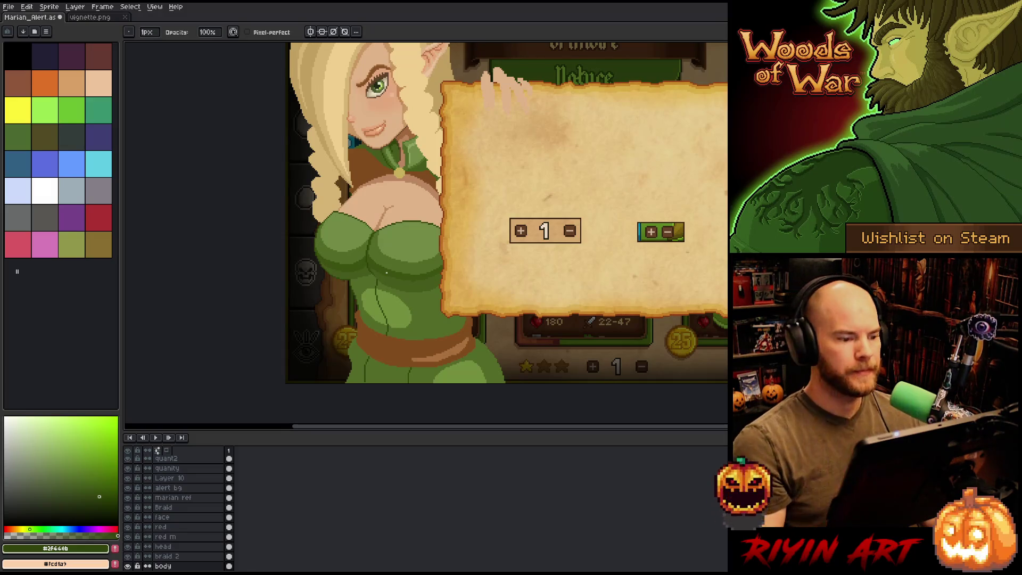
{"action": "scroll", "coordinate": [533, 224], "scroll_direction": "down", "scroll_amount": 1}
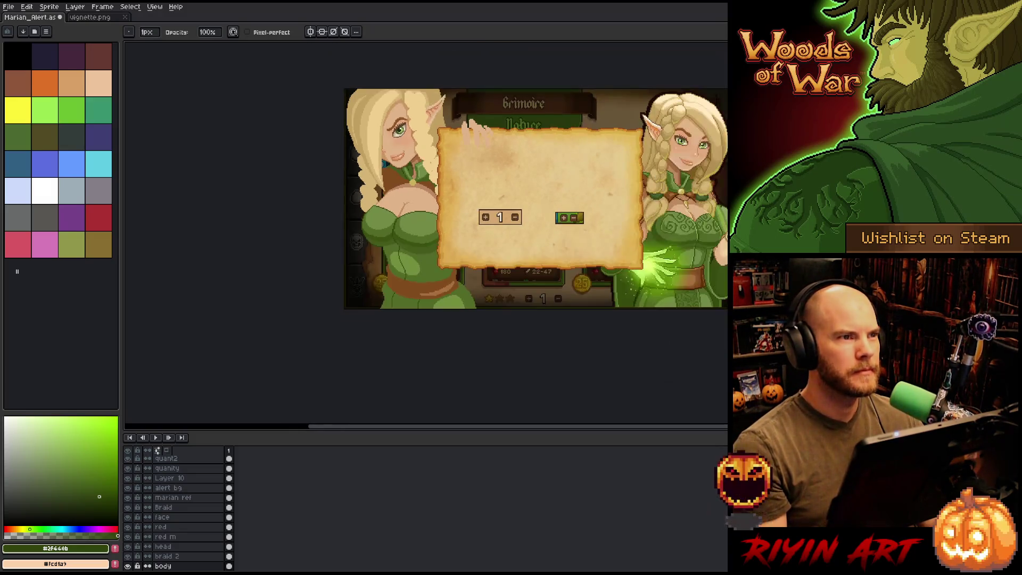
{"action": "scroll", "coordinate": [533, 223], "scroll_direction": "up", "scroll_amount": 1}
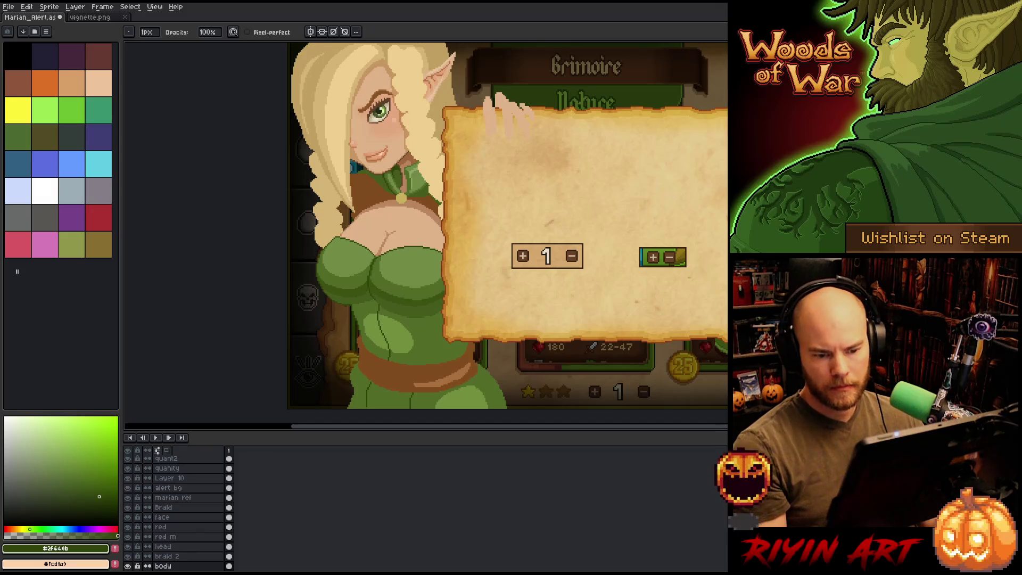
{"action": "scroll", "coordinate": [362, 266], "scroll_direction": "up", "scroll_amount": 3}
{"action": "left_click", "coordinate": [266, 239], "text": "alt"}
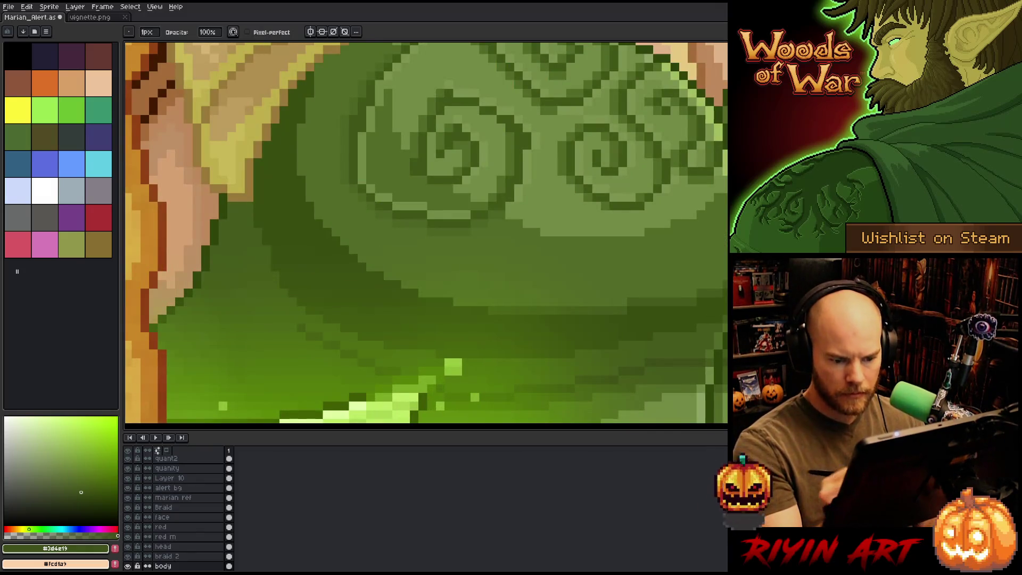
{"action": "scroll", "coordinate": [505, 320], "scroll_direction": "down", "scroll_amount": 3}
{"action": "scroll", "coordinate": [473, 341], "scroll_direction": "up", "scroll_amount": 4}
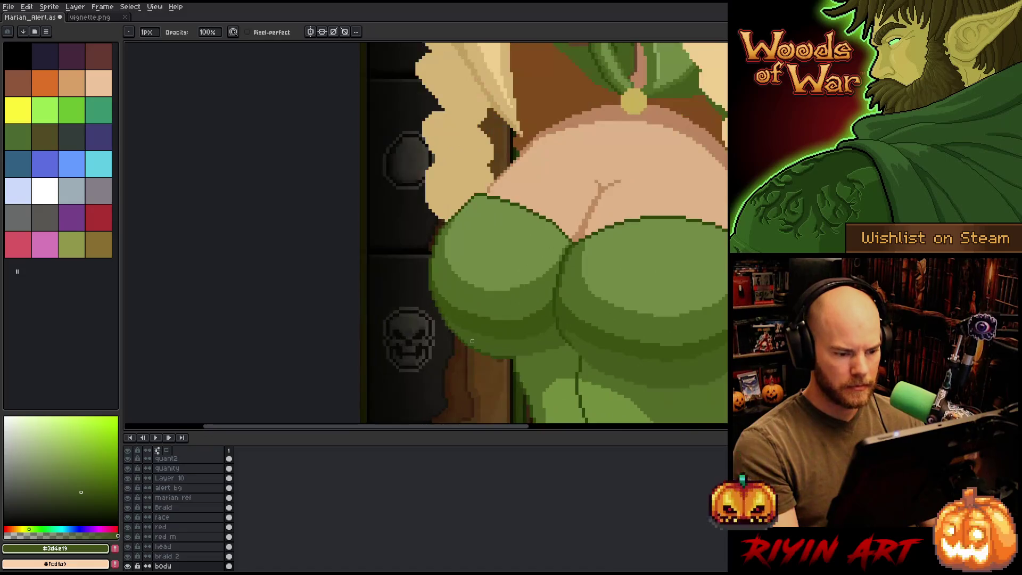
{"action": "key", "text": "e"}
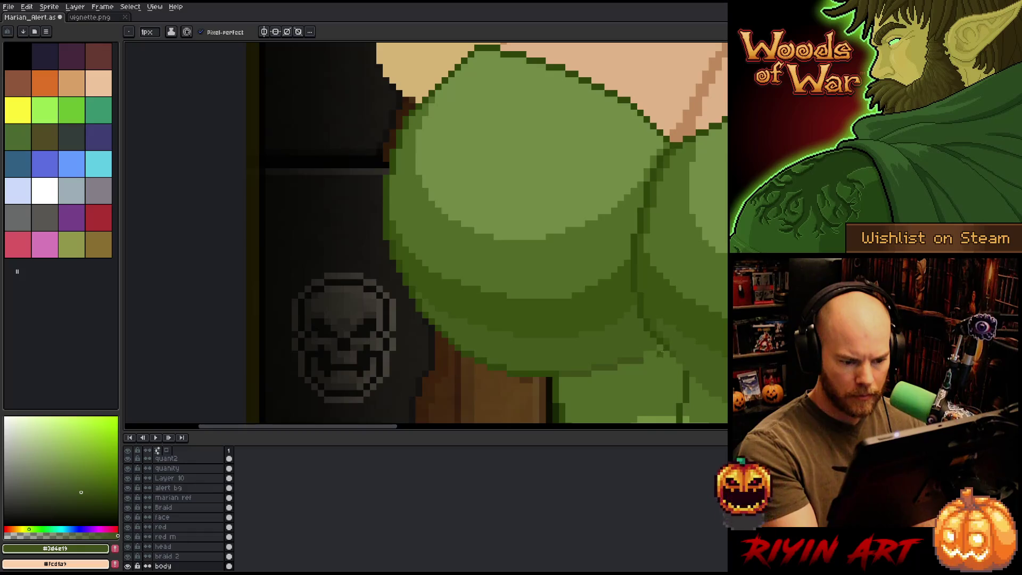
Step: Draw a dark green line along the shading band edge beneath the bust
{"action": "key", "text": "space"}
{"action": "scroll", "coordinate": [393, 155], "scroll_direction": "up", "scroll_amount": 2}
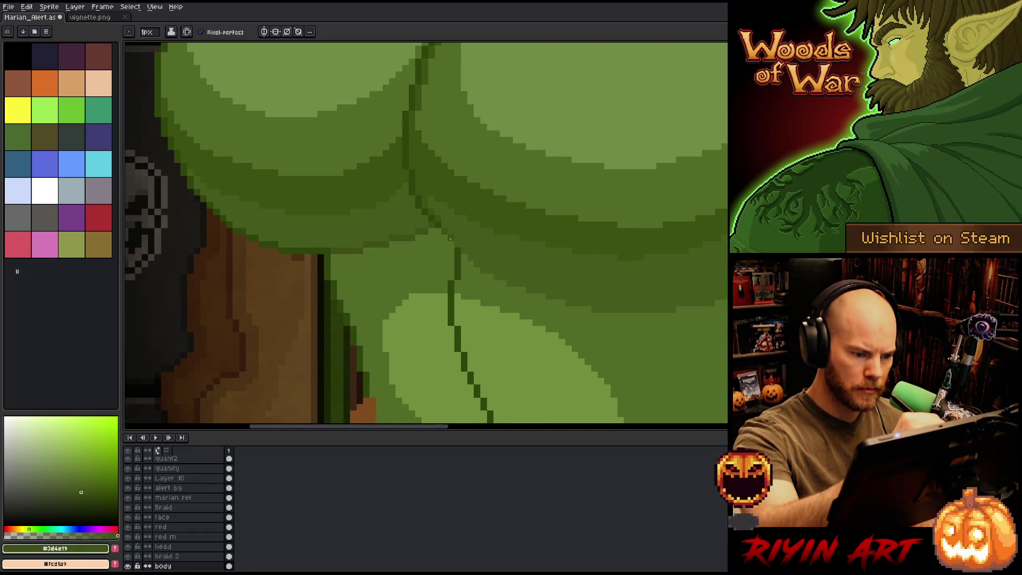
{"action": "key", "text": "space"}
{"action": "left_click_drag", "start_coordinate": [445, 235], "coordinate": [320, 255]}
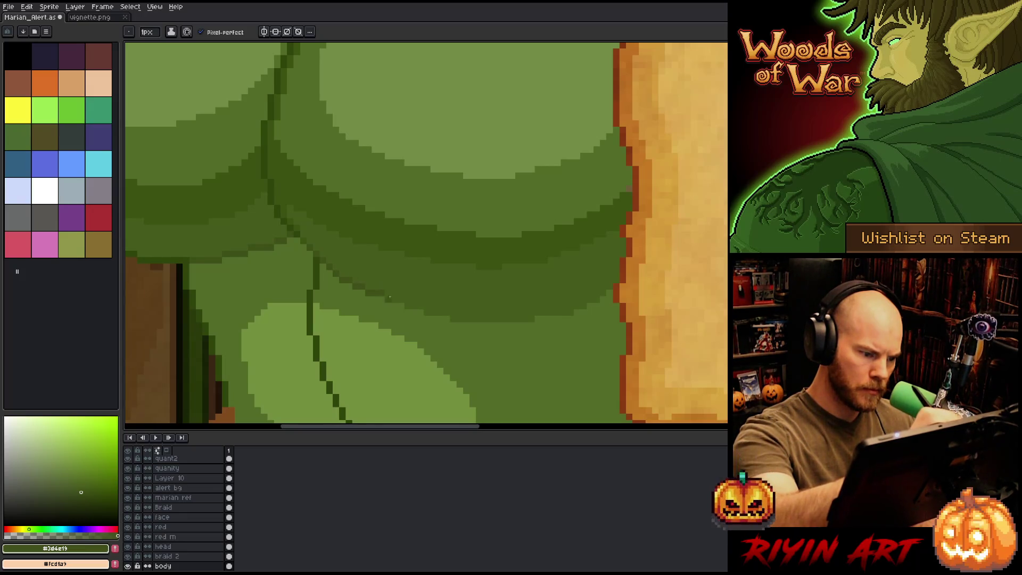
{"action": "left_click", "coordinate": [436, 312]}
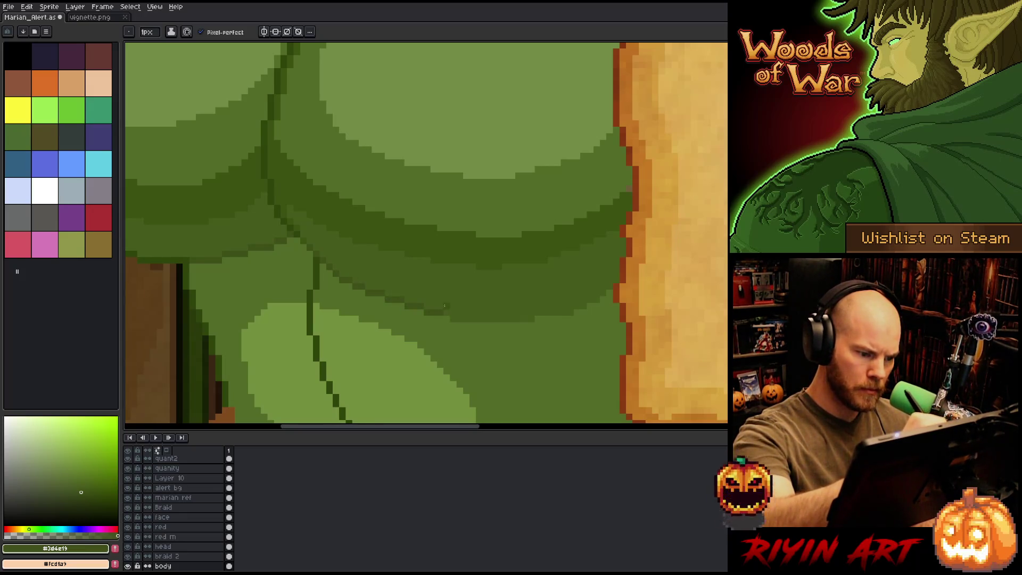
{"action": "left_click_drag", "start_coordinate": [451, 318], "coordinate": [588, 304]}
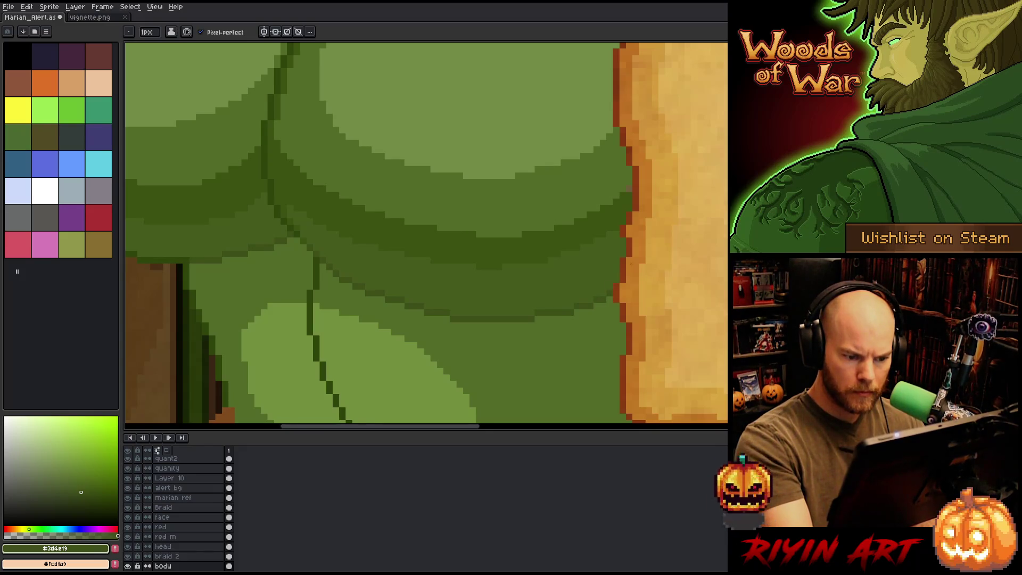
{"action": "scroll", "coordinate": [610, 293], "scroll_direction": "down", "scroll_amount": 4}
{"action": "mouse_move", "coordinate": [601, 229]}
{"action": "left_mouse_down"}
{"action": "mouse_move", "coordinate": [510, 328]}
{"action": "mouse_move", "coordinate": [443, 283]}
{"action": "left_mouse_up"}
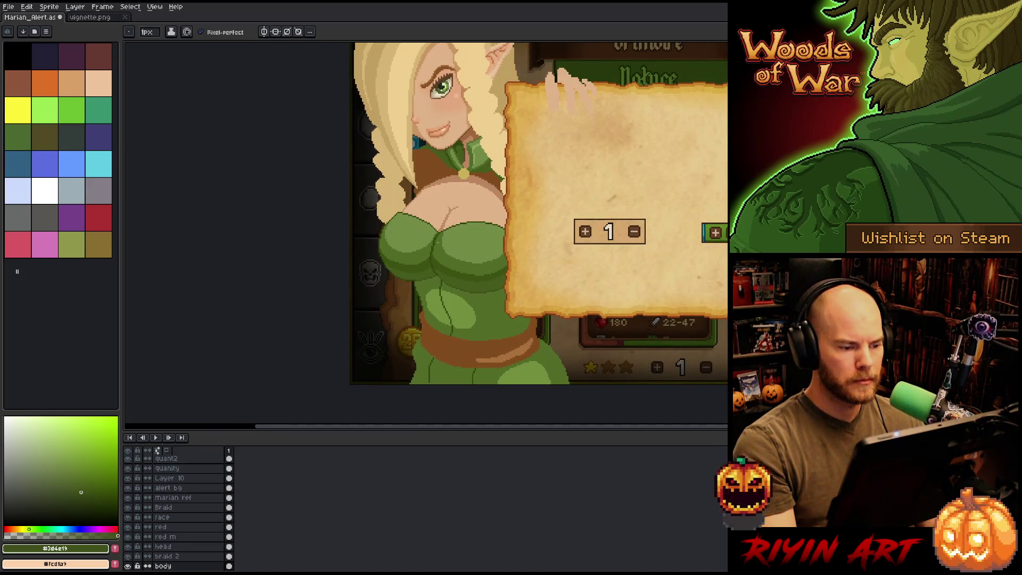
Step: Paint over the lowest cleavage crease pixels with the light skin tone picked from the chest
{"action": "scroll", "coordinate": [437, 241], "scroll_direction": "up", "scroll_amount": 2}
{"action": "scroll", "coordinate": [411, 229], "scroll_direction": "up", "scroll_amount": 2}
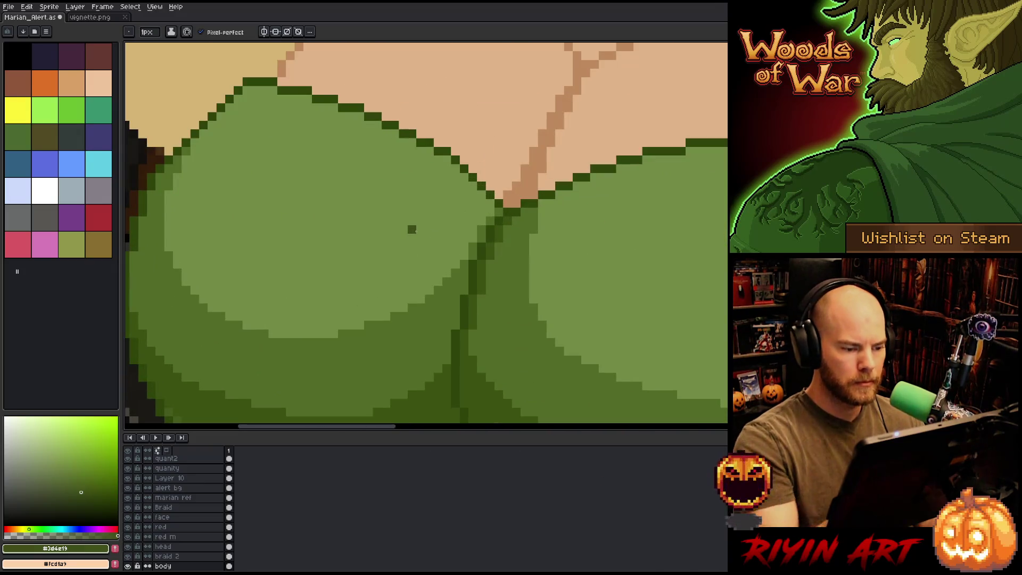
{"action": "left_click", "coordinate": [437, 282], "text": "alt"}
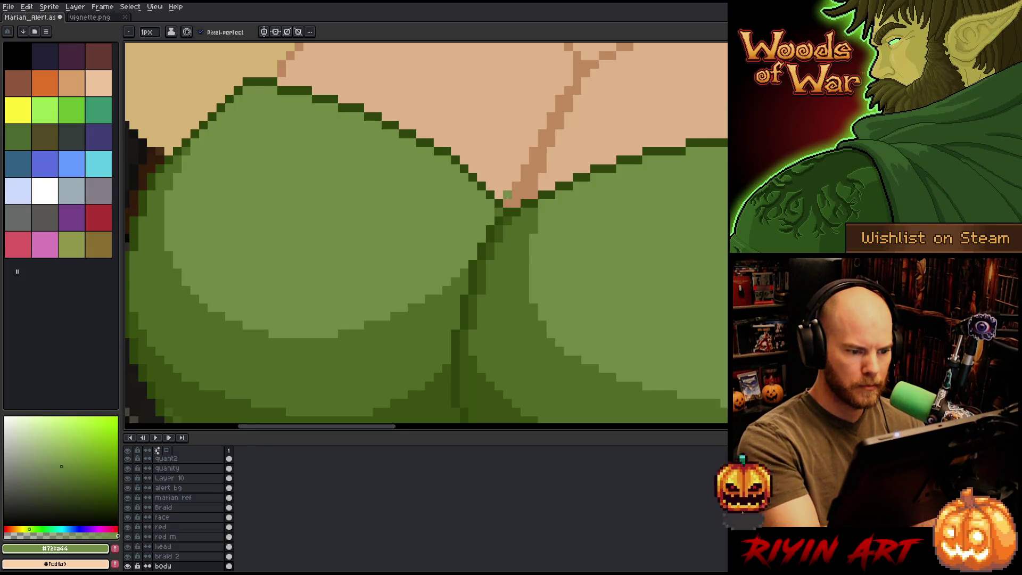
{"action": "scroll", "coordinate": [511, 197], "scroll_direction": "down", "scroll_amount": 4}
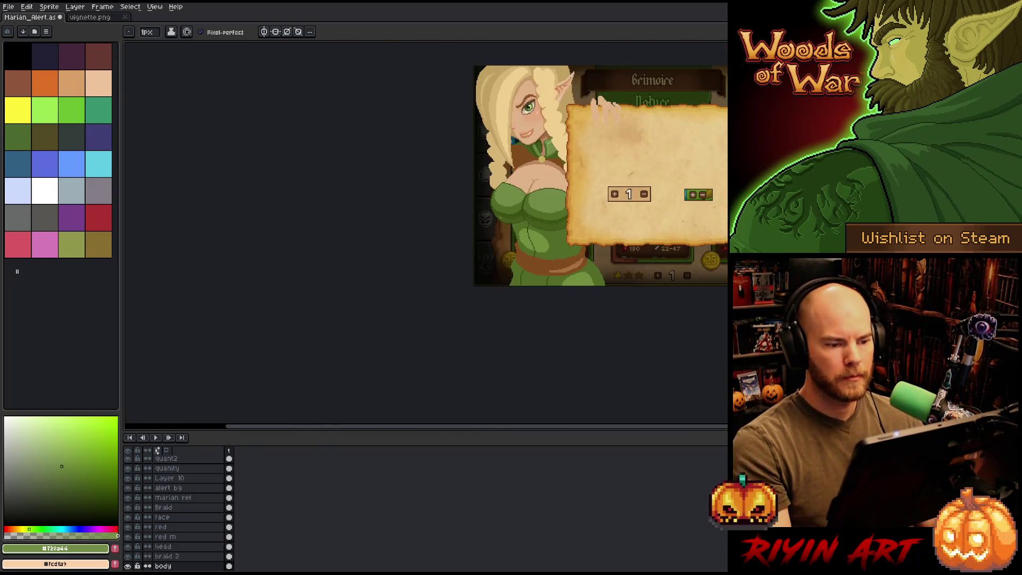
{"action": "scroll", "coordinate": [414, 236], "scroll_direction": "up", "scroll_amount": 4}
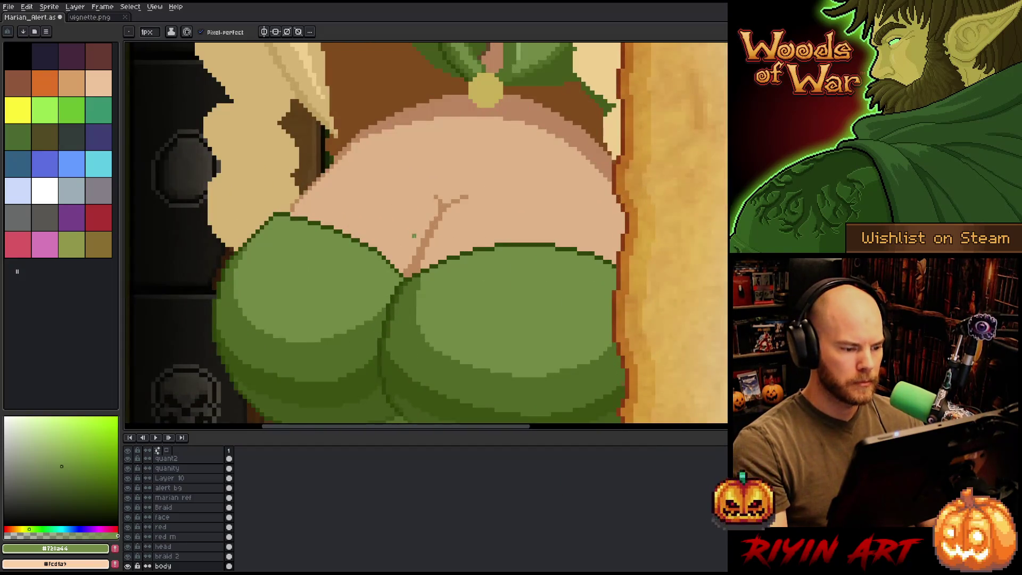
{"action": "scroll", "coordinate": [414, 236], "scroll_direction": "up", "scroll_amount": 4}
{"action": "key", "text": "alt"}
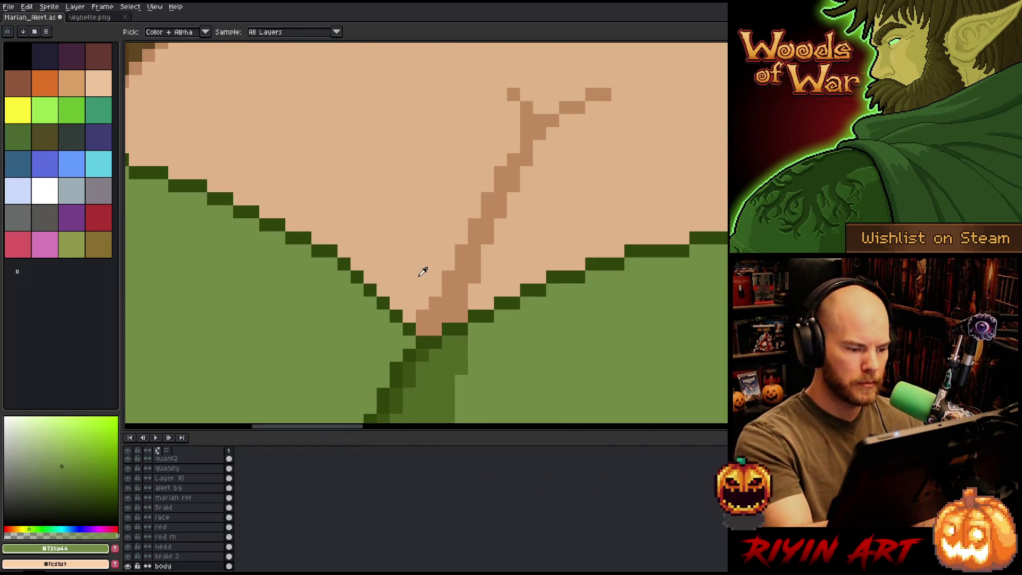
{"action": "left_click", "coordinate": [422, 272], "text": "alt"}
{"action": "left_click", "coordinate": [421, 328]}
{"action": "left_click", "coordinate": [422, 316]}
{"action": "left_click", "coordinate": [435, 309]}
{"action": "left_click", "coordinate": [448, 277]}
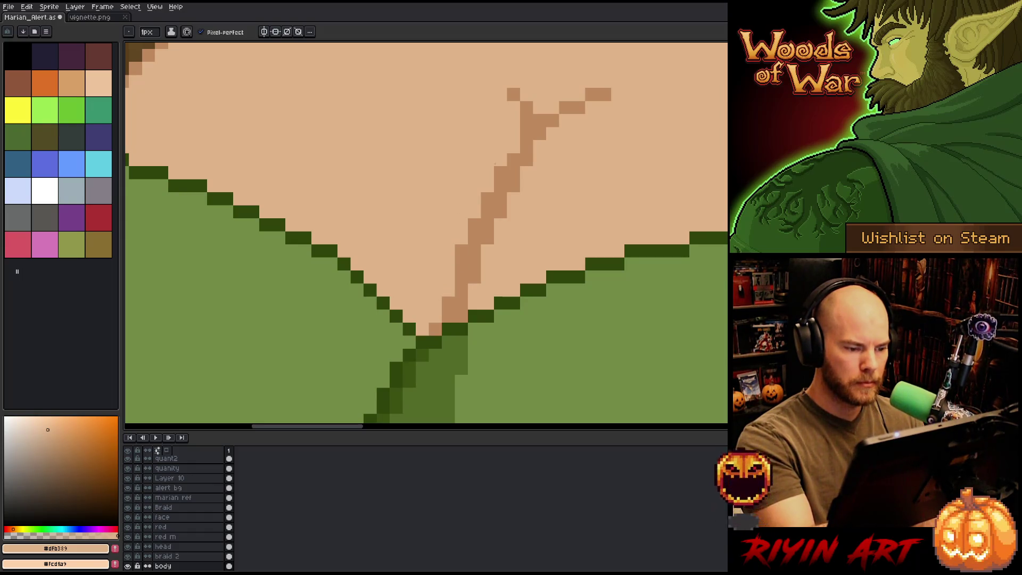
{"action": "left_click", "coordinate": [462, 251]}
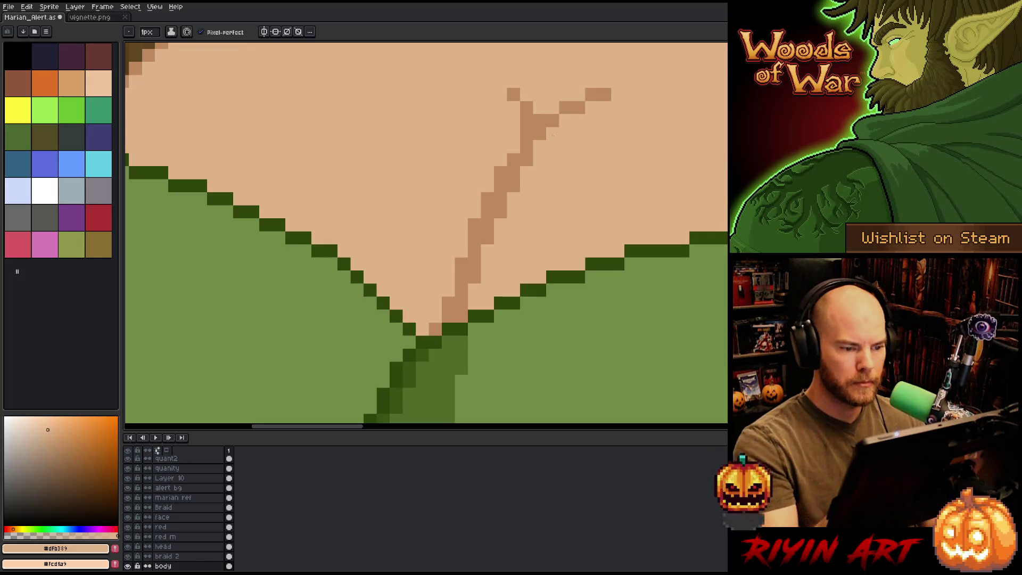
Step: Compare the darker crease skin tone, re-pick the light skin tone and save the portrait
{"action": "scroll", "coordinate": [607, 143], "scroll_direction": "down", "scroll_amount": 8}
{"action": "scroll", "coordinate": [601, 150], "scroll_direction": "up", "scroll_amount": 4}
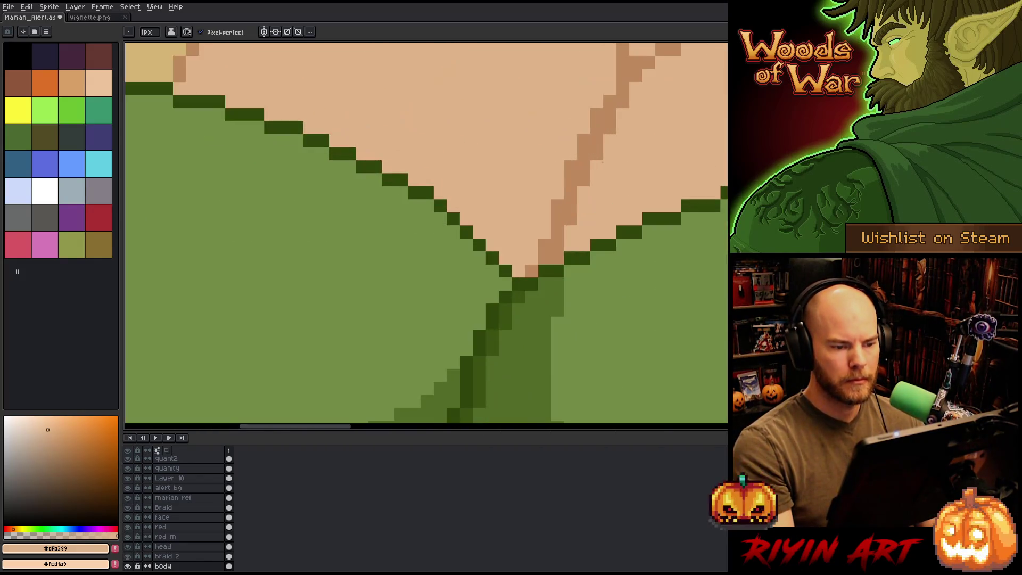
{"action": "left_click", "coordinate": [590, 149], "text": "alt"}
{"action": "scroll", "coordinate": [601, 150], "scroll_direction": "down", "scroll_amount": 5}
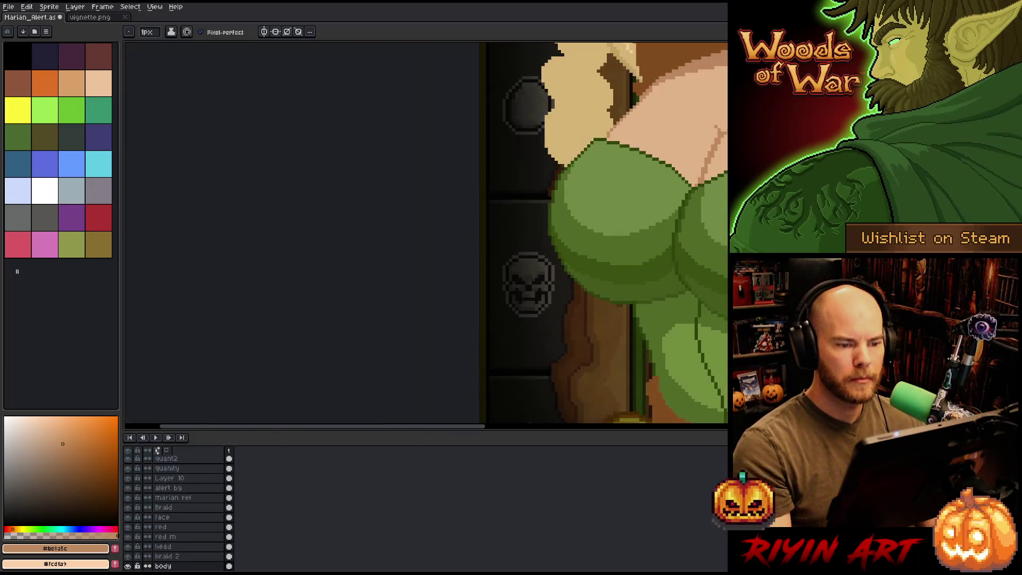
{"action": "scroll", "coordinate": [601, 150], "scroll_direction": "up", "scroll_amount": 2}
{"action": "scroll", "coordinate": [601, 150], "scroll_direction": "down", "scroll_amount": 3}
{"action": "scroll", "coordinate": [506, 234], "scroll_direction": "right", "scroll_amount": 5}
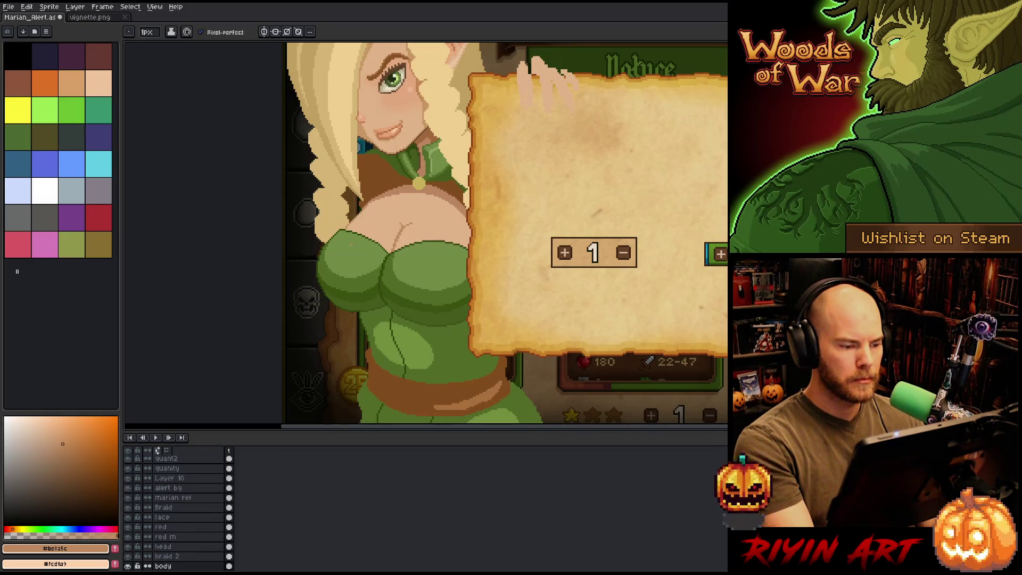
{"action": "scroll", "coordinate": [351, 244], "scroll_direction": "up", "scroll_amount": 4}
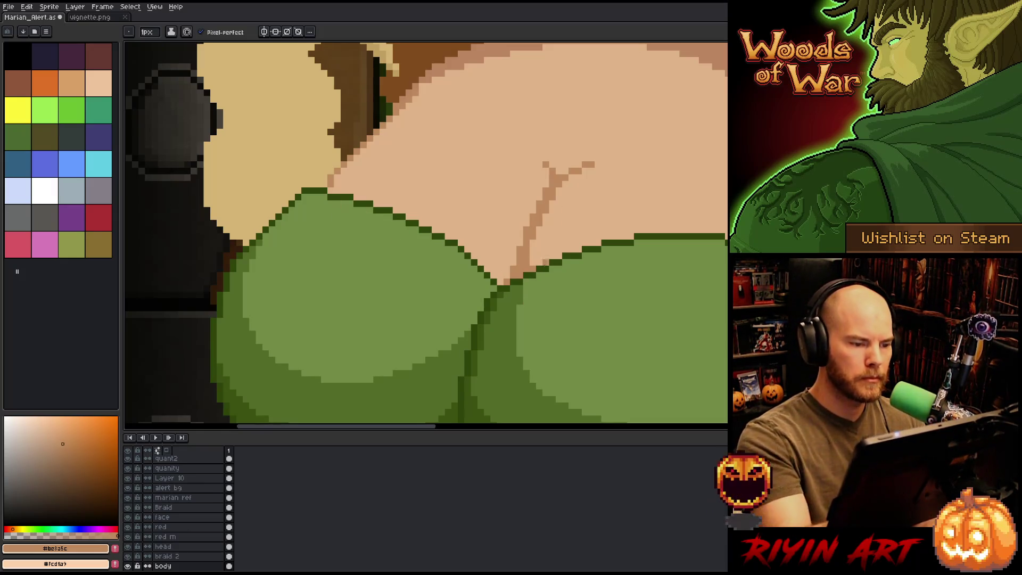
{"action": "scroll", "coordinate": [548, 267], "scroll_direction": "down", "scroll_amount": 4}
{"action": "scroll", "coordinate": [585, 329], "scroll_direction": "down", "scroll_amount": 2}
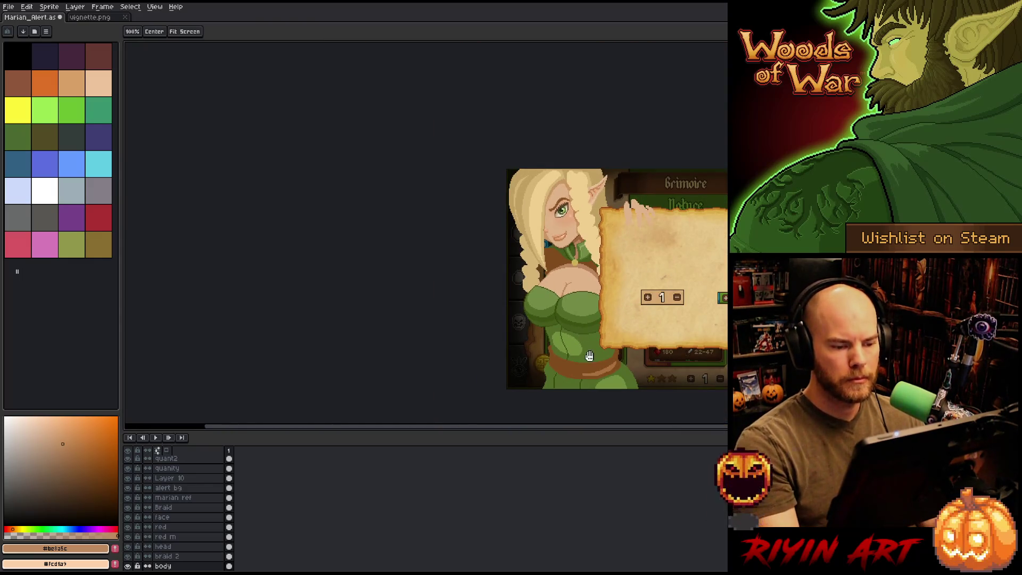
{"action": "scroll", "coordinate": [588, 358], "scroll_direction": "down", "scroll_amount": 1}
{"action": "scroll", "coordinate": [332, 309], "scroll_direction": "up", "scroll_amount": 3}
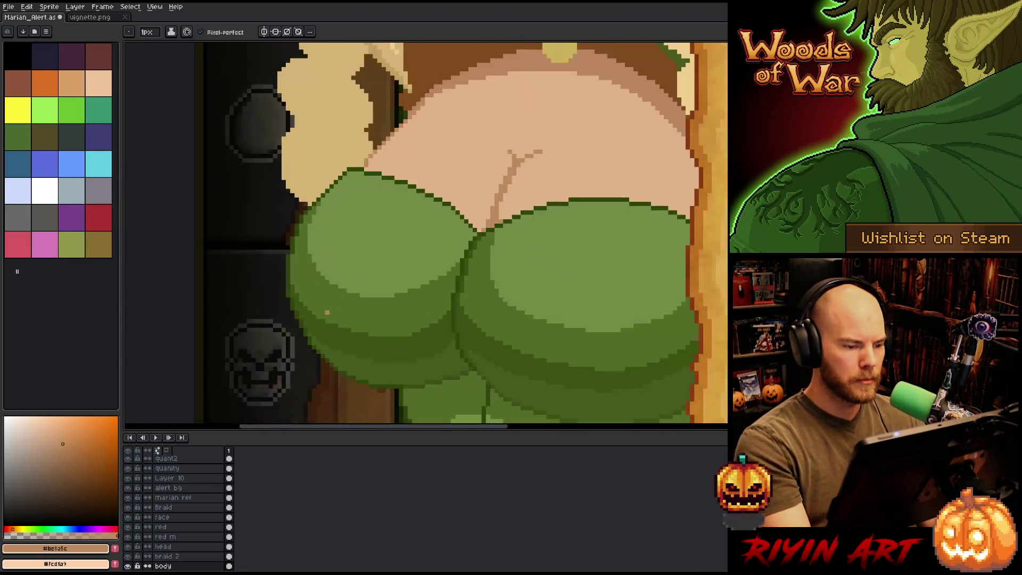
{"action": "left_click", "coordinate": [500, 213], "text": "alt"}
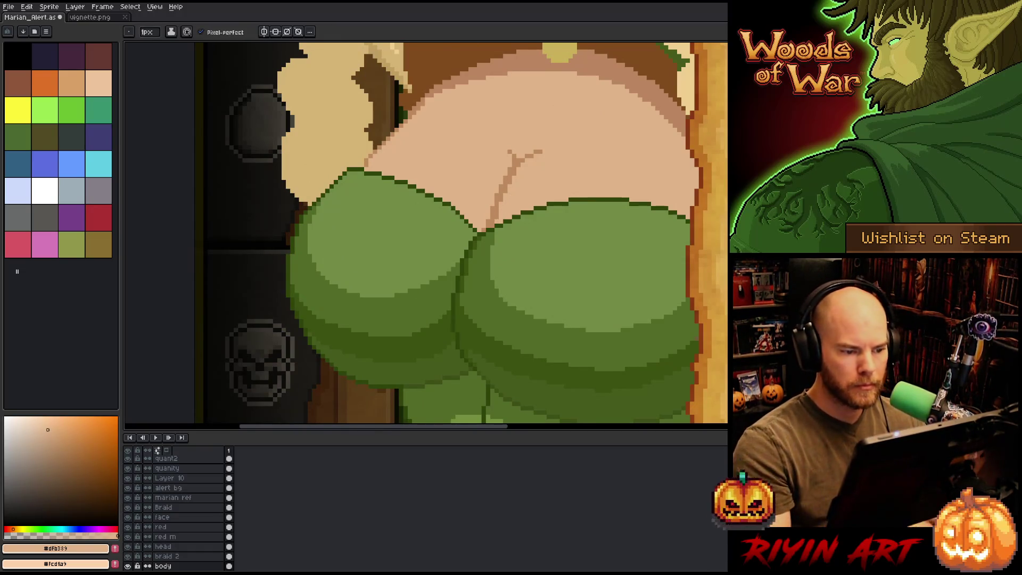
{"action": "scroll", "coordinate": [613, 171], "scroll_direction": "down", "scroll_amount": 3}
{"action": "key", "text": "ctrl+s"}
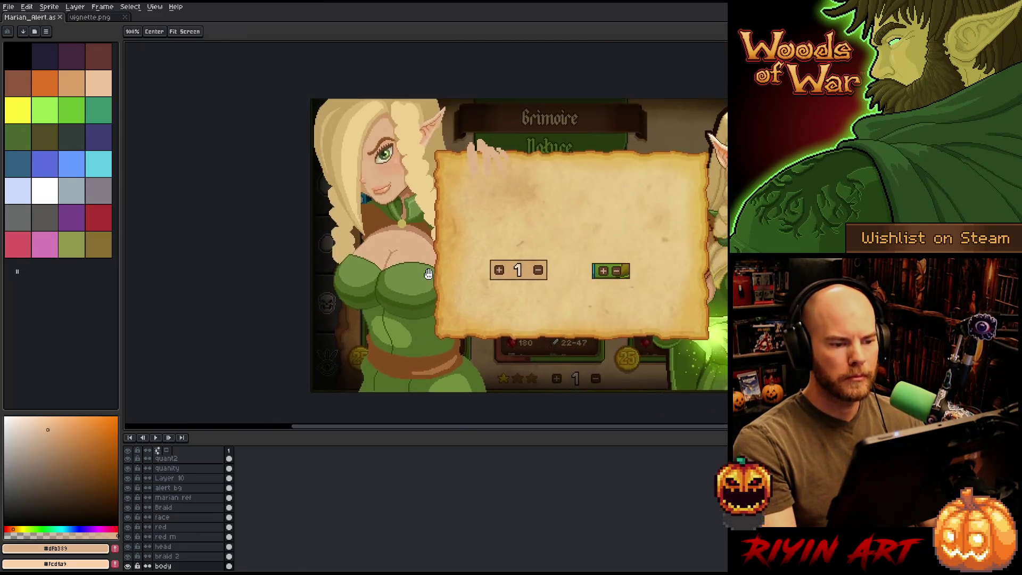
{"action": "scroll", "coordinate": [453, 239], "scroll_direction": "up", "scroll_amount": 4}
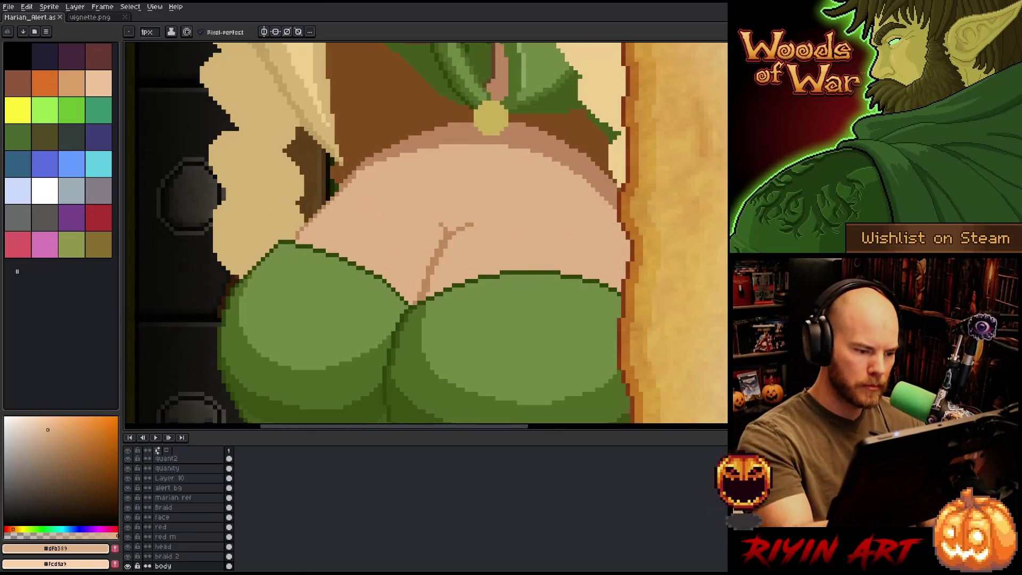
{"action": "scroll", "coordinate": [425, 234], "scroll_direction": "down", "scroll_amount": 4}
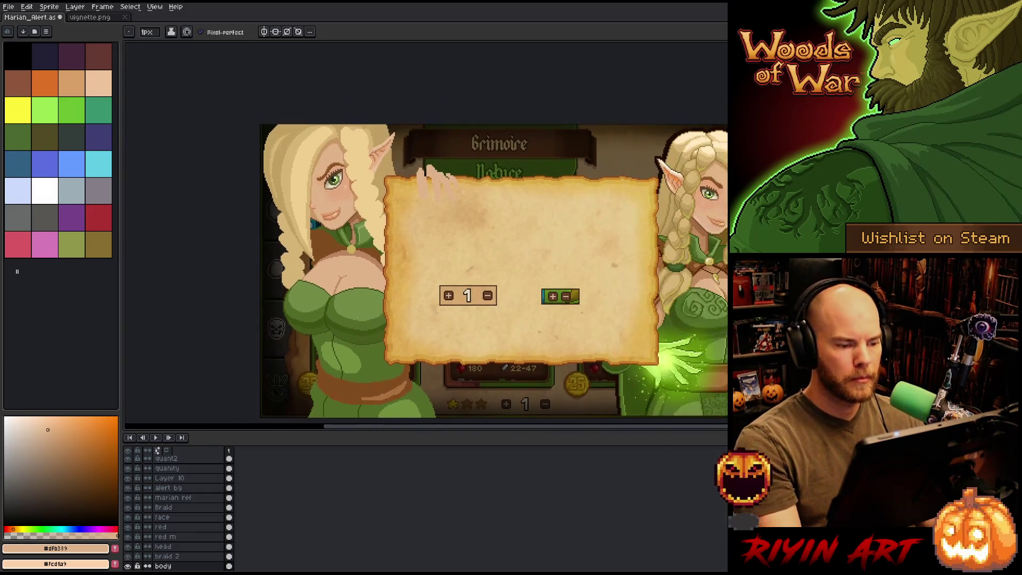
{"action": "right_click", "coordinate": [490, 260]}
{"action": "key", "text": "ctrl+s"}
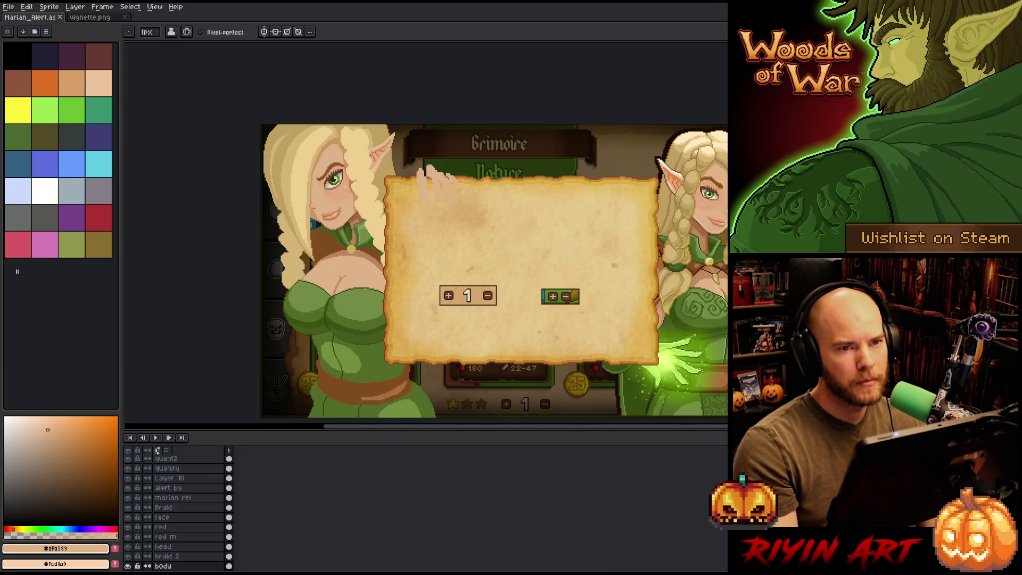
Step: Frame the whole elf beside the notice panel with the pencil active
{"action": "scroll", "coordinate": [324, 263], "scroll_direction": "up", "scroll_amount": 2}
{"action": "mouse_move", "coordinate": [324, 264]}
{"action": "left_mouse_down"}
{"action": "mouse_move", "coordinate": [297, 253]}
{"action": "mouse_move", "coordinate": [403, 229]}
{"action": "left_mouse_up"}
{"action": "key", "text": "b"}
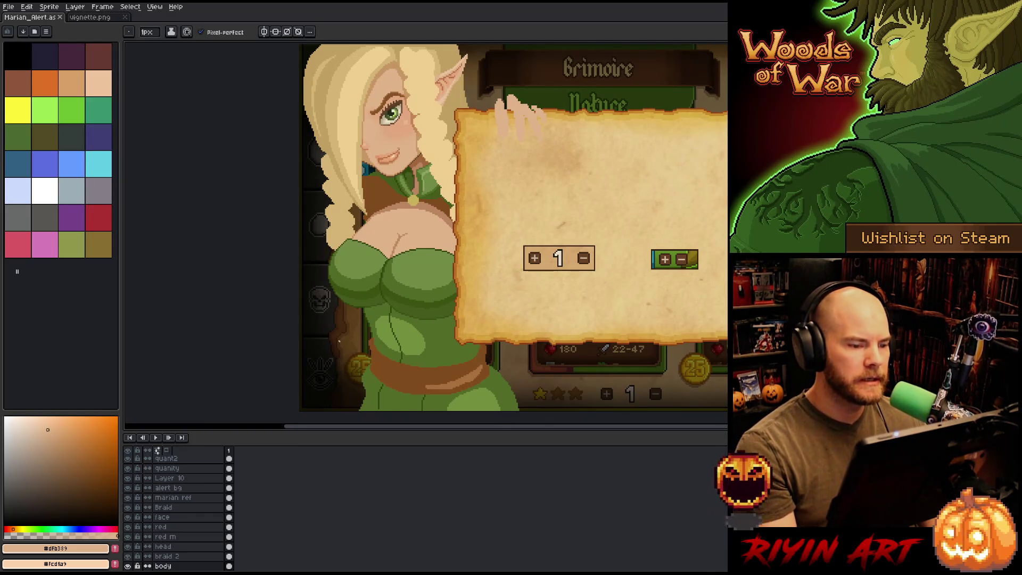
{"action": "scroll", "coordinate": [359, 255], "scroll_direction": "down", "scroll_amount": 1}
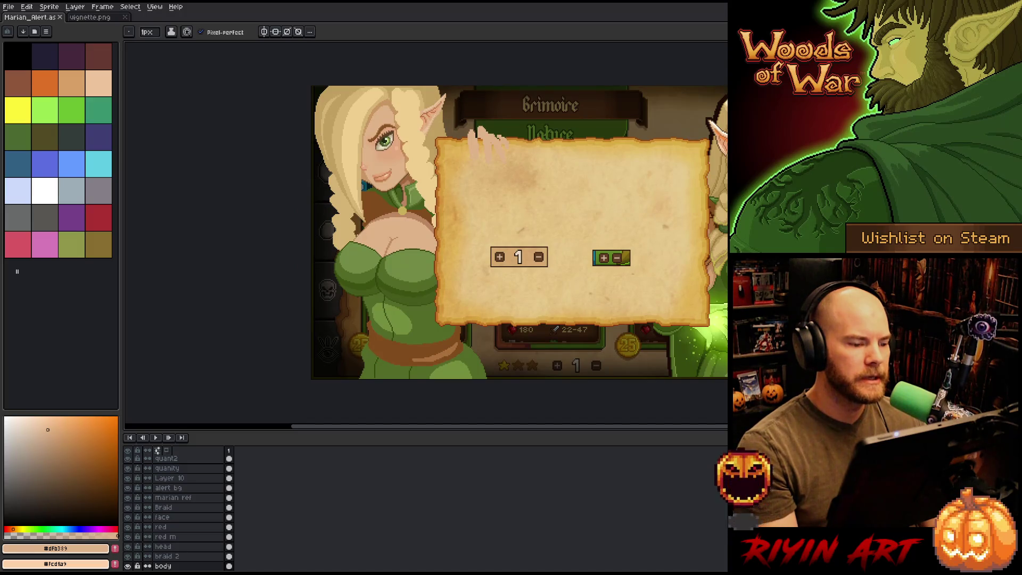
{"action": "scroll", "coordinate": [355, 236], "scroll_direction": "up", "scroll_amount": 1}
{"action": "scroll", "coordinate": [336, 232], "scroll_direction": "up", "scroll_amount": 2}
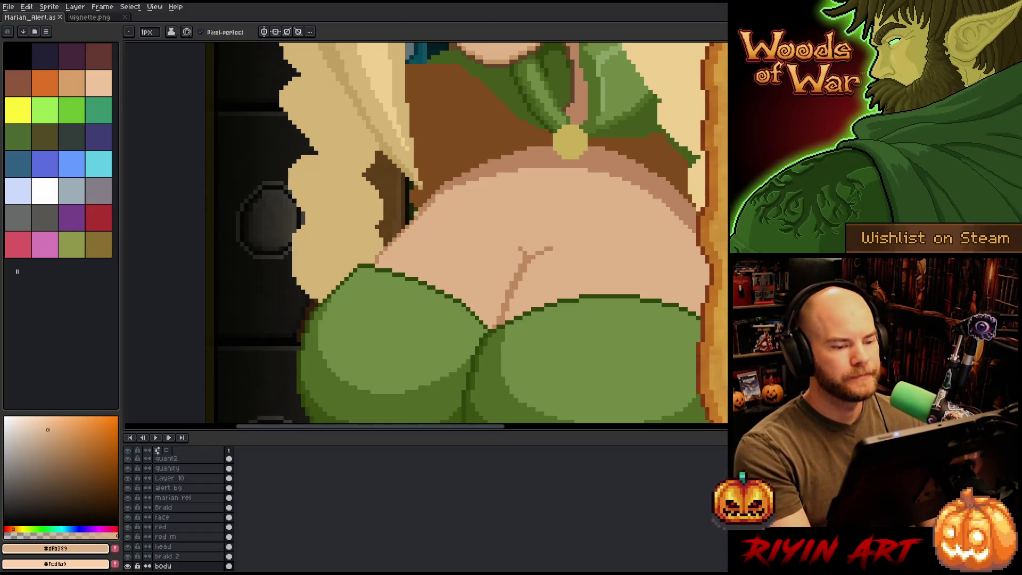
{"action": "scroll", "coordinate": [479, 317], "scroll_direction": "down", "scroll_amount": 2}
{"action": "mouse_move", "coordinate": [479, 317]}
{"action": "left_mouse_down"}
{"action": "mouse_move", "coordinate": [447, 260]}
{"action": "mouse_move", "coordinate": [424, 266]}
{"action": "left_mouse_up"}
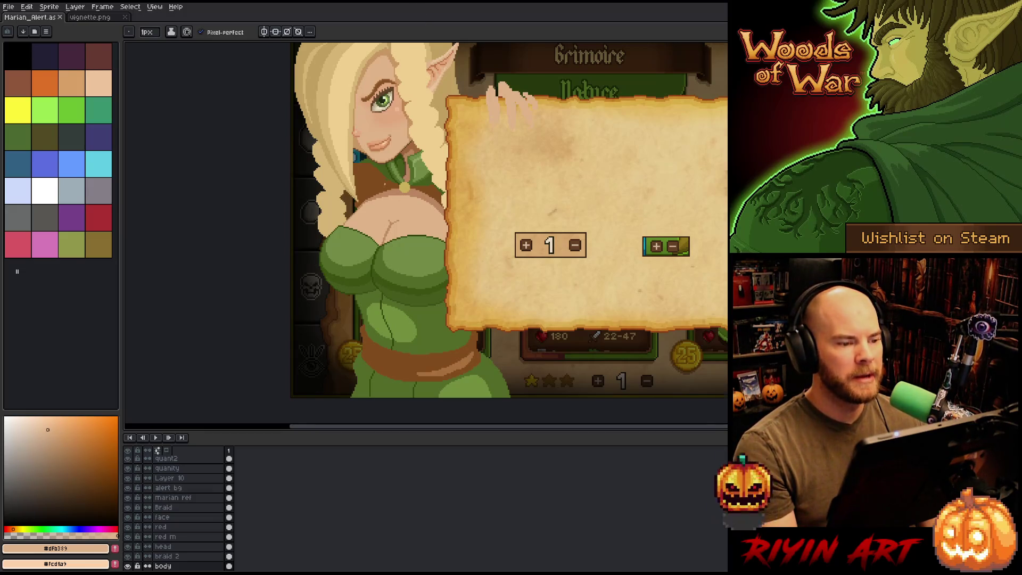
Step: Sample the dark green outline and place one pixel at the dress edge beside the hair
{"action": "scroll", "coordinate": [429, 285], "scroll_direction": "down", "scroll_amount": 1}
{"action": "scroll", "coordinate": [429, 286], "scroll_direction": "up", "scroll_amount": 1}
{"action": "scroll", "coordinate": [429, 285], "scroll_direction": "down", "scroll_amount": 1}
{"action": "left_click_drag", "start_coordinate": [429, 286], "coordinate": [341, 254]}
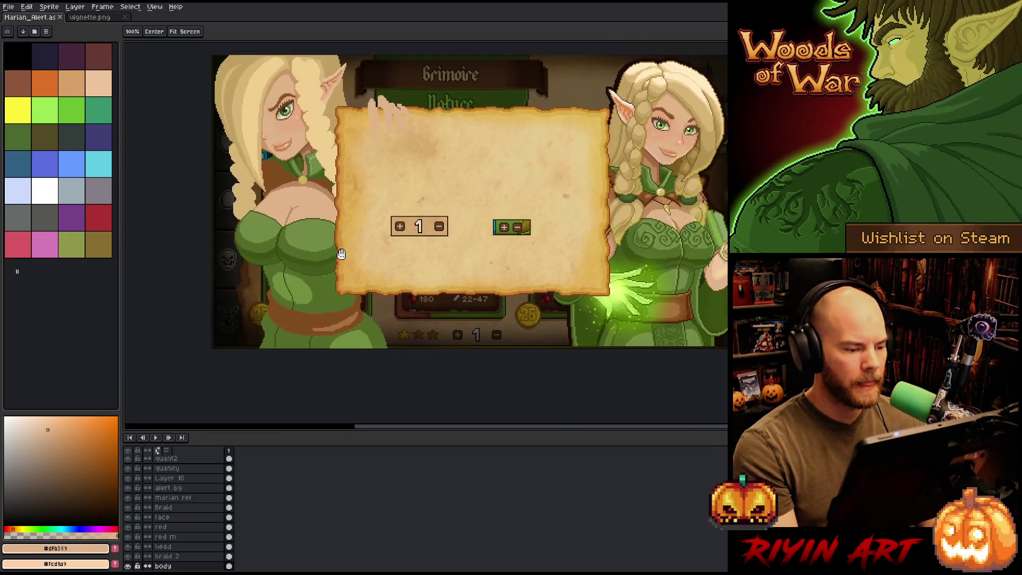
{"action": "scroll", "coordinate": [341, 254], "scroll_direction": "up", "scroll_amount": 3}
{"action": "scroll", "coordinate": [362, 268], "scroll_direction": "up", "scroll_amount": 2}
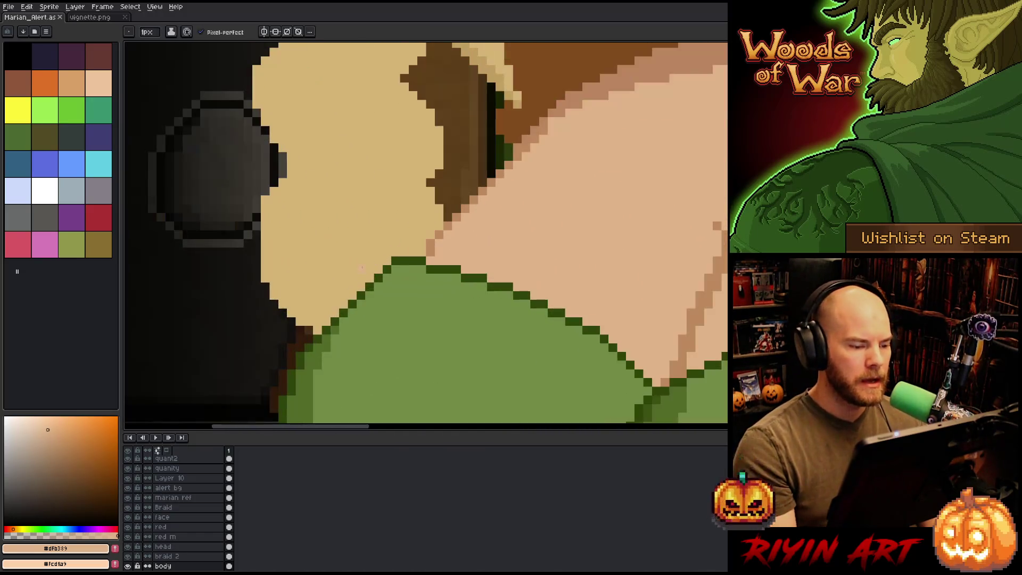
{"action": "left_click", "coordinate": [404, 261], "text": "alt"}
{"action": "left_click", "coordinate": [404, 243]}
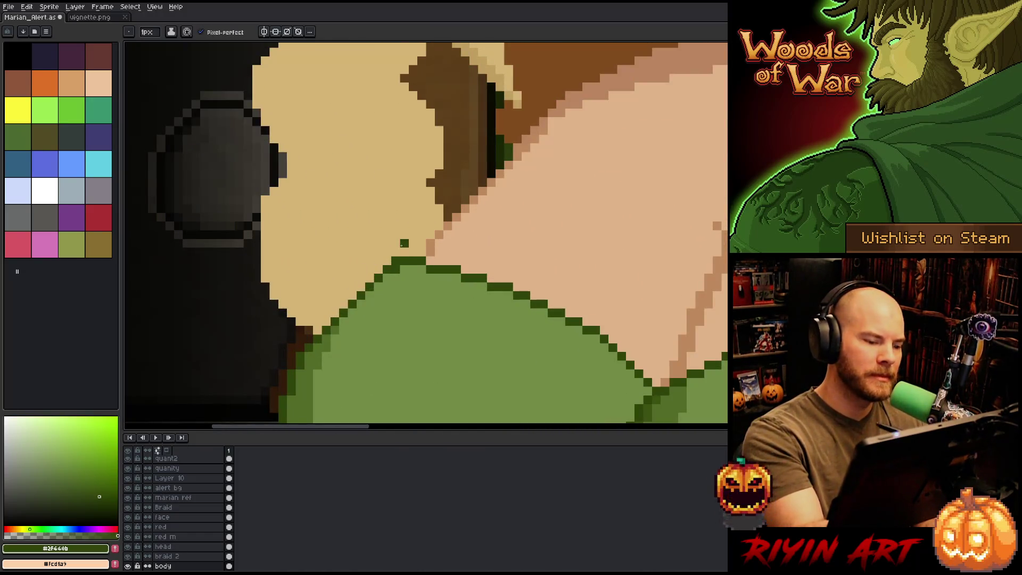
{"action": "scroll", "coordinate": [456, 200], "scroll_direction": "down", "scroll_amount": 4}
{"action": "left_click_drag", "start_coordinate": [488, 245], "coordinate": [293, 236]}
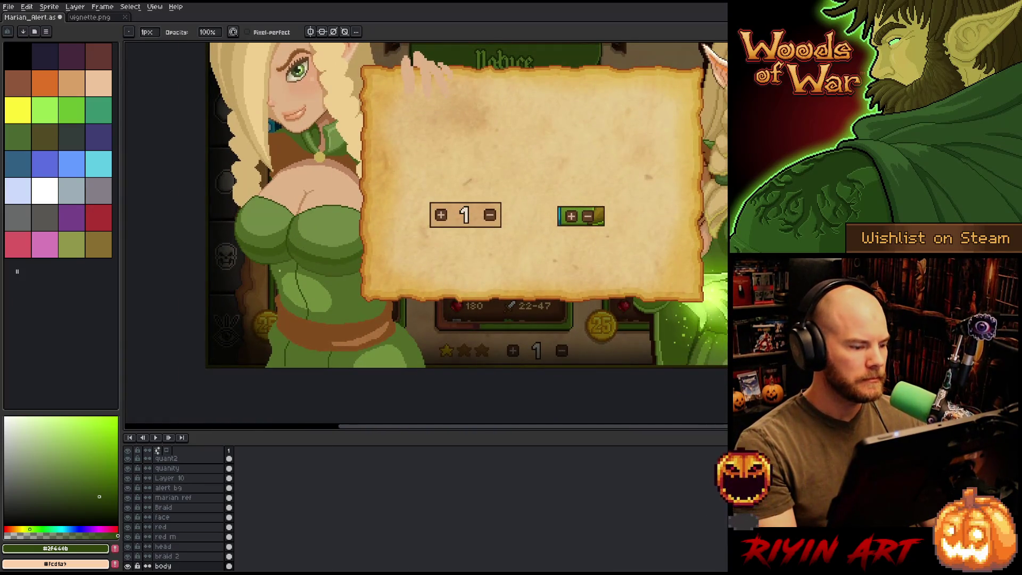
{"action": "scroll", "coordinate": [284, 272], "scroll_direction": "down", "scroll_amount": 1}
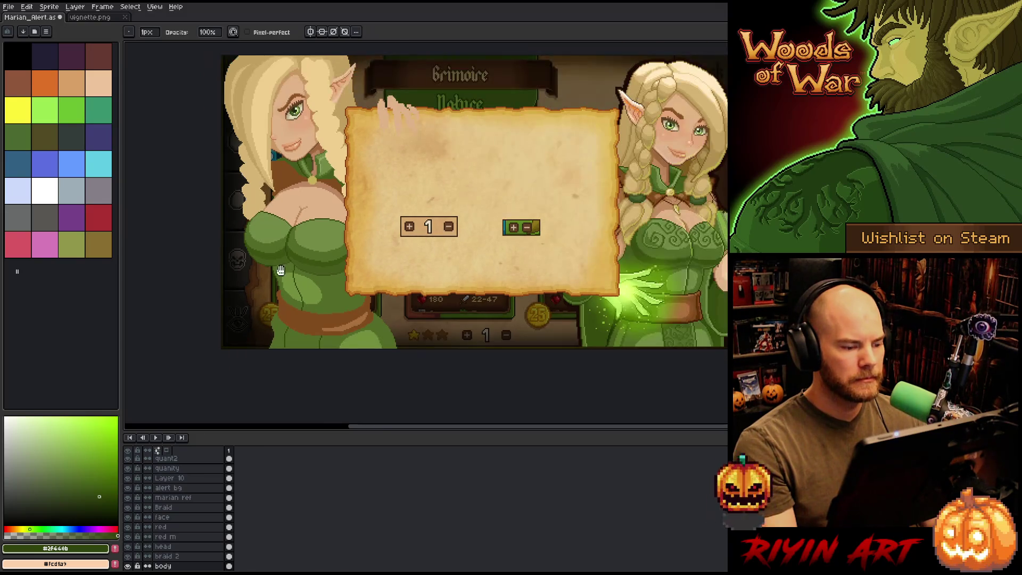
{"action": "left_click_drag", "start_coordinate": [297, 284], "coordinate": [329, 301]}
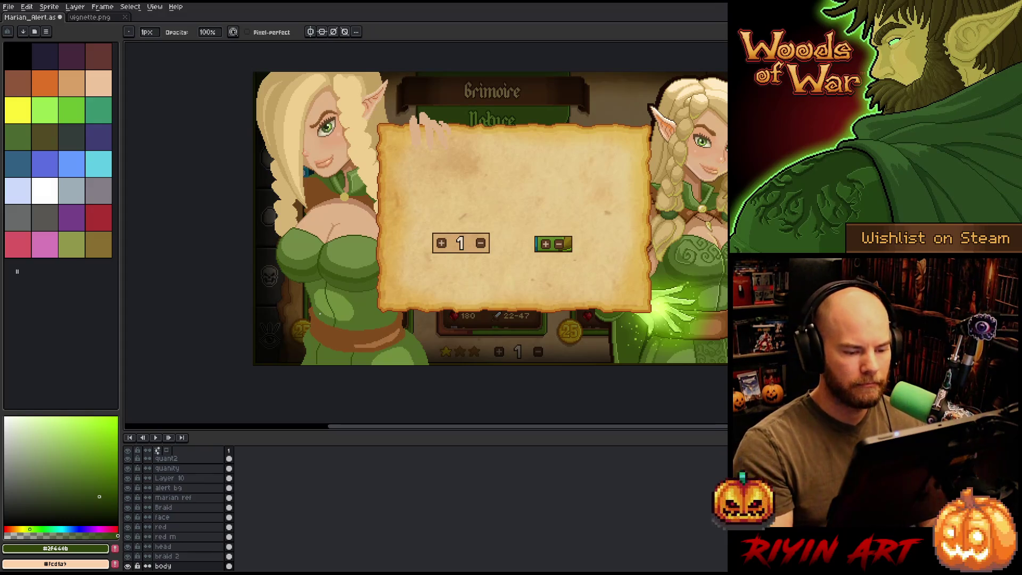
Step: Lasso a shadow area on the left of the dress and fill it with darker green
{"action": "key", "text": "i"}
{"action": "left_click", "coordinate": [346, 321]}
{"action": "key", "text": "g"}
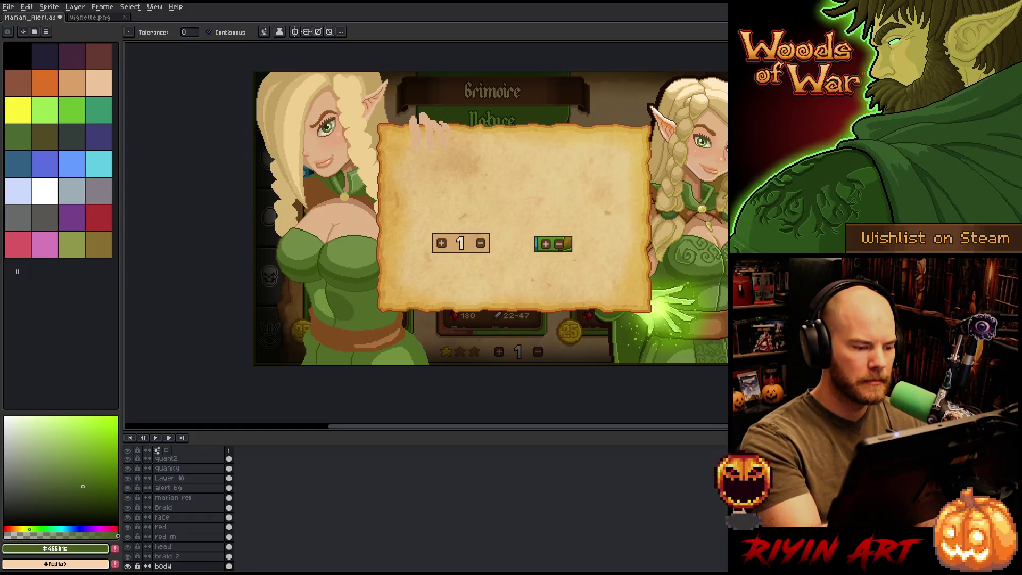
{"action": "key", "text": "b"}
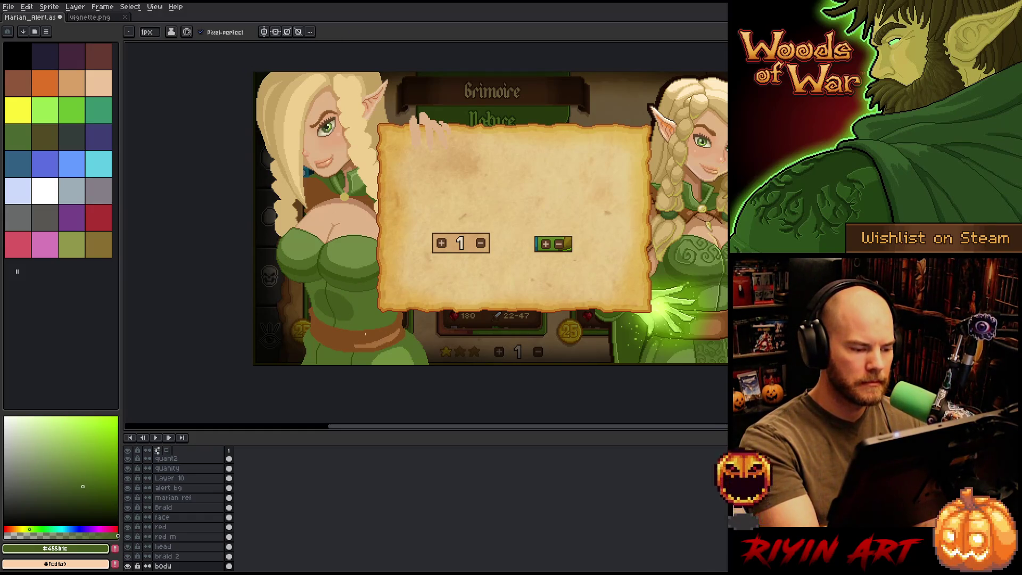
{"action": "key", "text": "q"}
{"action": "left_click_drag", "start_coordinate": [405, 277], "coordinate": [376, 288]}
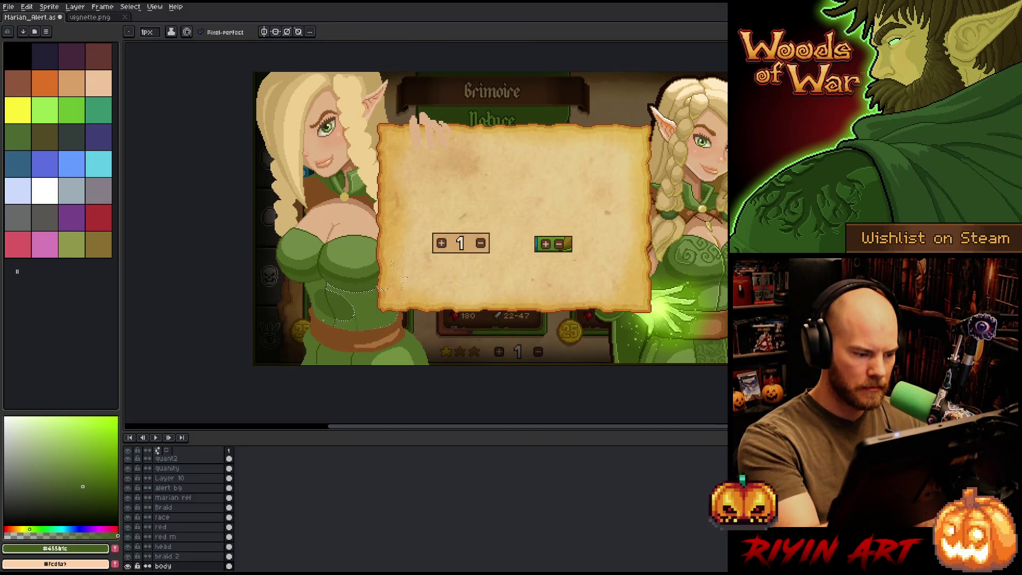
{"action": "key", "text": "q"}
{"action": "left_click_drag", "start_coordinate": [325, 279], "coordinate": [319, 322]}
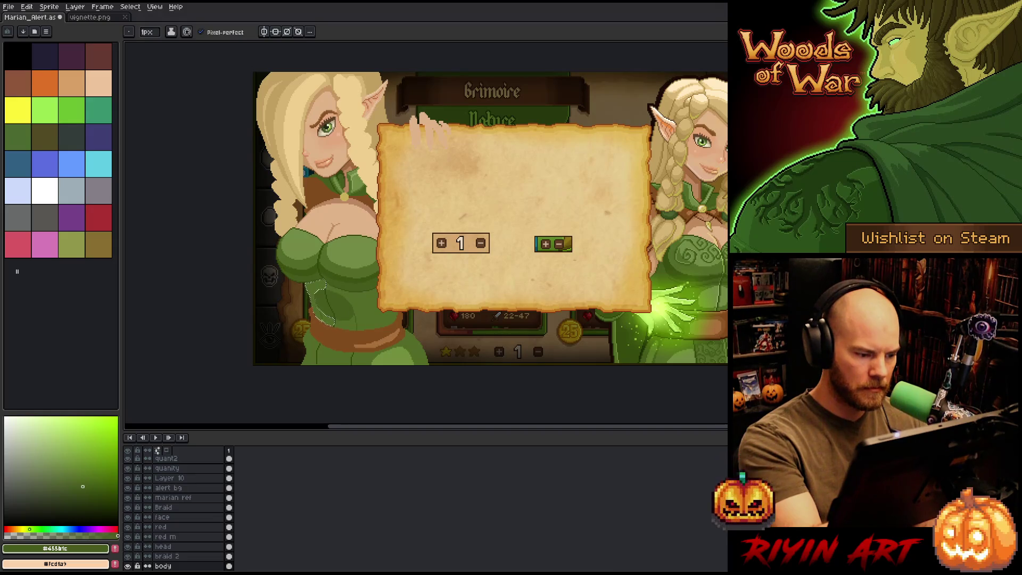
{"action": "key", "text": "g"}
{"action": "left_click", "coordinate": [325, 317]}
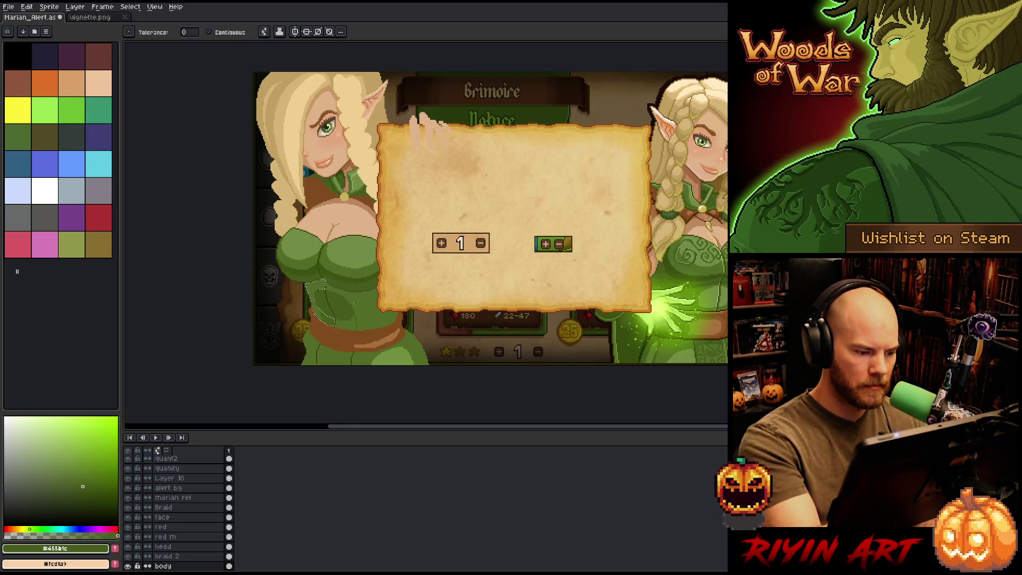
{"action": "key", "text": "b"}
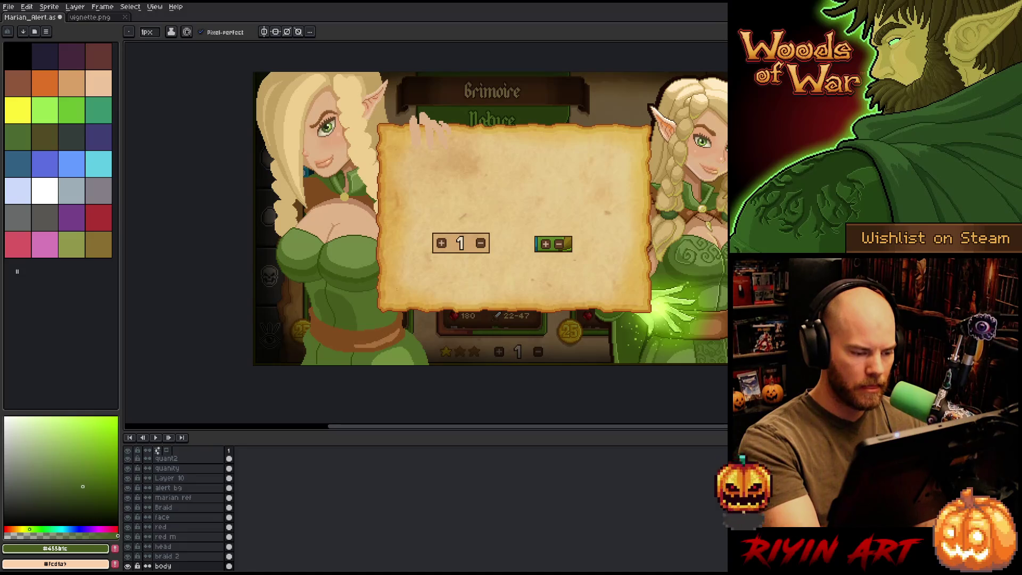
Step: Lasso a waist section of the dress, fill it with lighter green, and deselect
{"action": "left_click", "coordinate": [369, 324], "text": "alt"}
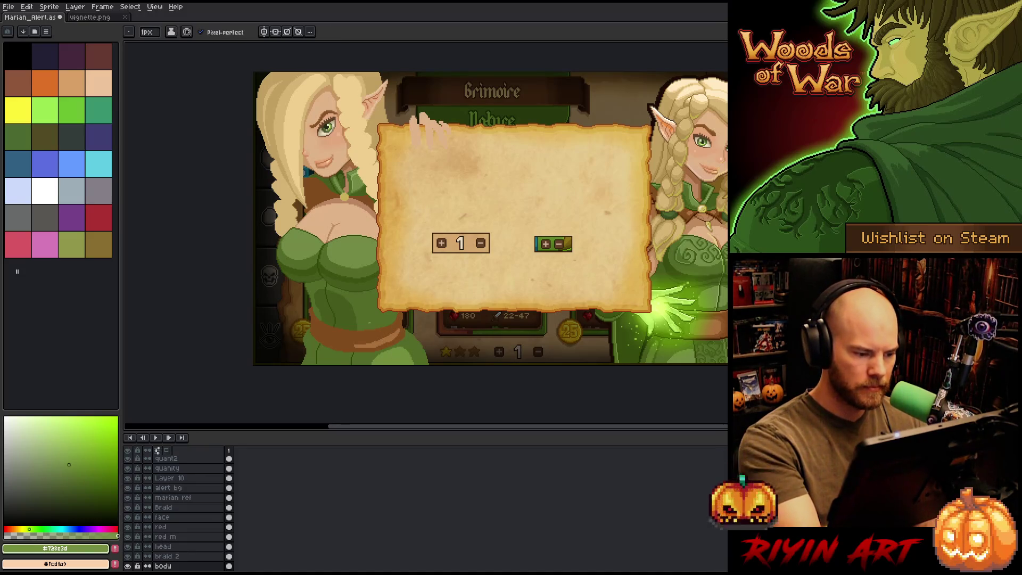
{"action": "key", "text": "q"}
{"action": "left_click_drag", "start_coordinate": [328, 284], "coordinate": [402, 288]}
{"action": "key", "text": "b"}
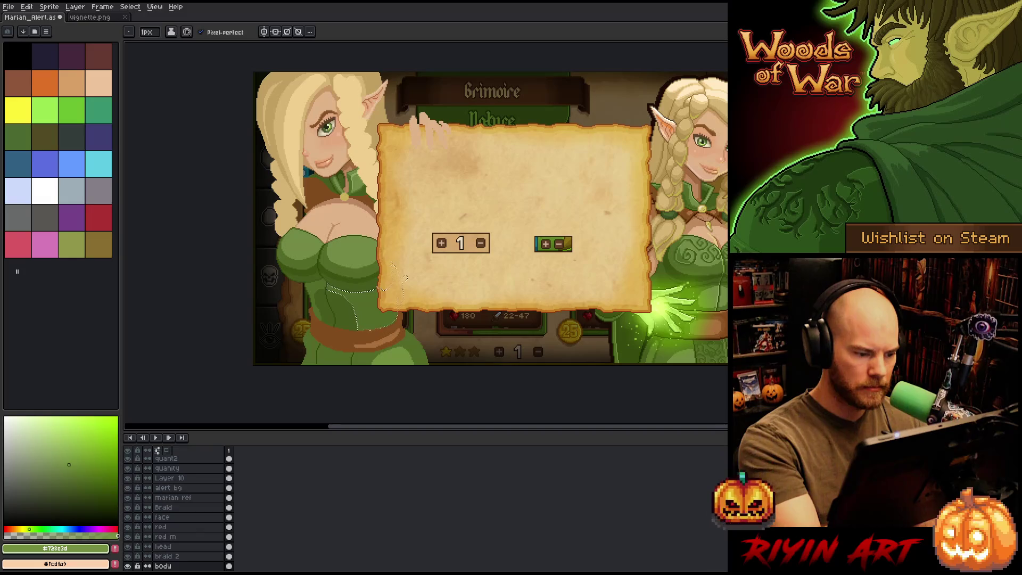
{"action": "key", "text": "g"}
{"action": "left_click", "coordinate": [383, 319]}
{"action": "key", "text": "ctrl+d"}
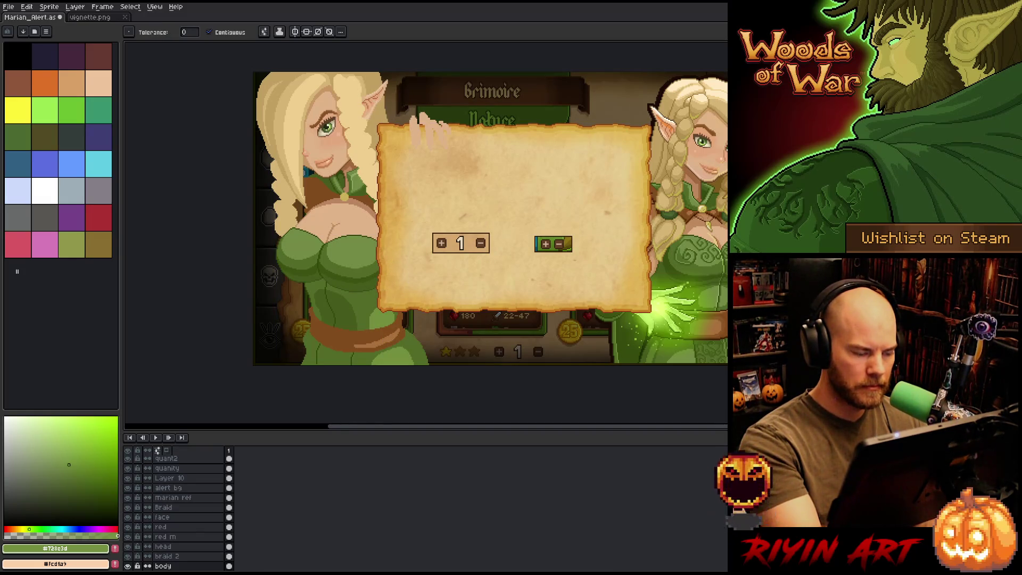
Step: Re-pick the darker dress green #455b1c and magic-wand select the skirt below the belt
{"action": "left_click_drag", "start_coordinate": [406, 235], "coordinate": [438, 285]}
{"action": "key", "text": "b"}
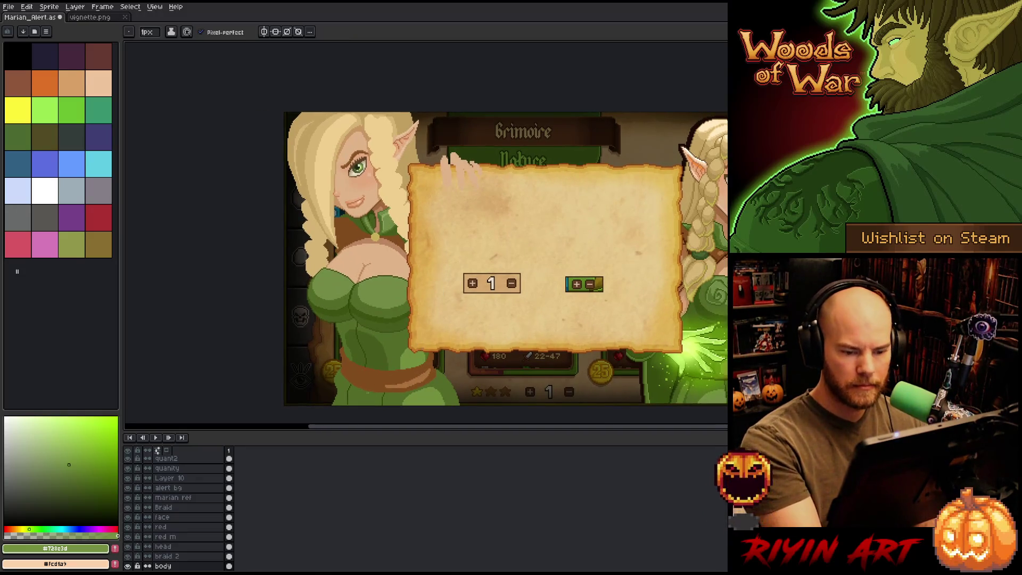
{"action": "key", "text": "g"}
{"action": "mouse_move", "coordinate": [453, 325]}
{"action": "left_mouse_down"}
{"action": "mouse_move", "coordinate": [472, 304]}
{"action": "mouse_move", "coordinate": [463, 337]}
{"action": "left_mouse_up"}
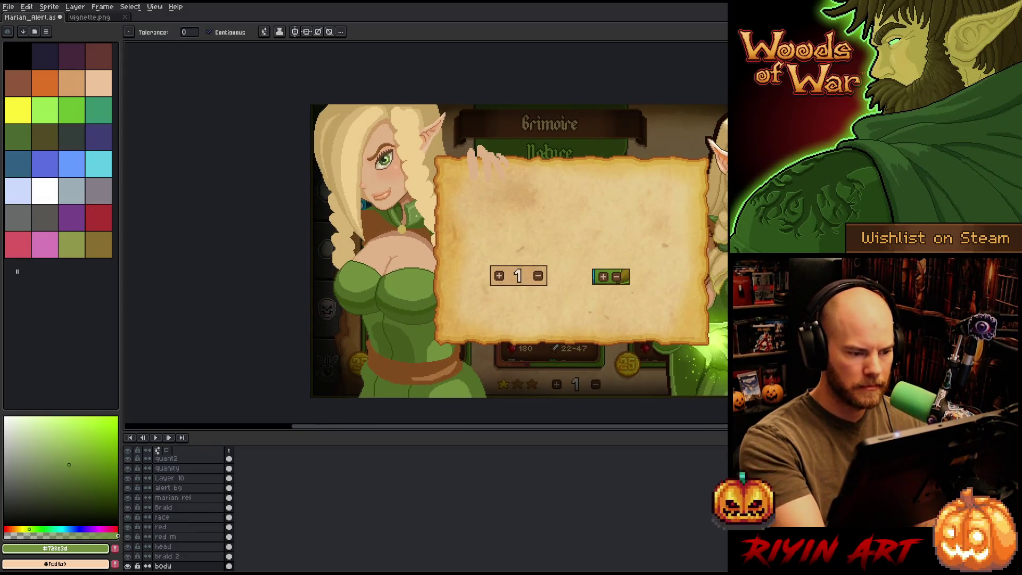
{"action": "left_click", "coordinate": [419, 212], "text": "alt"}
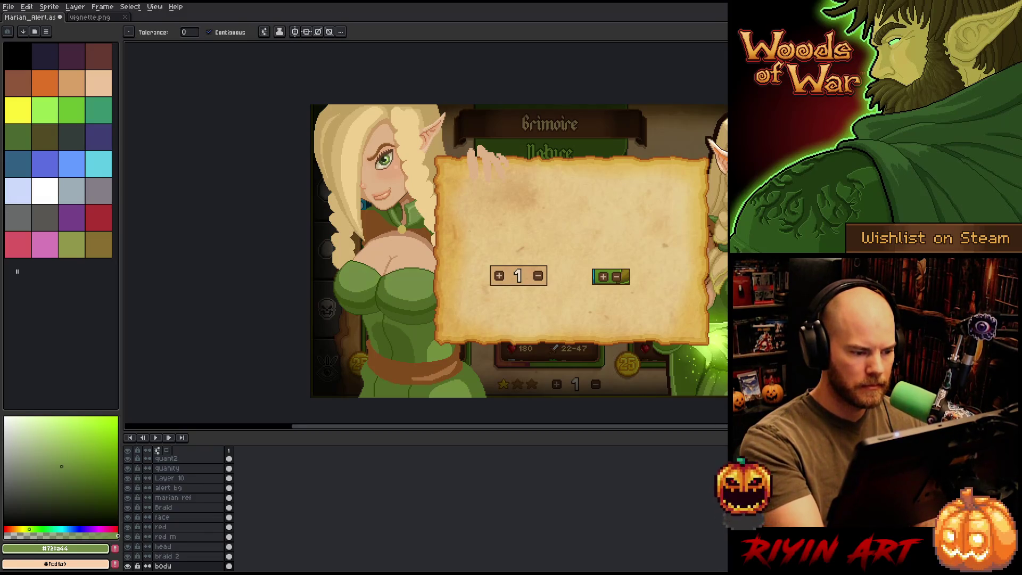
{"action": "mouse_move", "coordinate": [479, 239]}
{"action": "left_mouse_down"}
{"action": "mouse_move", "coordinate": [474, 211]}
{"action": "mouse_move", "coordinate": [471, 235]}
{"action": "left_mouse_up"}
{"action": "key", "text": "b"}
{"action": "left_click", "coordinate": [83, 486]}
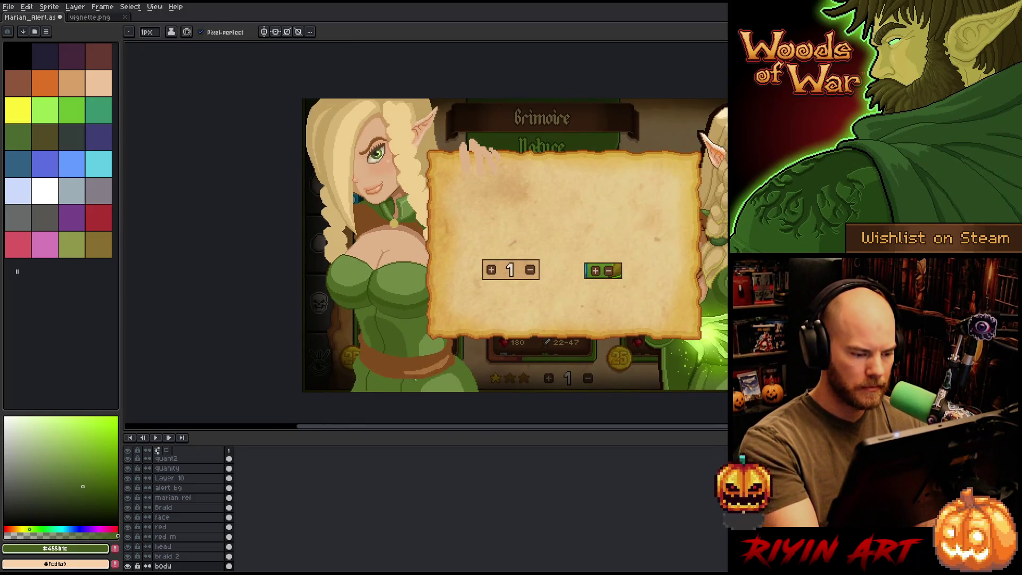
{"action": "key", "text": "w"}
{"action": "left_click", "coordinate": [410, 383]}
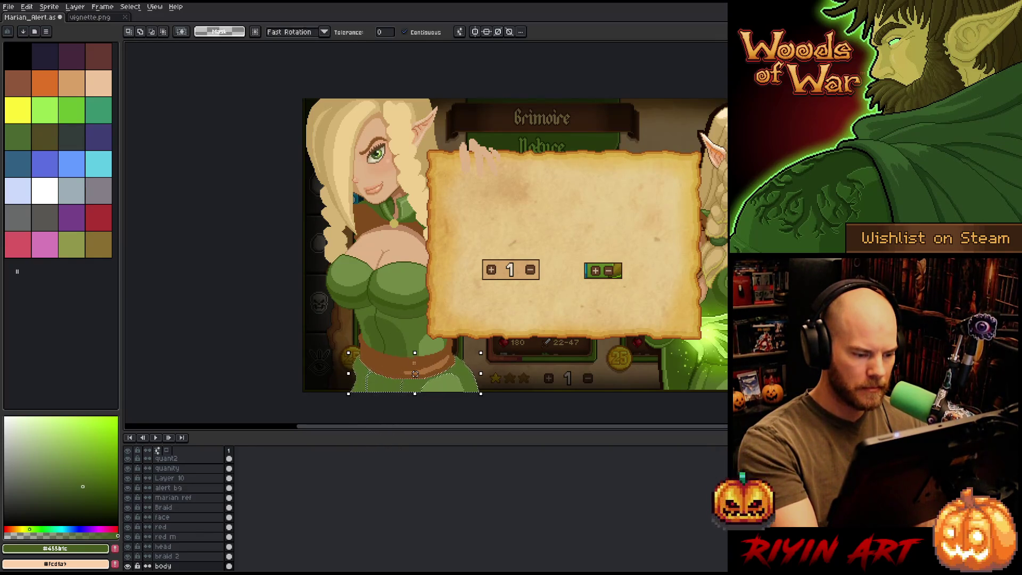
Step: Magic-wand the dress's left side and small patches to check the shading regions
{"action": "key", "text": "b"}
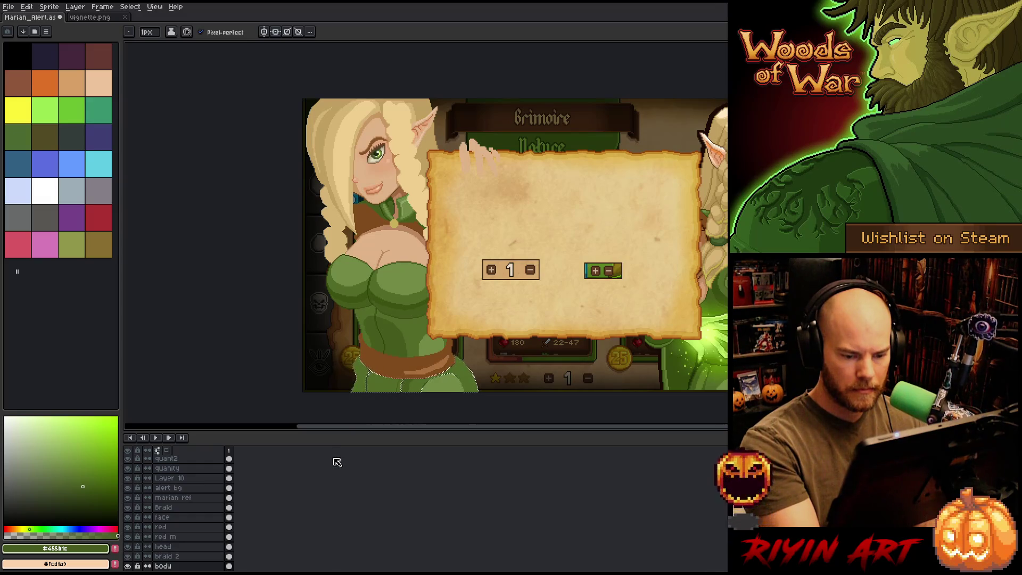
{"action": "key", "text": "w"}
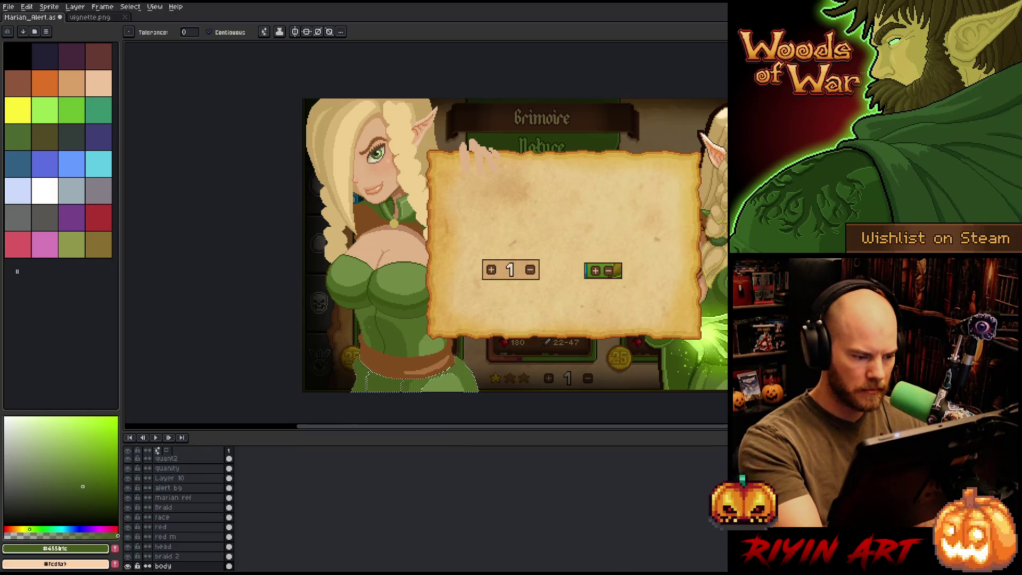
{"action": "left_click", "coordinate": [368, 324]}
{"action": "key", "text": "b"}
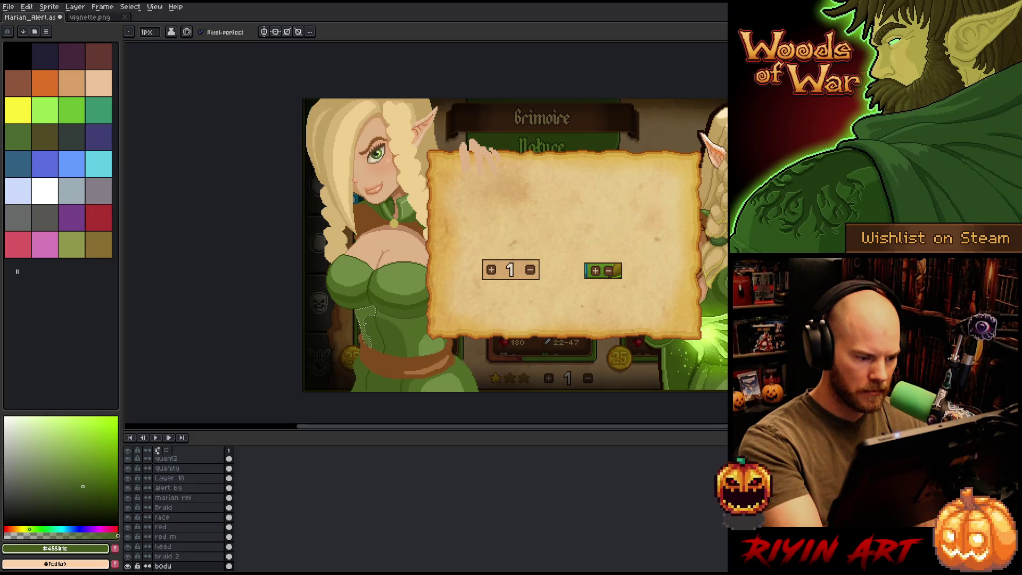
{"action": "key", "text": "w"}
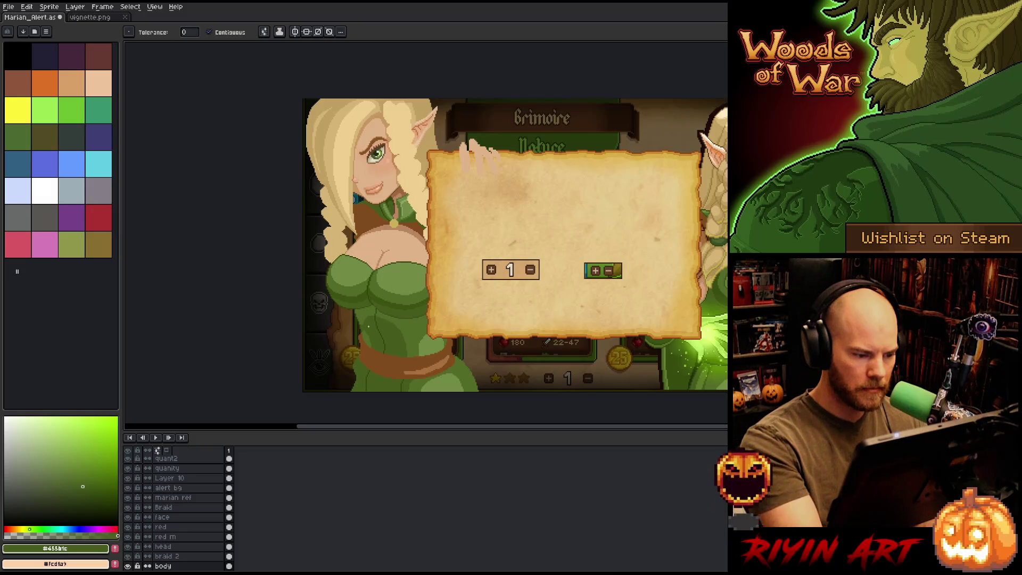
{"action": "key", "text": "b"}
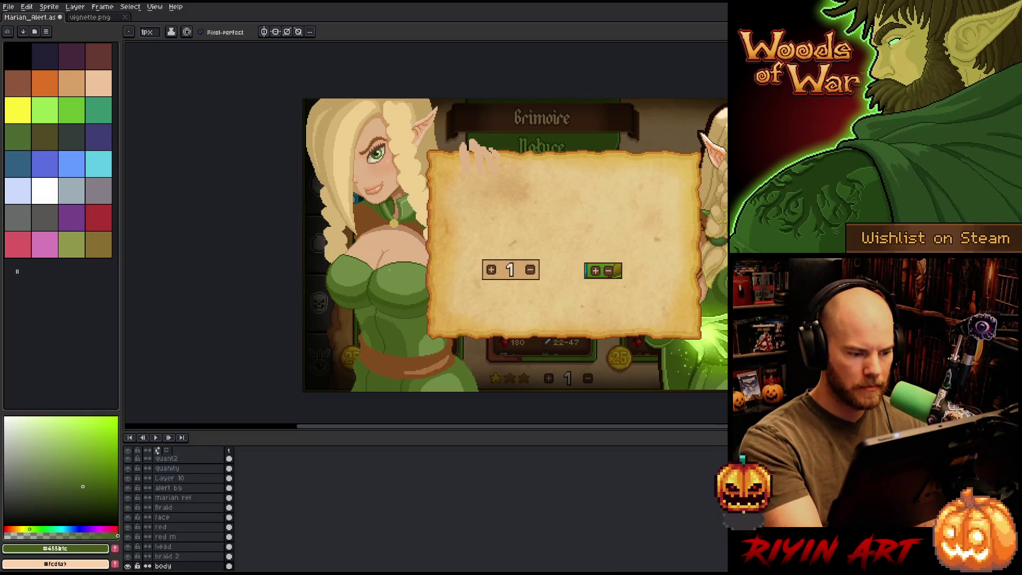
{"action": "key", "text": "w"}
{"action": "left_click", "coordinate": [366, 315]}
{"action": "key", "text": "b"}
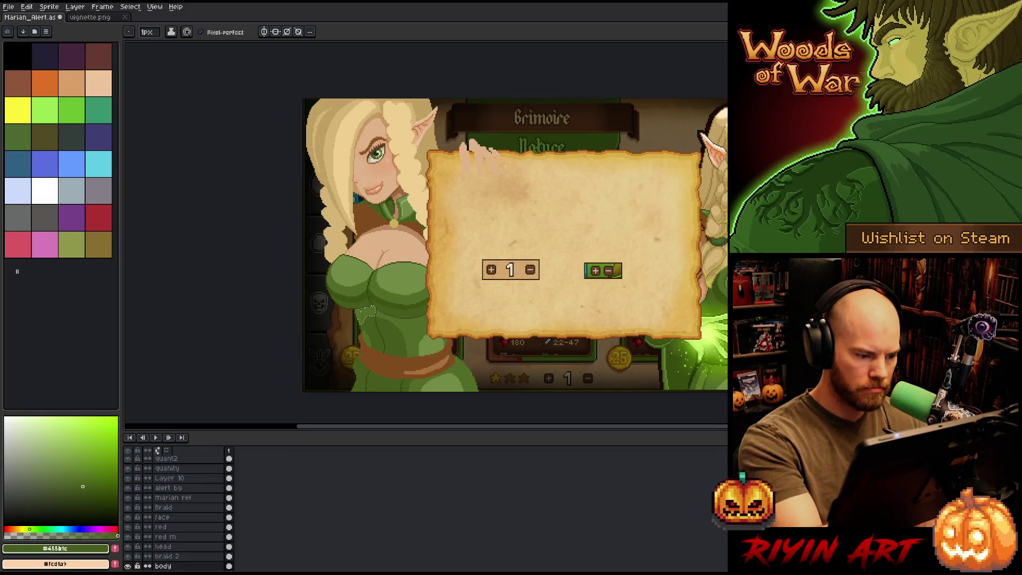
{"action": "key", "text": "w"}
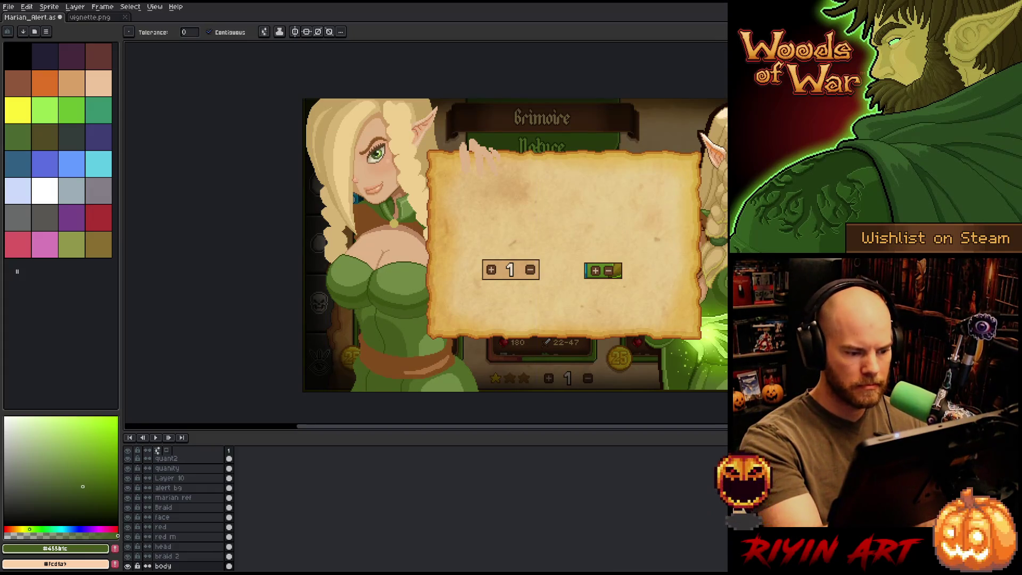
{"action": "key", "text": "b"}
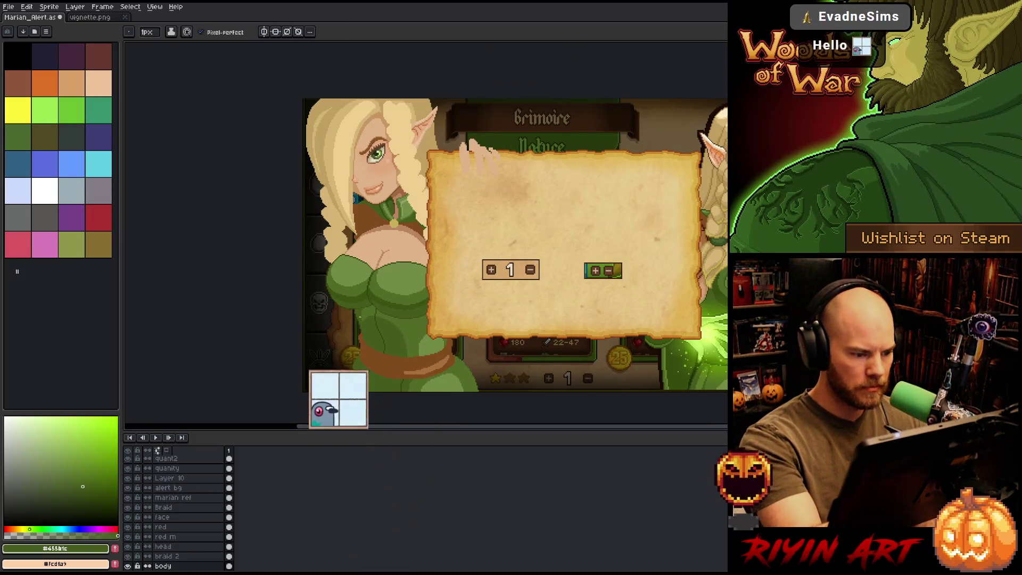
Step: Save the portrait, then paint a short mid green stroke on the dress
{"action": "key", "text": "ctrl+s"}
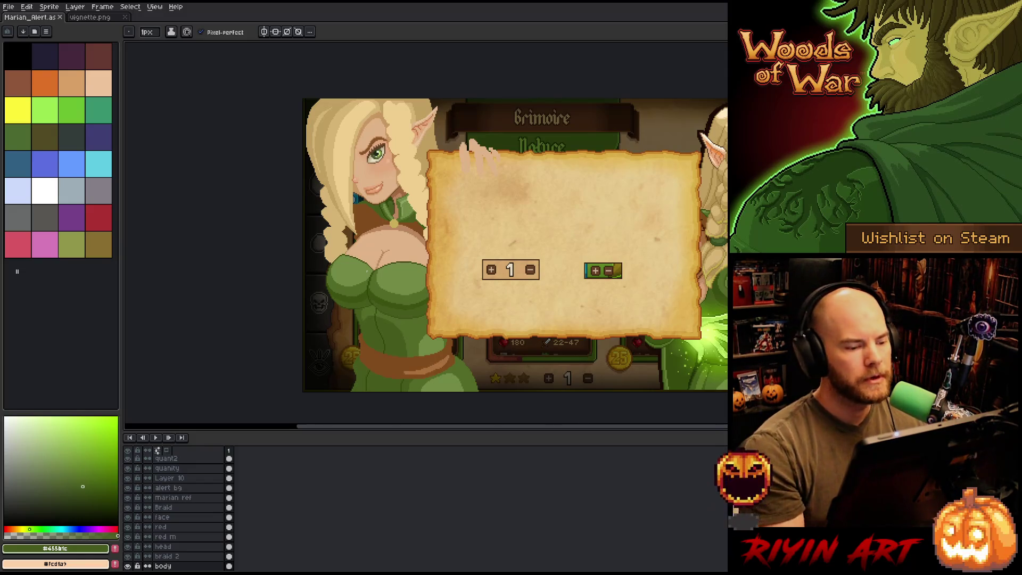
{"action": "left_click", "coordinate": [404, 277], "text": "alt"}
{"action": "mouse_move", "coordinate": [410, 282]}
{"action": "left_mouse_down"}
{"action": "mouse_move", "coordinate": [428, 290]}
{"action": "mouse_move", "coordinate": [420, 288]}
{"action": "left_mouse_up"}
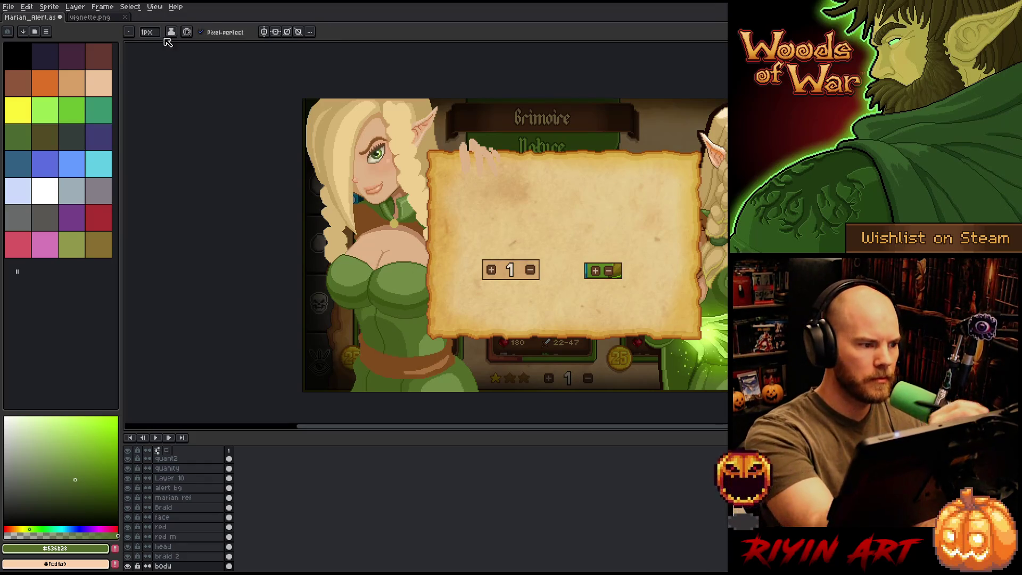
Step: Enlarge the pencil to 4px, select an oval on the chest, and sample skin tone #bb8461
{"action": "left_click", "coordinate": [149, 32]}
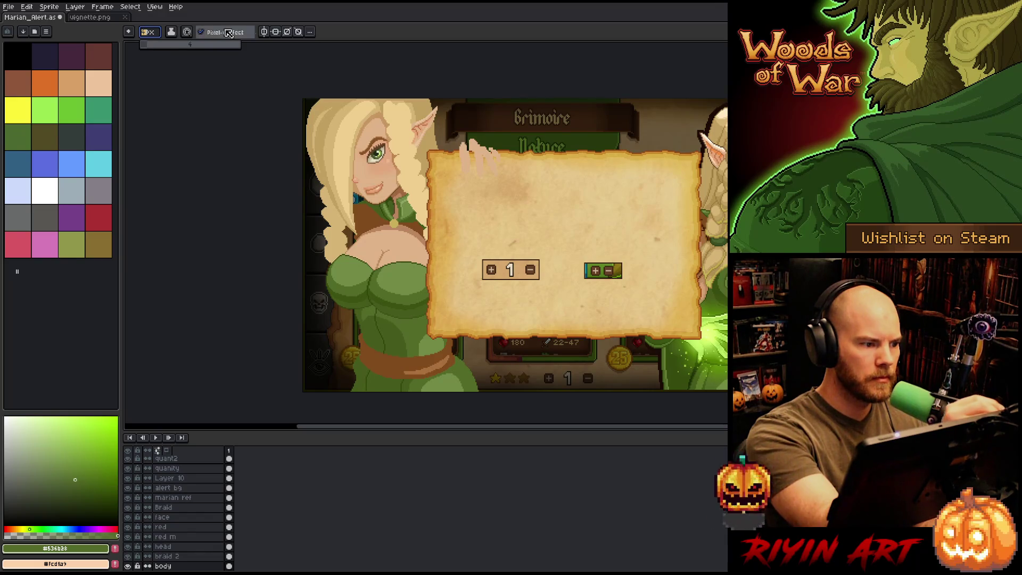
{"action": "key", "text": "m"}
{"action": "left_click_drag", "start_coordinate": [375, 261], "coordinate": [436, 297]}
{"action": "key", "text": "b"}
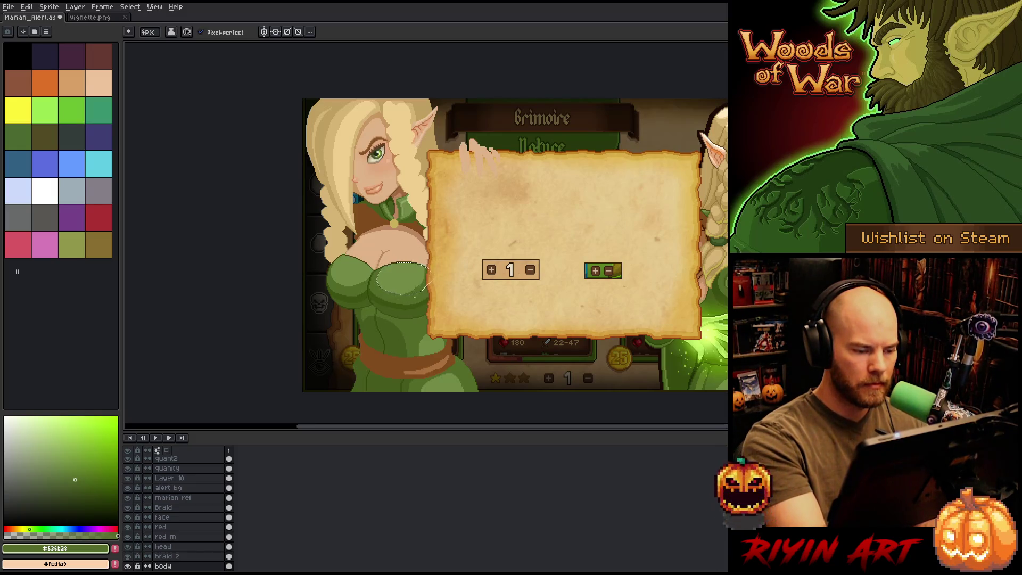
{"action": "key", "text": "i"}
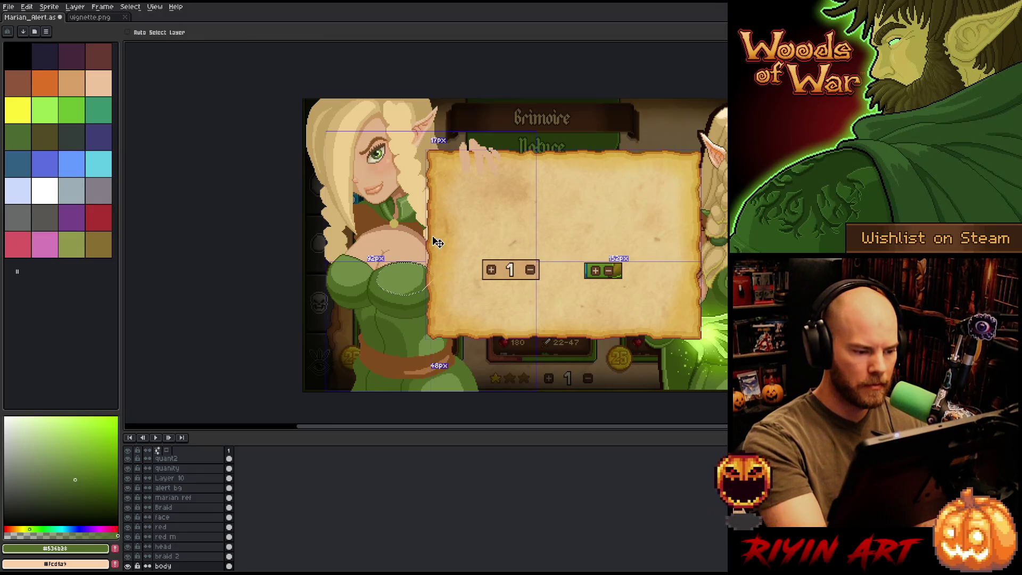
{"action": "left_click", "coordinate": [421, 227]}
{"action": "key", "text": "m"}
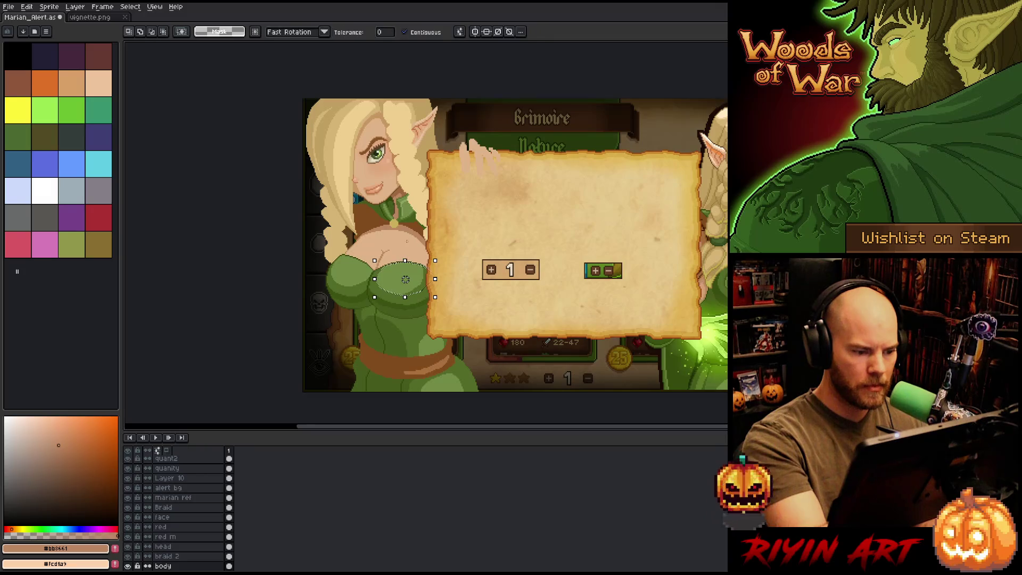
{"action": "key", "text": "ctrl+d"}
{"action": "key", "text": "b"}
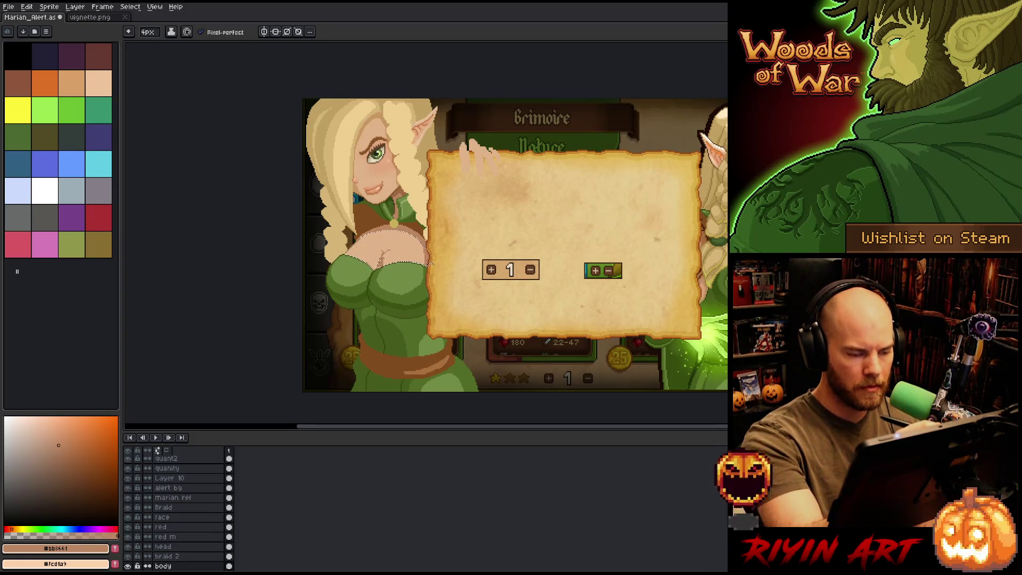
Step: Pencil the chest shading, alternating skin tones #dfb389 and #bb8461 sampled from the canvas
{"action": "left_click", "coordinate": [390, 257], "text": "alt"}
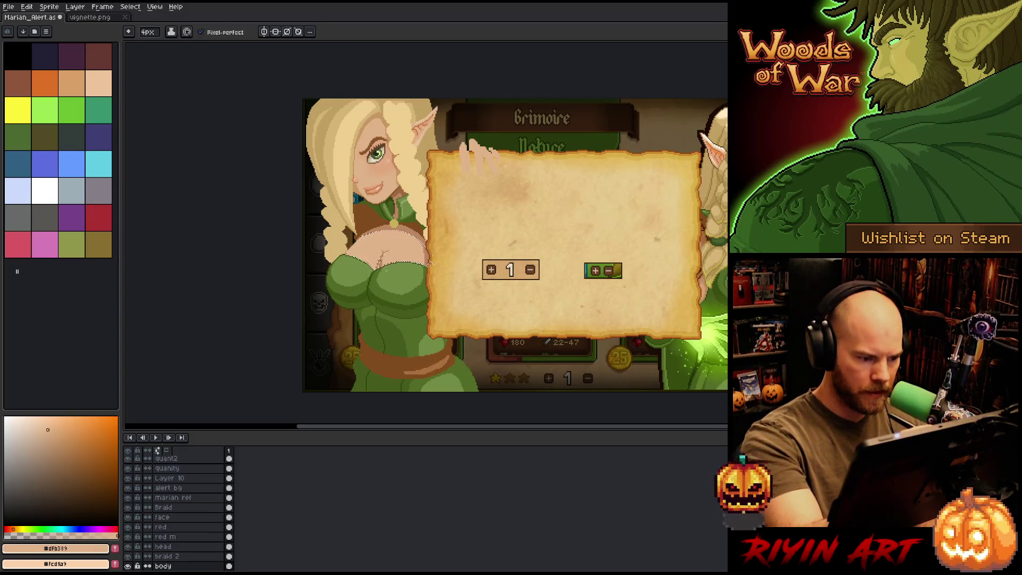
{"action": "key", "text": "alt"}
{"action": "left_click", "coordinate": [384, 258], "text": "alt"}
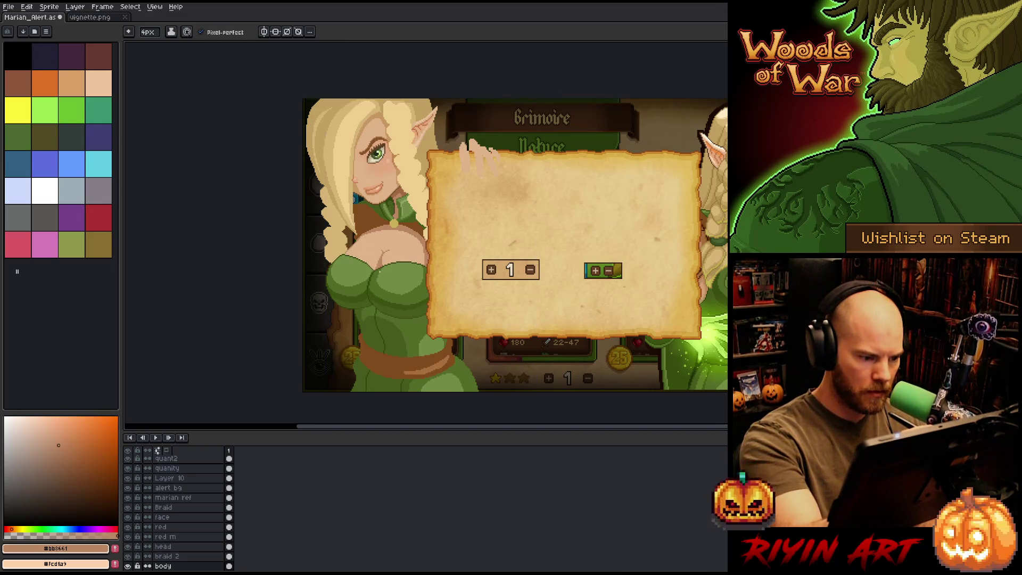
{"action": "left_click", "coordinate": [390, 257], "text": "alt"}
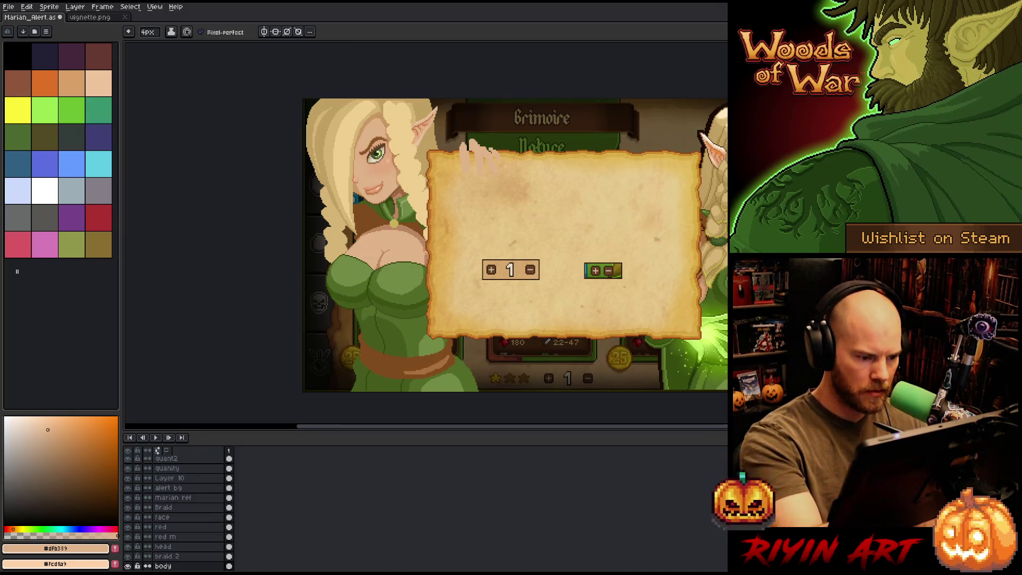
{"action": "left_click", "coordinate": [421, 277], "text": "alt"}
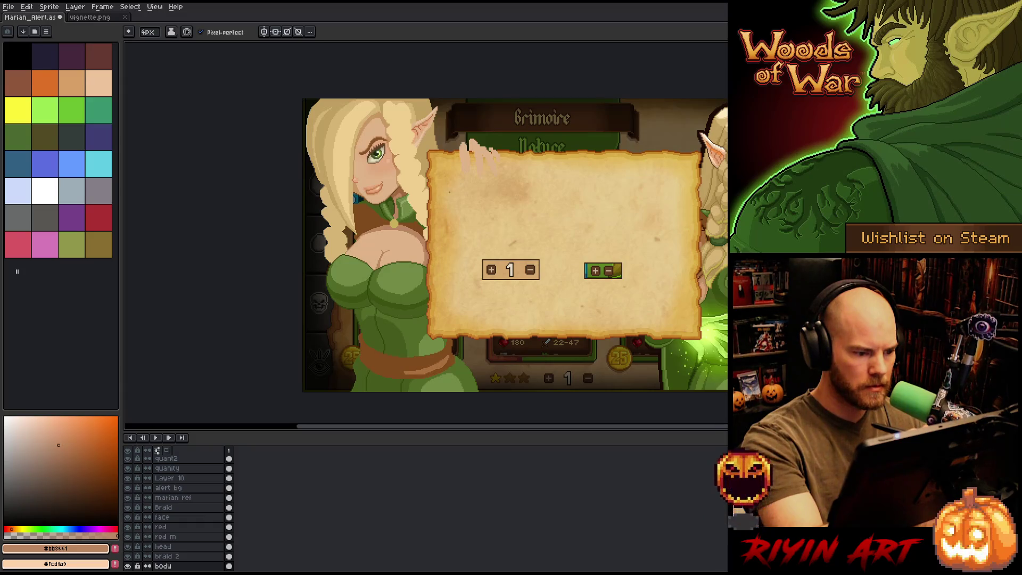
{"action": "key", "text": "alt"}
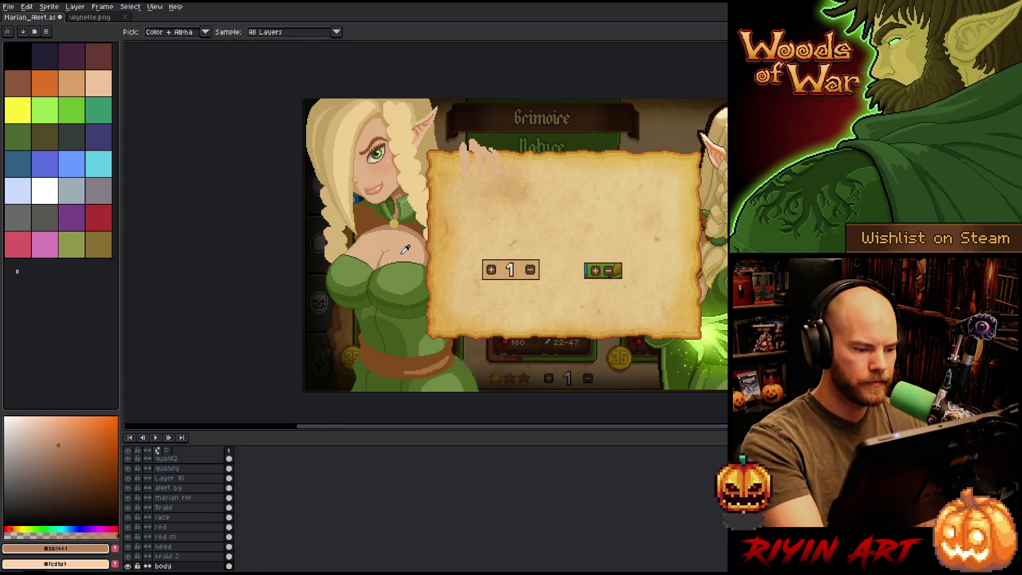
{"action": "left_click", "coordinate": [405, 250], "text": "alt"}
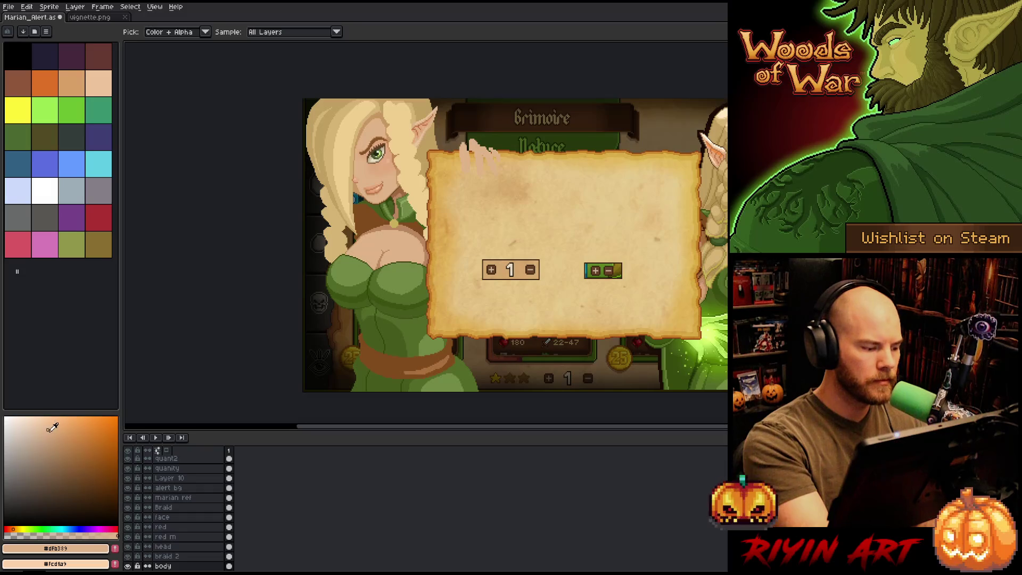